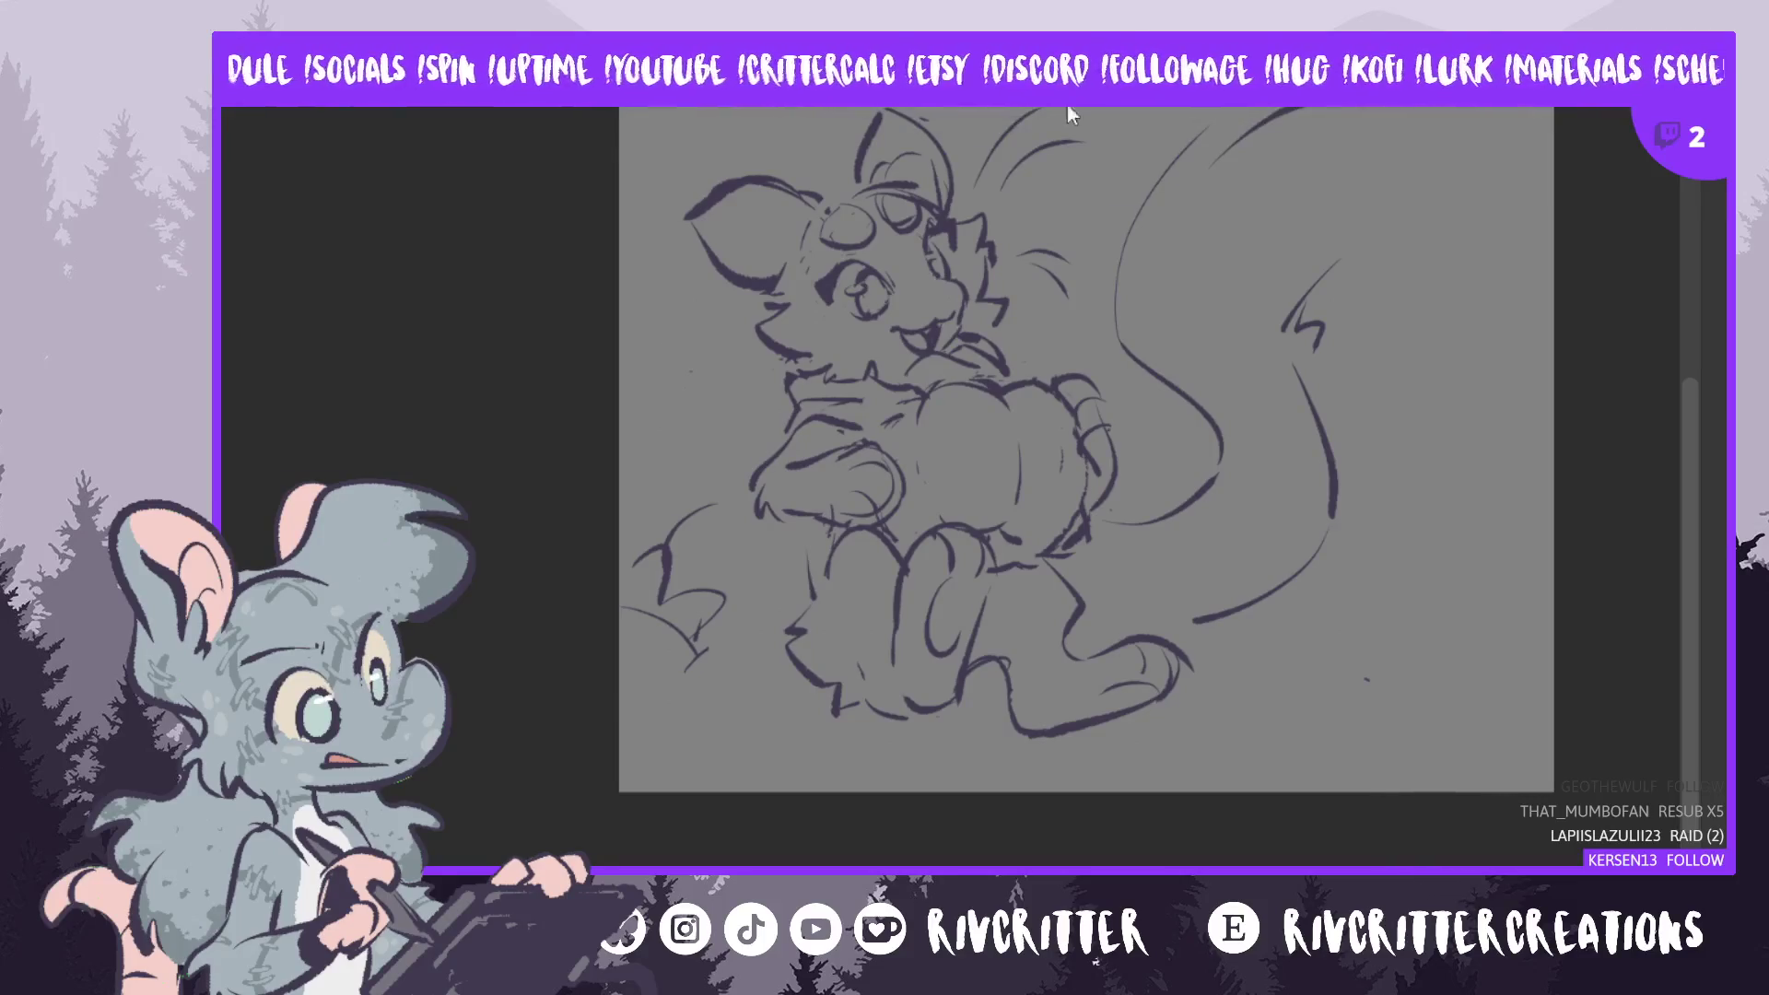
- Zoom in on the tail and trace a bolder, darker outline up its right edge
{"action": "scroll", "coordinate": [1224, 178], "scroll_direction": "up", "scroll_amount": 2}
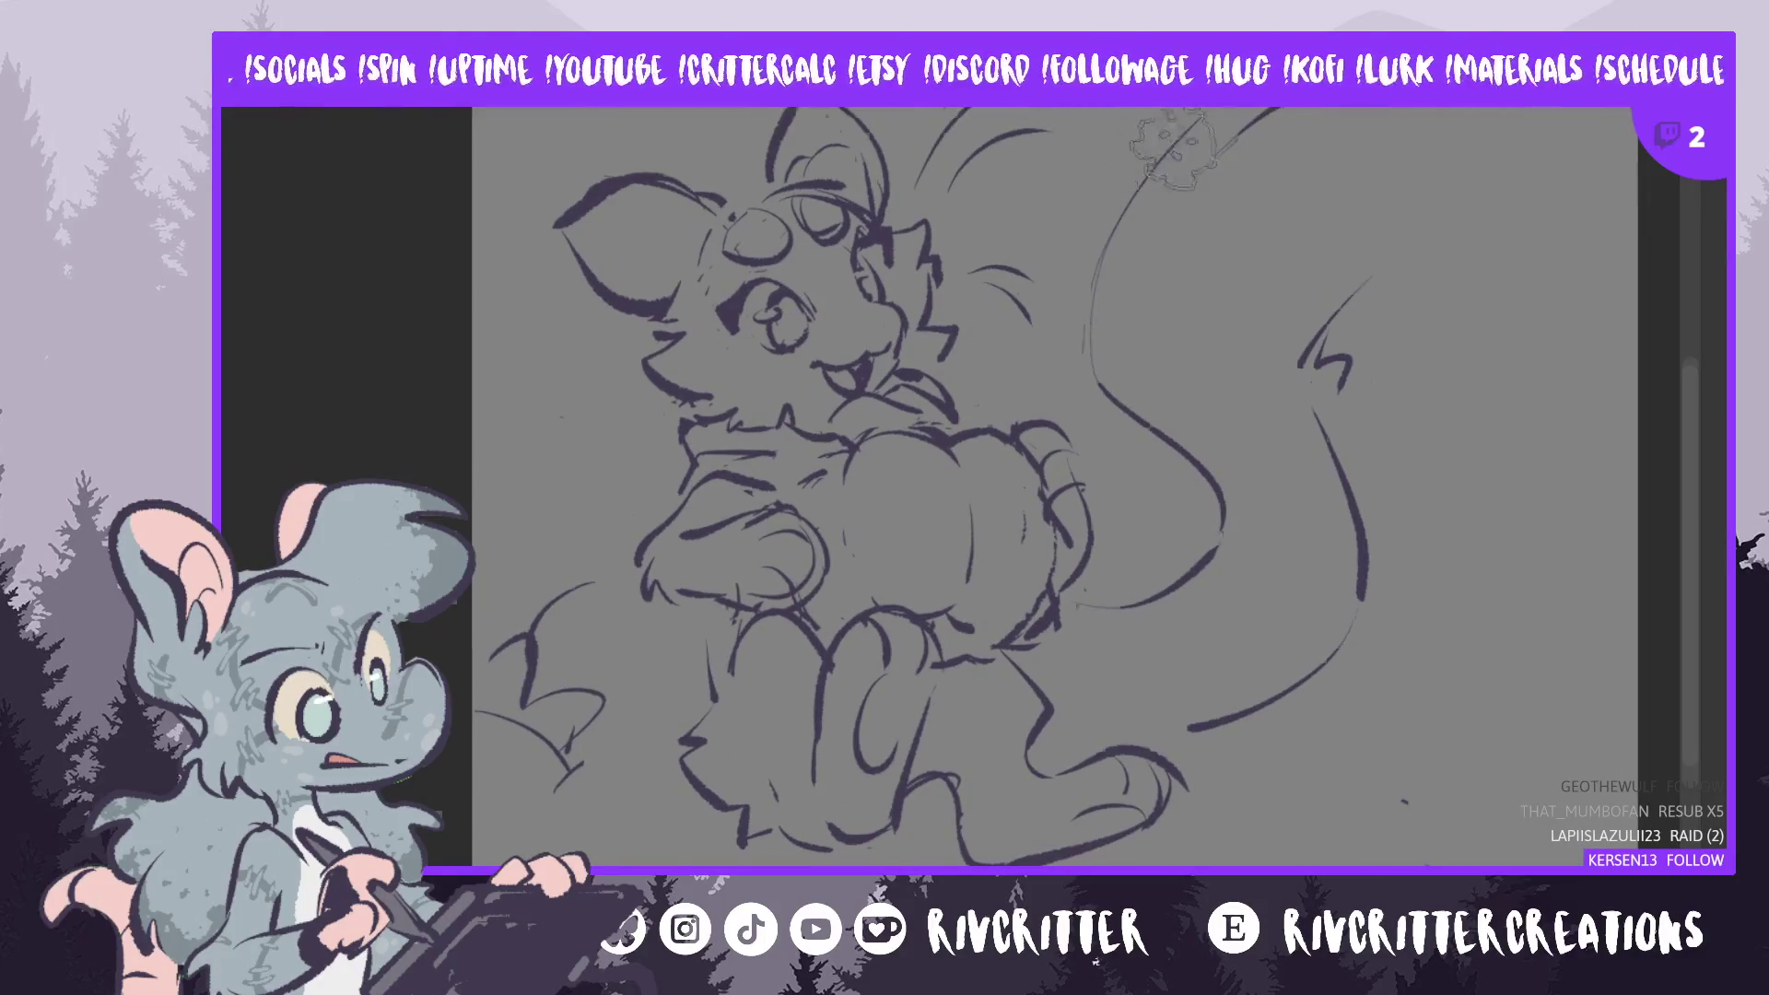
{"action": "scroll", "coordinate": [1169, 148], "scroll_direction": "up", "scroll_amount": 1}
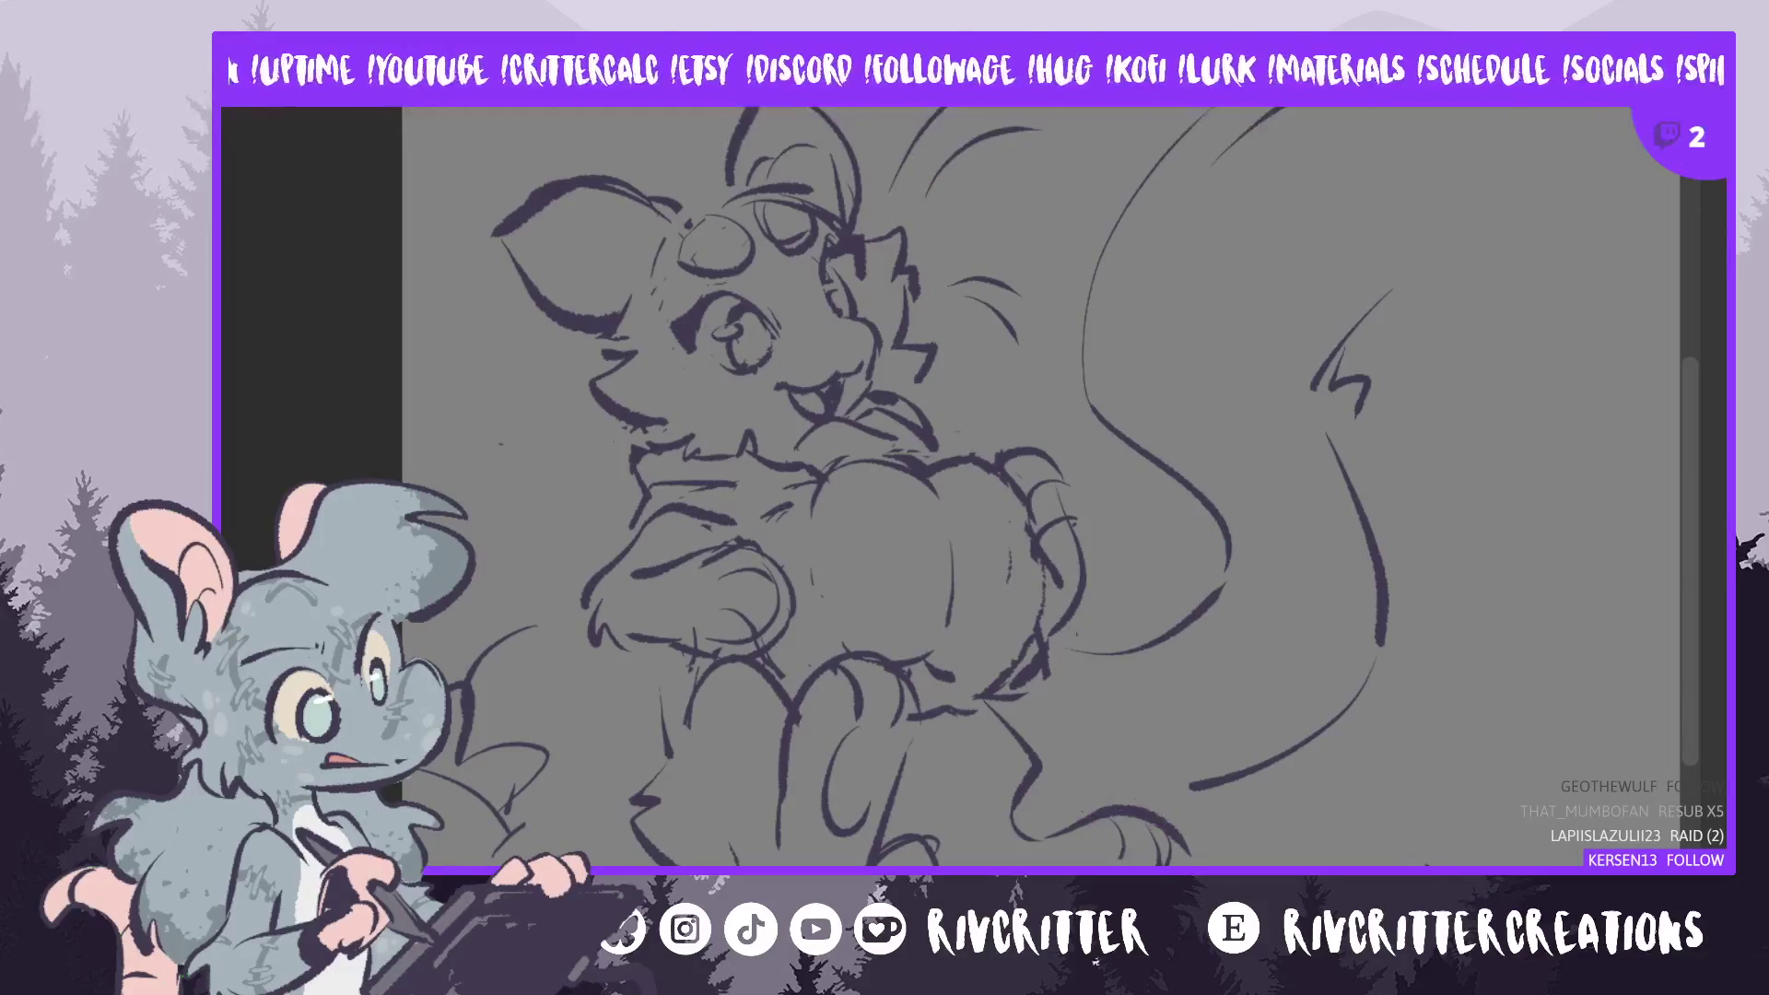
{"action": "mouse_move", "coordinate": [1309, 475]}
{"action": "left_mouse_down"}
{"action": "mouse_move", "coordinate": [1210, 475]}
{"action": "mouse_move", "coordinate": [1234, 475]}
{"action": "left_mouse_up"}
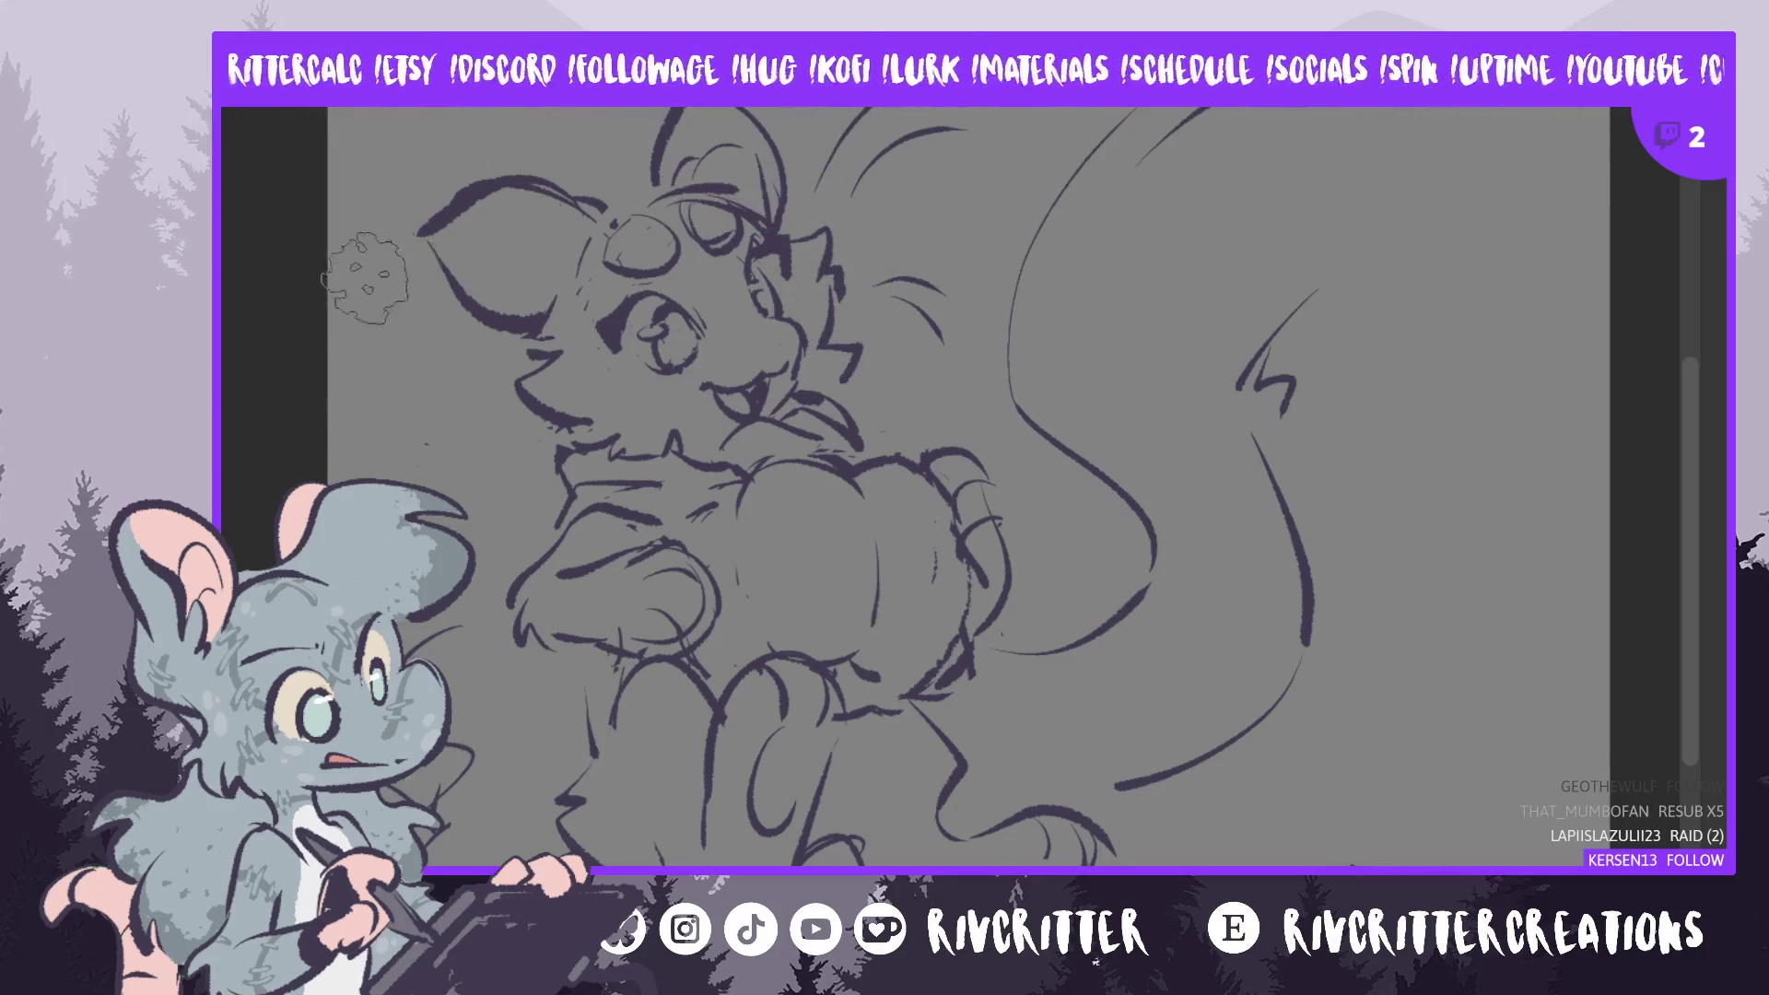
{"action": "scroll", "coordinate": [949, 500], "scroll_direction": "right", "scroll_amount": 2}
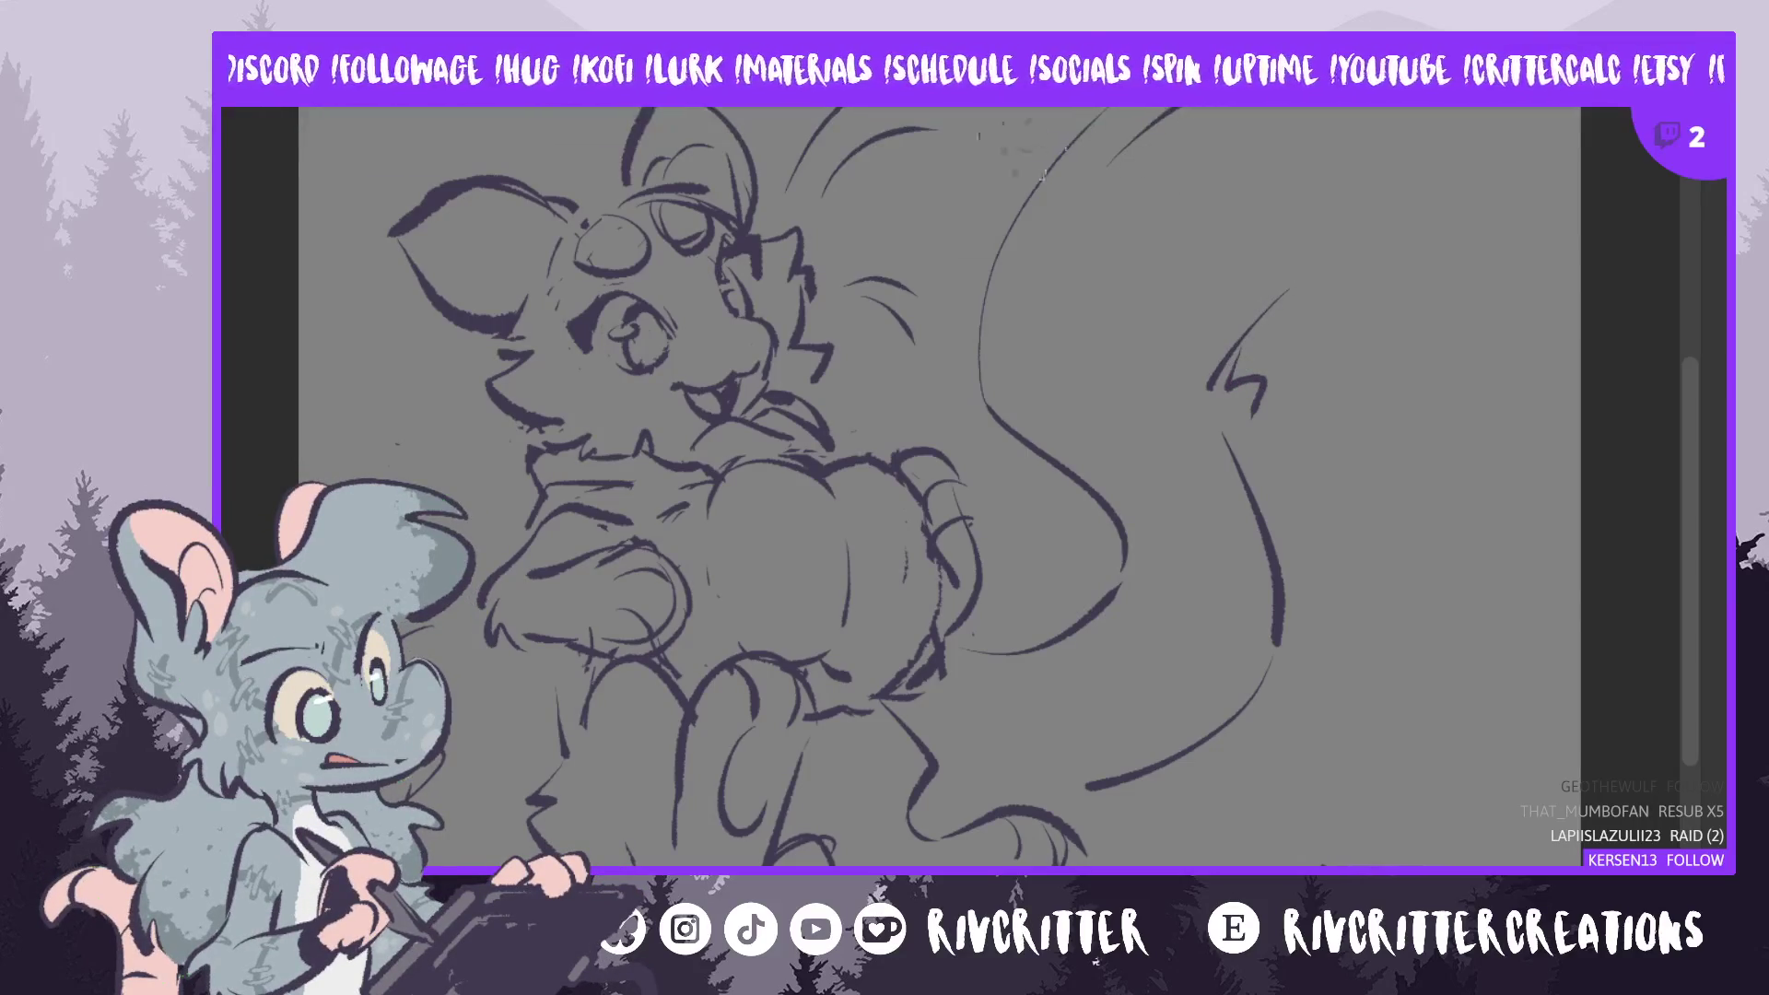
{"action": "left_click_drag", "start_coordinate": [984, 404], "coordinate": [1018, 230]}
{"action": "left_click_drag", "start_coordinate": [981, 369], "coordinate": [1059, 157]}
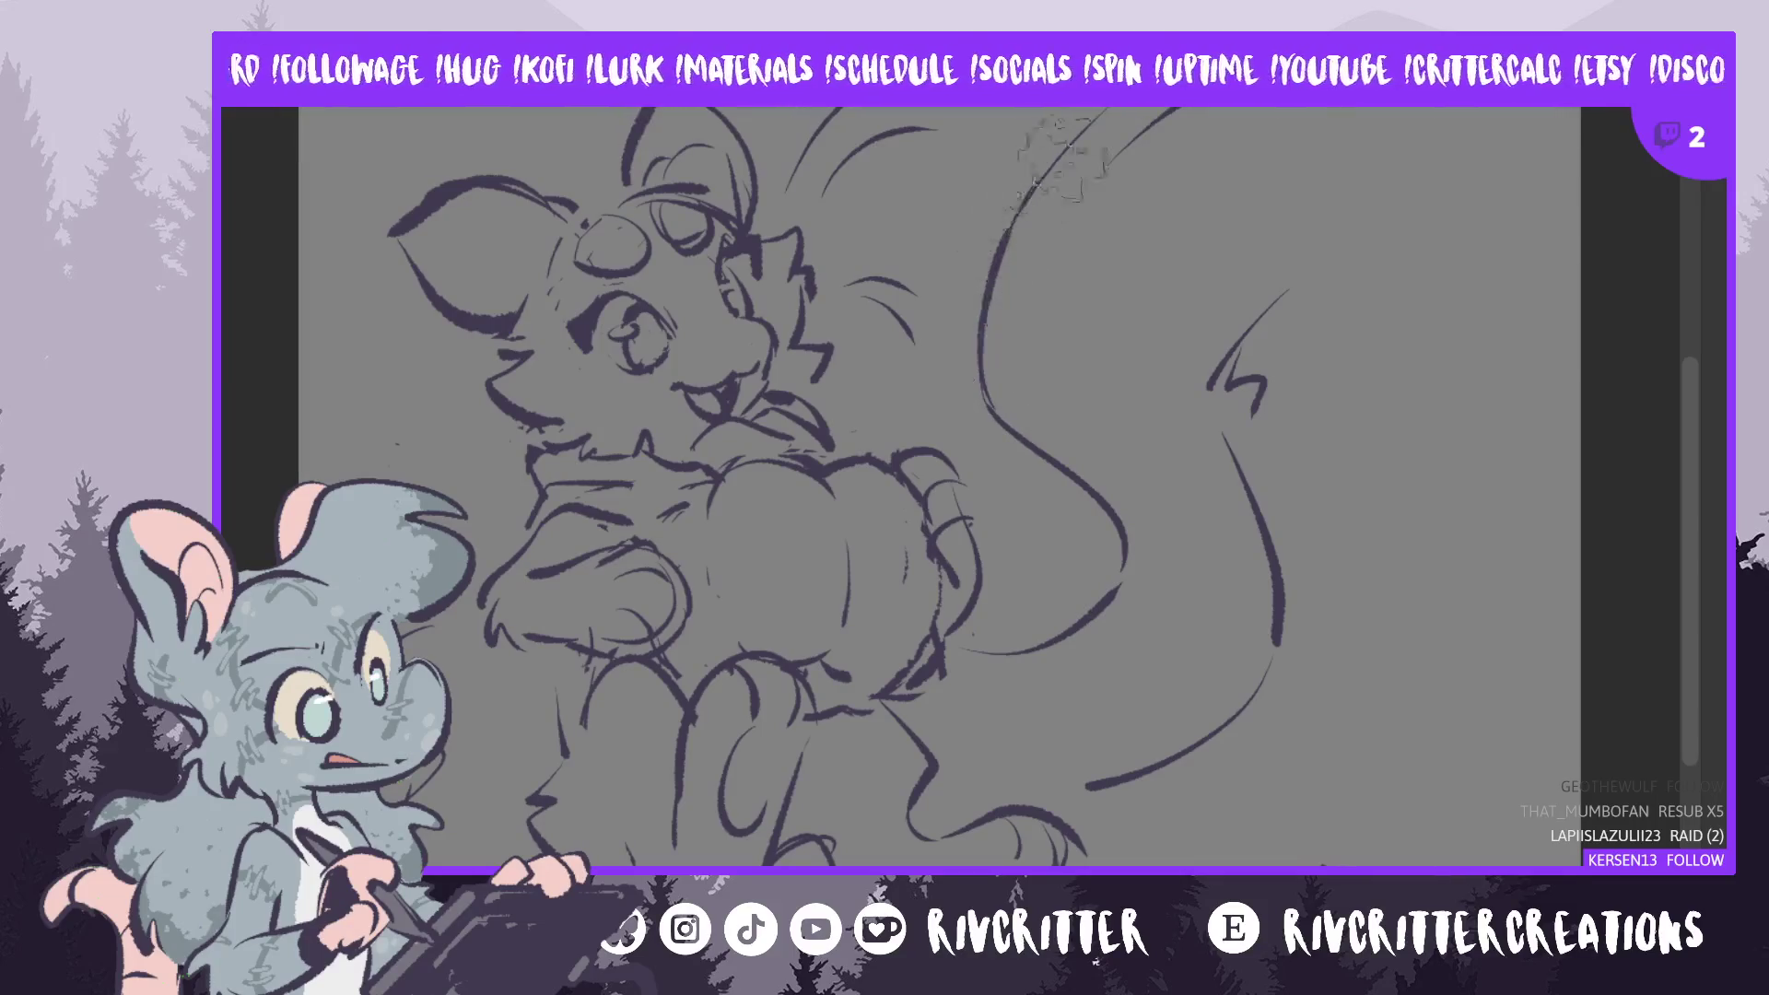
- Try curved strokes beside the ear, then undo them
{"action": "scroll", "coordinate": [1688, 438], "scroll_direction": "down", "scroll_amount": 1}
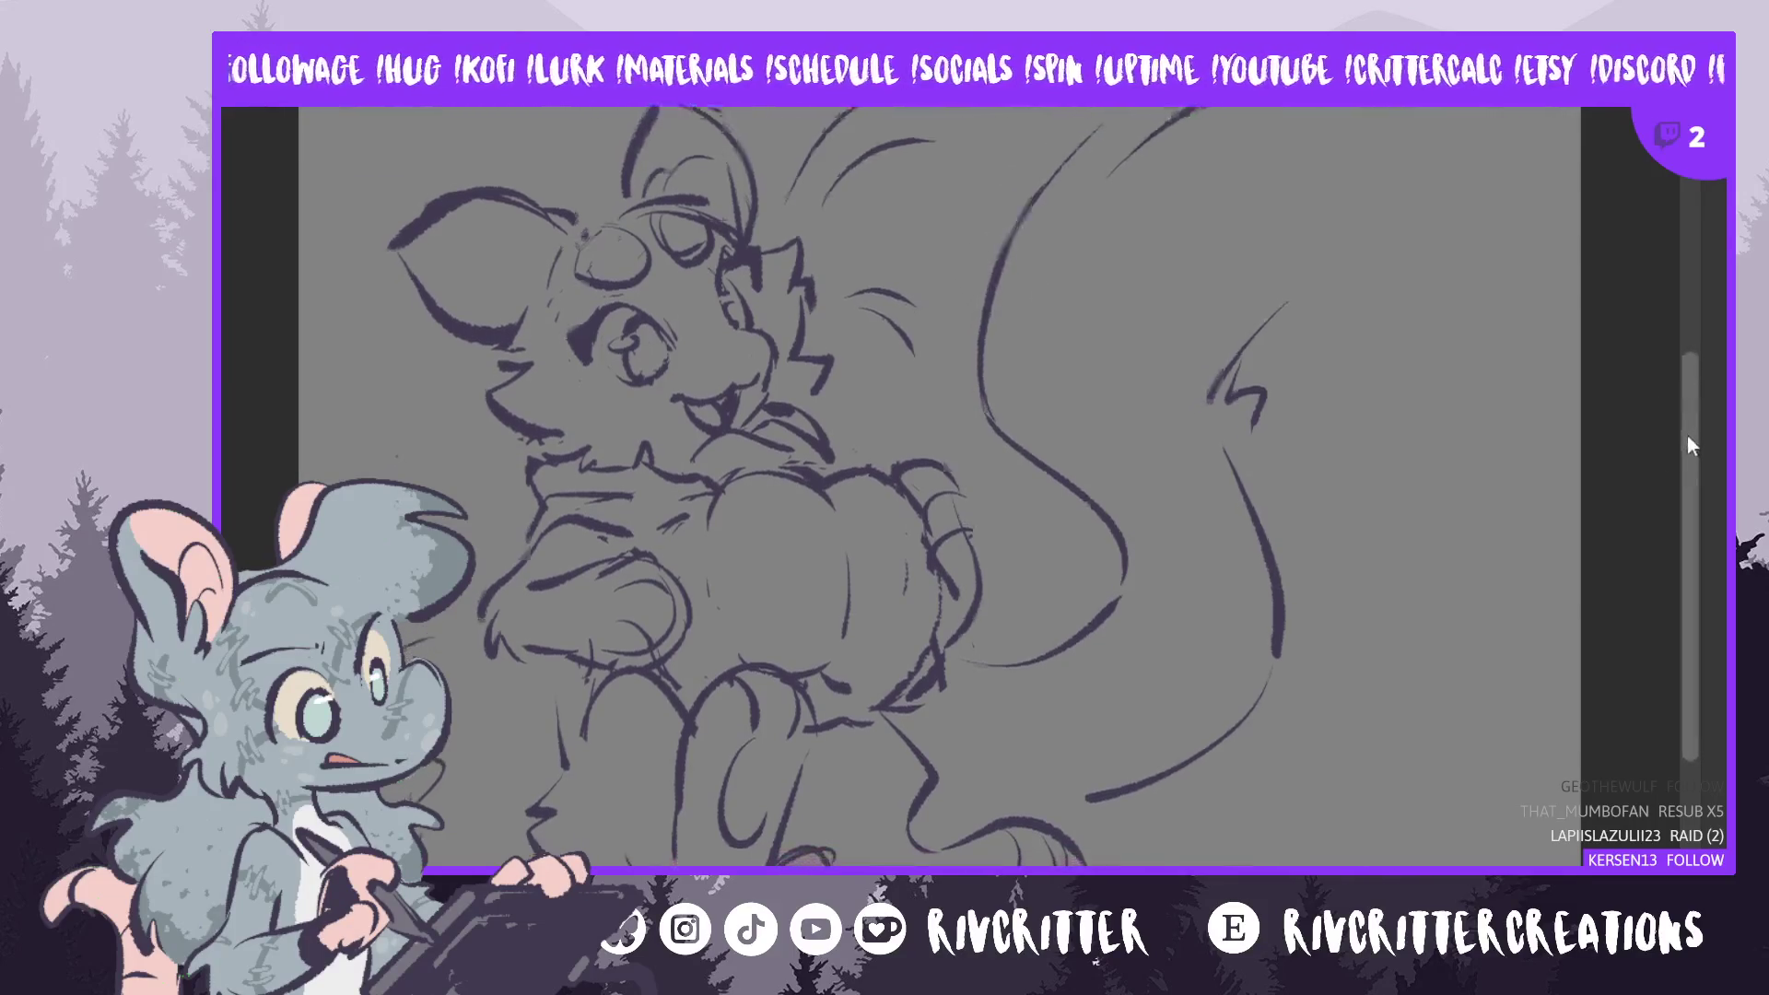
{"action": "scroll", "coordinate": [1682, 445], "scroll_direction": "up", "scroll_amount": 2}
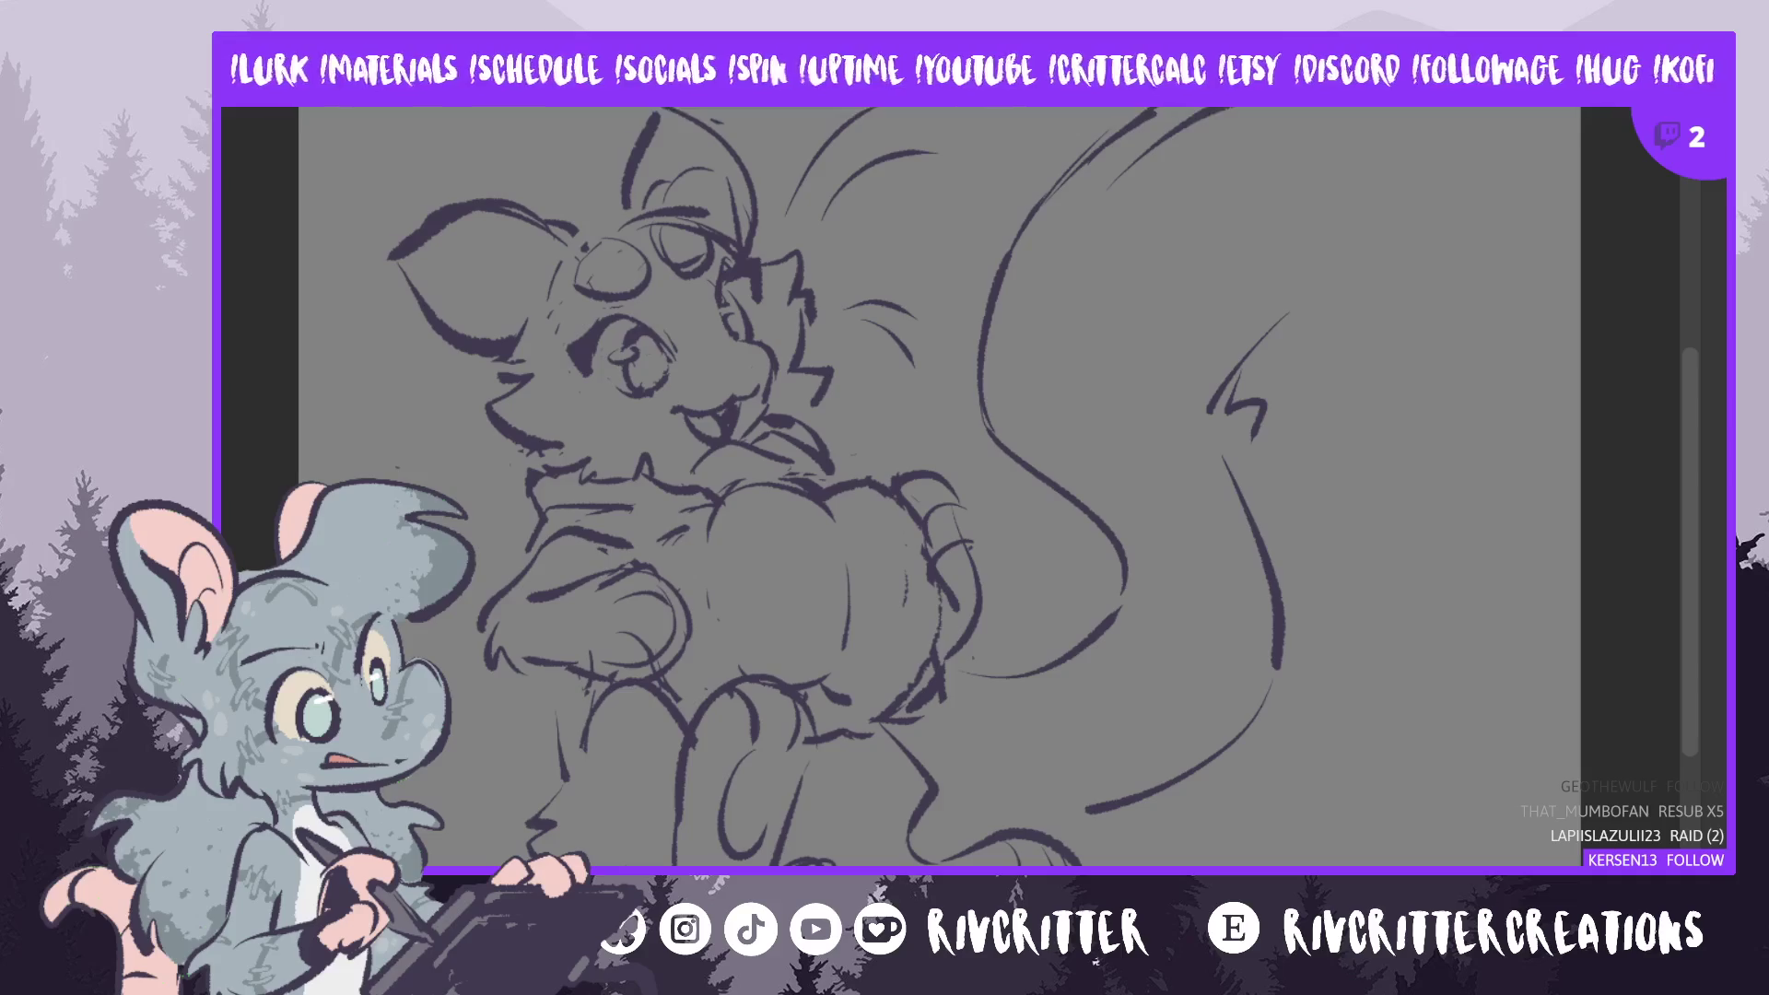
{"action": "left_click_drag", "start_coordinate": [1066, 672], "coordinate": [1109, 678]}
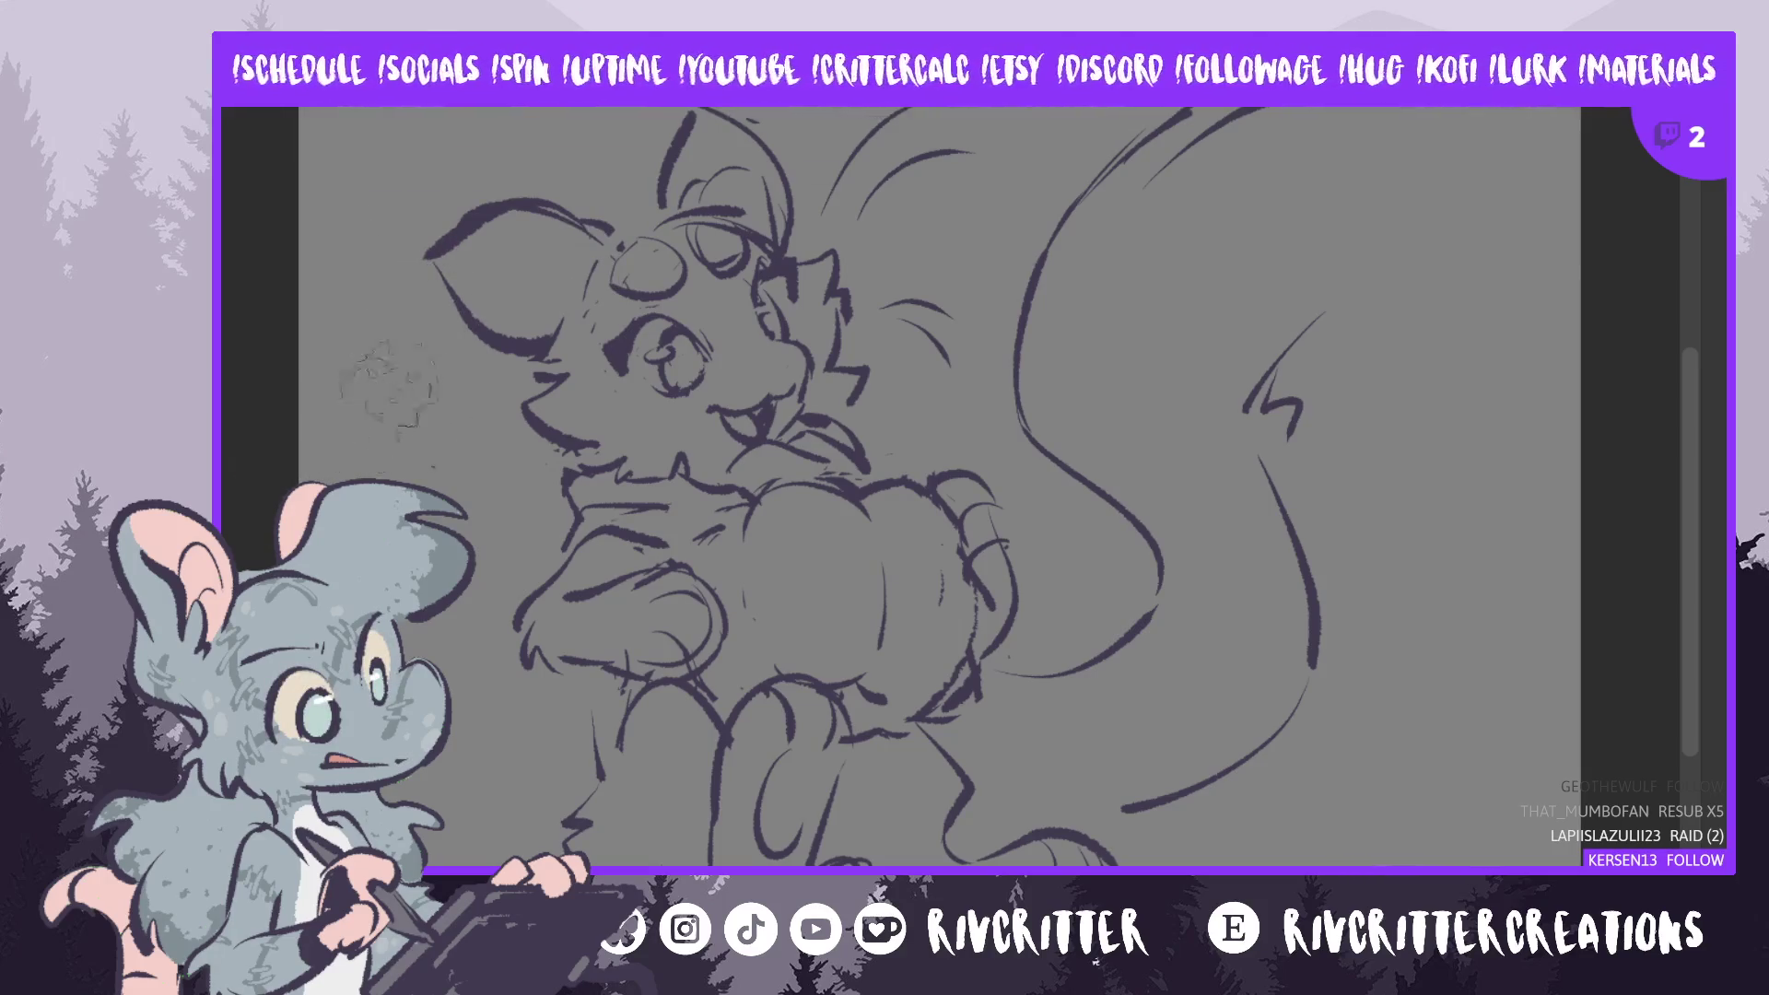
{"action": "mouse_move", "coordinate": [387, 416]}
{"action": "left_mouse_down"}
{"action": "mouse_move", "coordinate": [305, 460]}
{"action": "mouse_move", "coordinate": [387, 368]}
{"action": "mouse_move", "coordinate": [461, 461]}
{"action": "mouse_move", "coordinate": [466, 765]}
{"action": "left_mouse_up"}
{"action": "key", "text": "ctrl+z"}
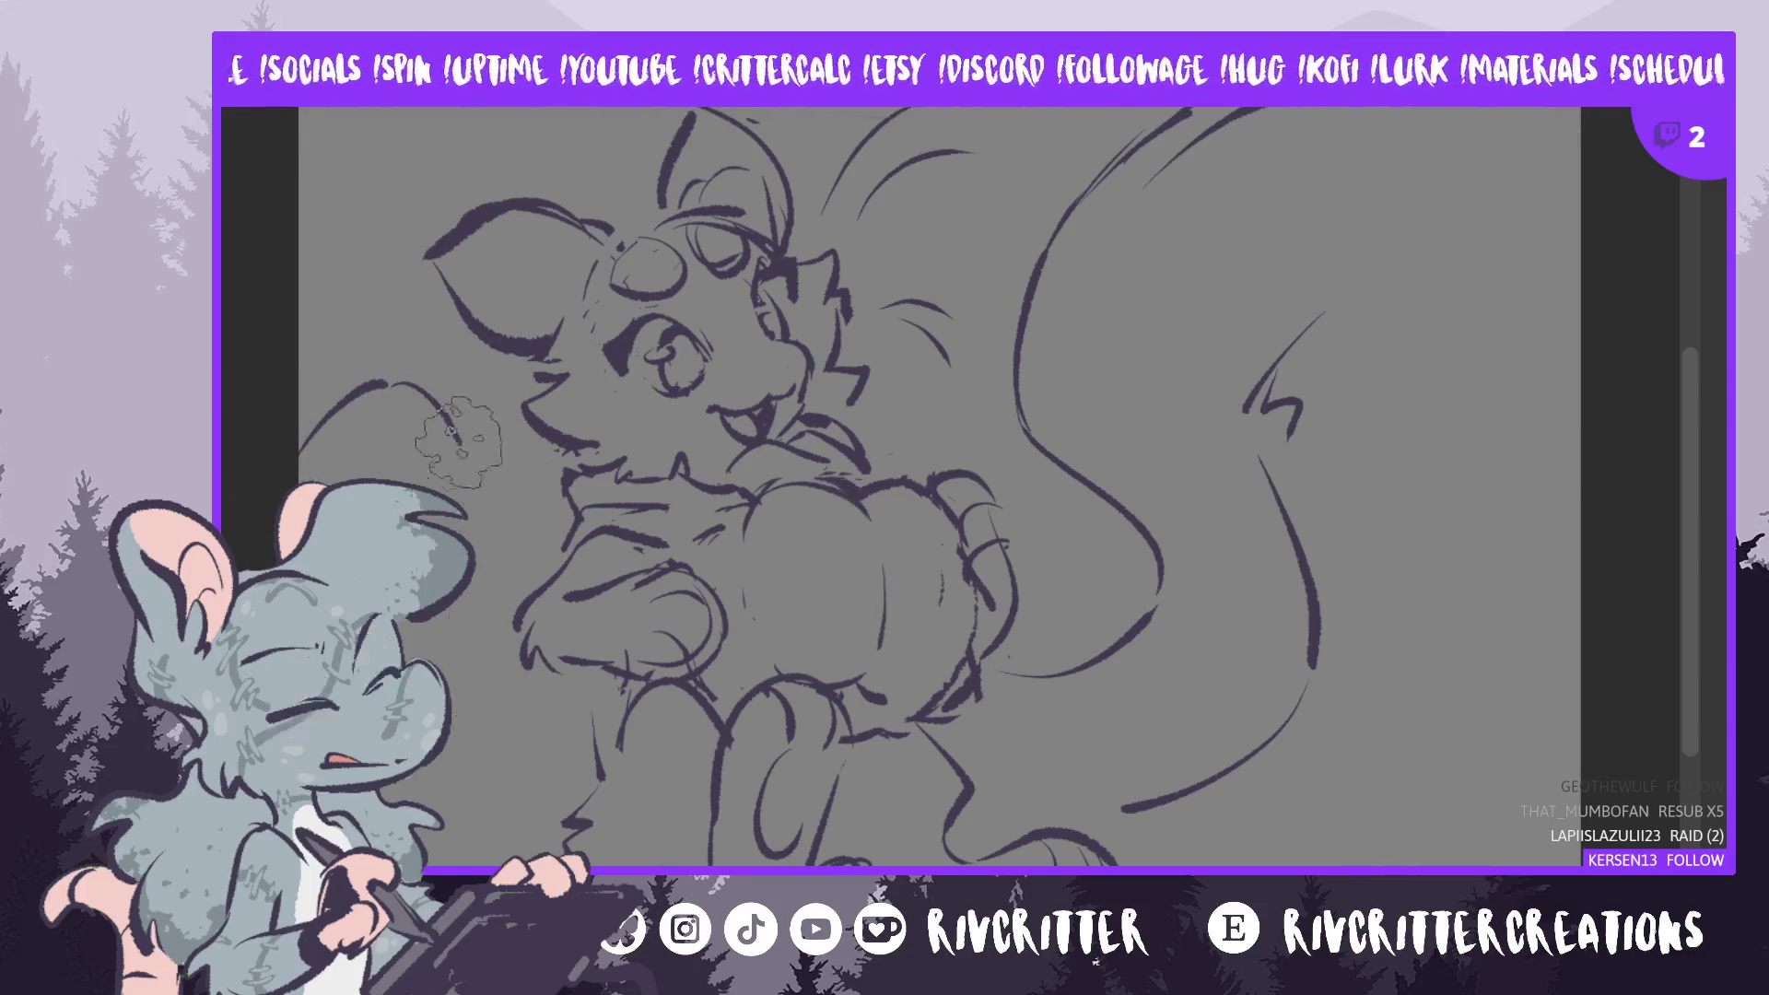
{"action": "left_click_drag", "start_coordinate": [433, 392], "coordinate": [581, 792]}
{"action": "key", "text": "ctrl+z"}
{"action": "key", "text": "ctrl+z"}
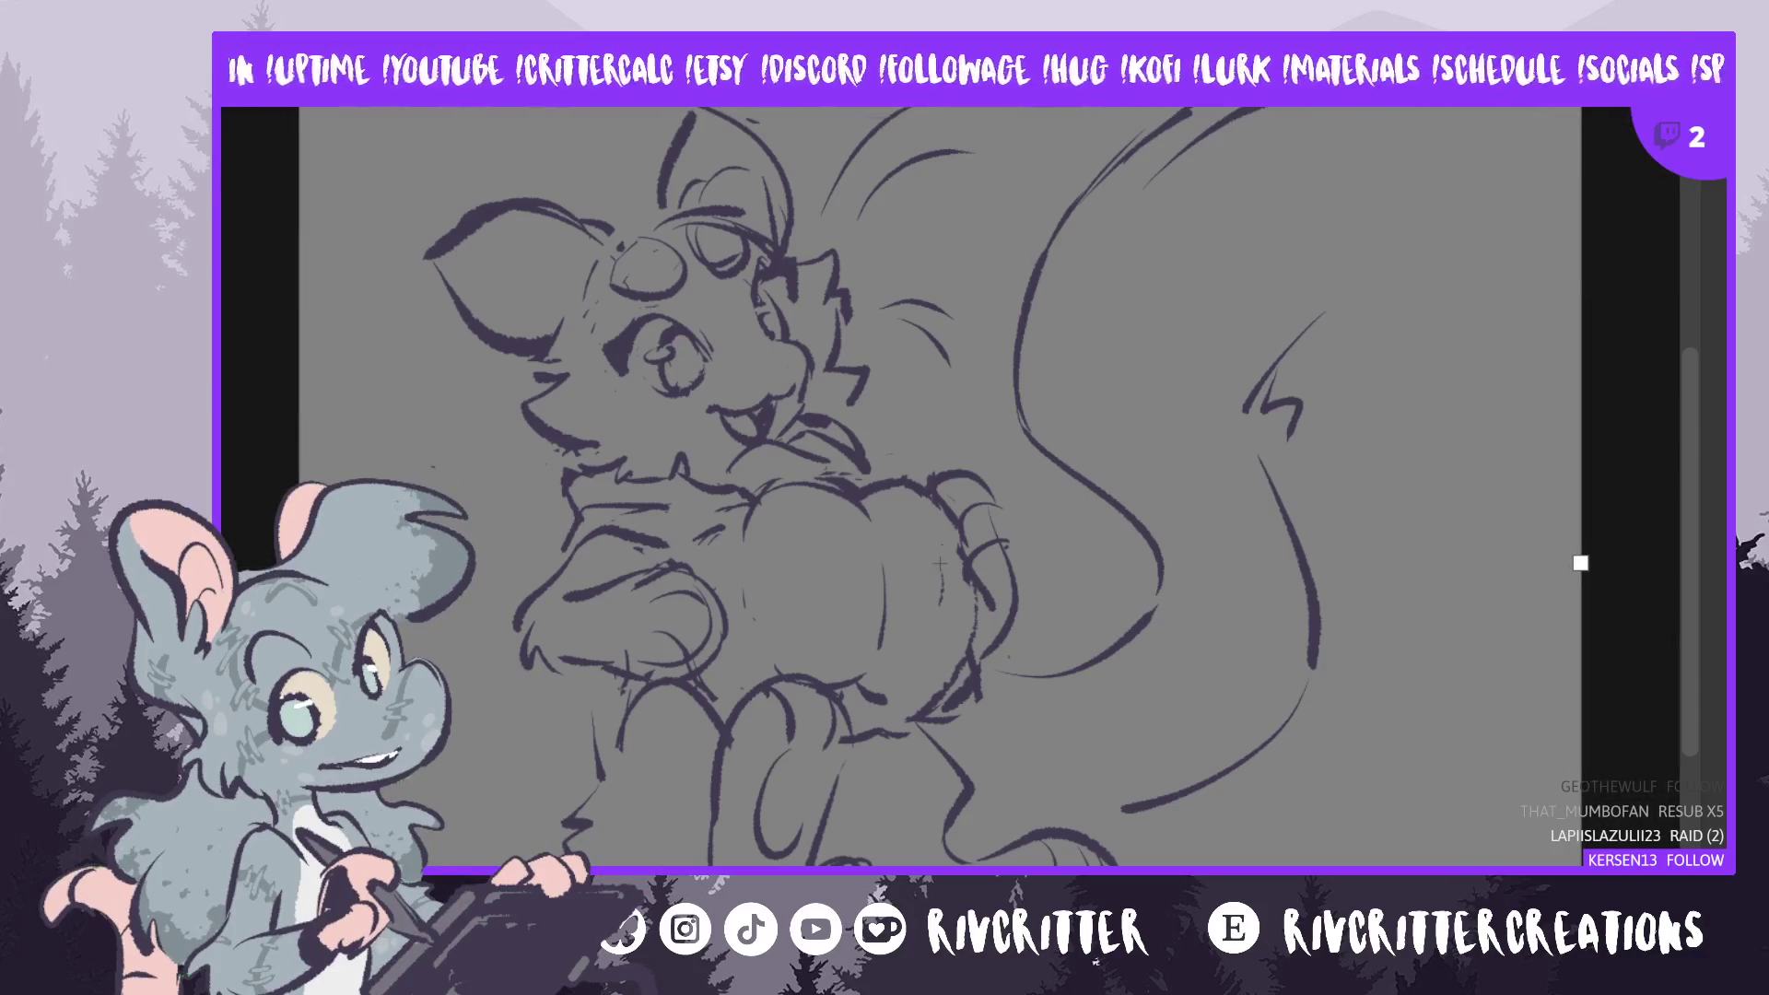
- Extend the canvas outward on the left and right, and fill the new side margins grey
{"action": "scroll", "coordinate": [1179, 258], "scroll_direction": "down", "scroll_amount": 2}
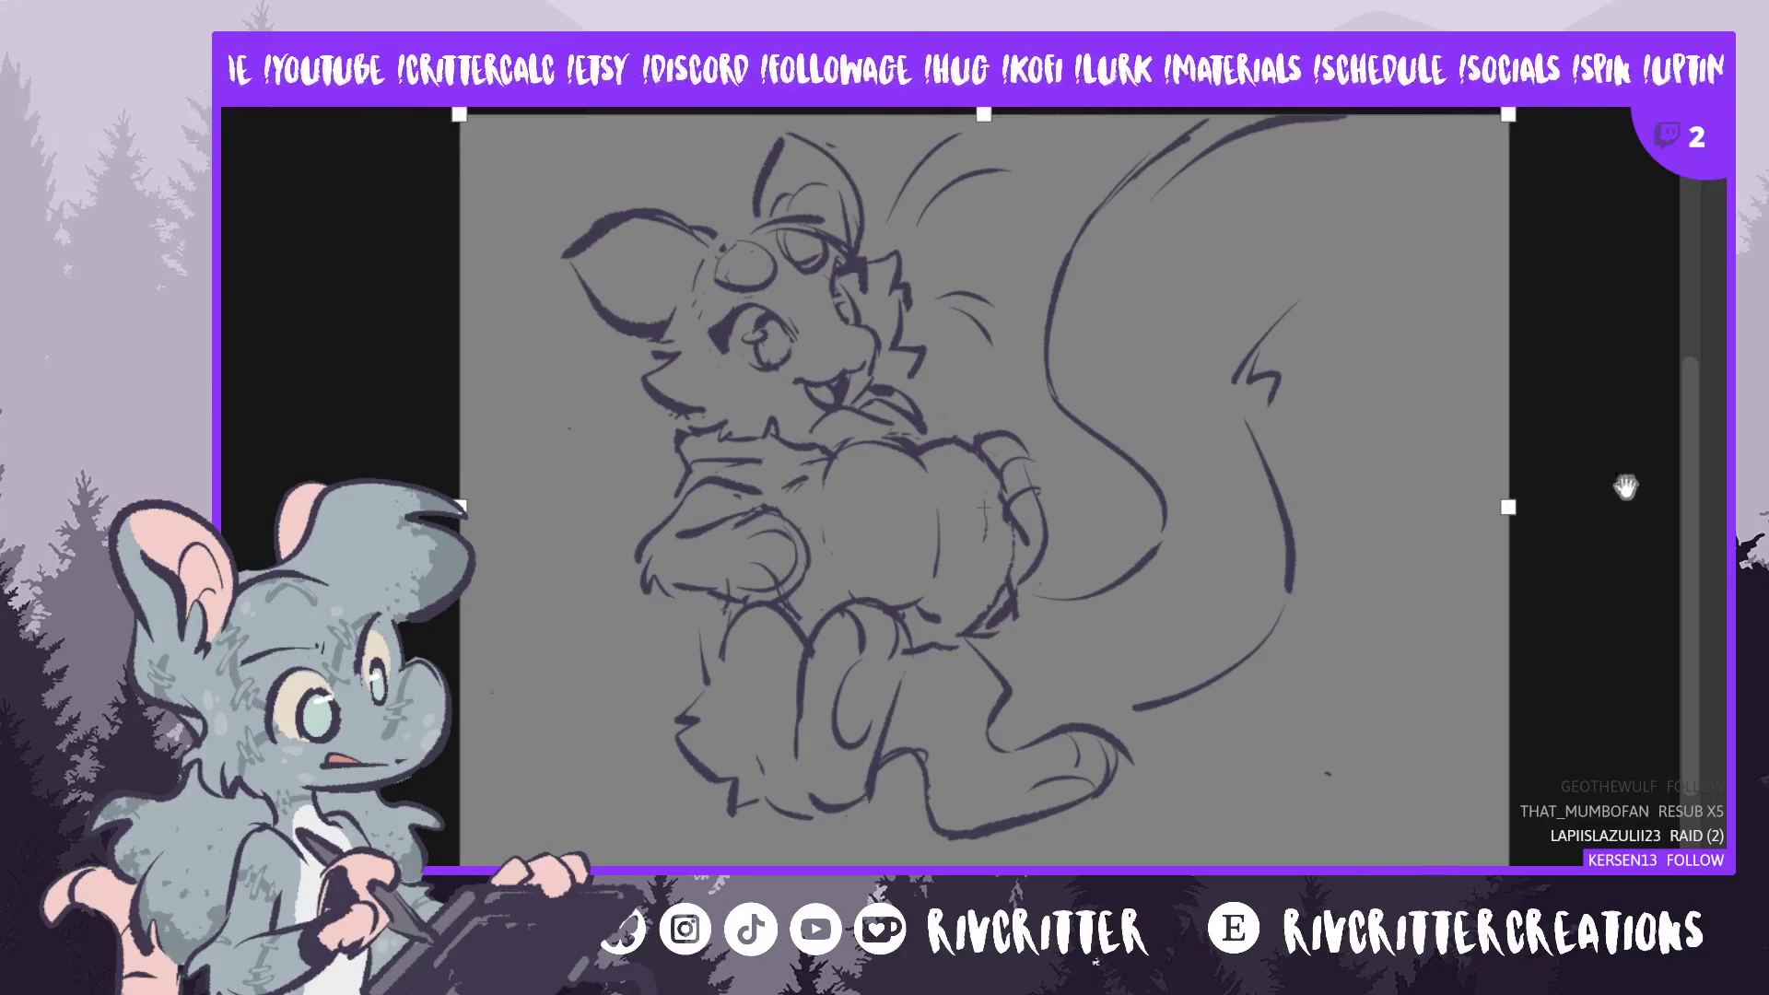
{"action": "left_click_drag", "start_coordinate": [1508, 505], "coordinate": [1578, 506]}
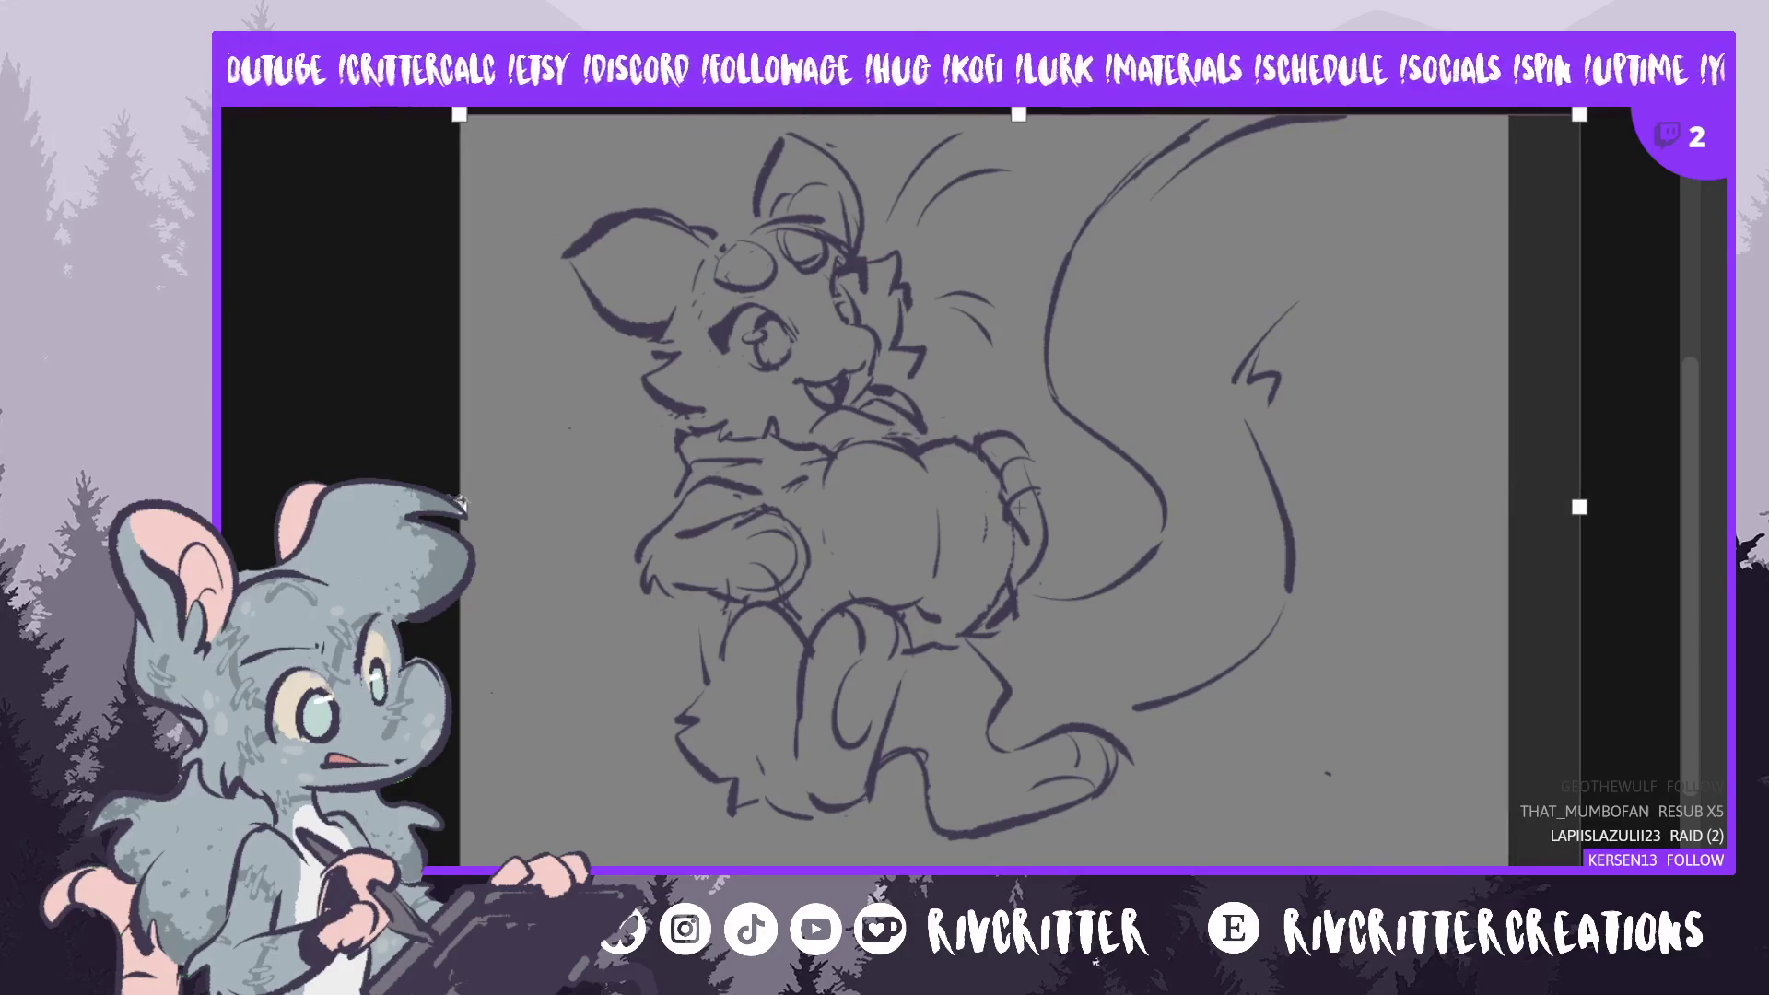
{"action": "left_click_drag", "start_coordinate": [459, 506], "coordinate": [387, 506]}
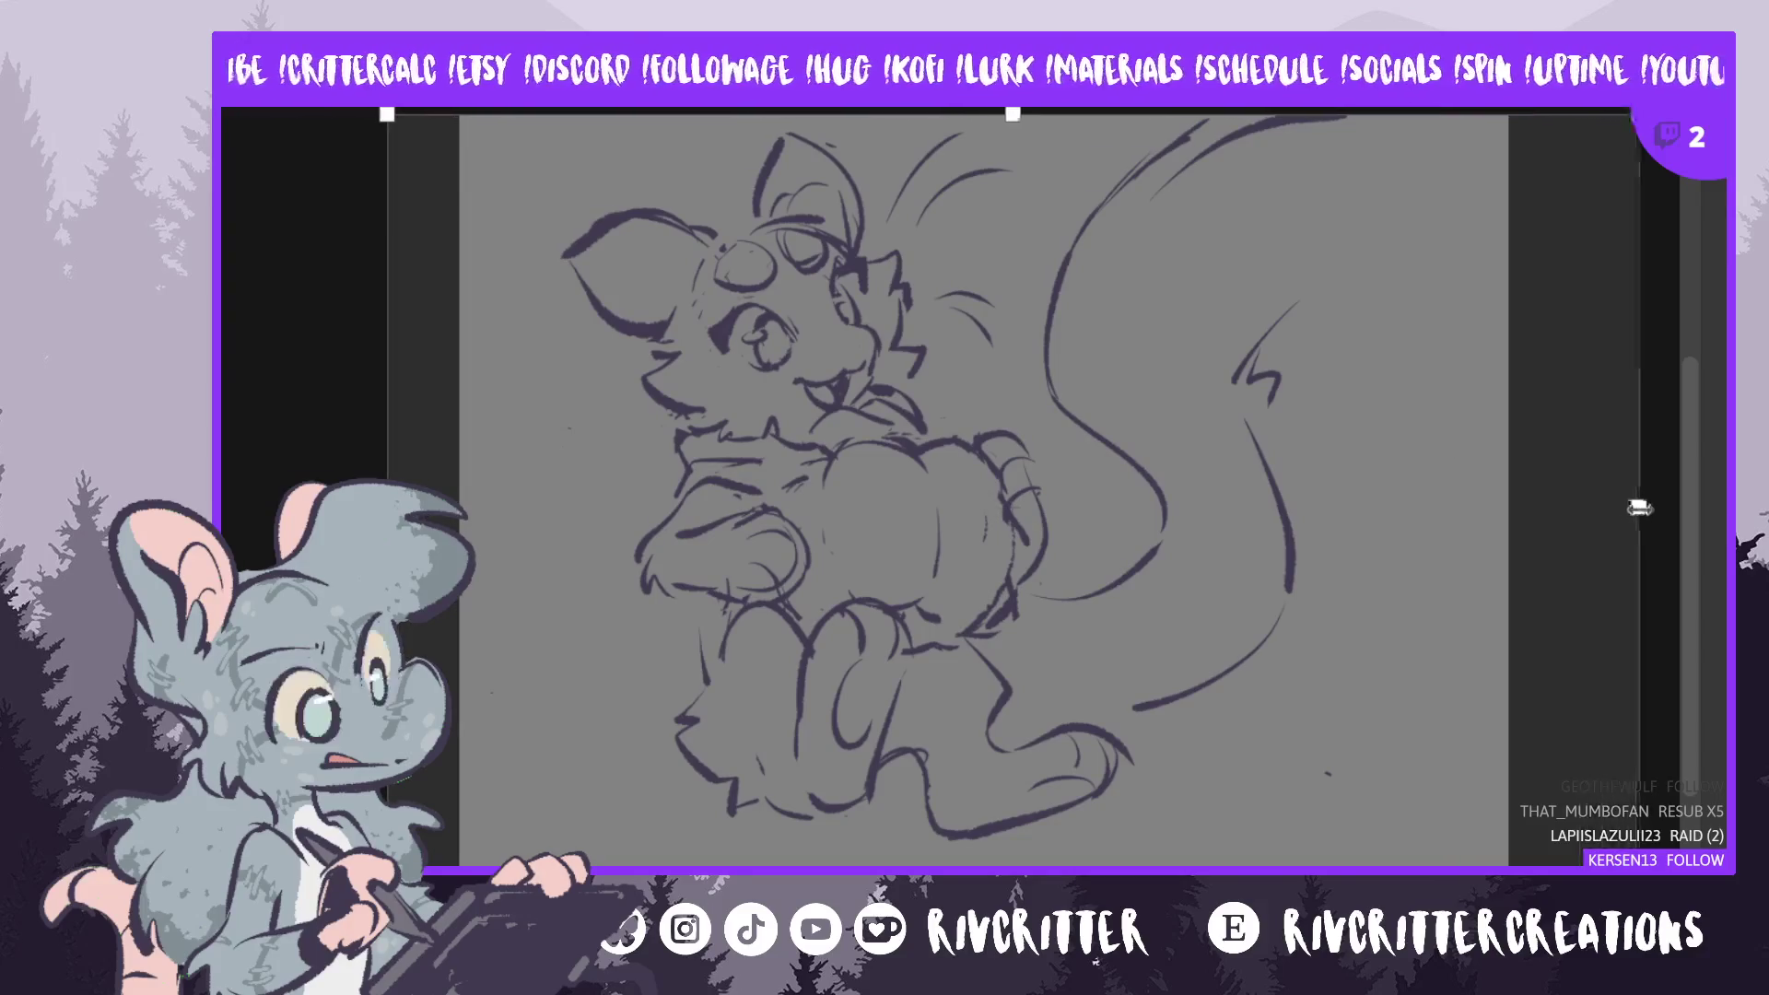
{"action": "key", "text": "Return"}
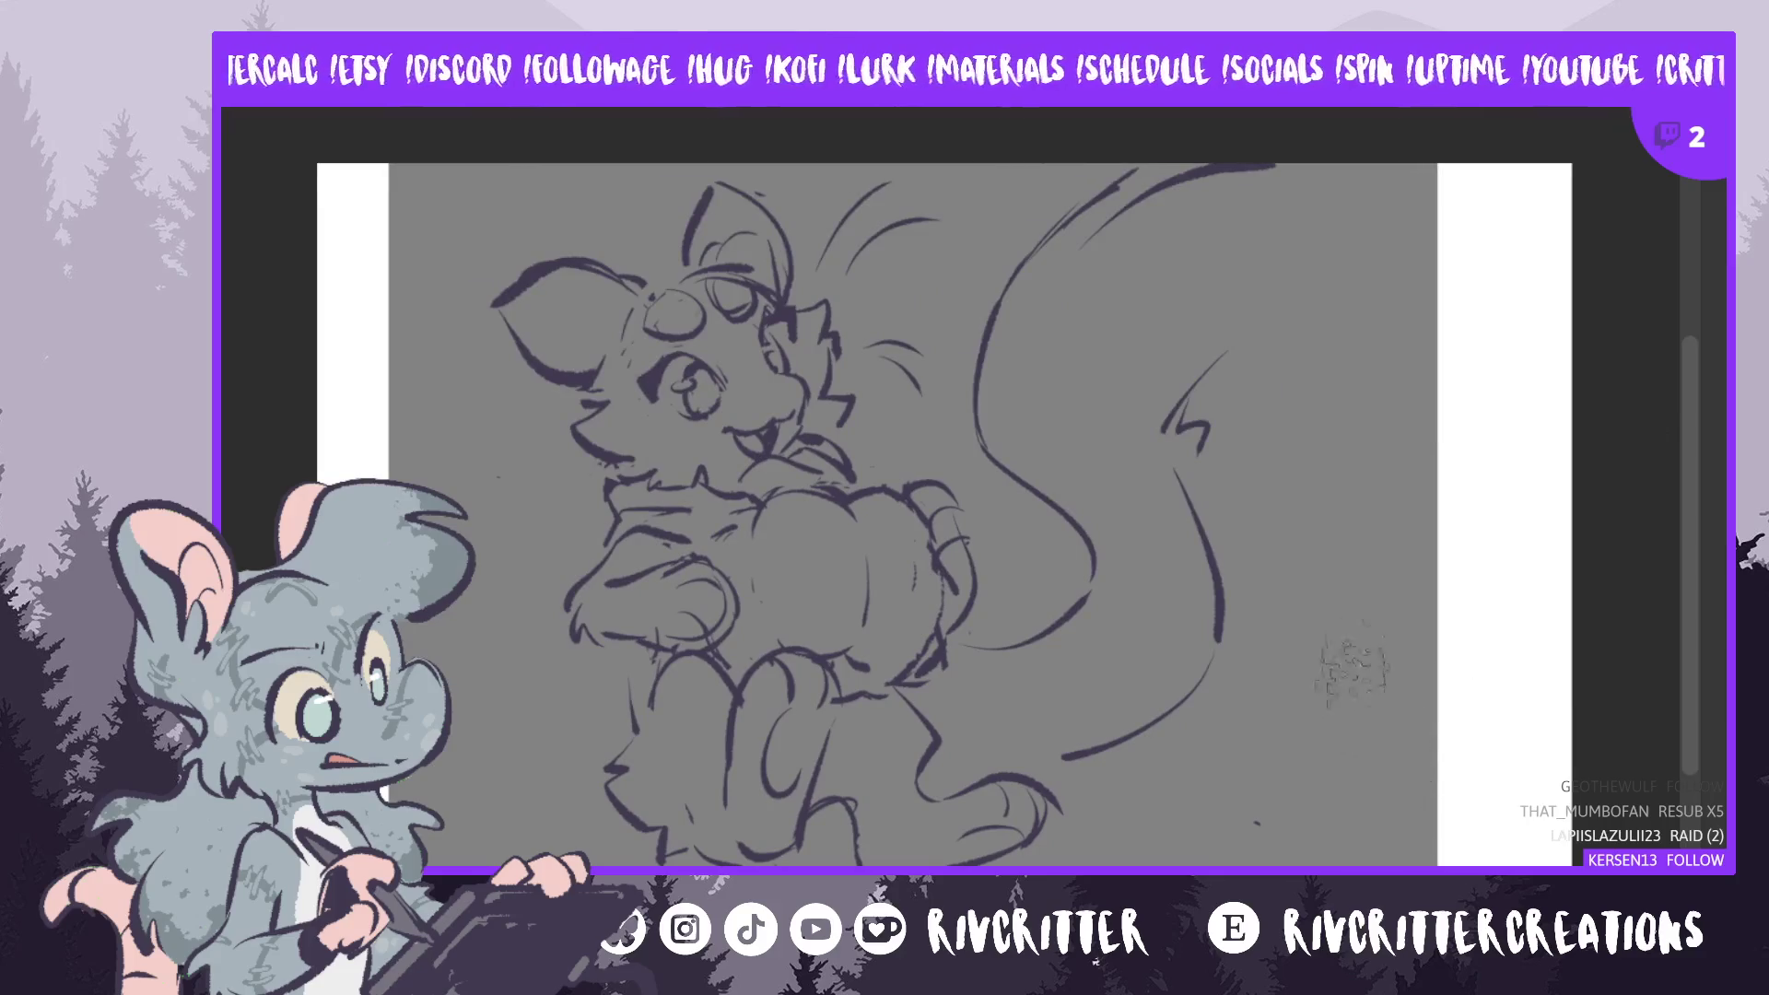
{"action": "key", "text": "alt+BackSpace"}
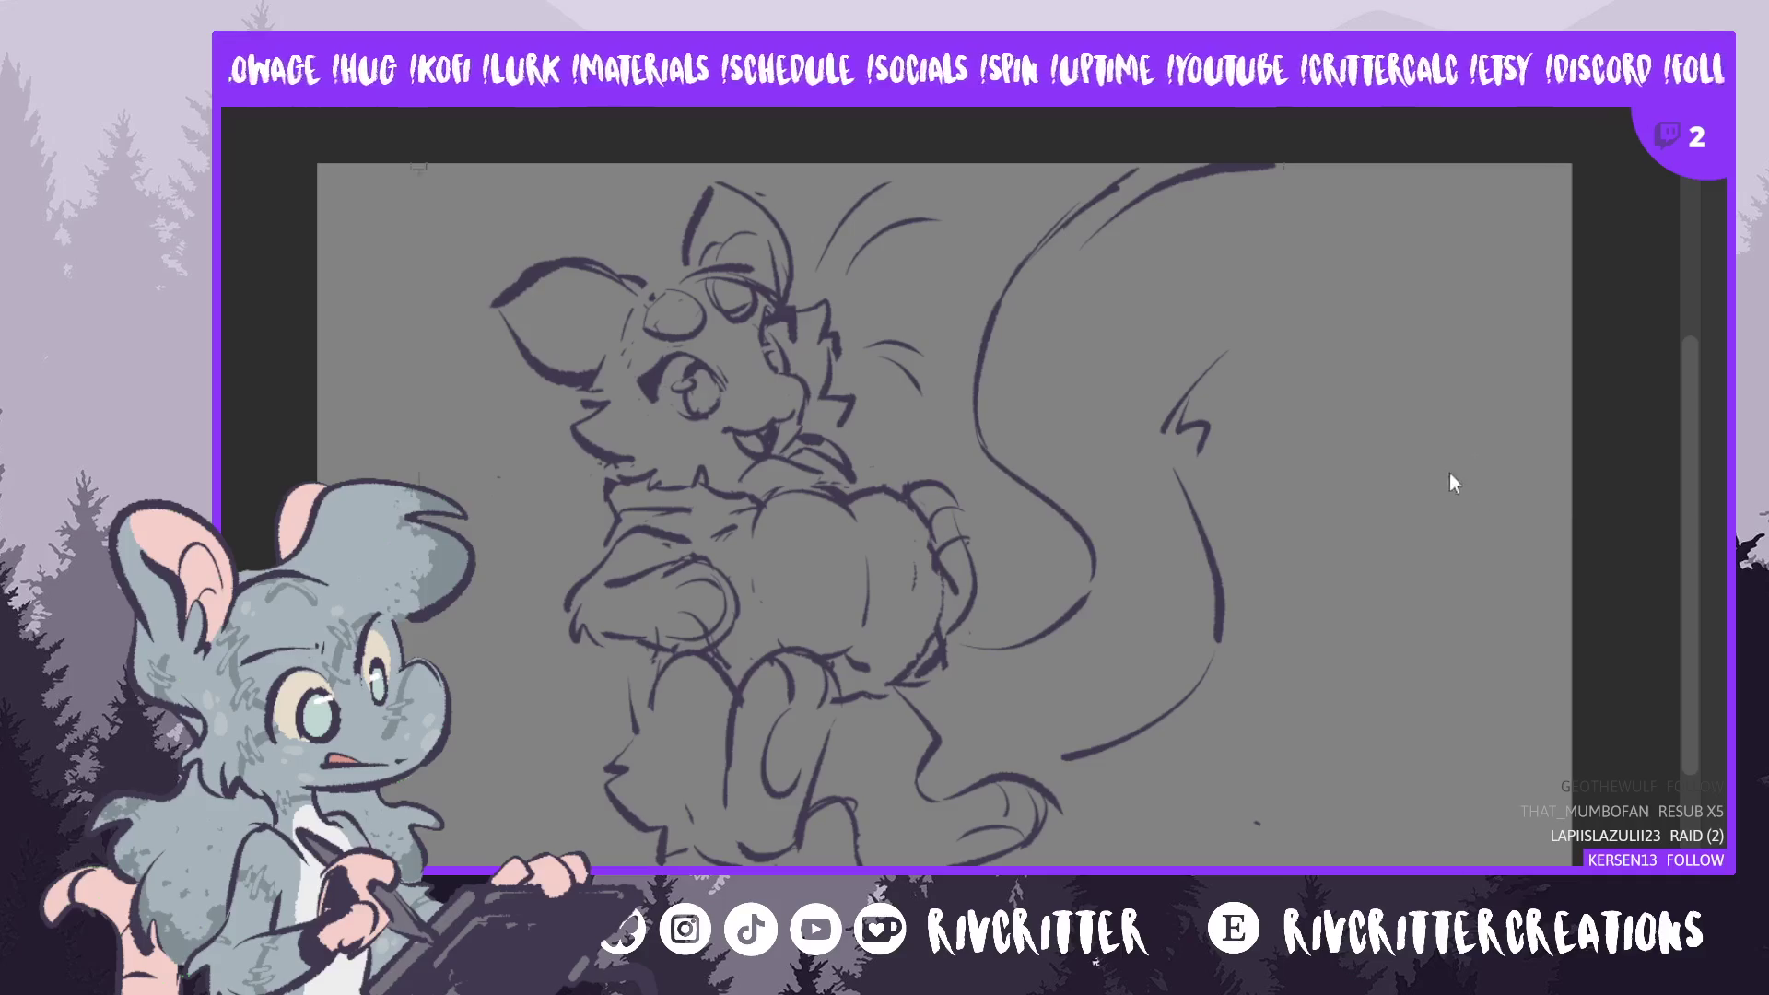
- Rotate the whole drawing slightly counter-clockwise
{"action": "key", "text": "ctrl+t"}
{"action": "mouse_move", "coordinate": [1419, 594]}
{"action": "left_mouse_down"}
{"action": "mouse_move", "coordinate": [1402, 582]}
{"action": "mouse_move", "coordinate": [1403, 597]}
{"action": "left_mouse_up"}
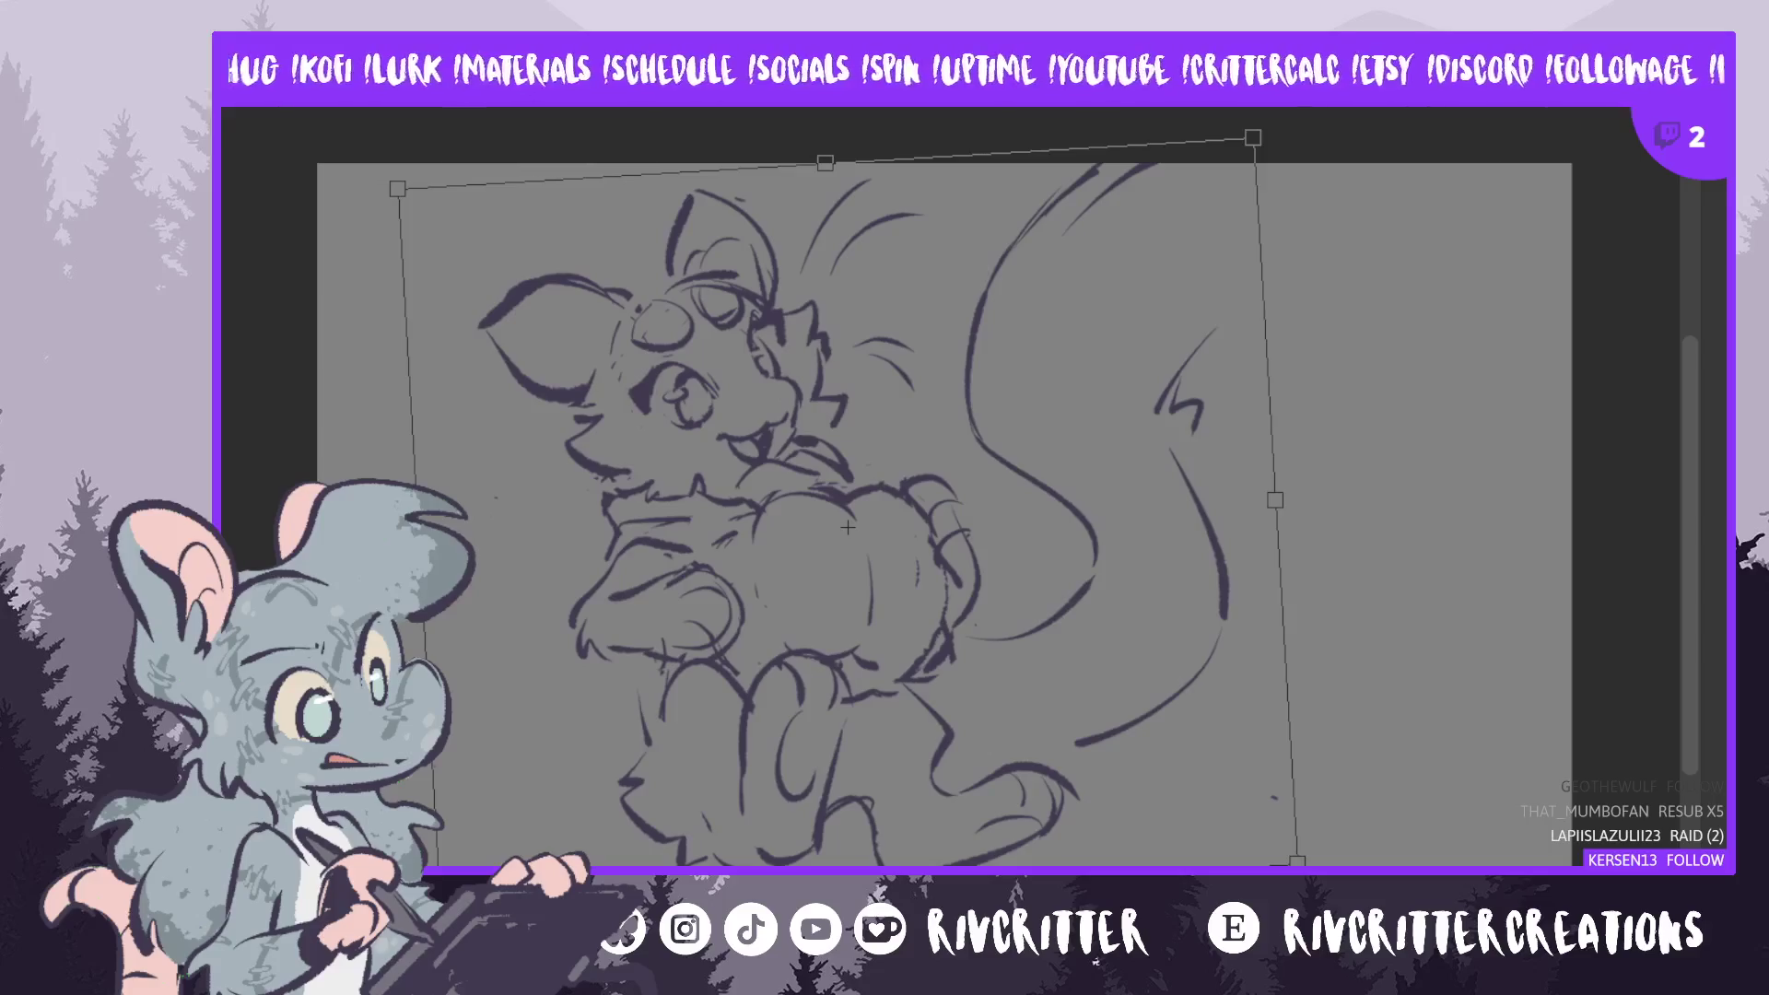
{"action": "key", "text": "Return"}
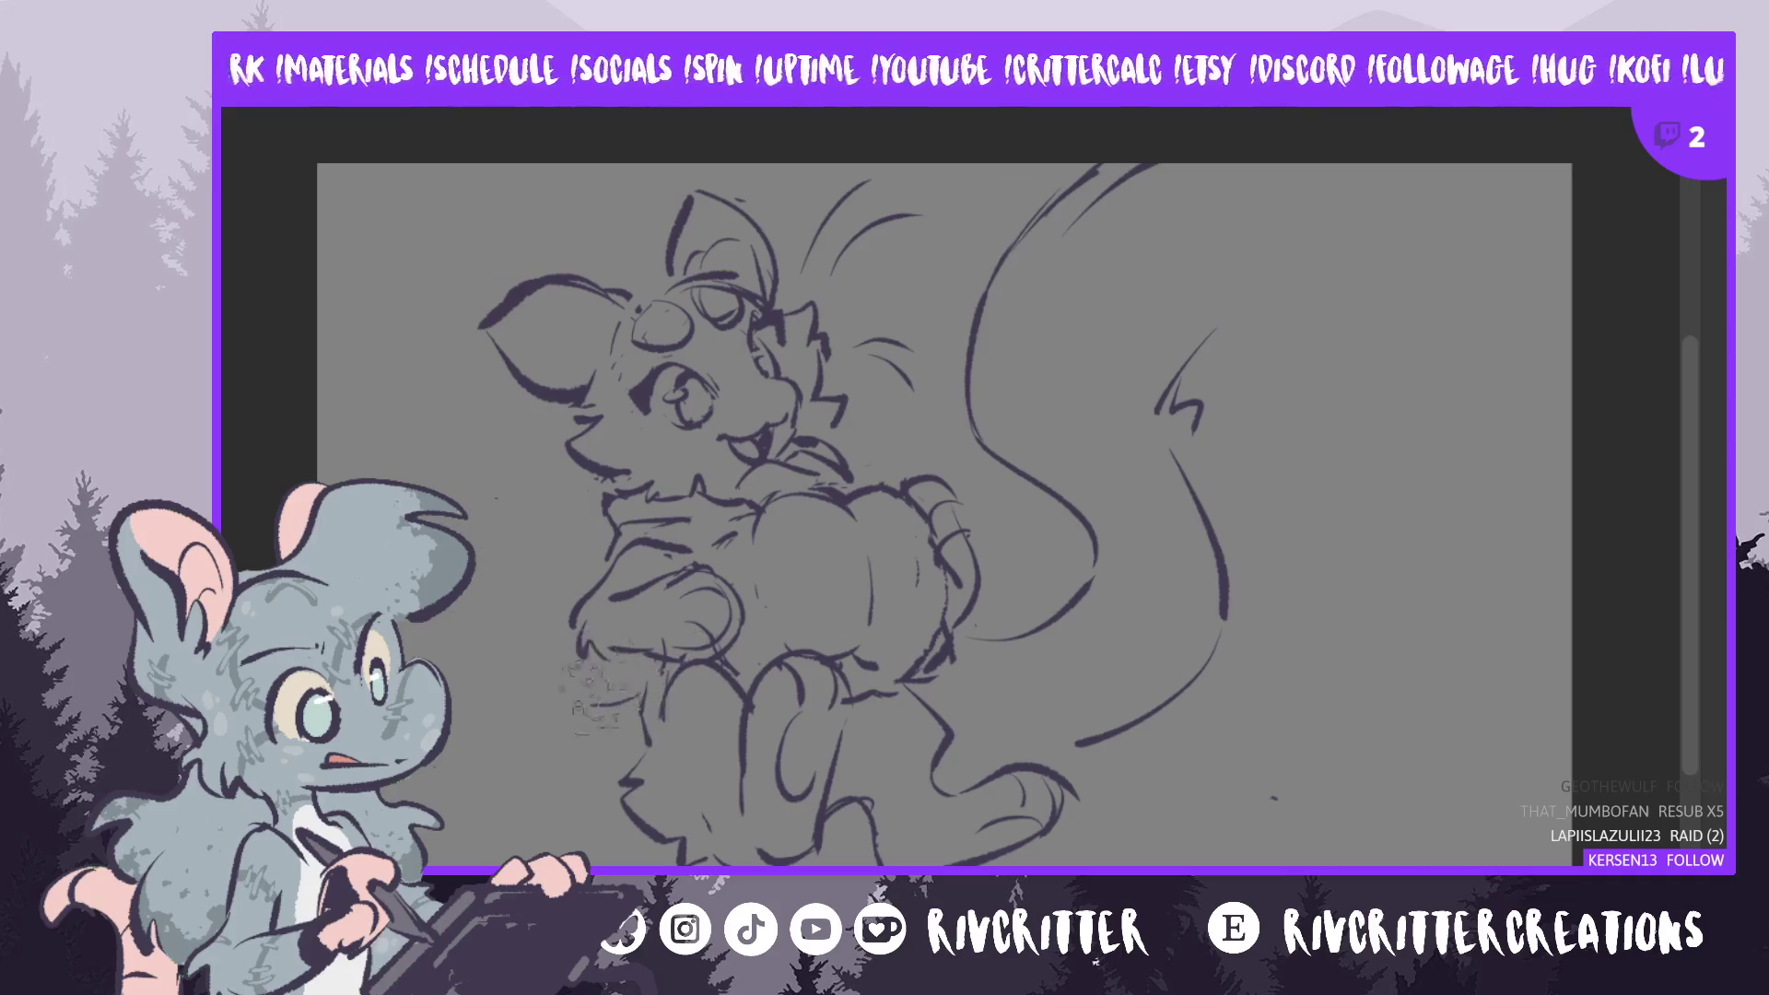
- Erase the stray lower-left diagonal and draw a long second tail curve with fur strokes
{"action": "left_click_drag", "start_coordinate": [511, 645], "coordinate": [590, 686]}
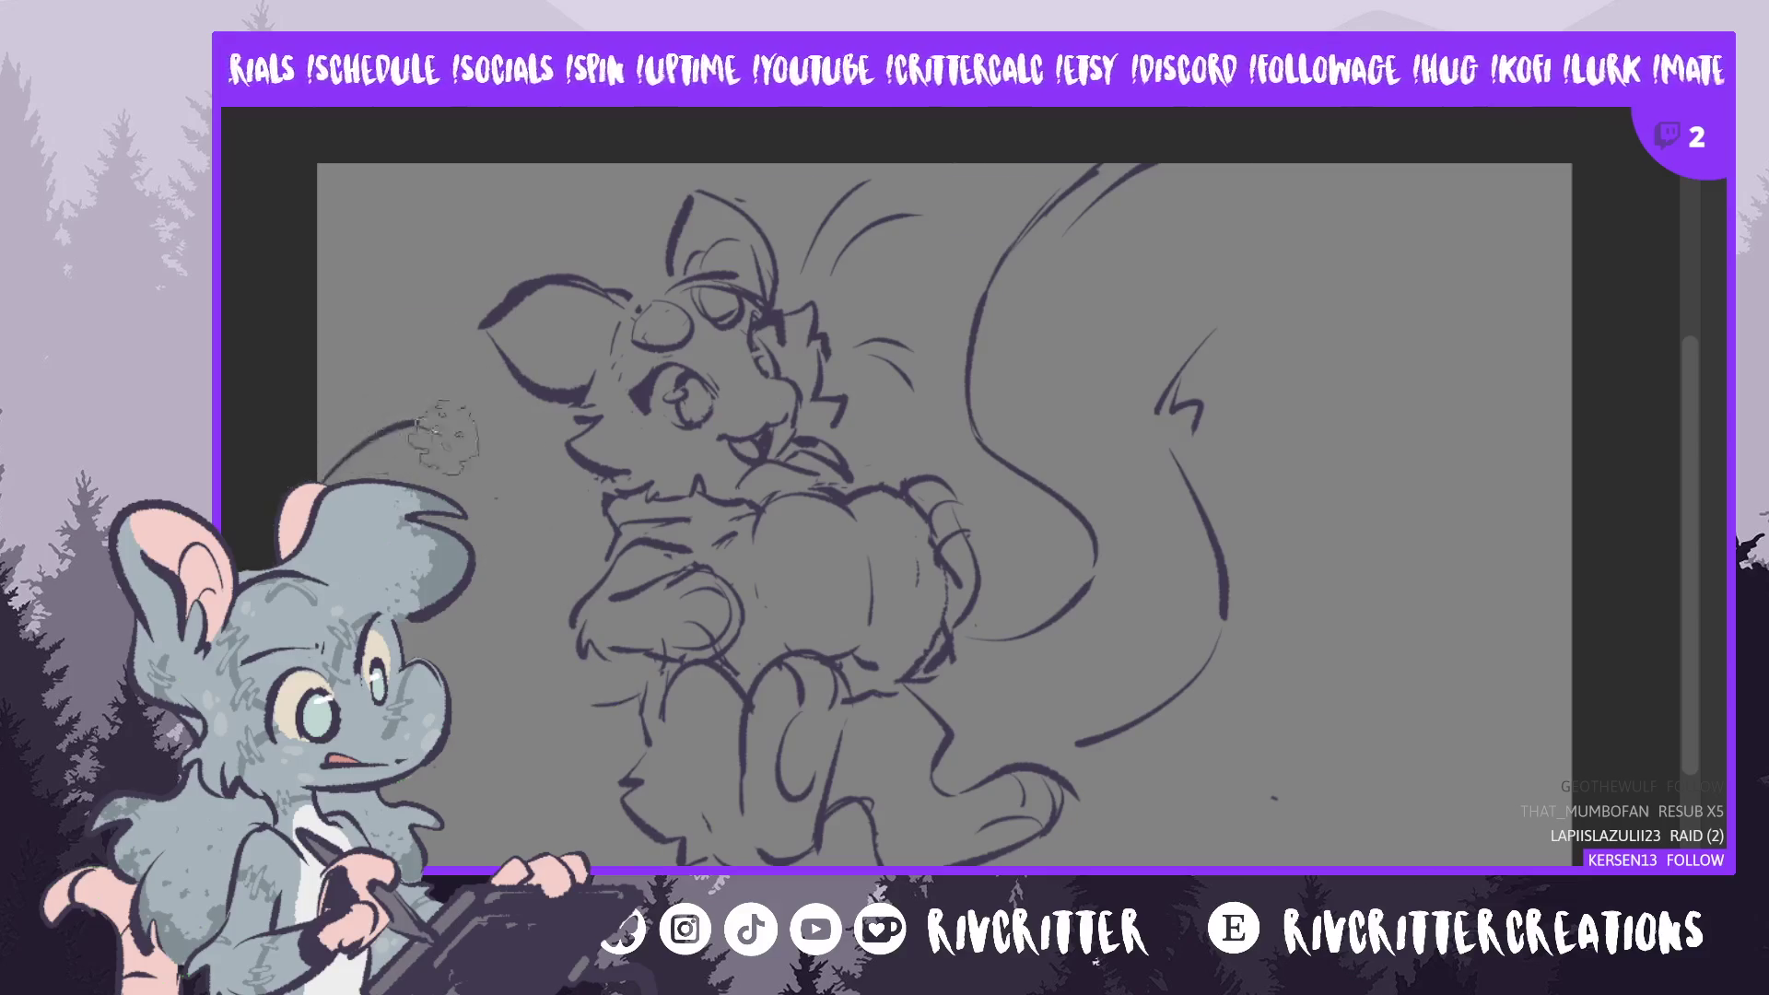
{"action": "left_click_drag", "start_coordinate": [444, 437], "coordinate": [631, 714]}
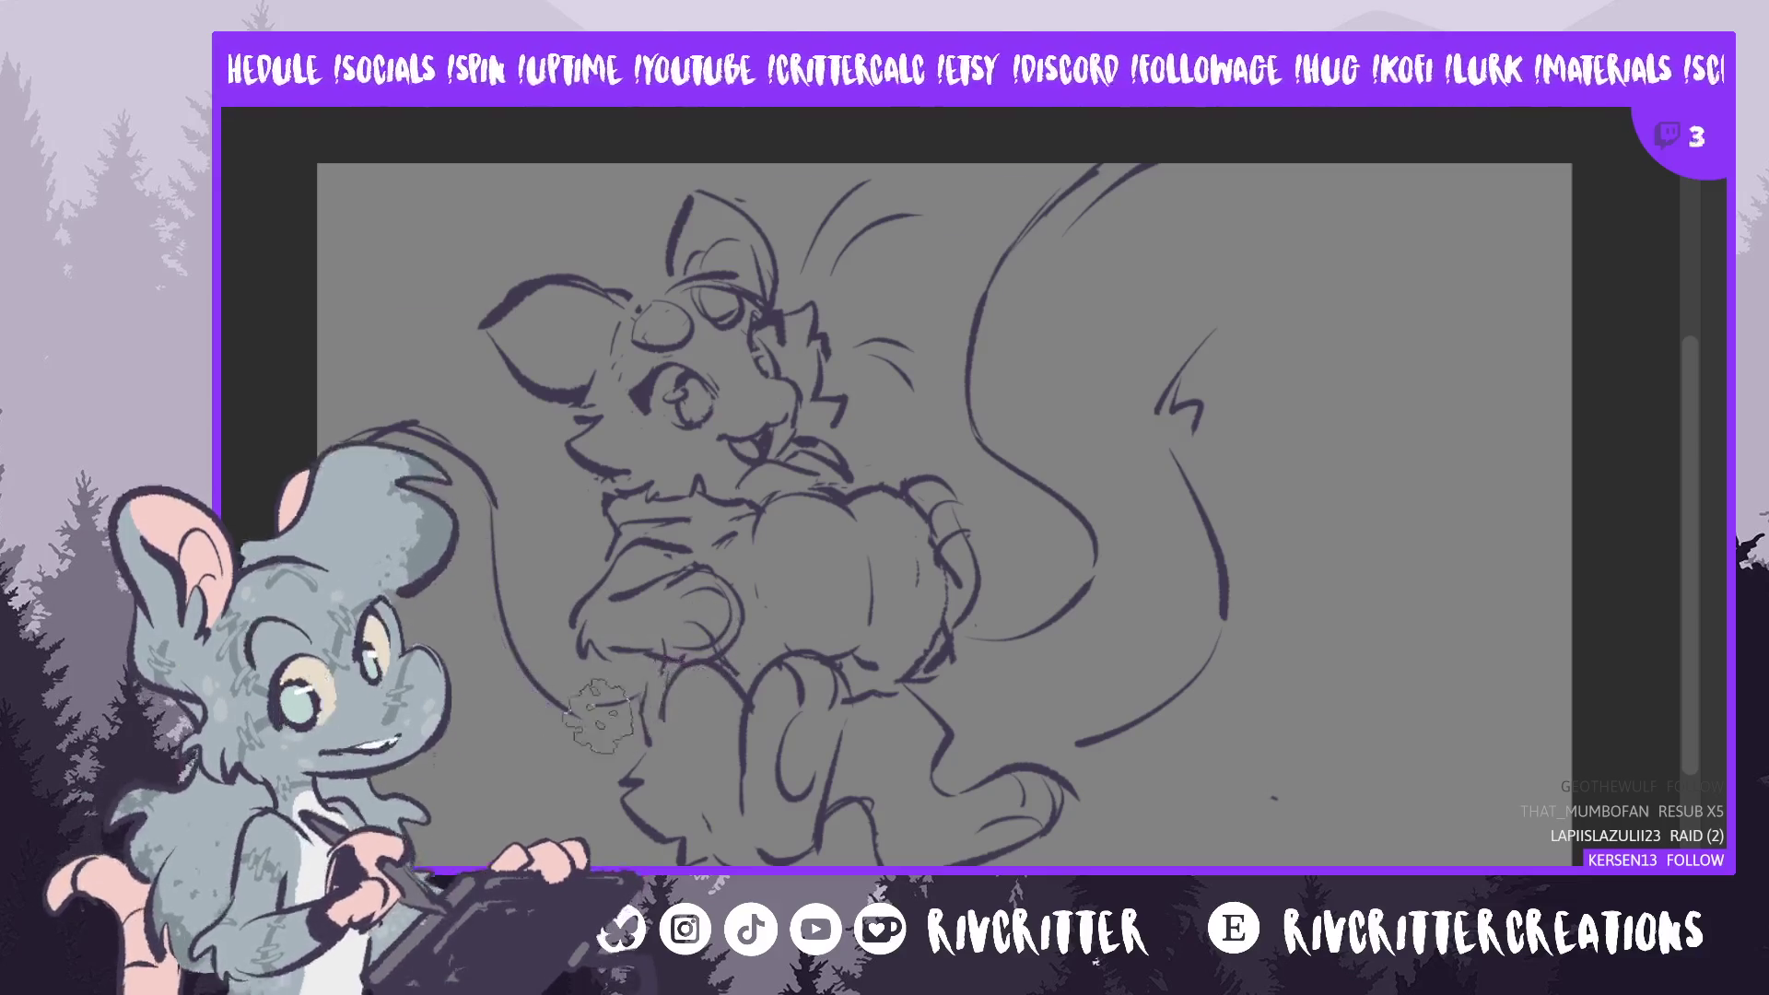
{"action": "left_click_drag", "start_coordinate": [525, 668], "coordinate": [663, 728]}
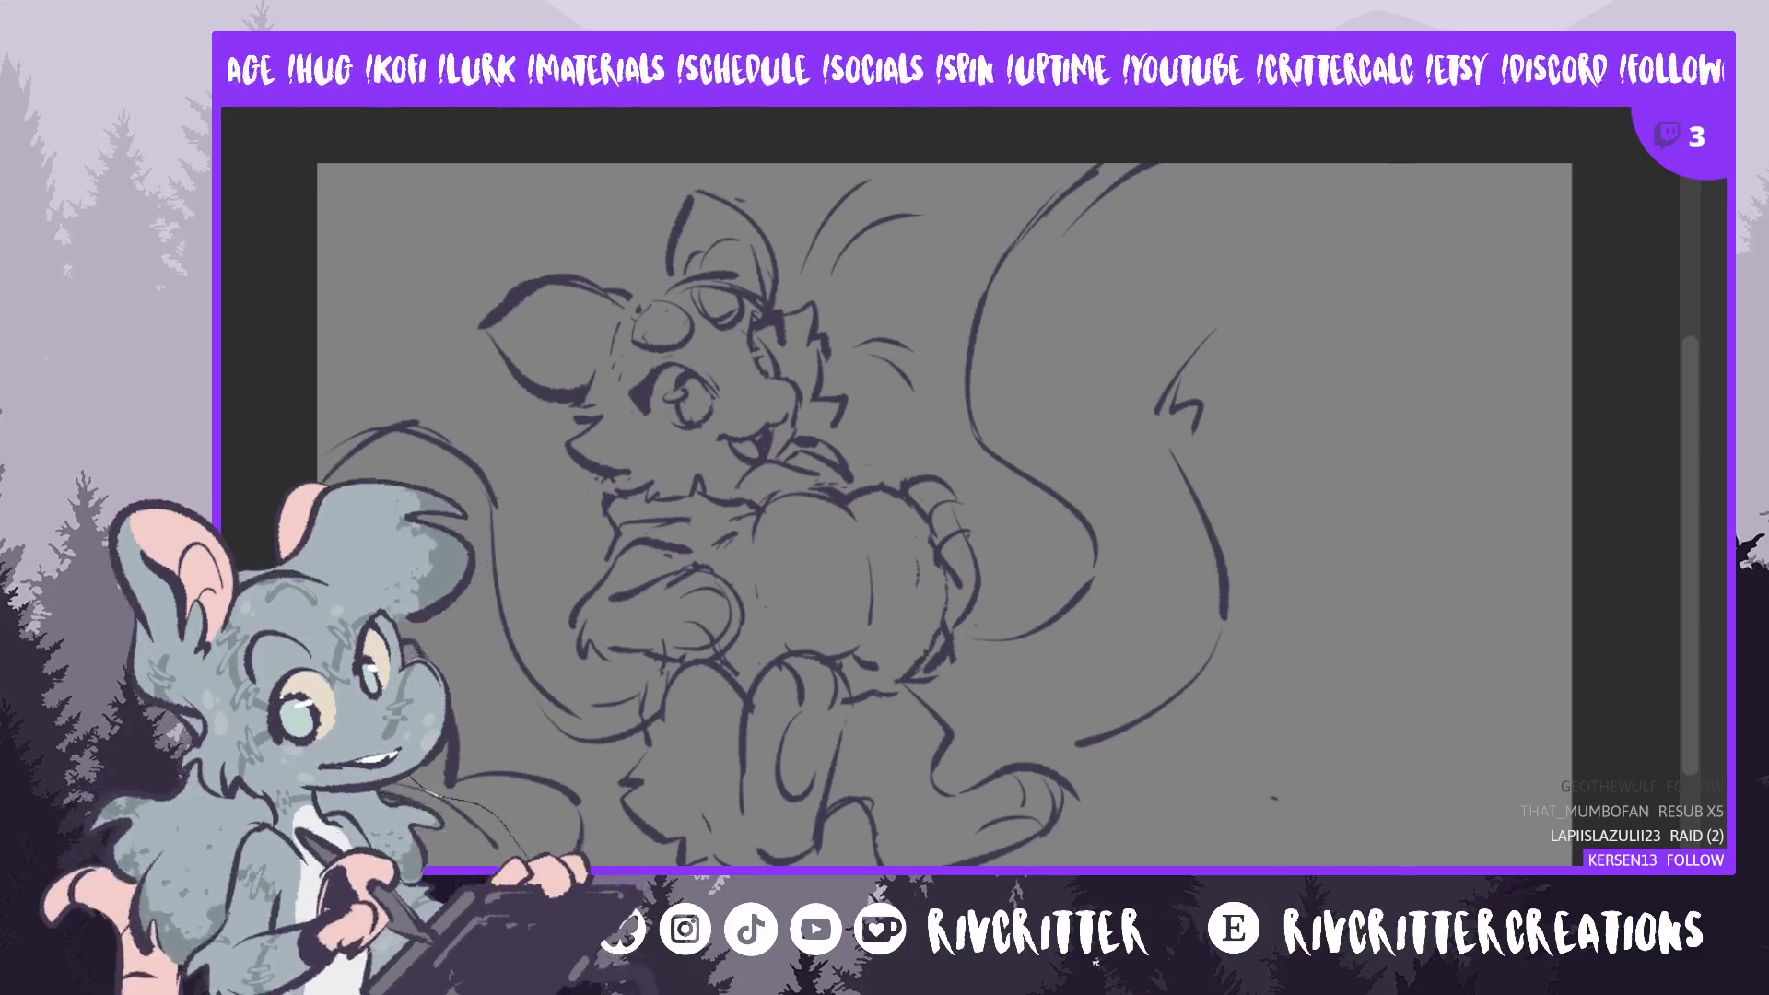
- Lasso the lower-left strokes and scale them down slightly with a corner handle
{"action": "left_click_drag", "start_coordinate": [424, 767], "coordinate": [655, 834]}
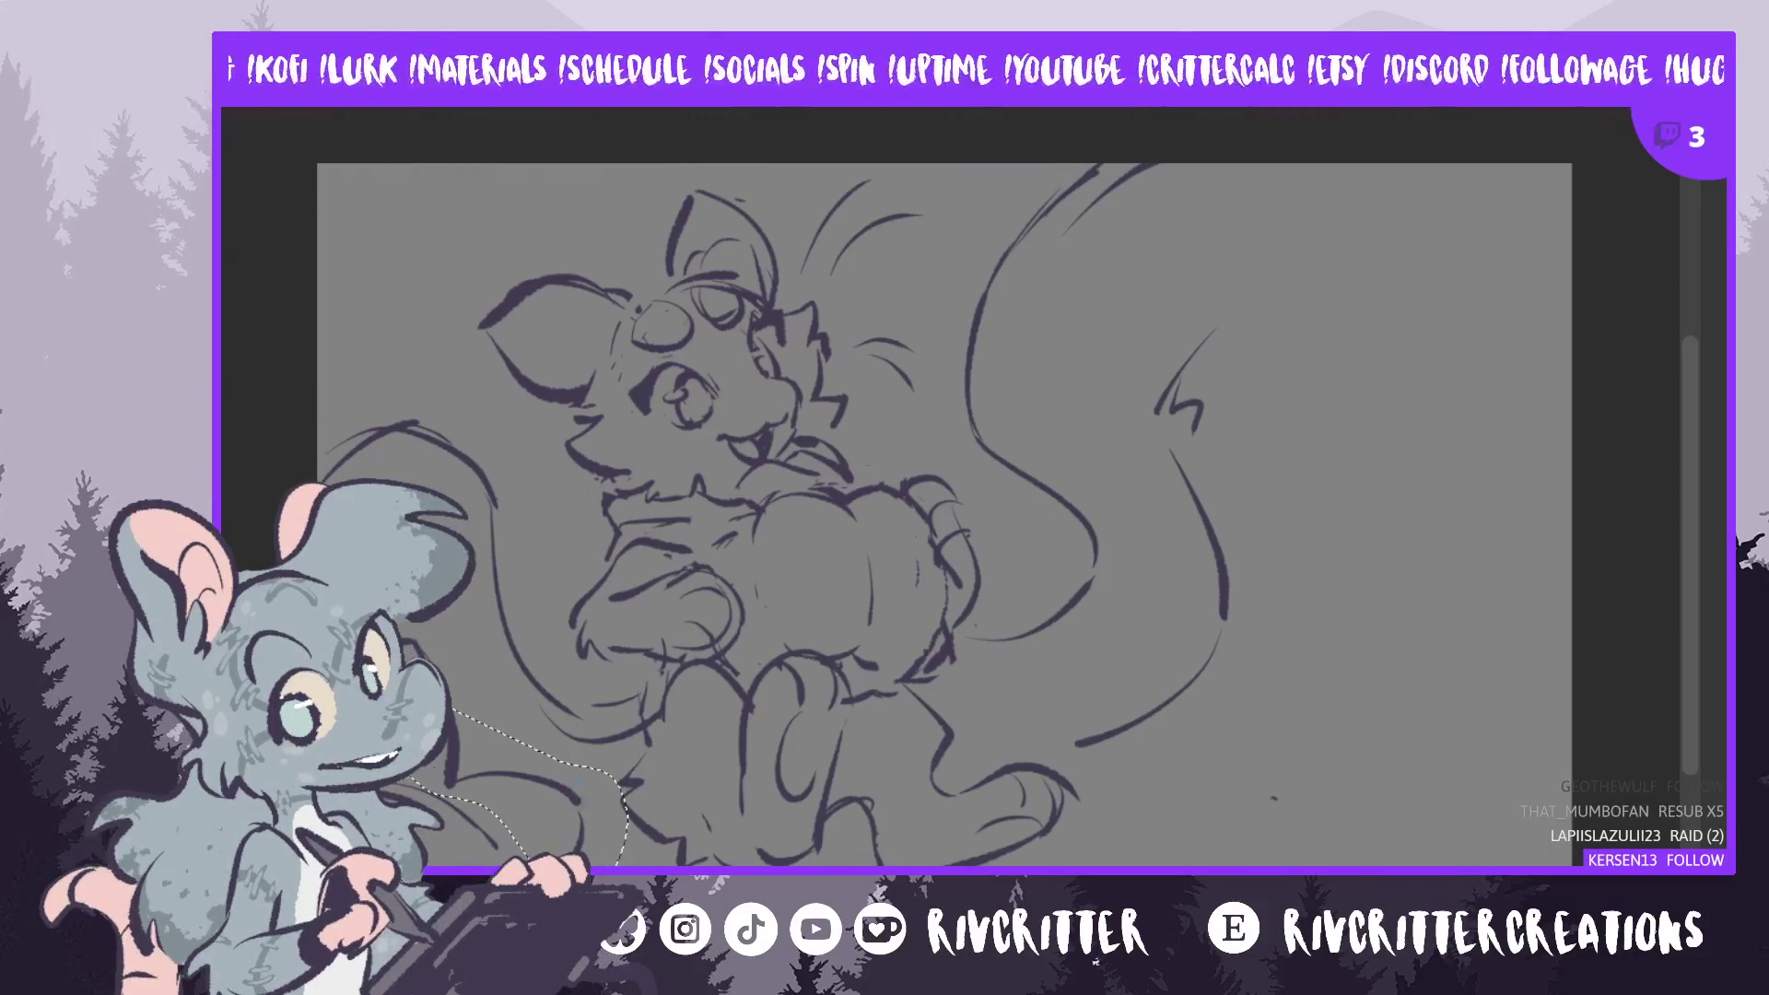
{"action": "key", "text": "ctrl+d"}
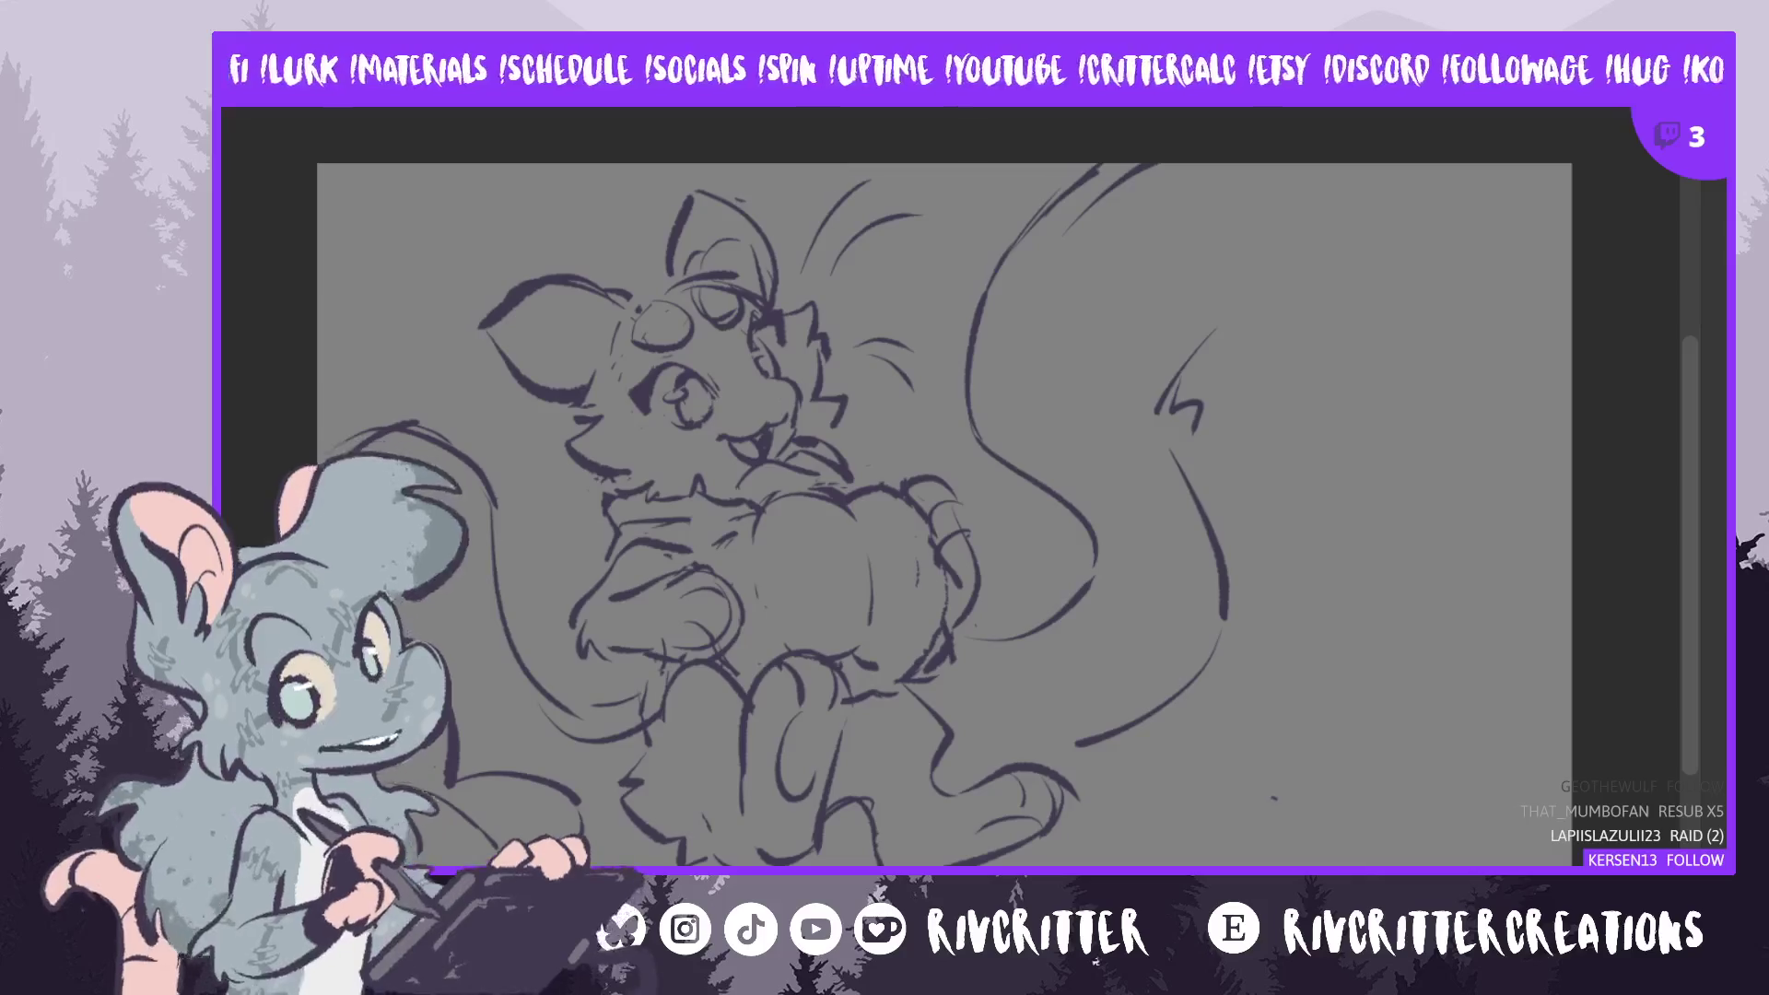
{"action": "mouse_move", "coordinate": [409, 777]}
{"action": "left_mouse_down"}
{"action": "mouse_move", "coordinate": [547, 834]}
{"action": "mouse_move", "coordinate": [600, 802]}
{"action": "mouse_move", "coordinate": [425, 622]}
{"action": "left_mouse_up"}
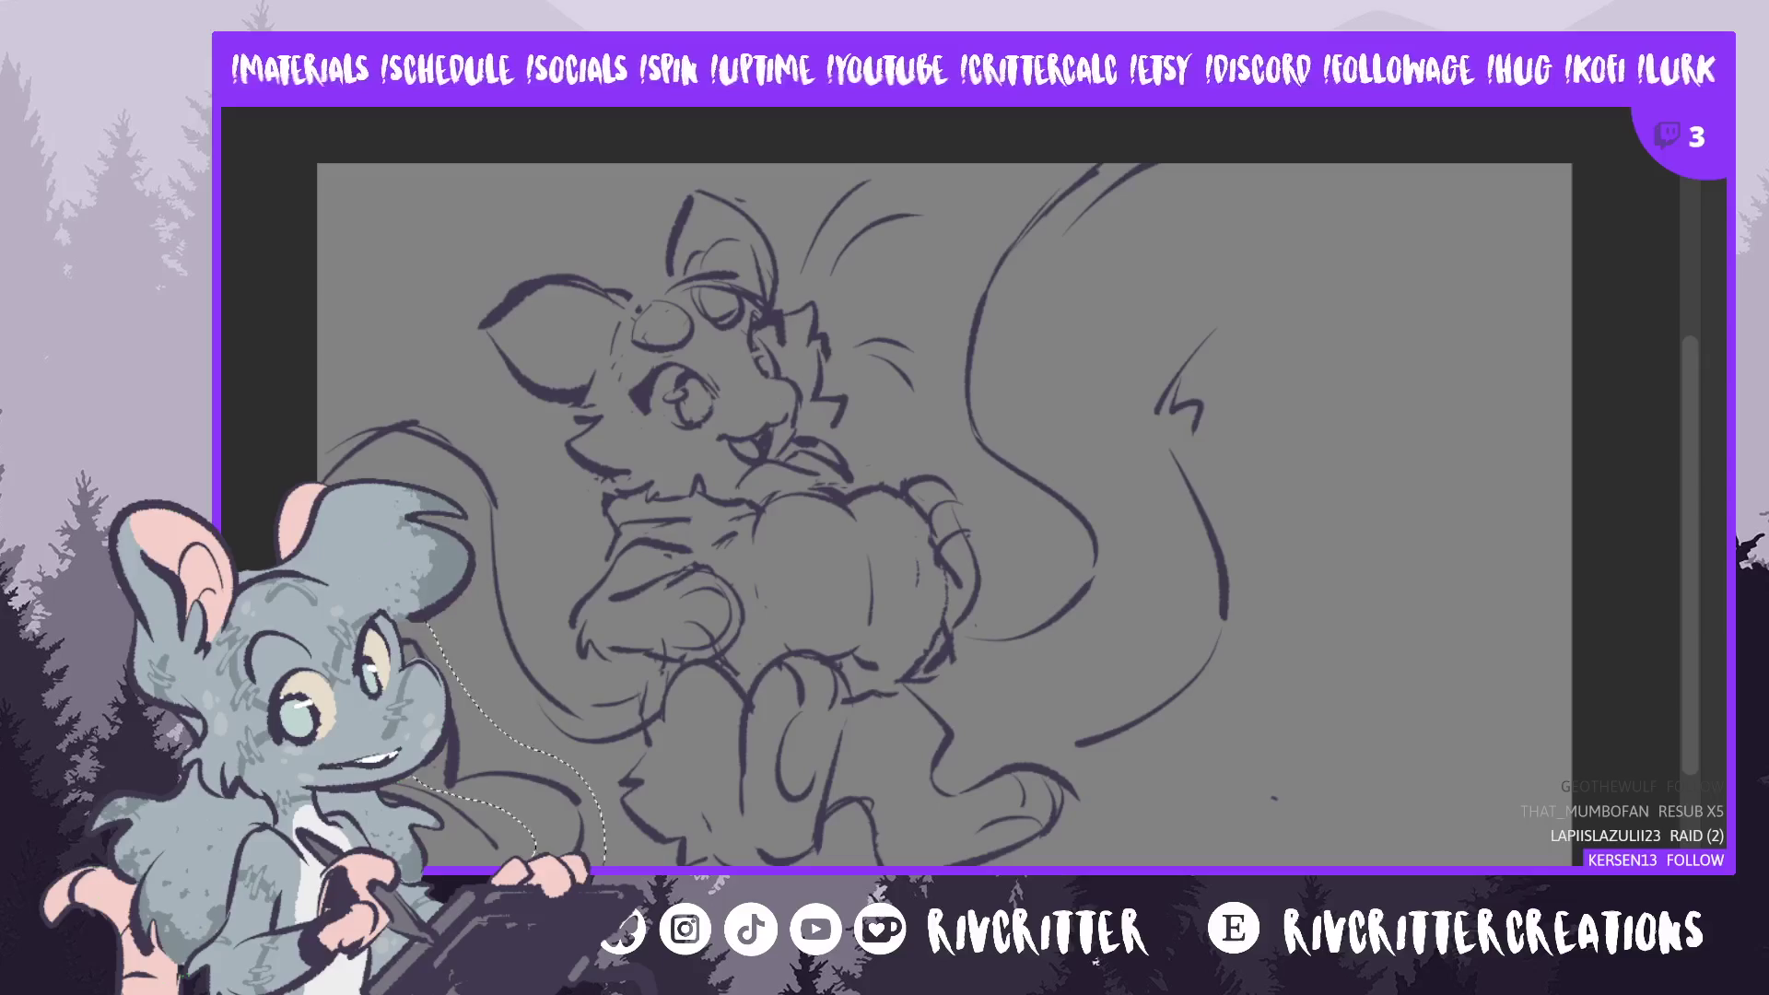
{"action": "key", "text": "ctrl+t"}
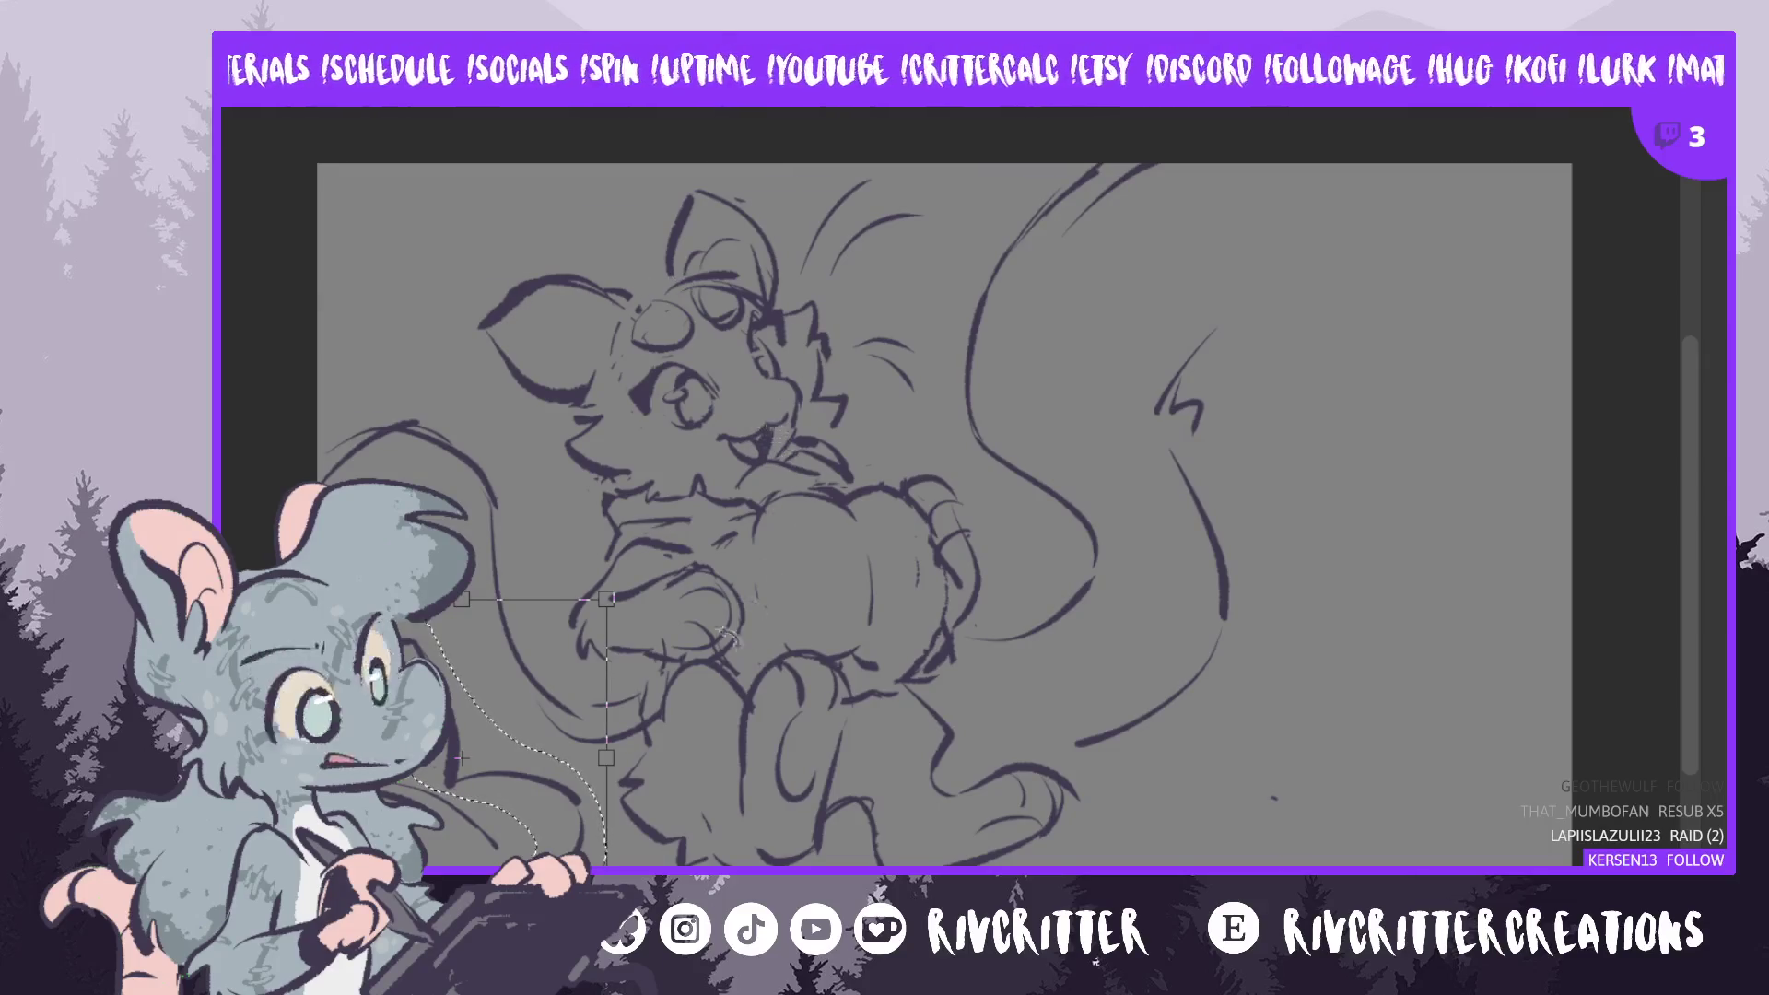
{"action": "mouse_move", "coordinate": [604, 601]}
{"action": "left_mouse_down"}
{"action": "mouse_move", "coordinate": [579, 601]}
{"action": "mouse_move", "coordinate": [555, 644]}
{"action": "mouse_move", "coordinate": [513, 832]}
{"action": "left_mouse_up"}
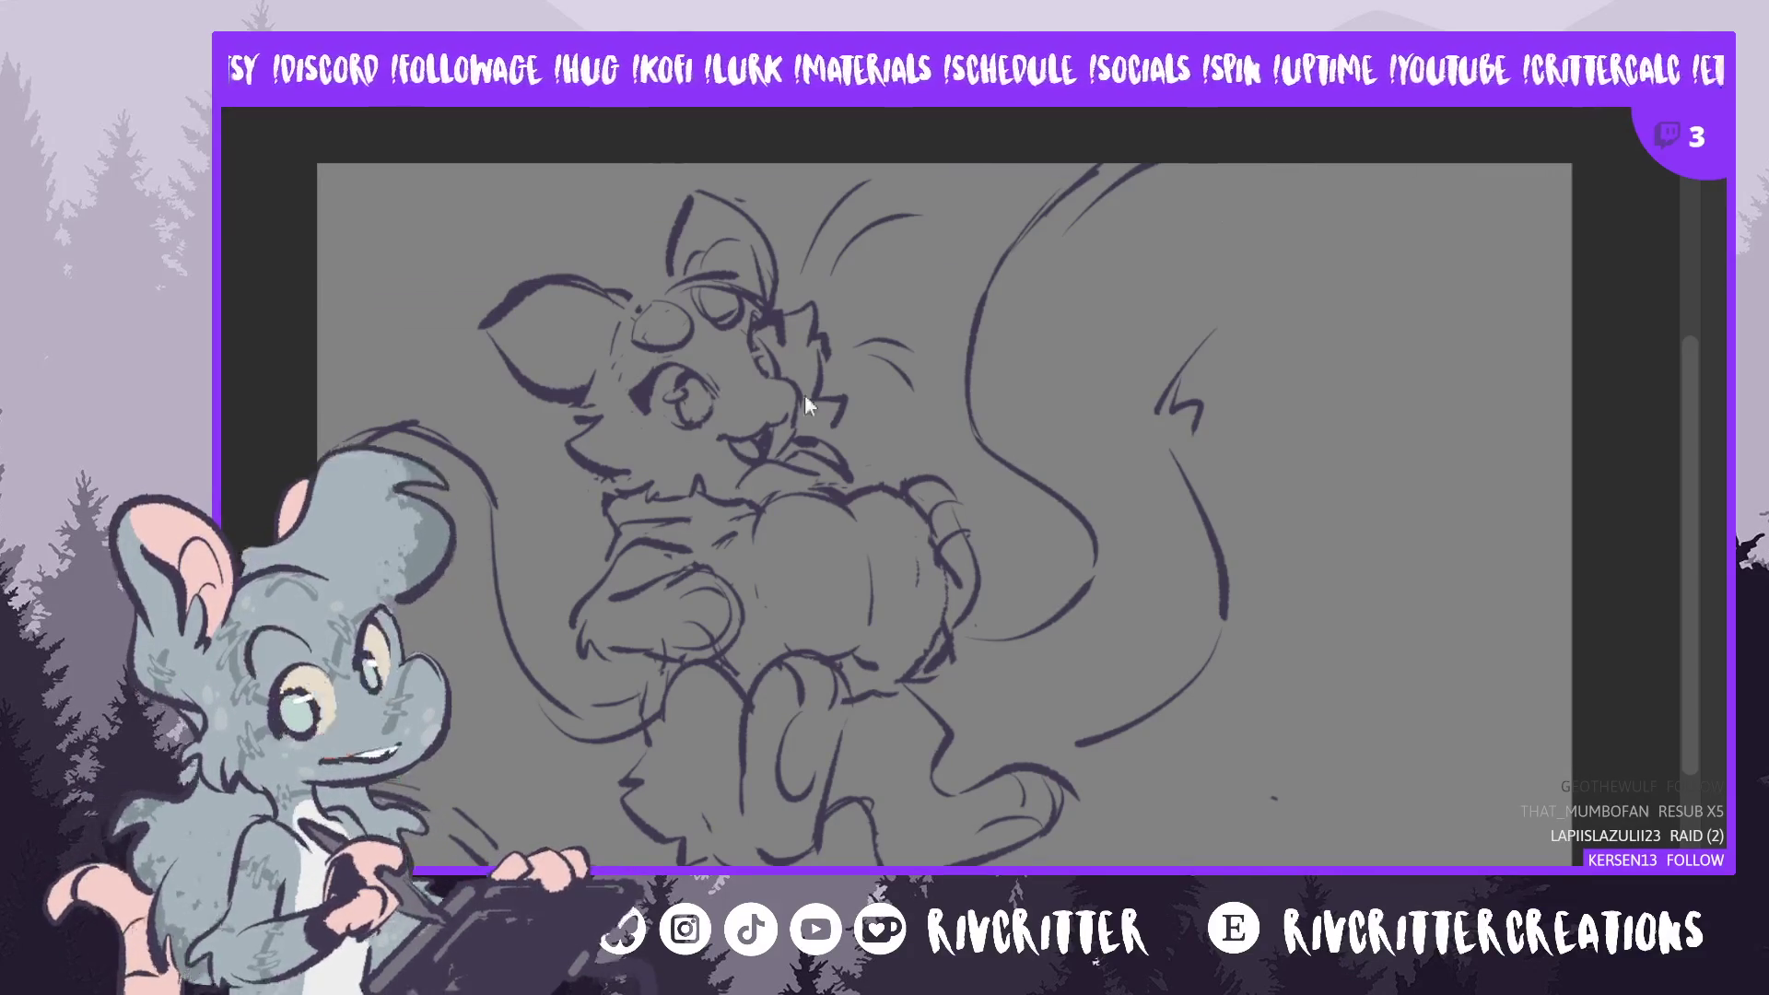
- Zoom and scroll over to the full-colour pirate character sheet with striped tails
{"action": "scroll", "coordinate": [451, 211], "scroll_direction": "down", "scroll_amount": 2}
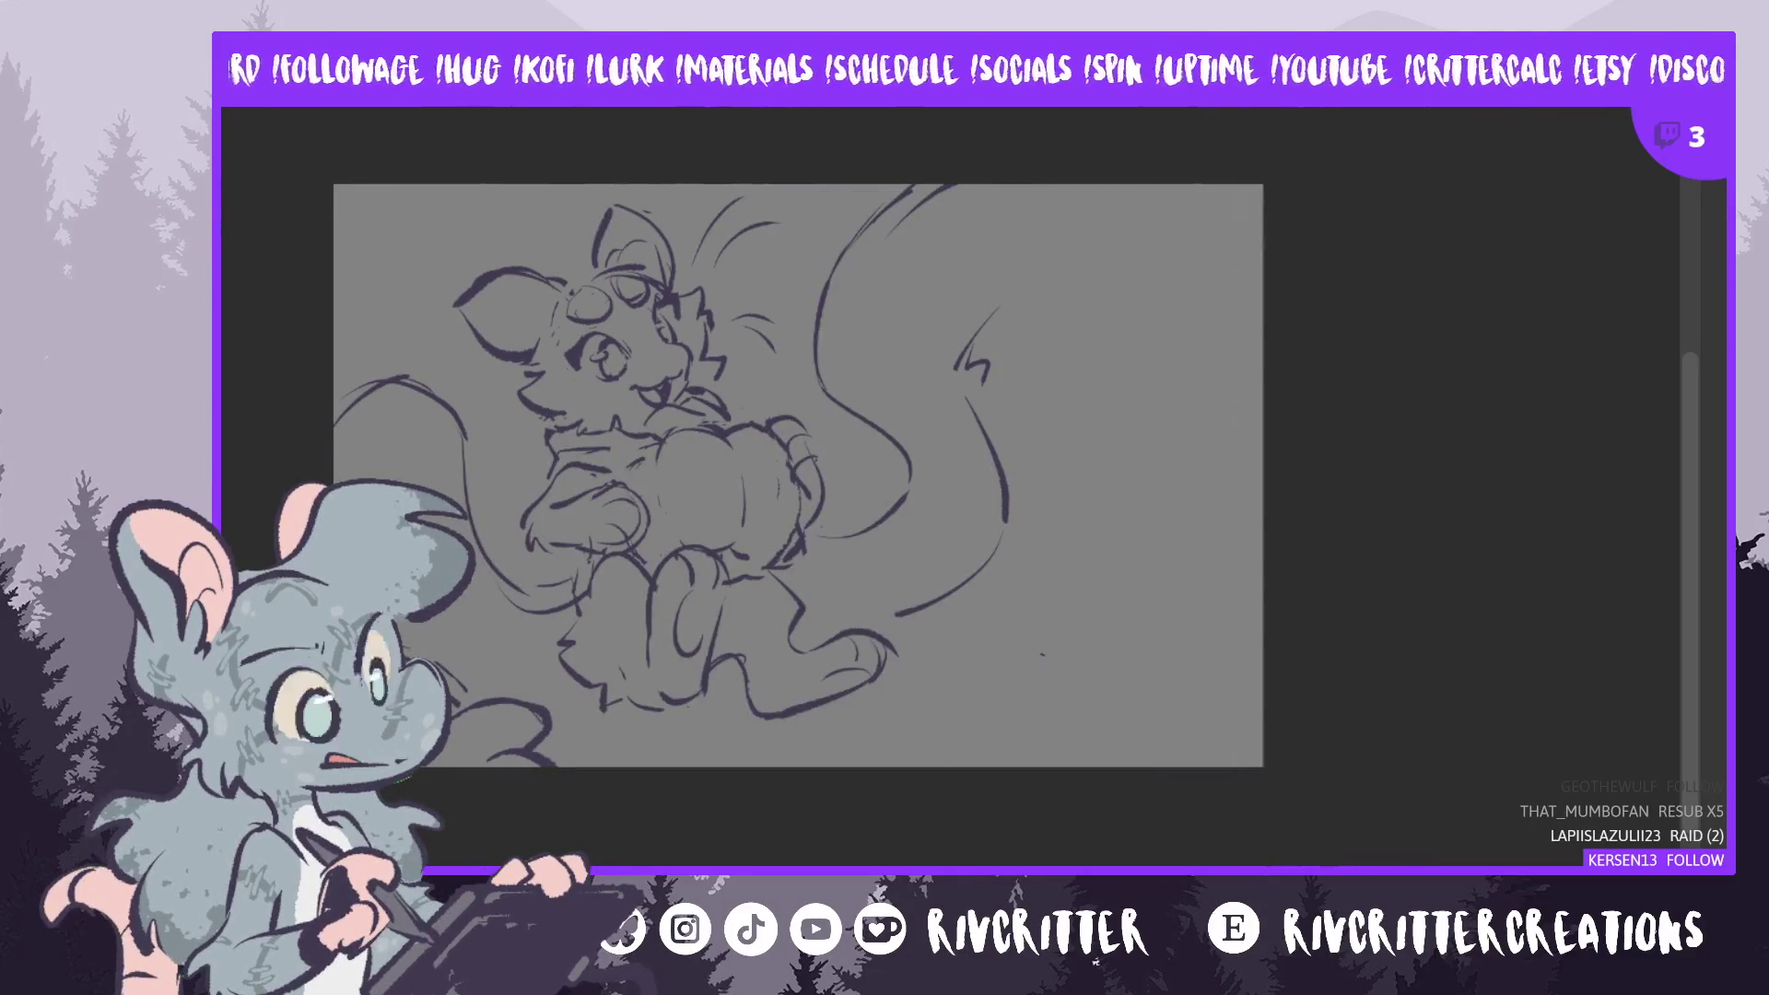
{"action": "scroll", "coordinate": [1478, 210], "scroll_direction": "up", "scroll_amount": 2}
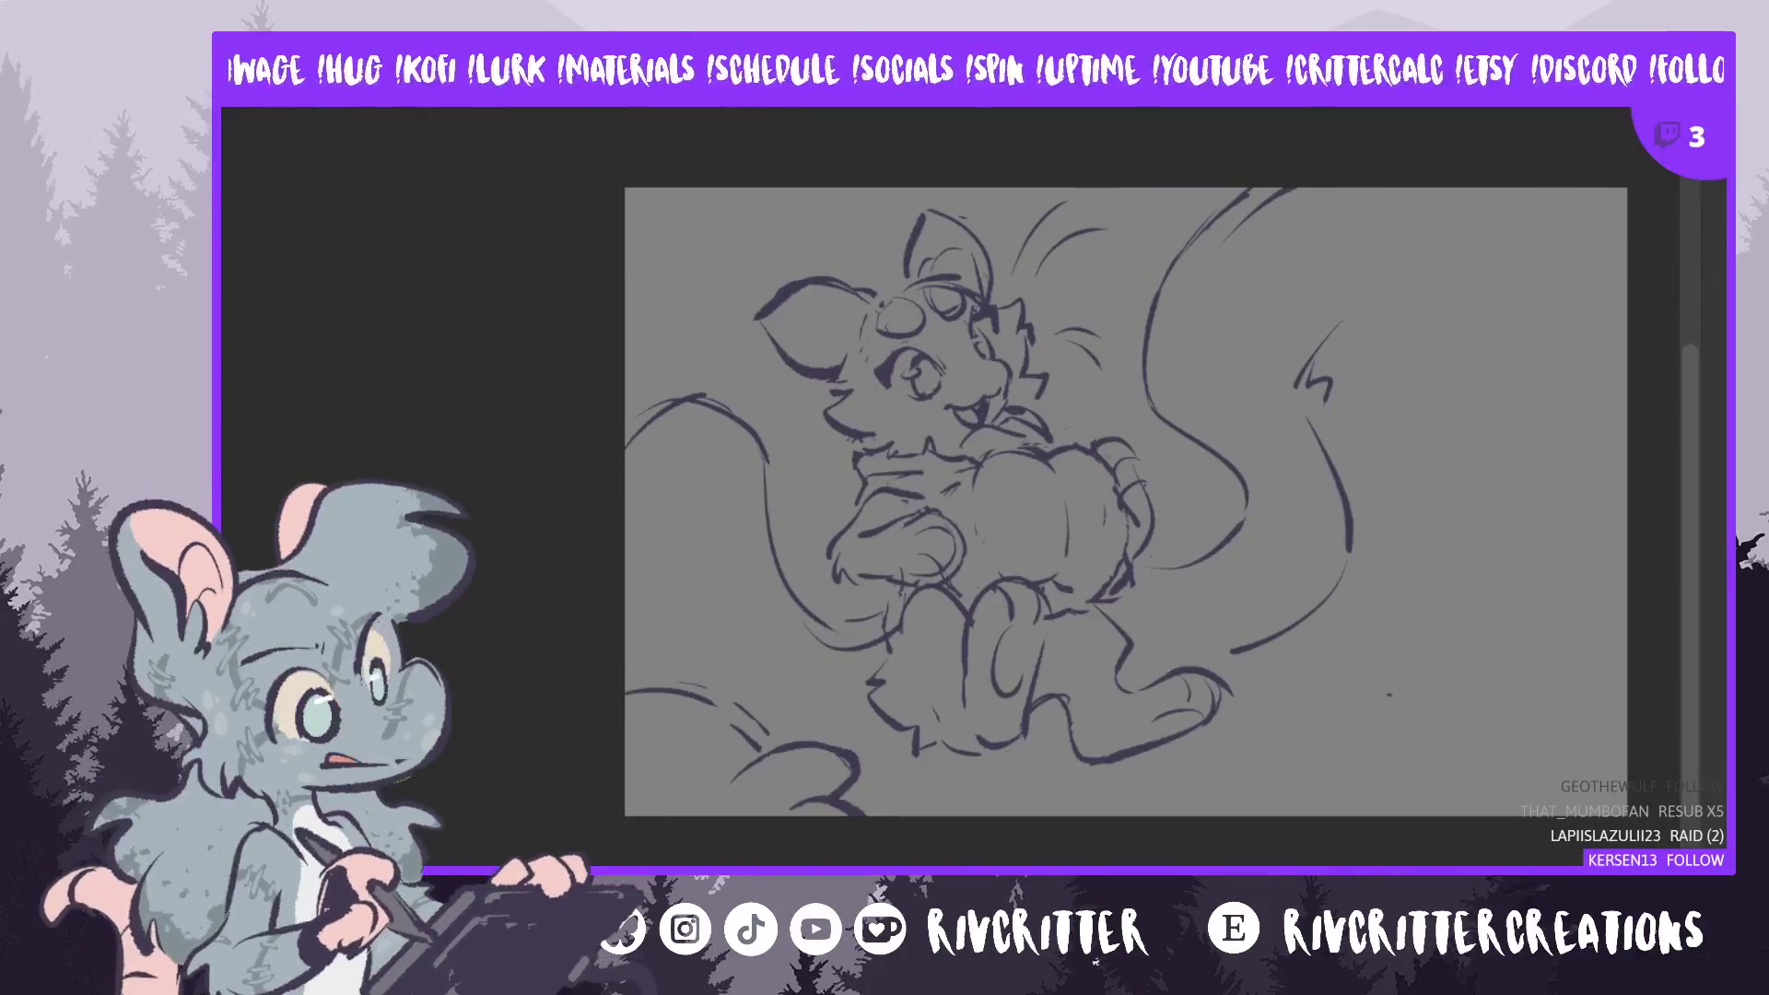
{"action": "left_click_drag", "start_coordinate": [1682, 492], "coordinate": [1699, 466]}
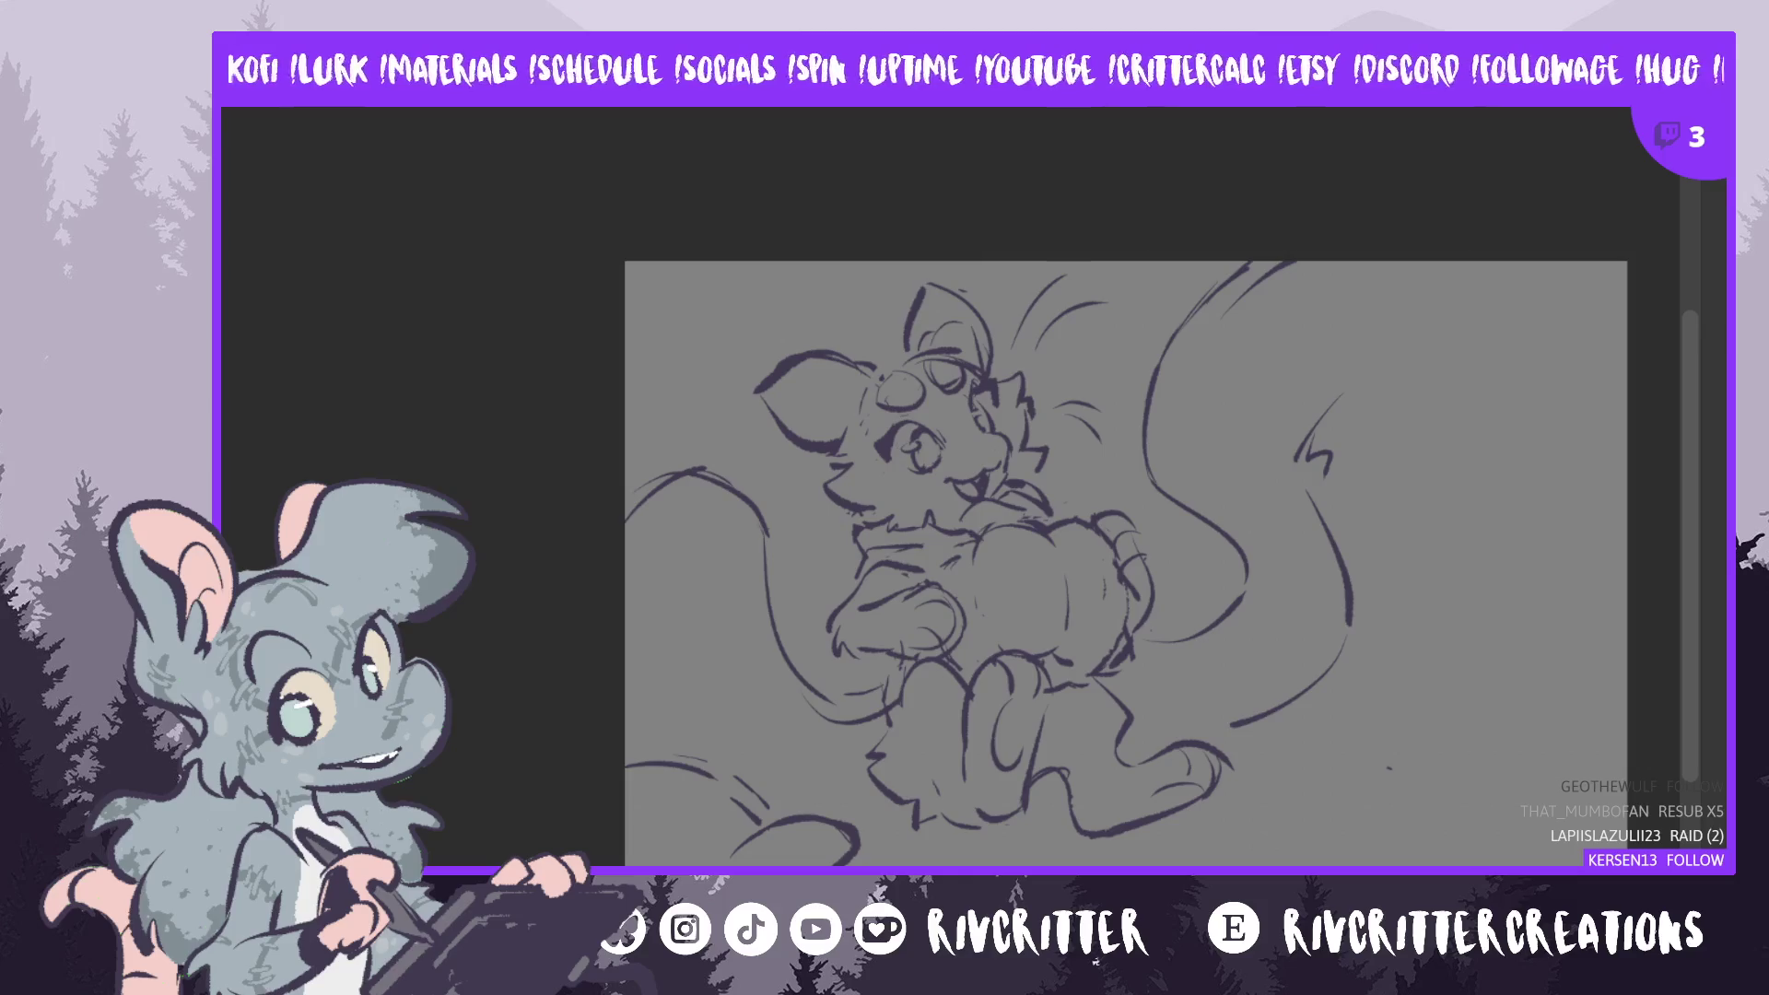
{"action": "scroll", "coordinate": [767, 323], "scroll_direction": "right", "scroll_amount": 5}
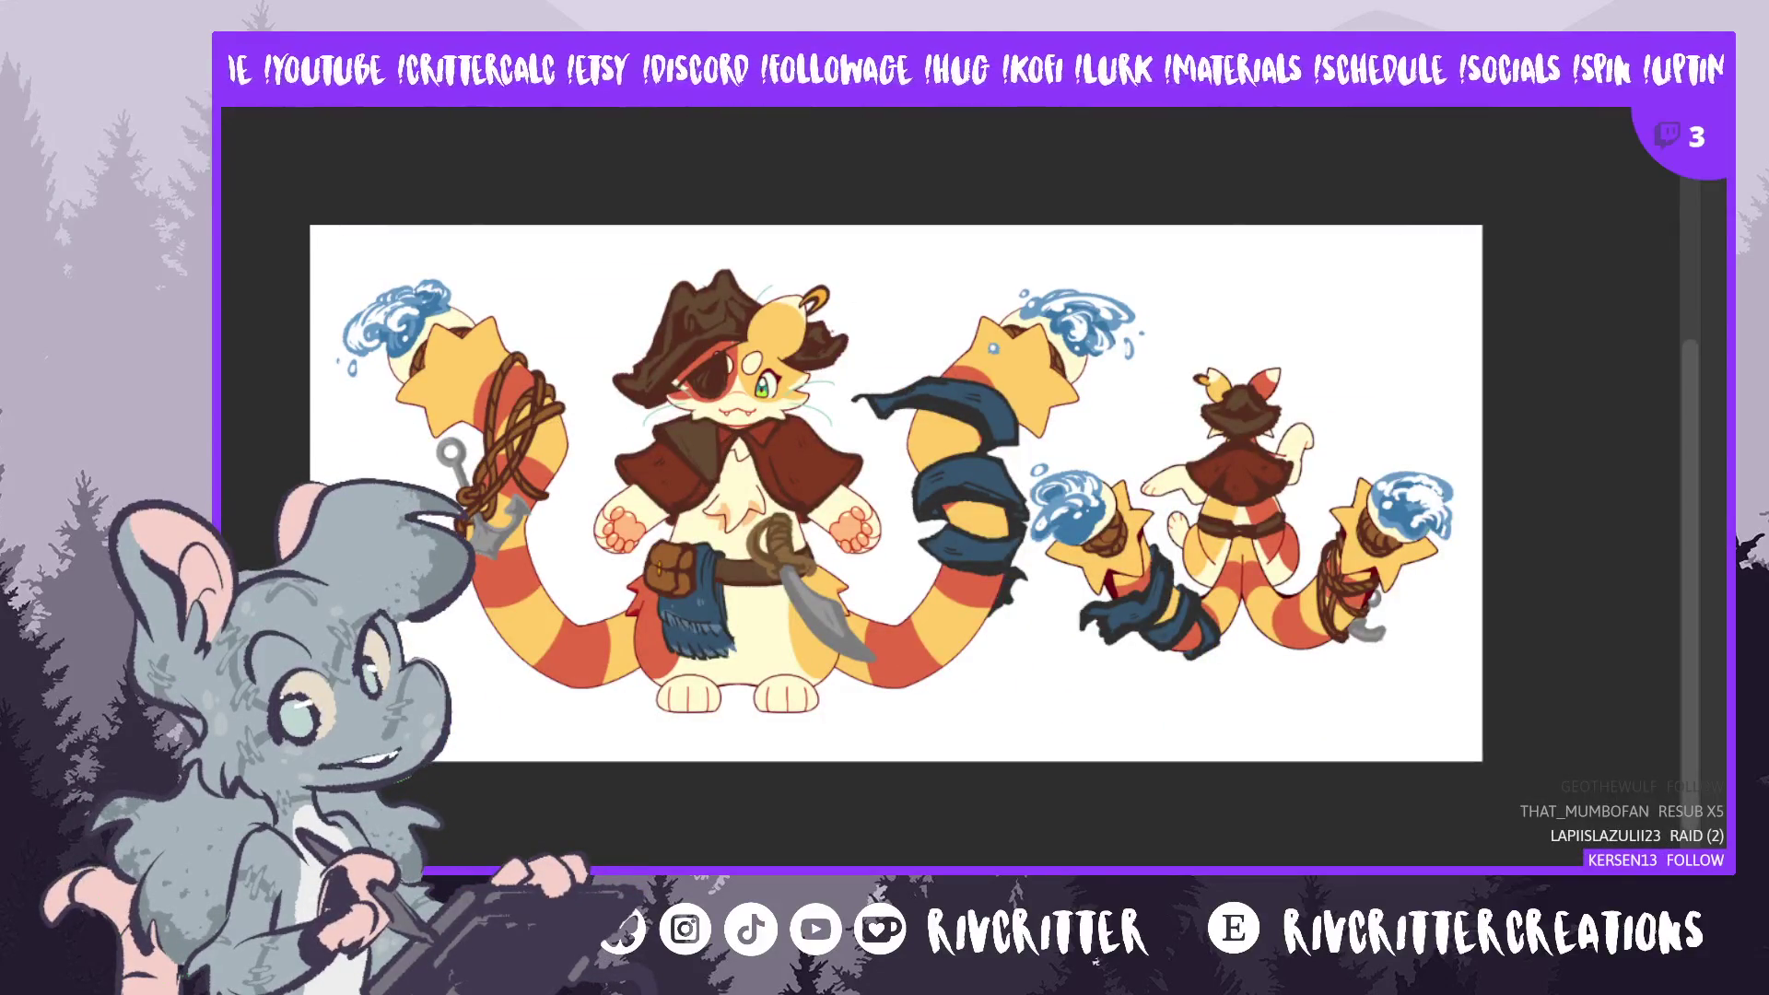
- Page through the shark-hood and octopus character sheets, ending back on the grey fox sketch
{"action": "left_click_drag", "start_coordinate": [1688, 455], "coordinate": [1696, 400]}
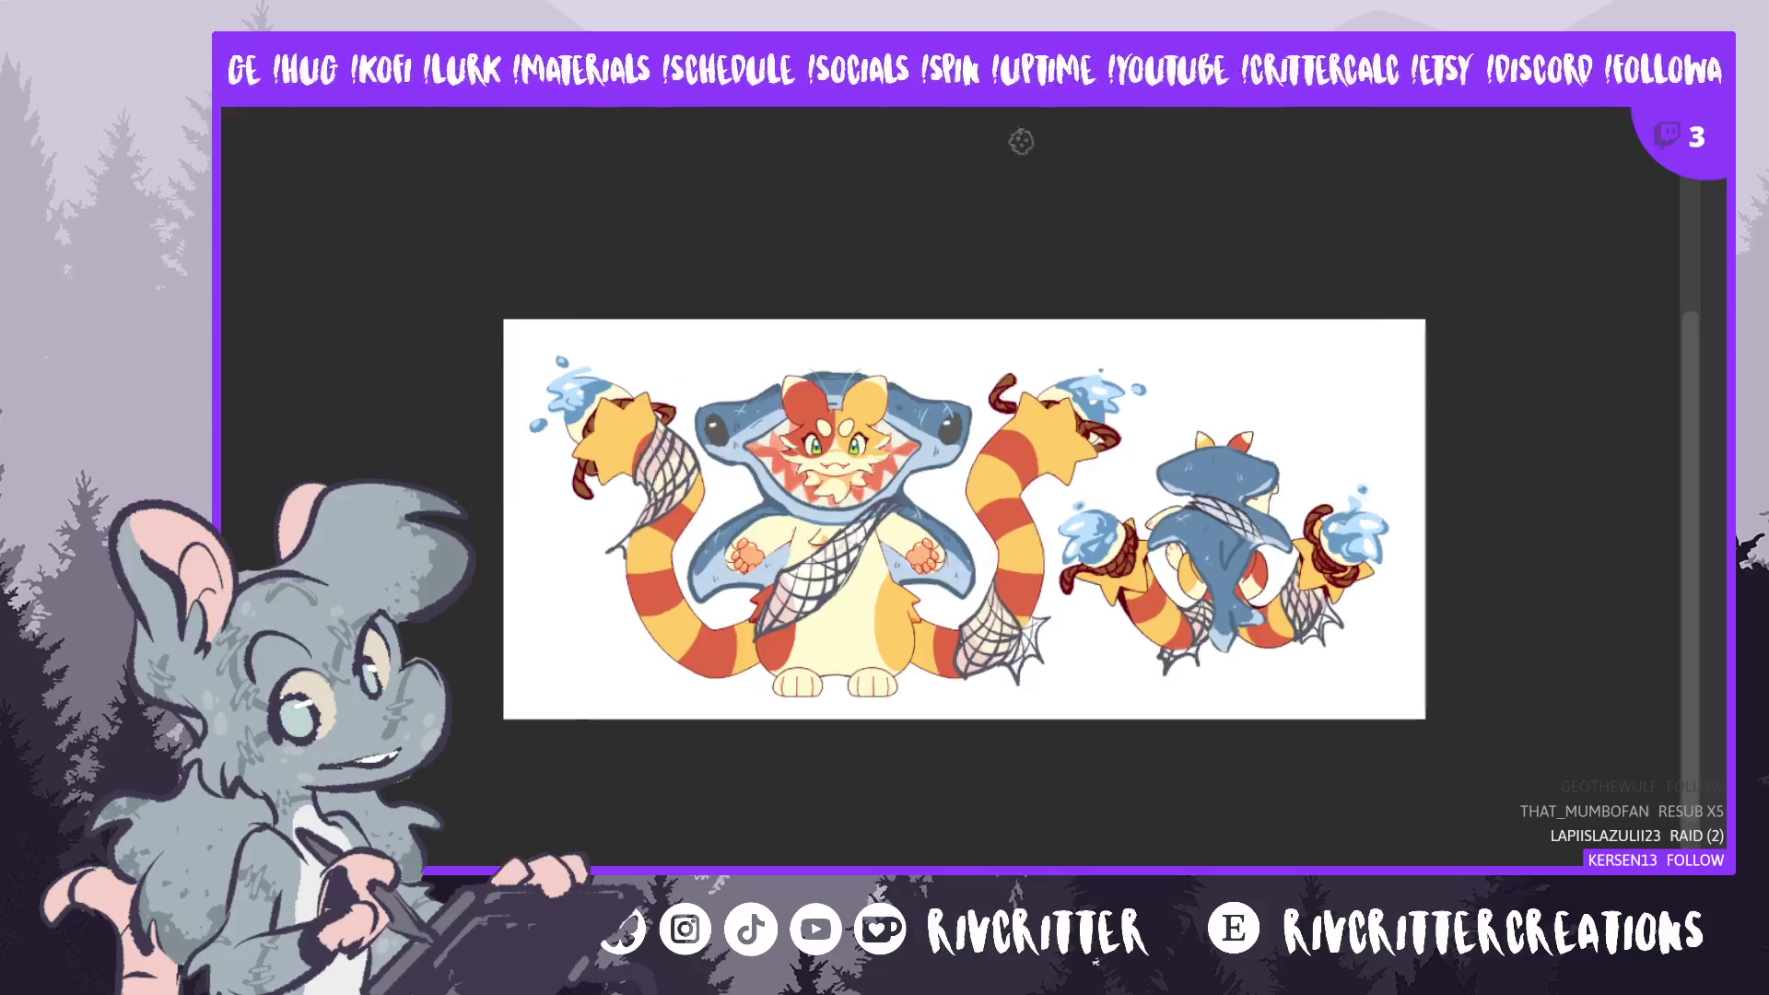
{"action": "mouse_move", "coordinate": [1684, 391]}
{"action": "left_mouse_down"}
{"action": "mouse_move", "coordinate": [1691, 329]}
{"action": "mouse_move", "coordinate": [1692, 358]}
{"action": "left_mouse_up"}
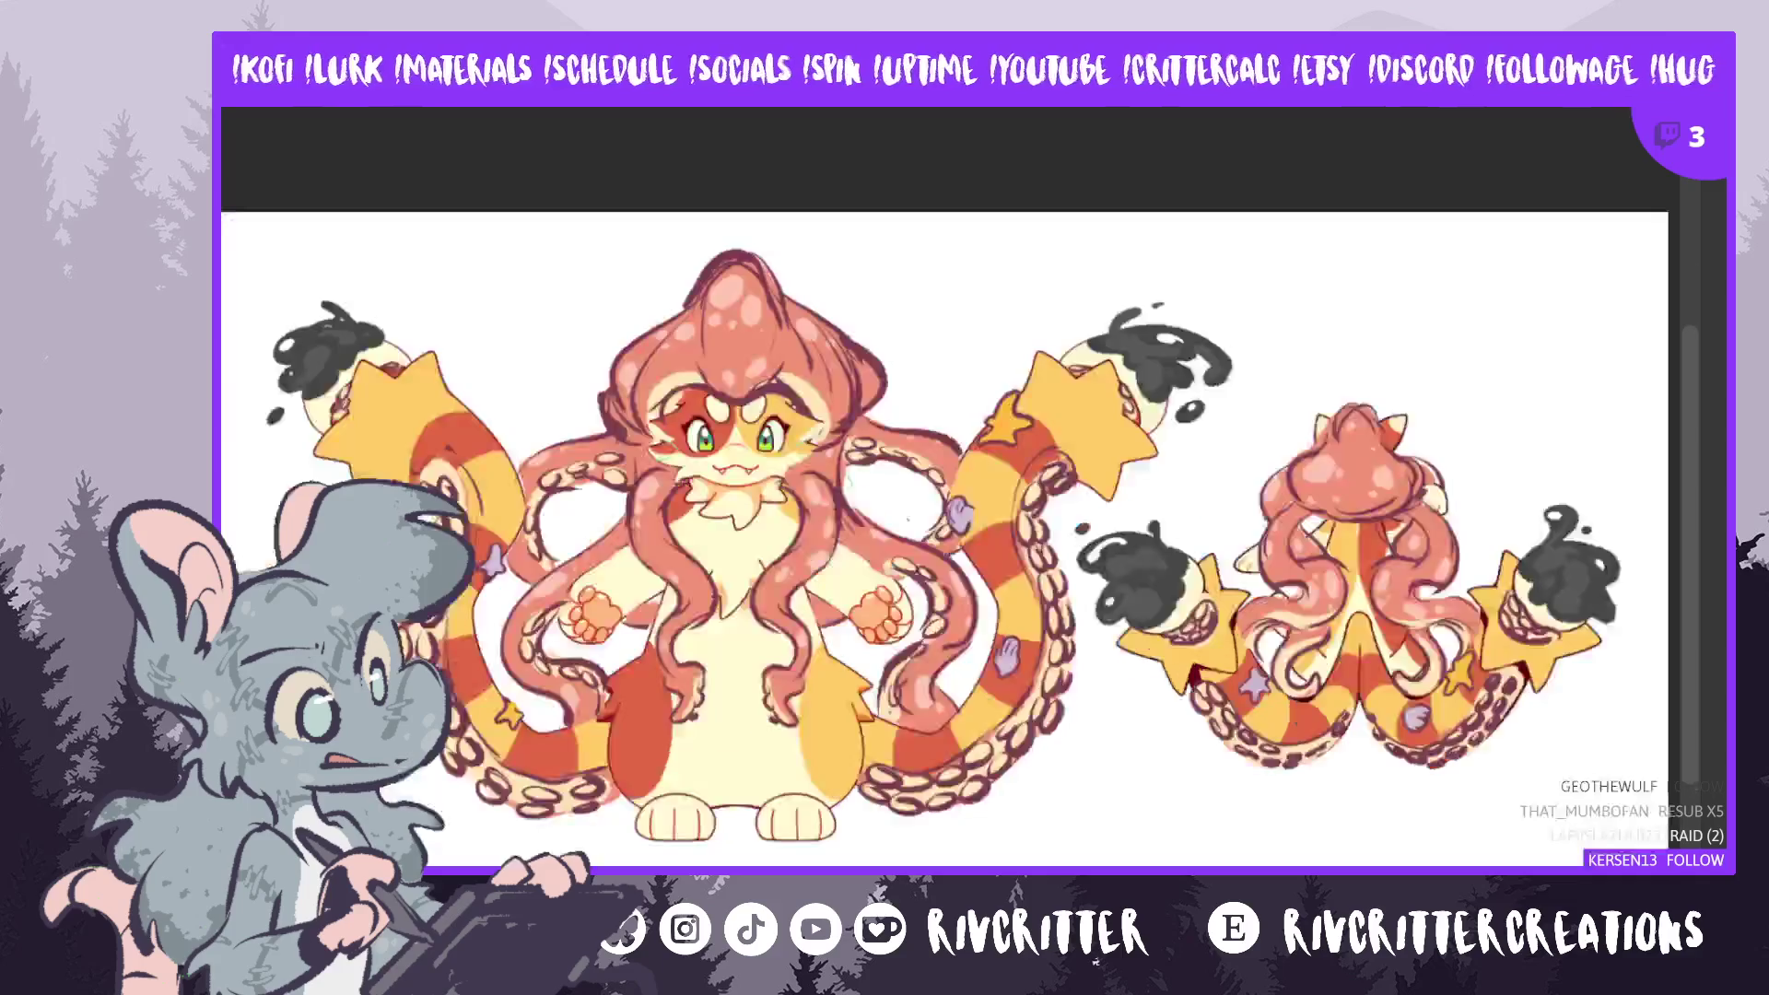
{"action": "mouse_move", "coordinate": [1693, 427]}
{"action": "left_mouse_down"}
{"action": "mouse_move", "coordinate": [1695, 407]}
{"action": "mouse_move", "coordinate": [1682, 654]}
{"action": "mouse_move", "coordinate": [1712, 359]}
{"action": "left_mouse_up"}
{"action": "scroll", "coordinate": [1004, 618], "scroll_direction": "right", "scroll_amount": 5}
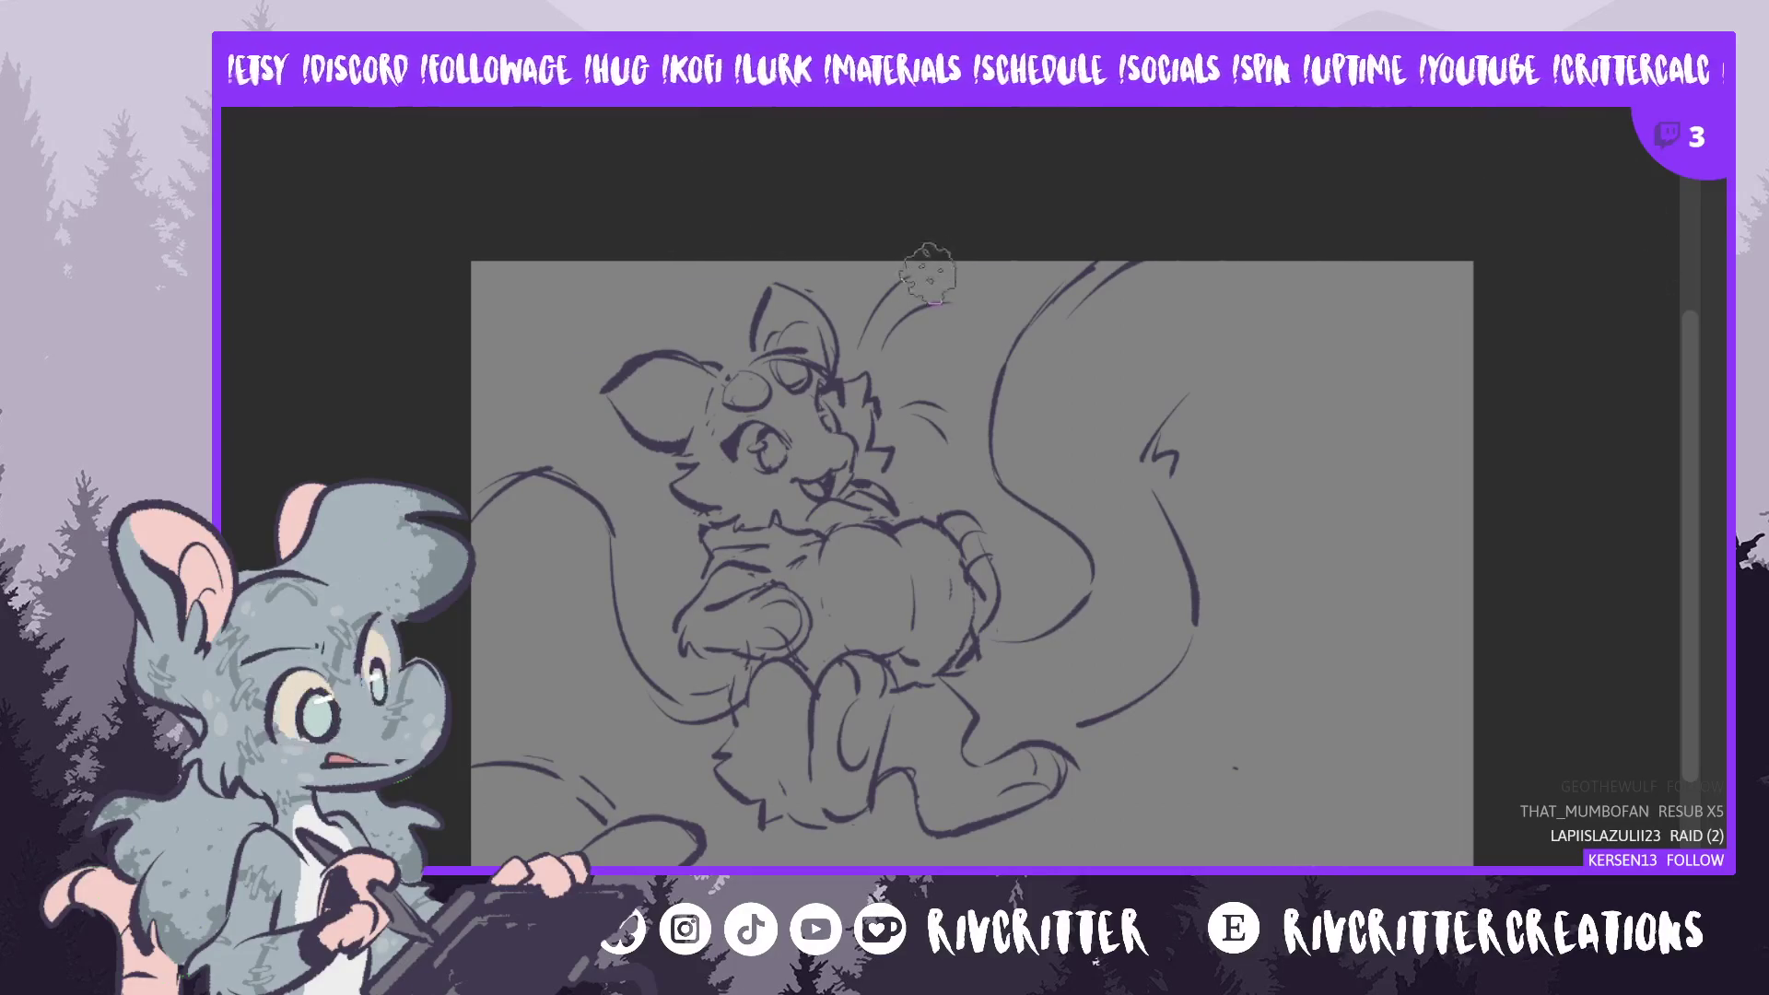
- Draw a curling line near the canvas's top-right corner
{"action": "scroll", "coordinate": [748, 230], "scroll_direction": "up", "scroll_amount": 2}
{"action": "scroll", "coordinate": [1101, 792], "scroll_direction": "down", "scroll_amount": 1}
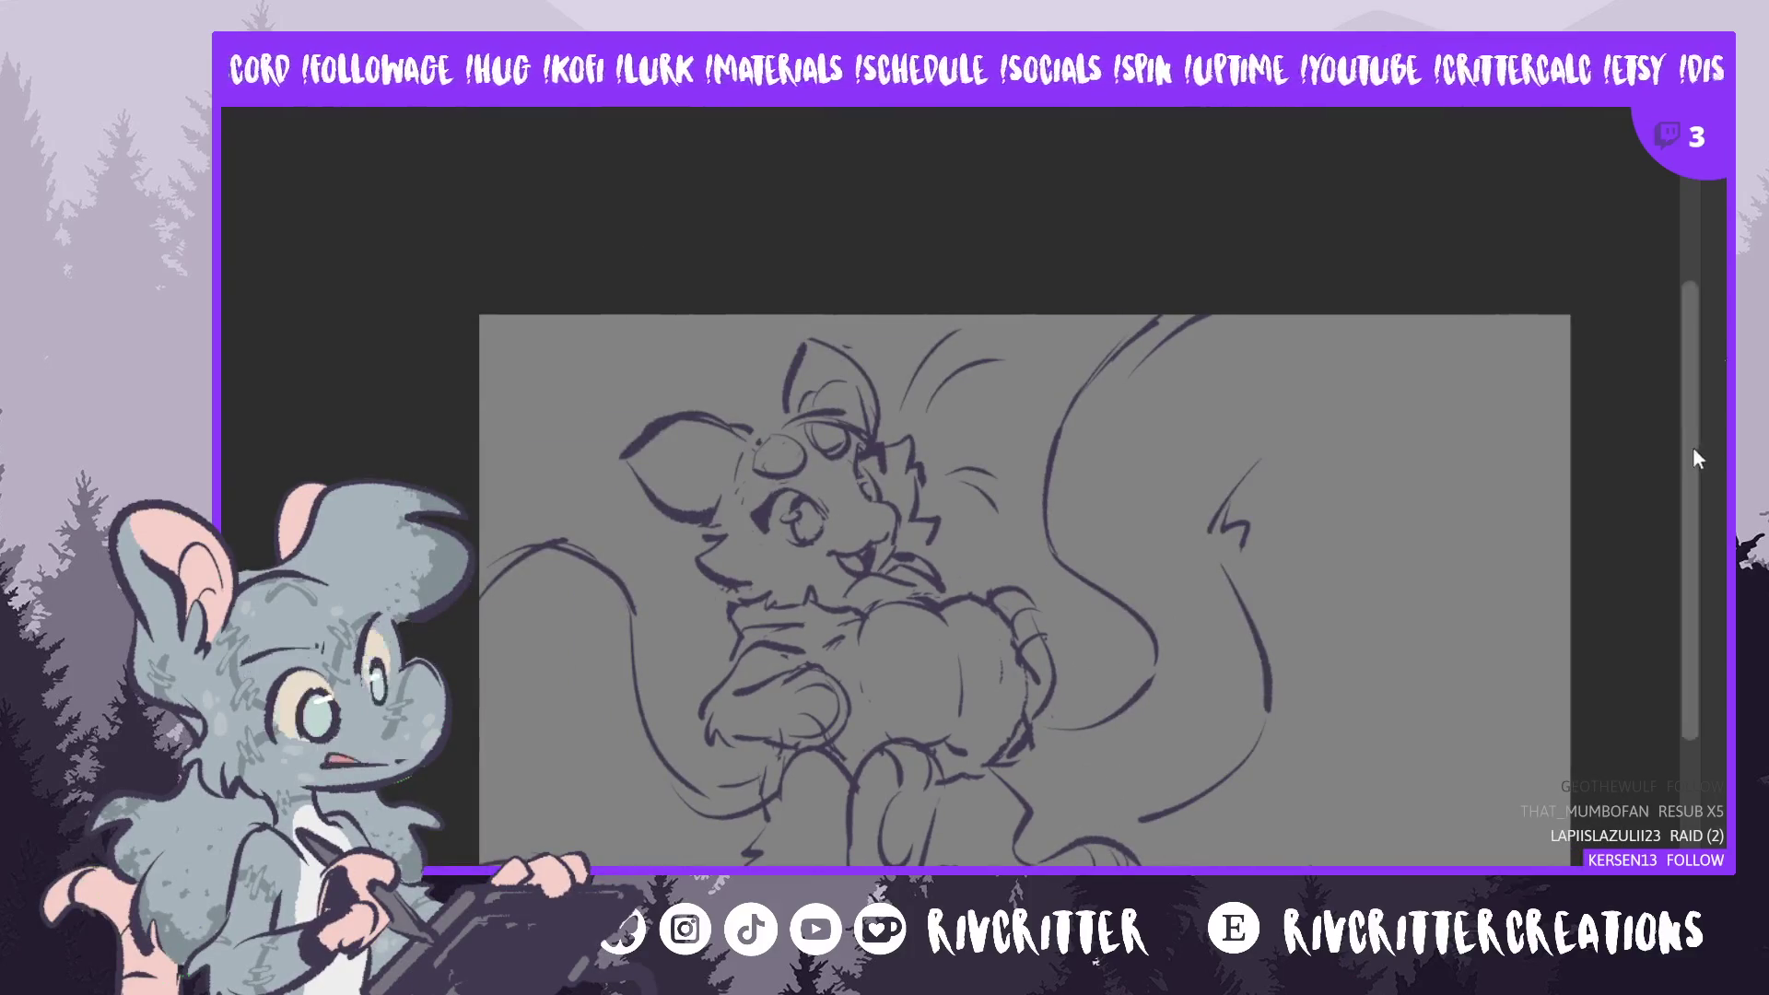
{"action": "scroll", "coordinate": [1693, 446], "scroll_direction": "up", "scroll_amount": 1}
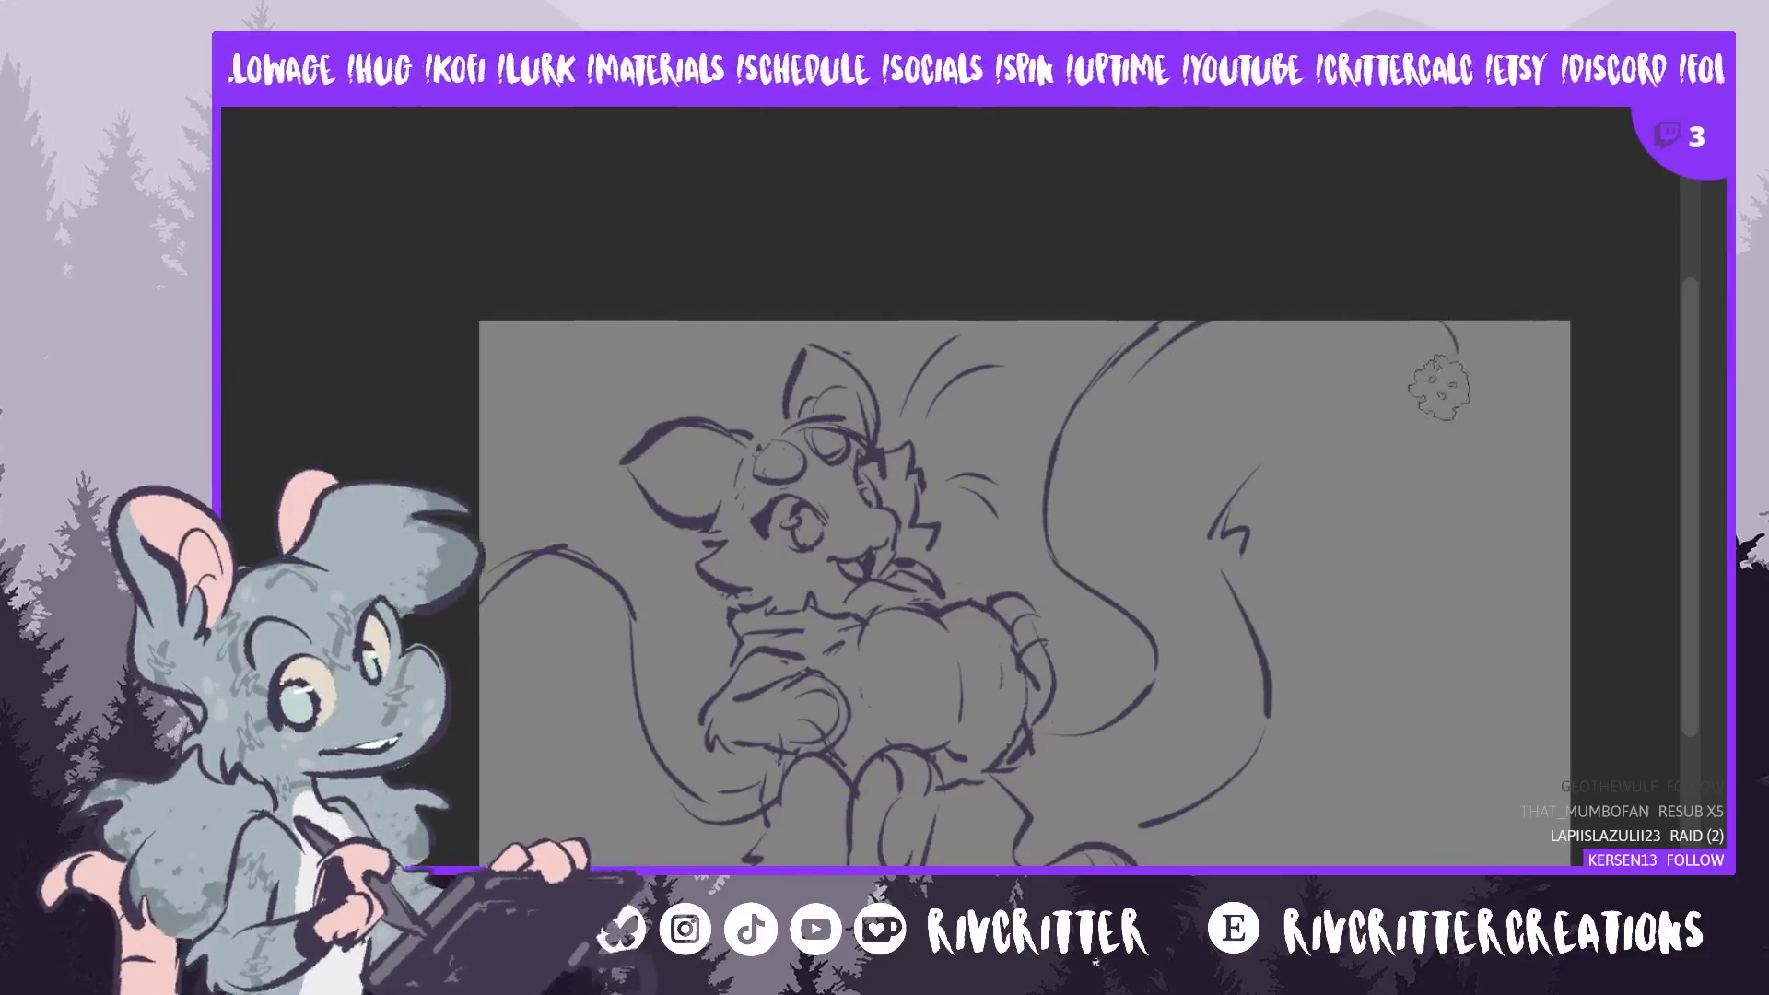
{"action": "left_click_drag", "start_coordinate": [1458, 323], "coordinate": [1486, 367]}
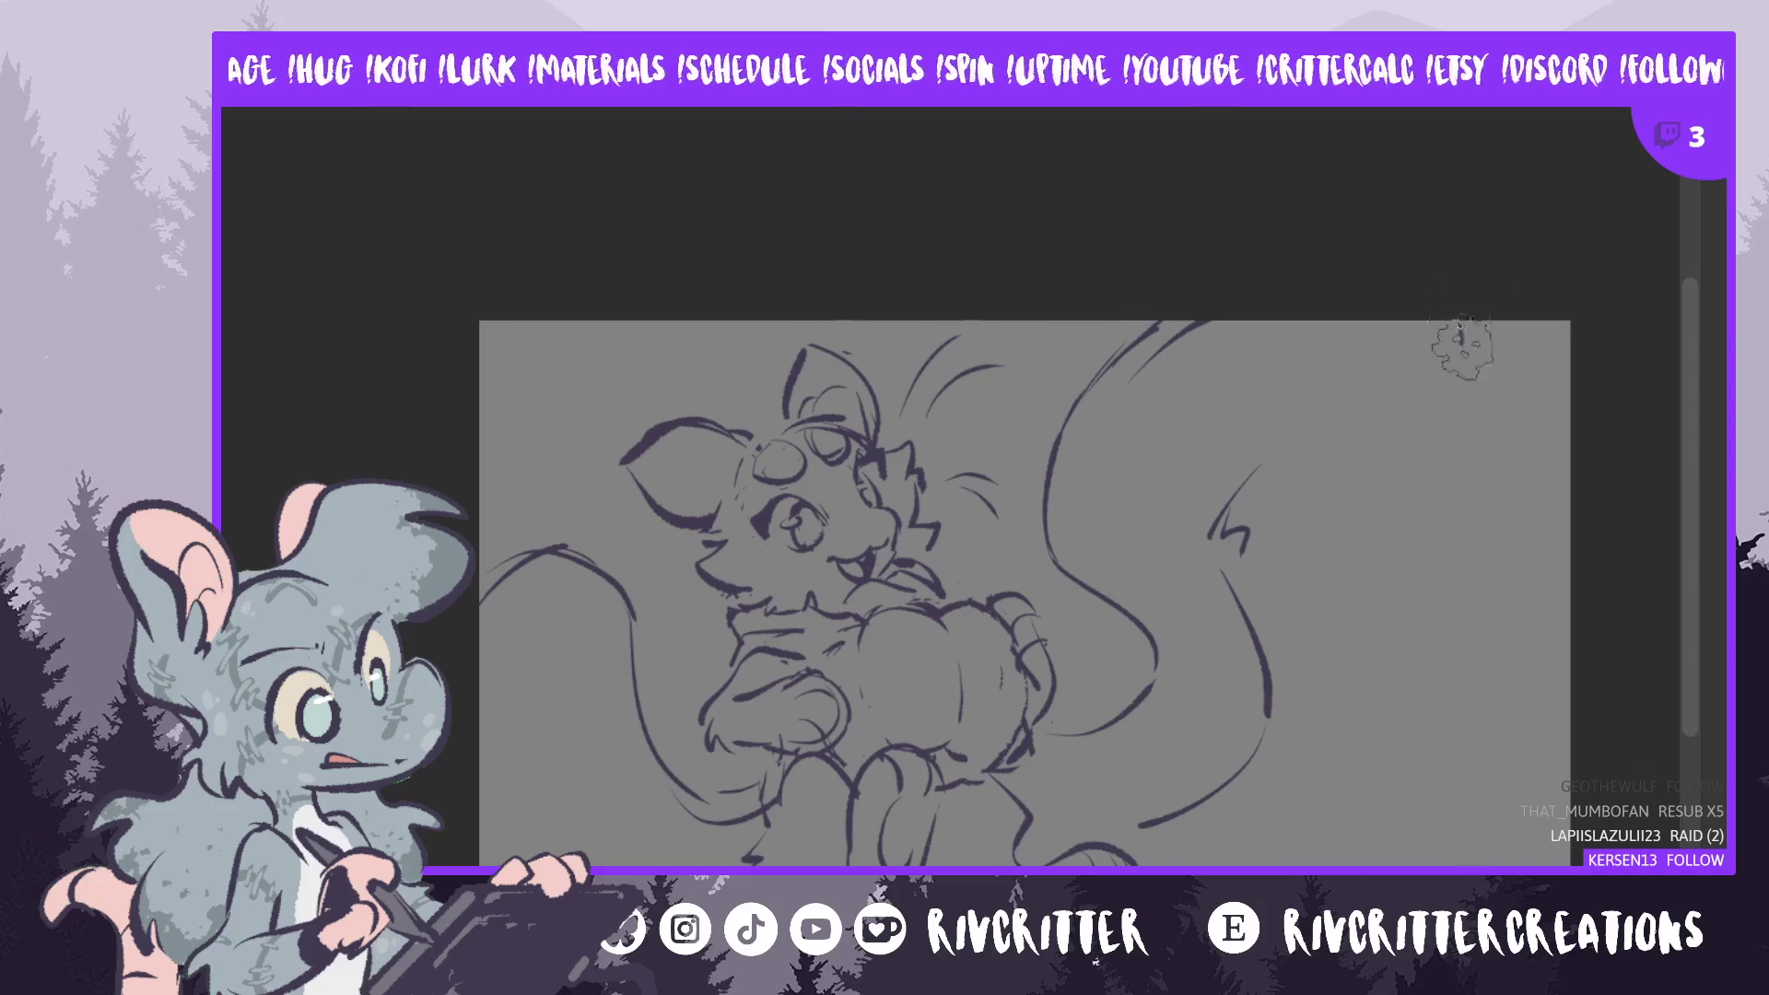
{"action": "left_click_drag", "start_coordinate": [1462, 354], "coordinate": [1520, 322]}
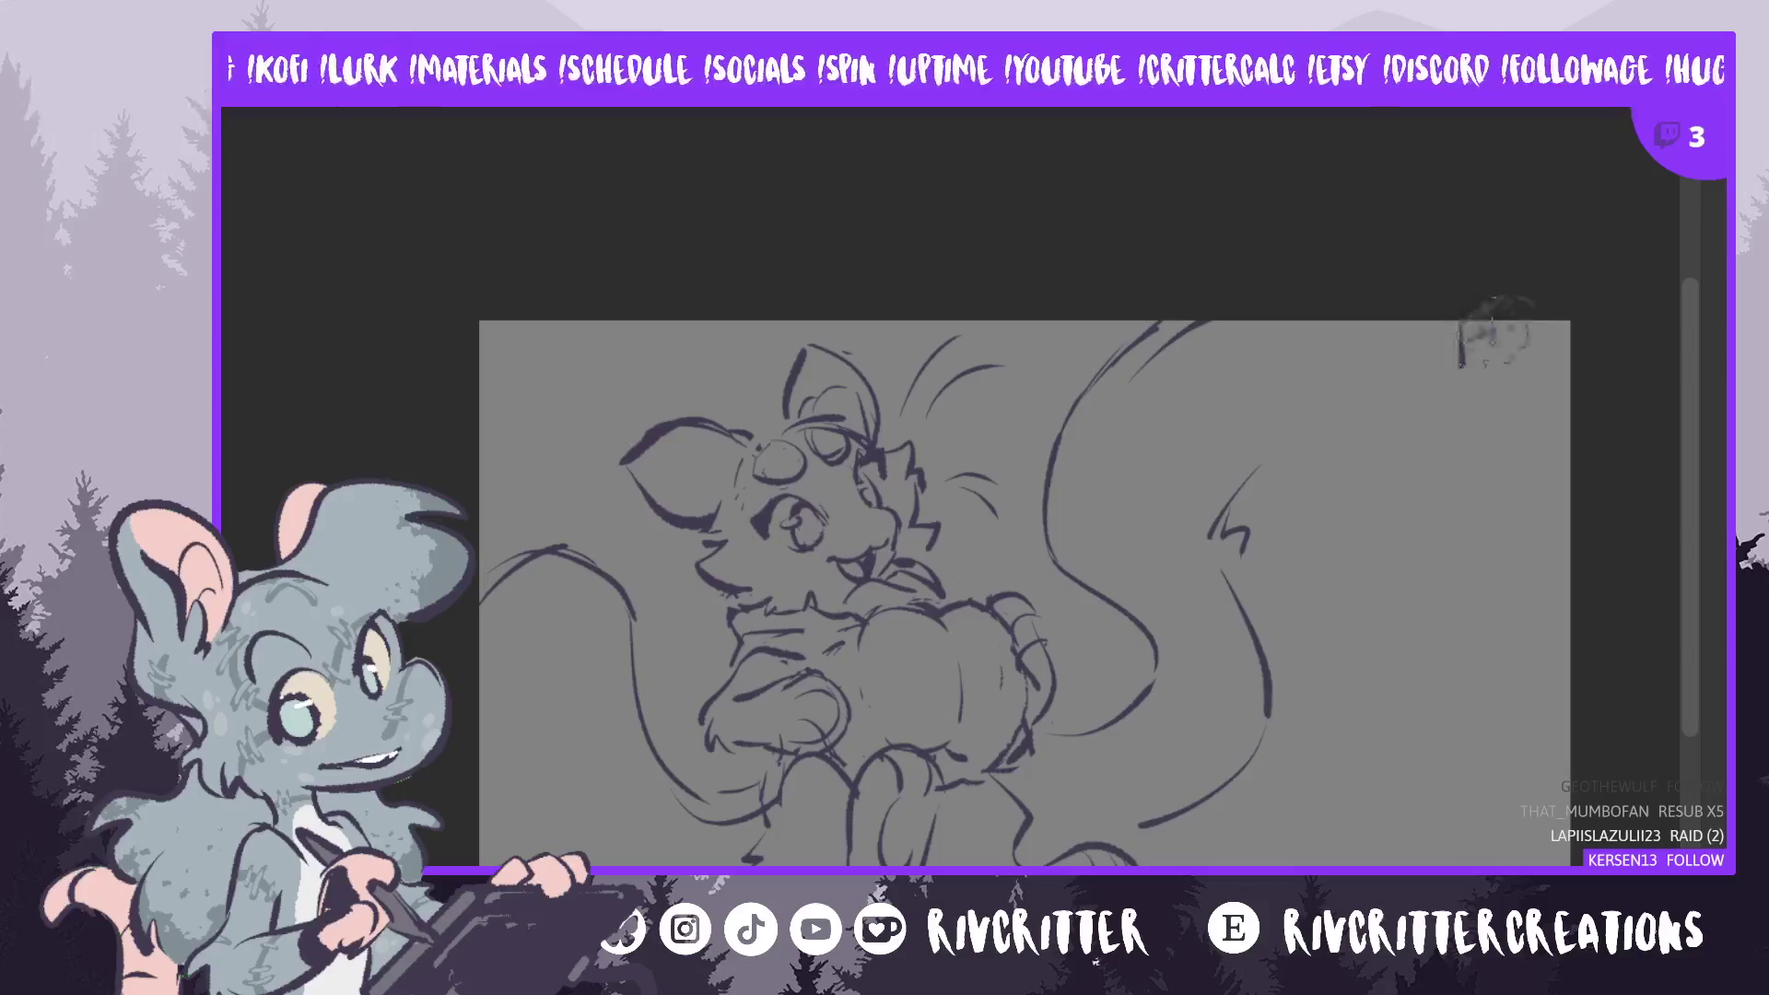
{"action": "left_click_drag", "start_coordinate": [1522, 323], "coordinate": [1532, 406]}
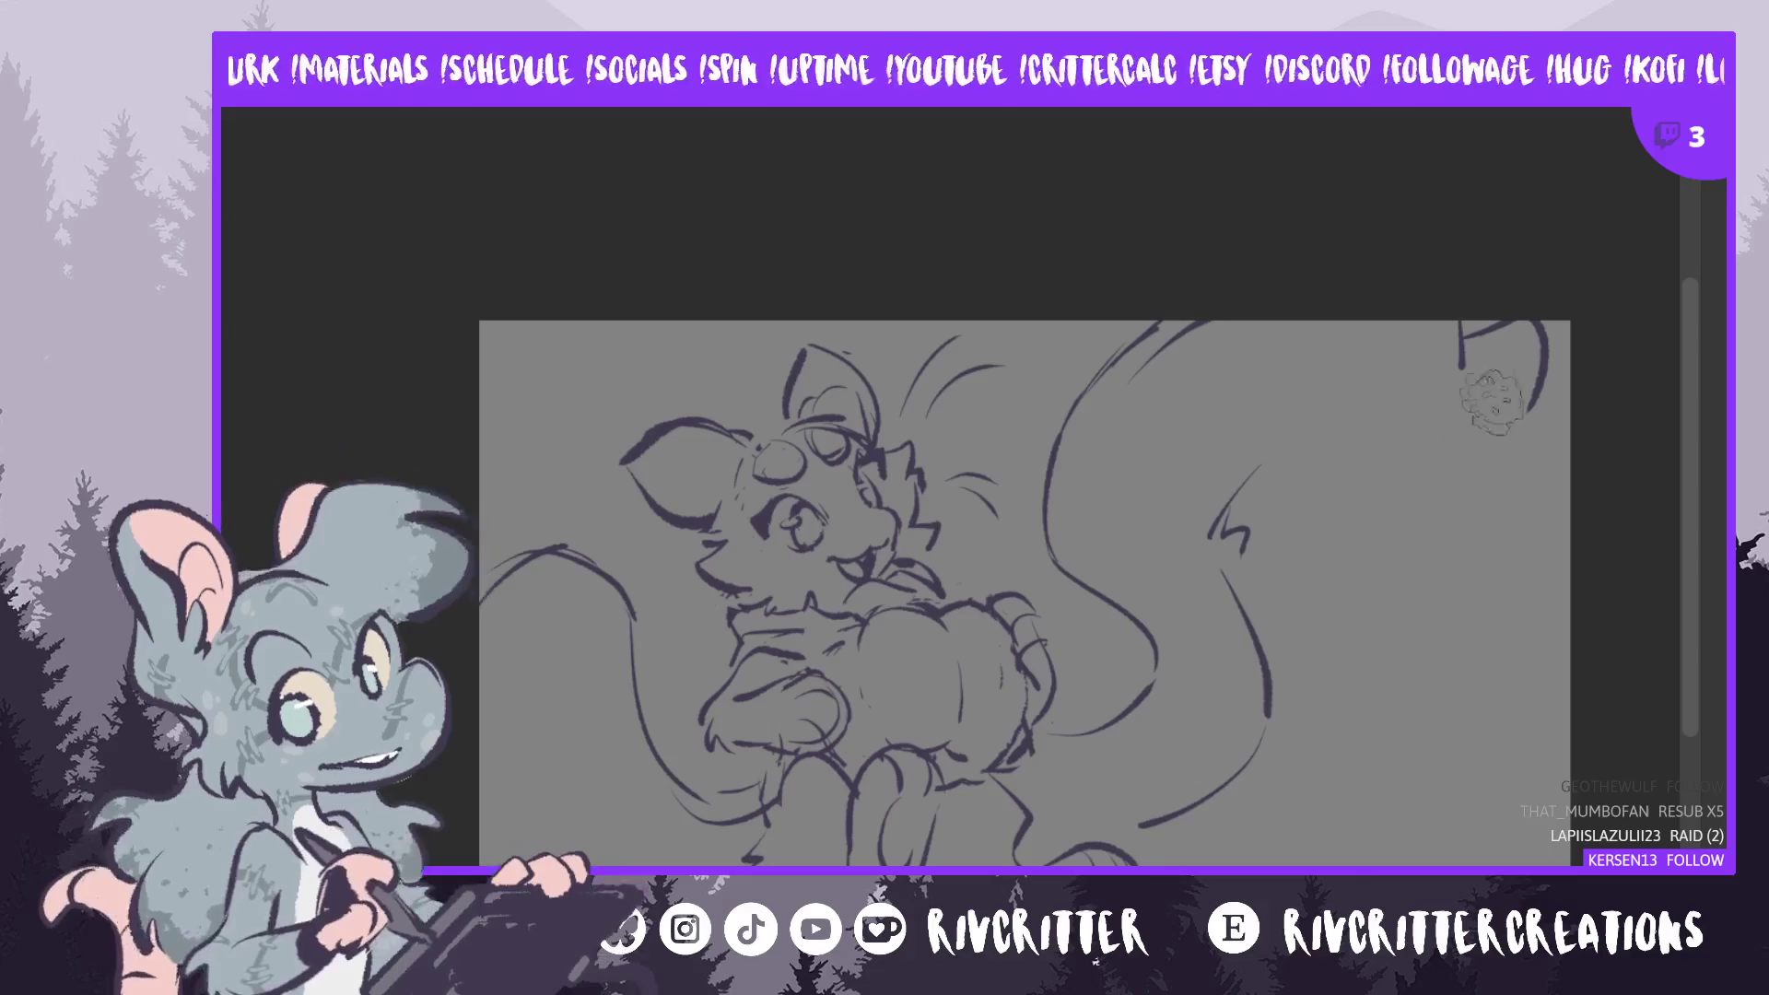
- Sketch a round shape hanging below the curling line, redoing the arch twice
{"action": "left_click_drag", "start_coordinate": [1492, 396], "coordinate": [1342, 460]}
{"action": "key", "text": "ctrl+z"}
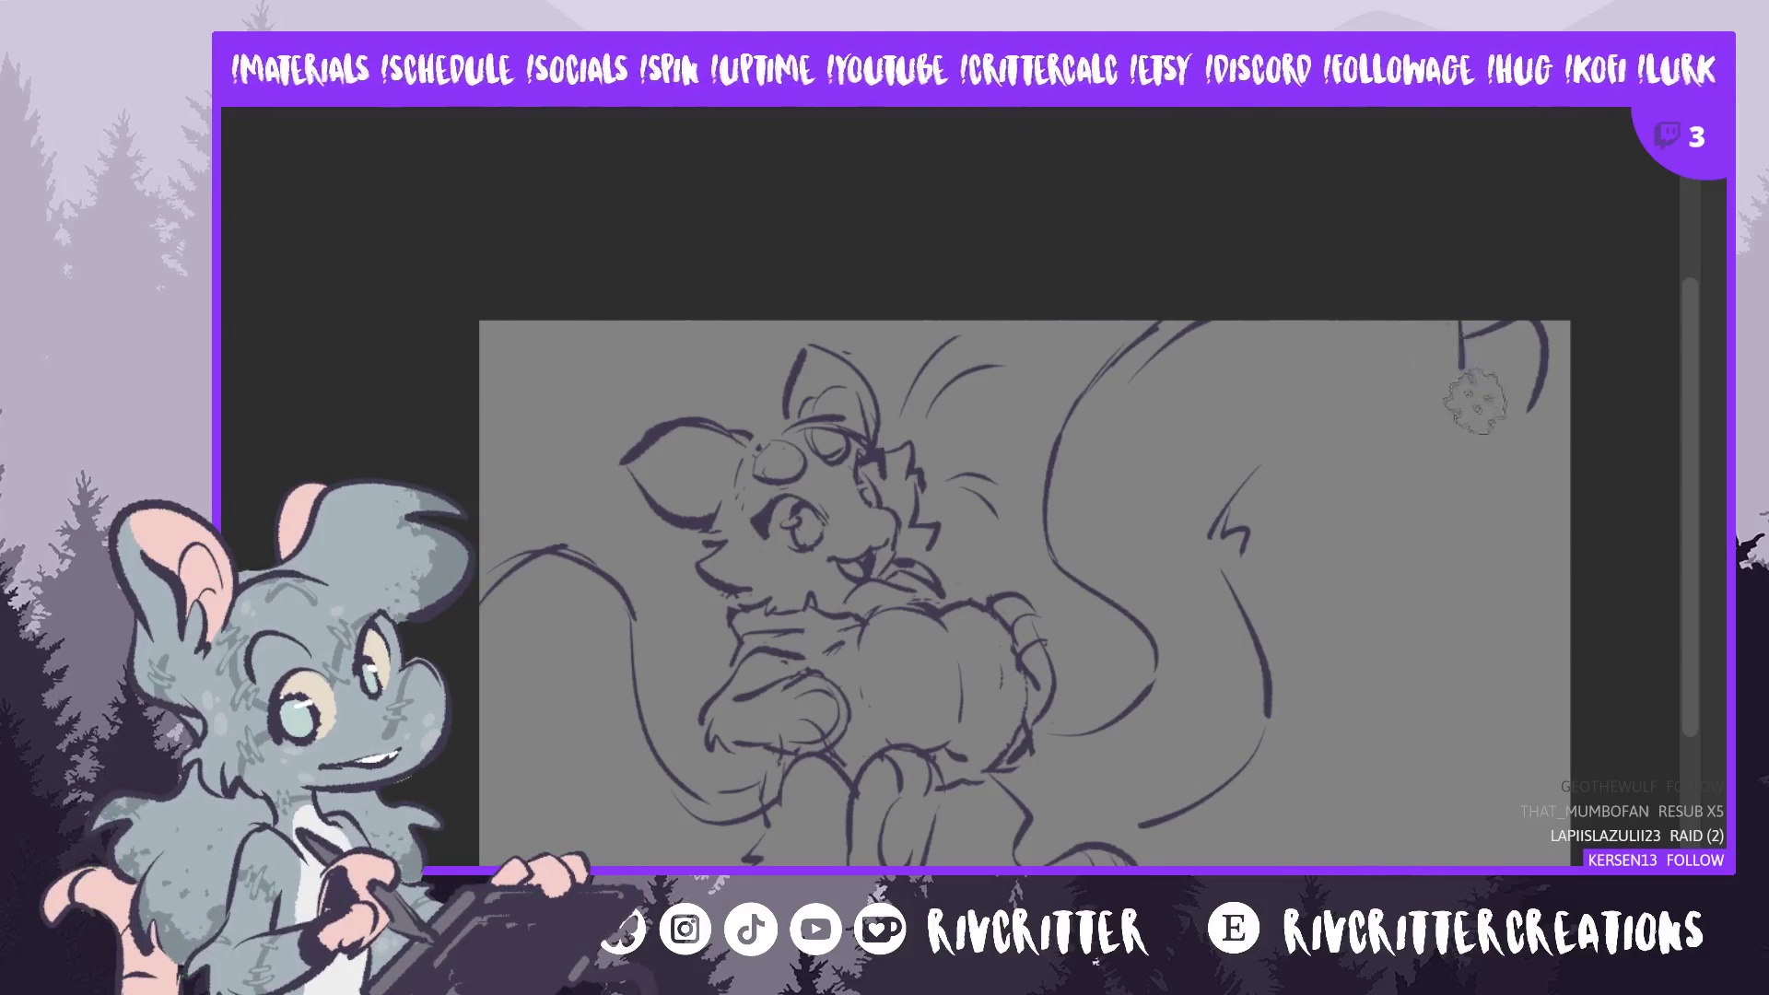
{"action": "left_click_drag", "start_coordinate": [1474, 400], "coordinate": [1349, 484]}
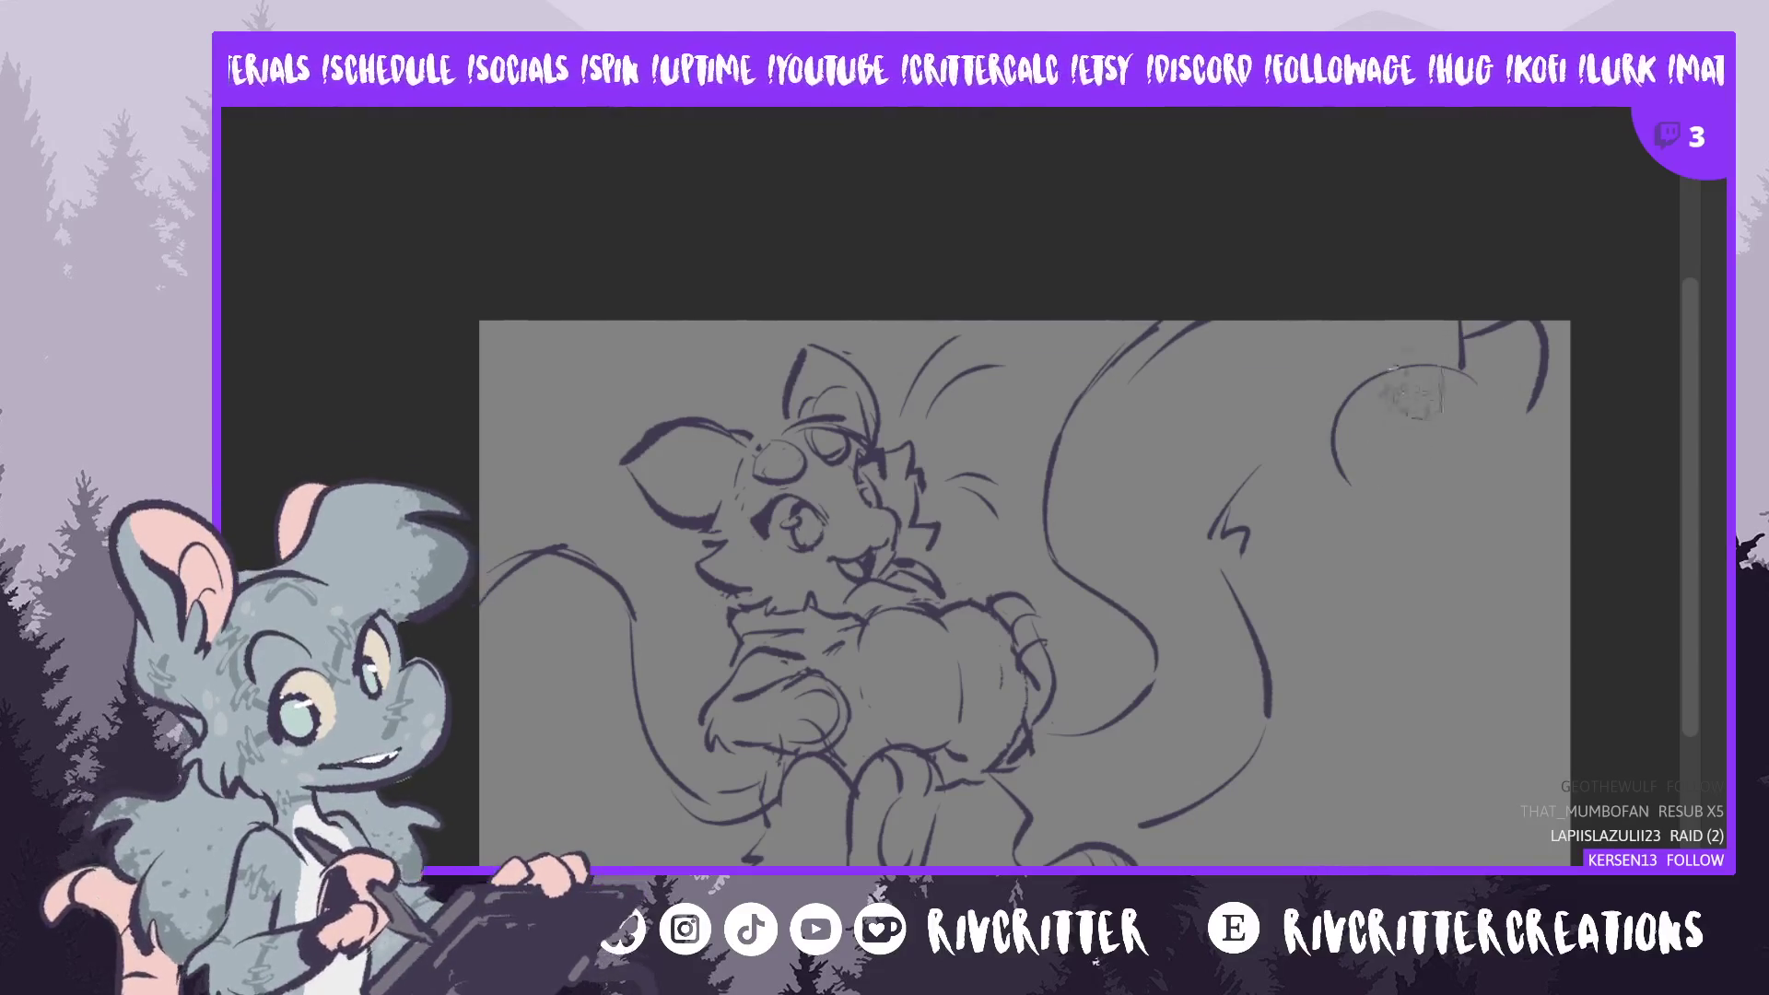
{"action": "key", "text": "ctrl+z"}
{"action": "left_click_drag", "start_coordinate": [1472, 394], "coordinate": [1379, 447]}
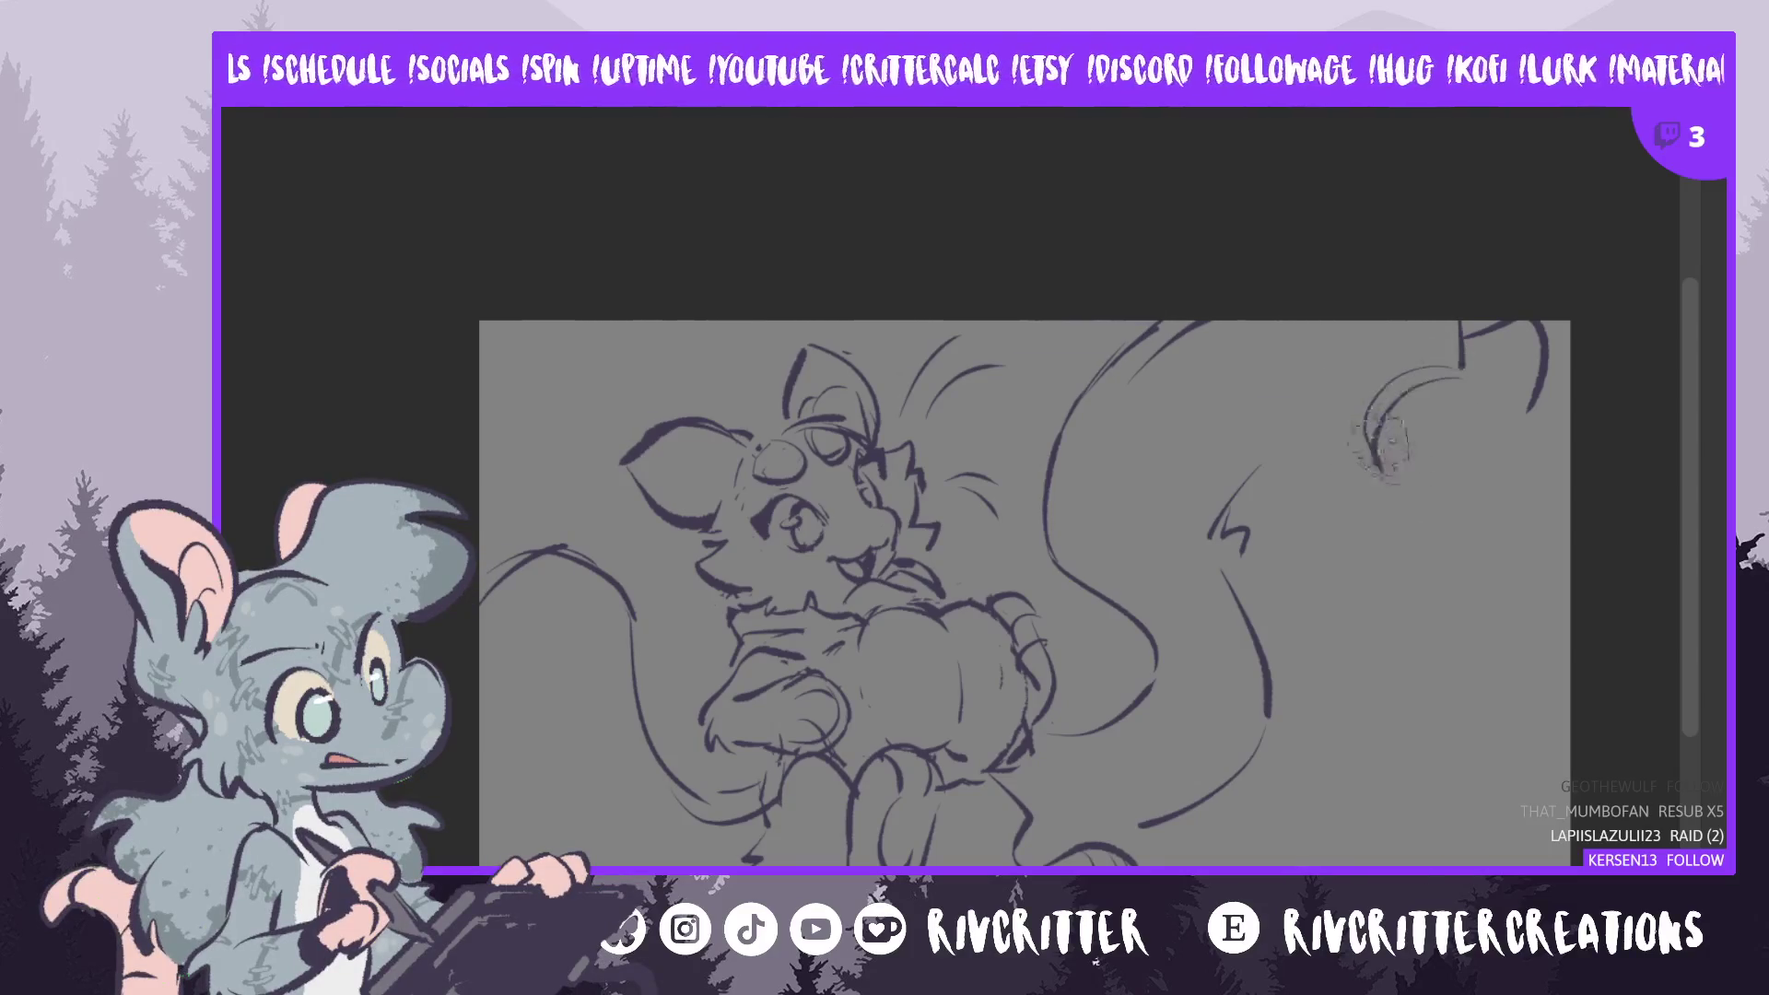
{"action": "left_click_drag", "start_coordinate": [1465, 371], "coordinate": [1529, 451]}
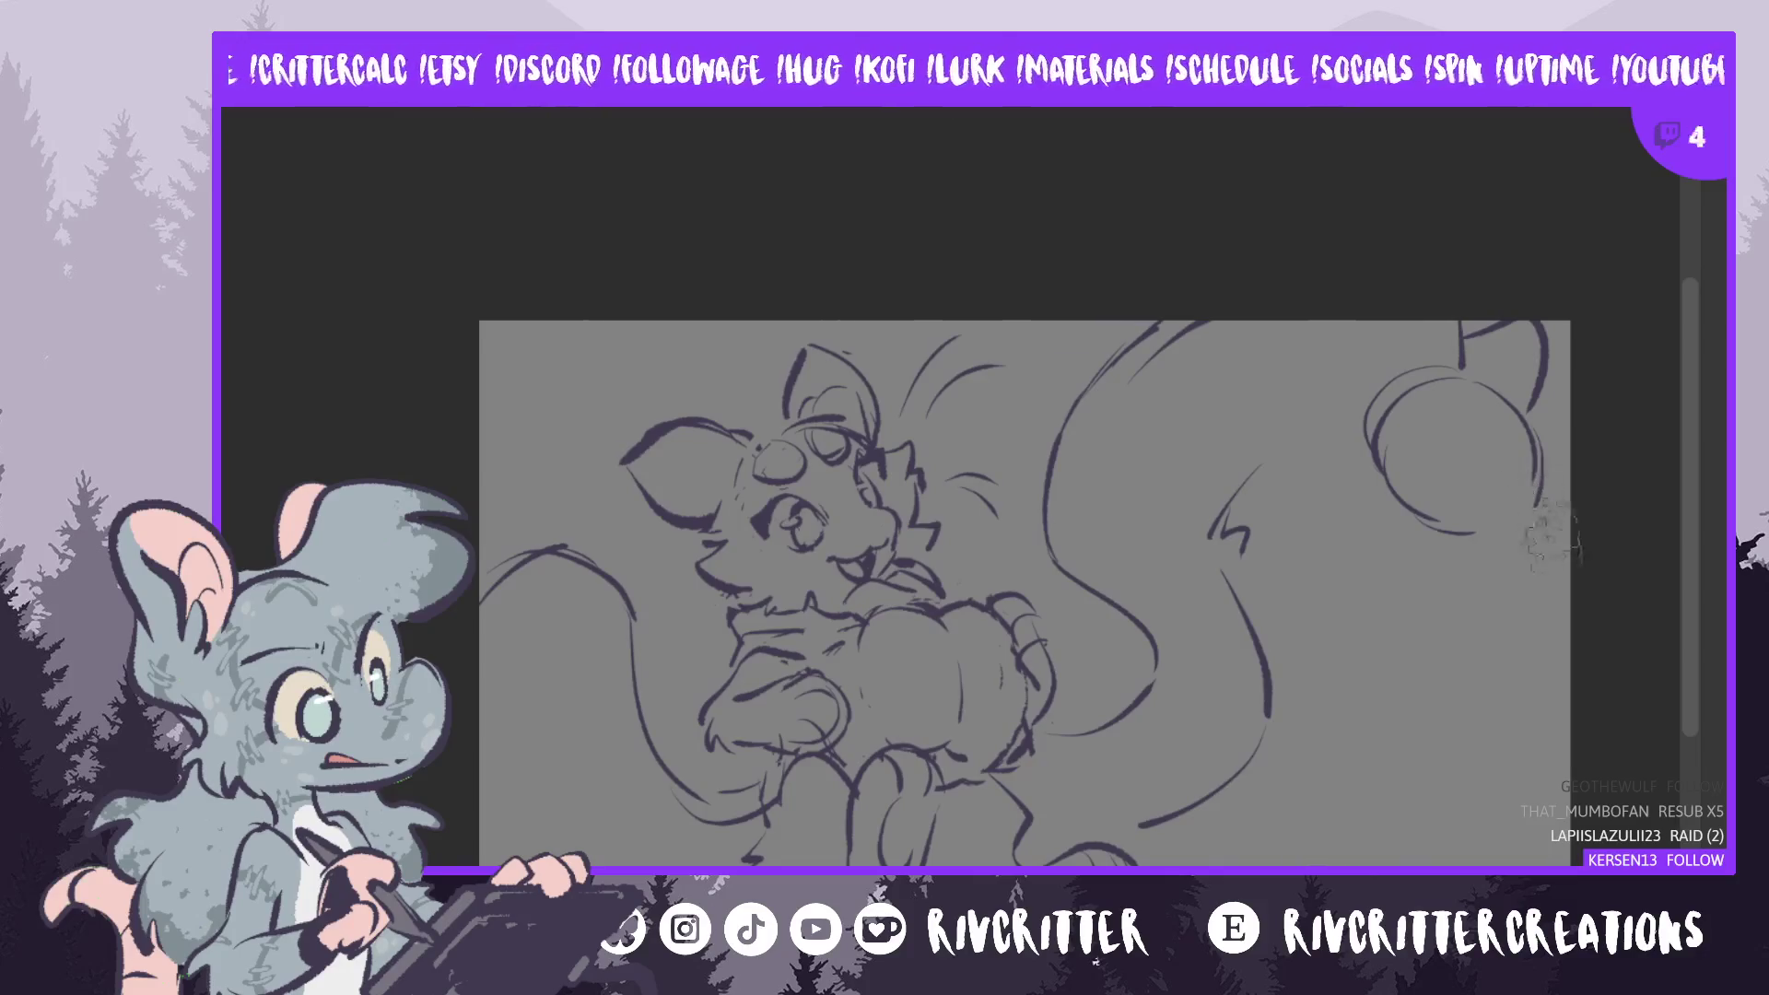
- Add inner curves and band lines to the round shape's left side and underside
{"action": "left_click_drag", "start_coordinate": [1533, 516], "coordinate": [1465, 613]}
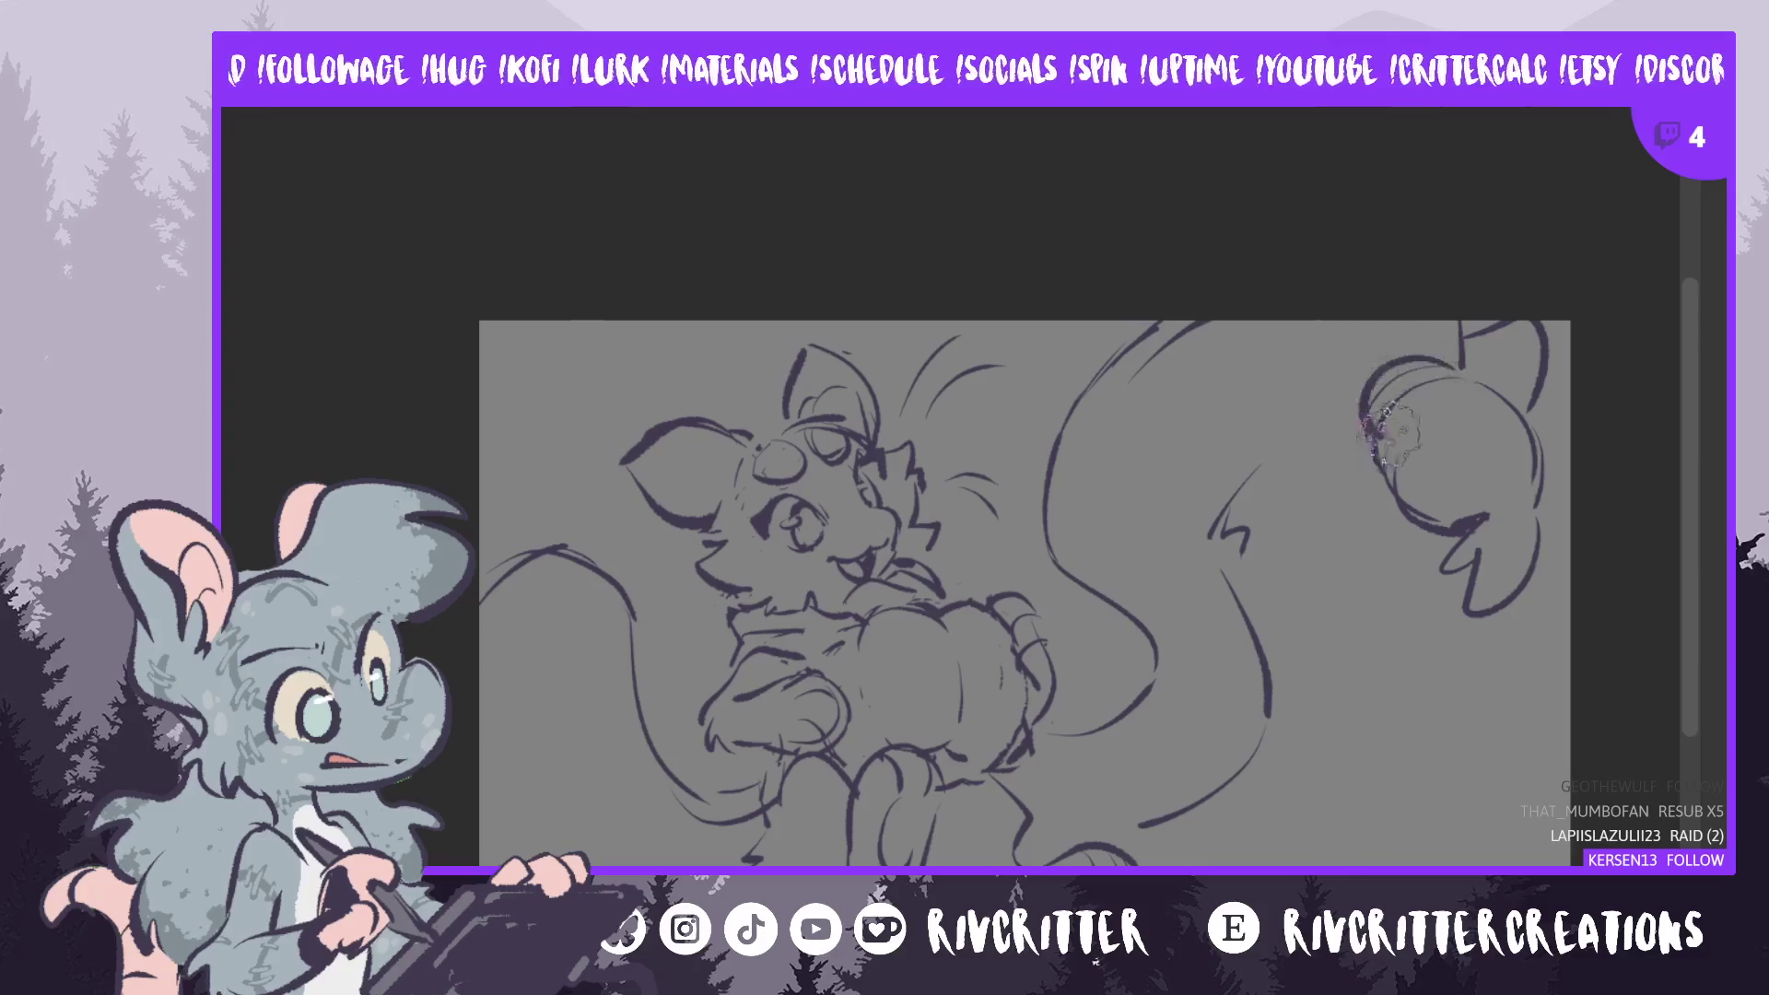
{"action": "left_click_drag", "start_coordinate": [1460, 364], "coordinate": [1386, 479]}
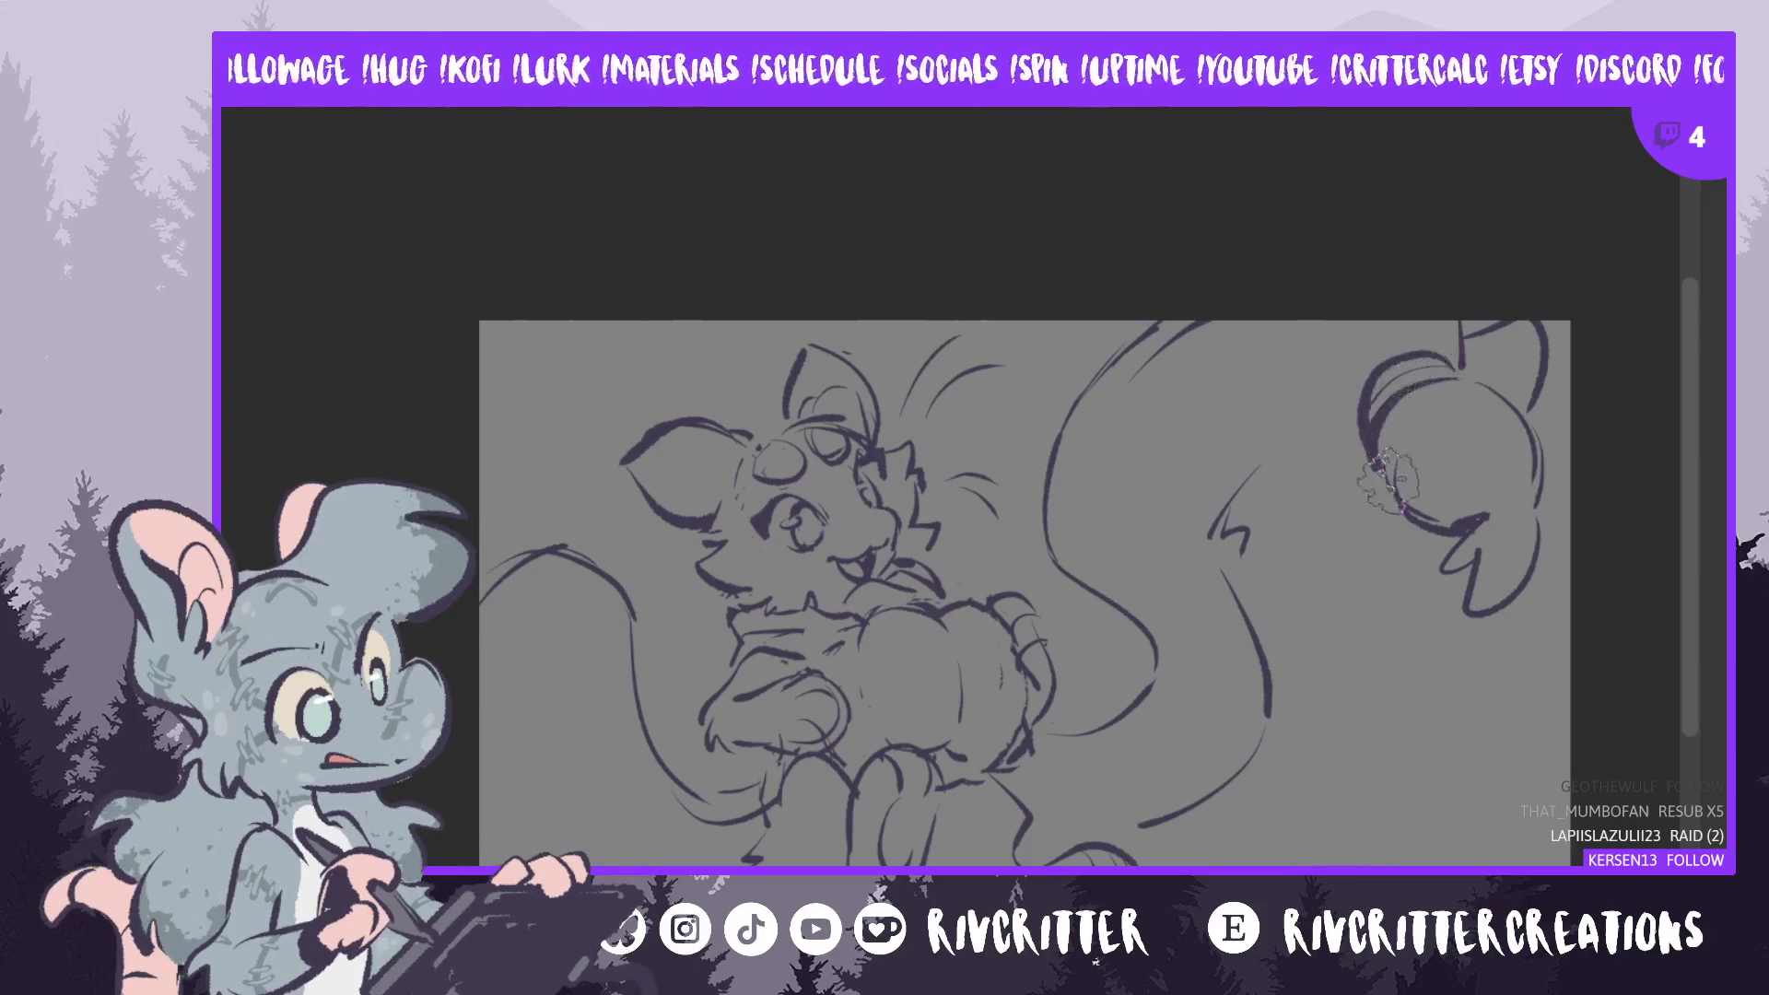
{"action": "key", "text": "ctrl+z"}
{"action": "key", "text": "ctrl+z"}
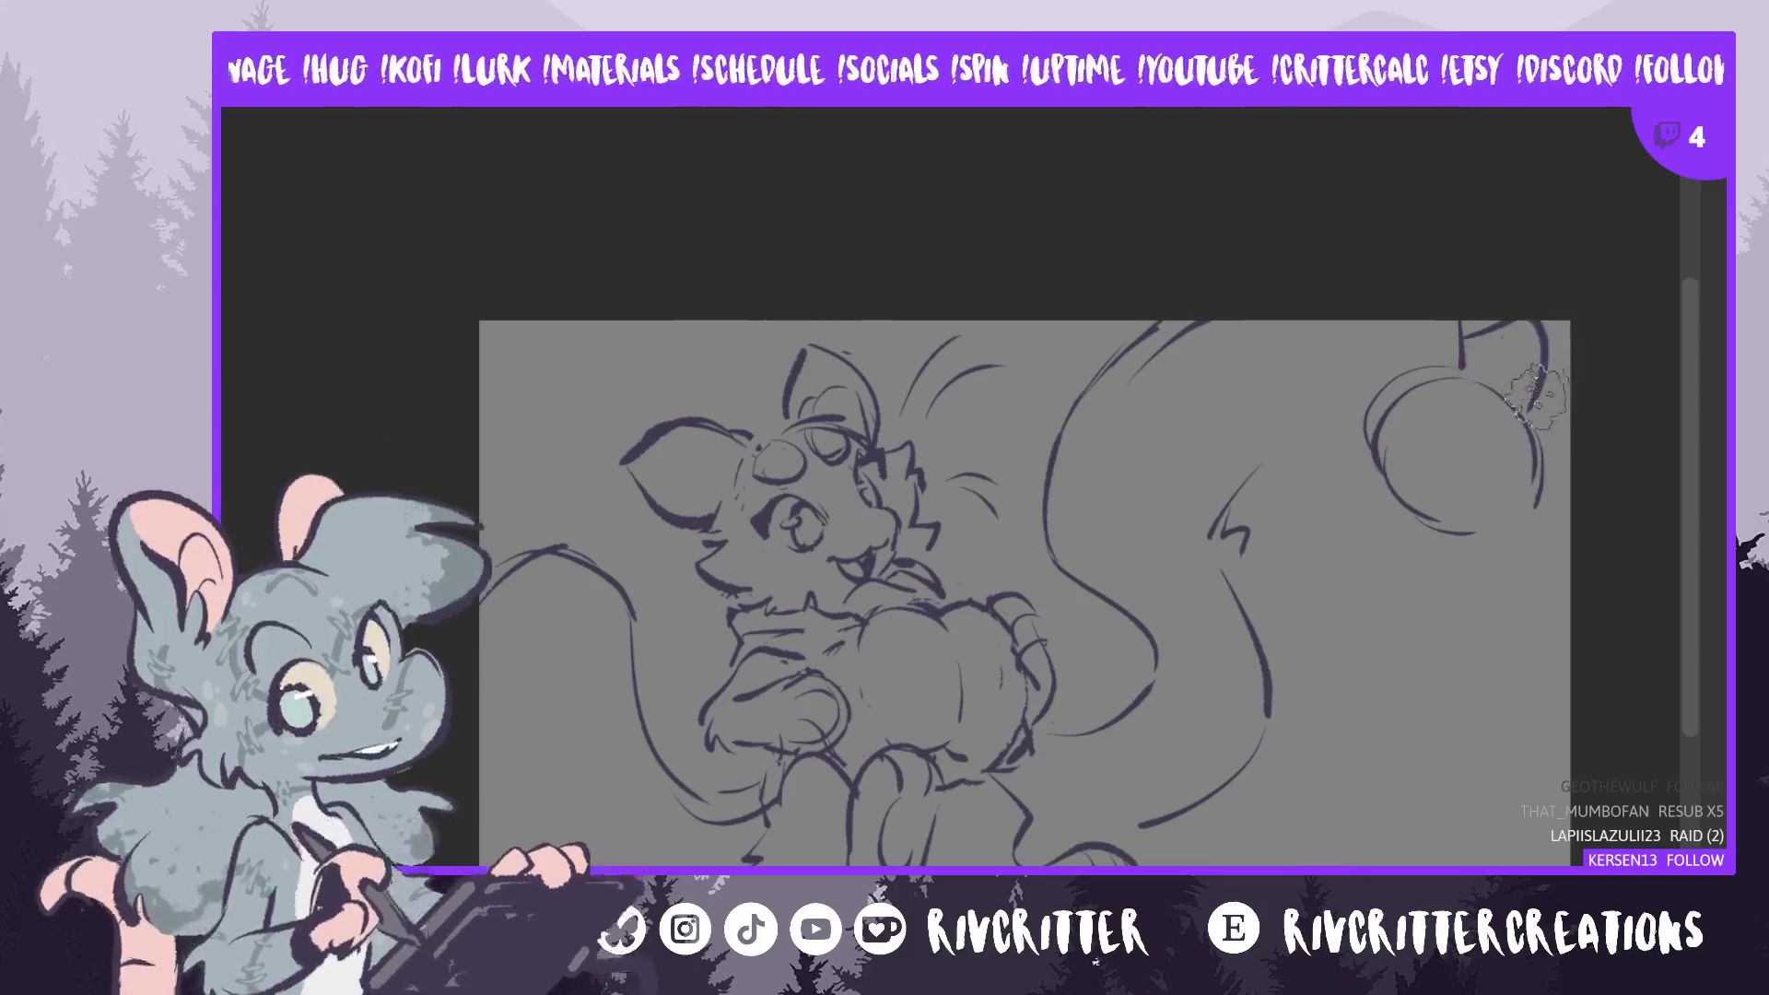
{"action": "key", "text": "ctrl+y"}
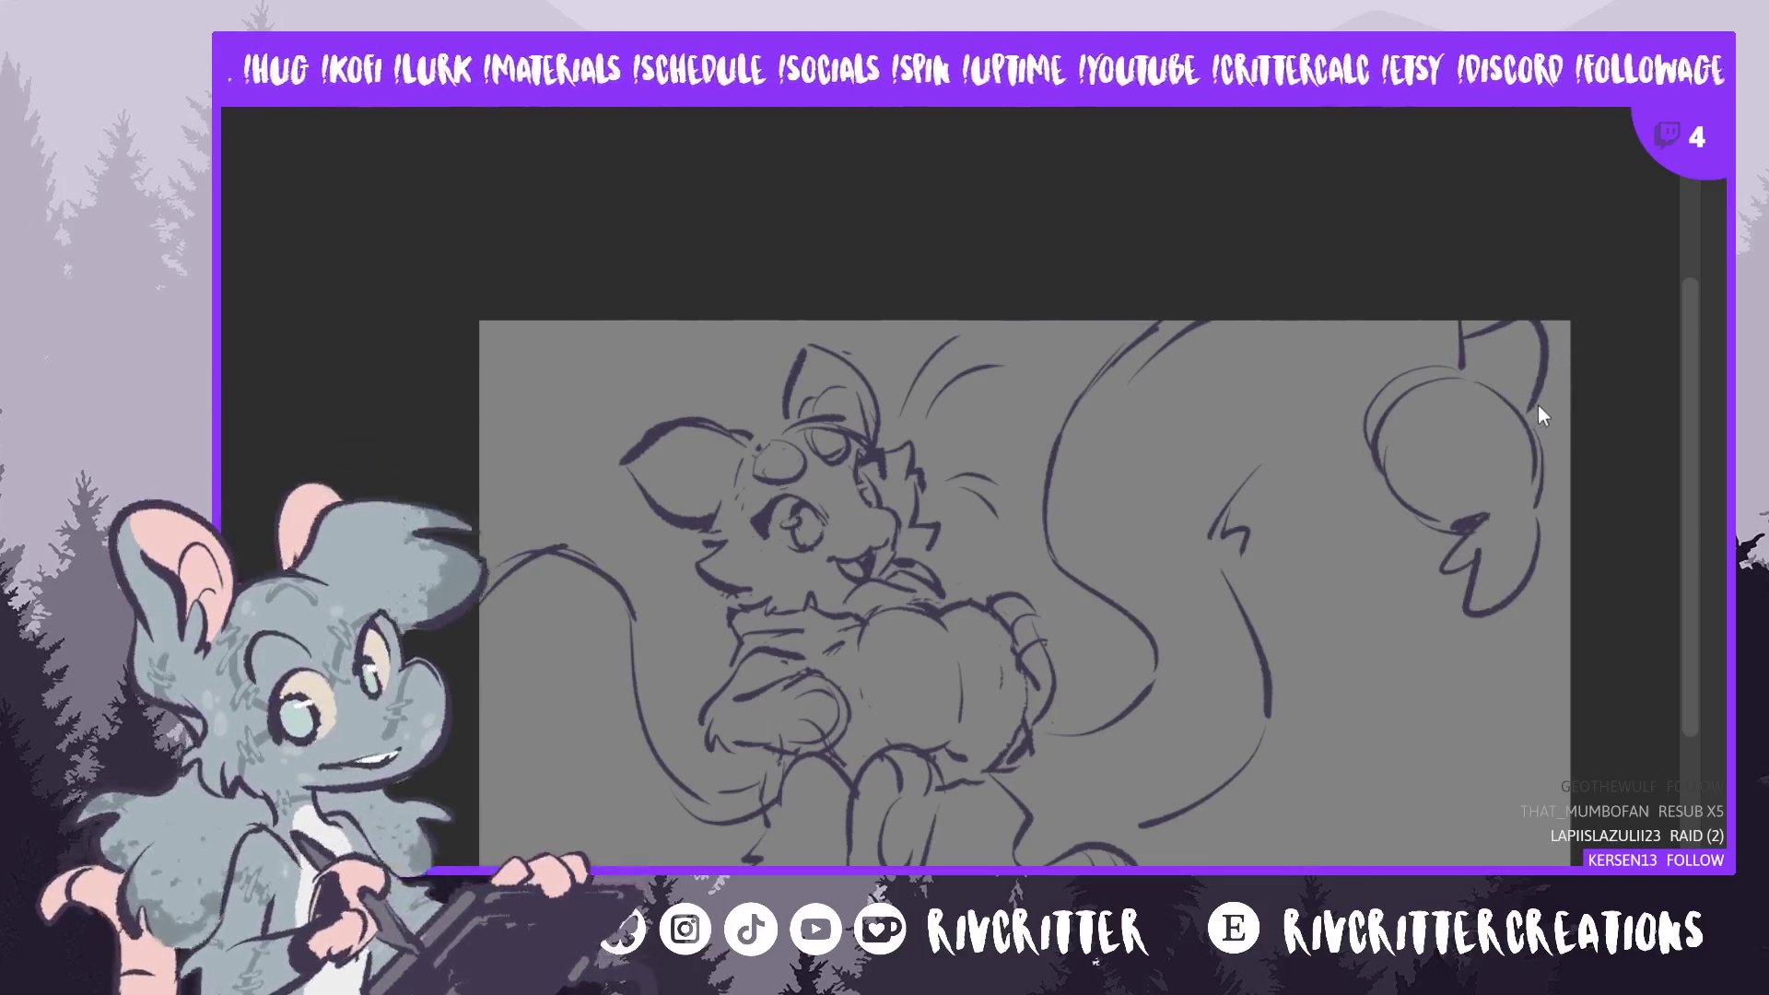
{"action": "key", "text": "ctrl+y"}
{"action": "left_click_drag", "start_coordinate": [1465, 359], "coordinate": [1363, 461]}
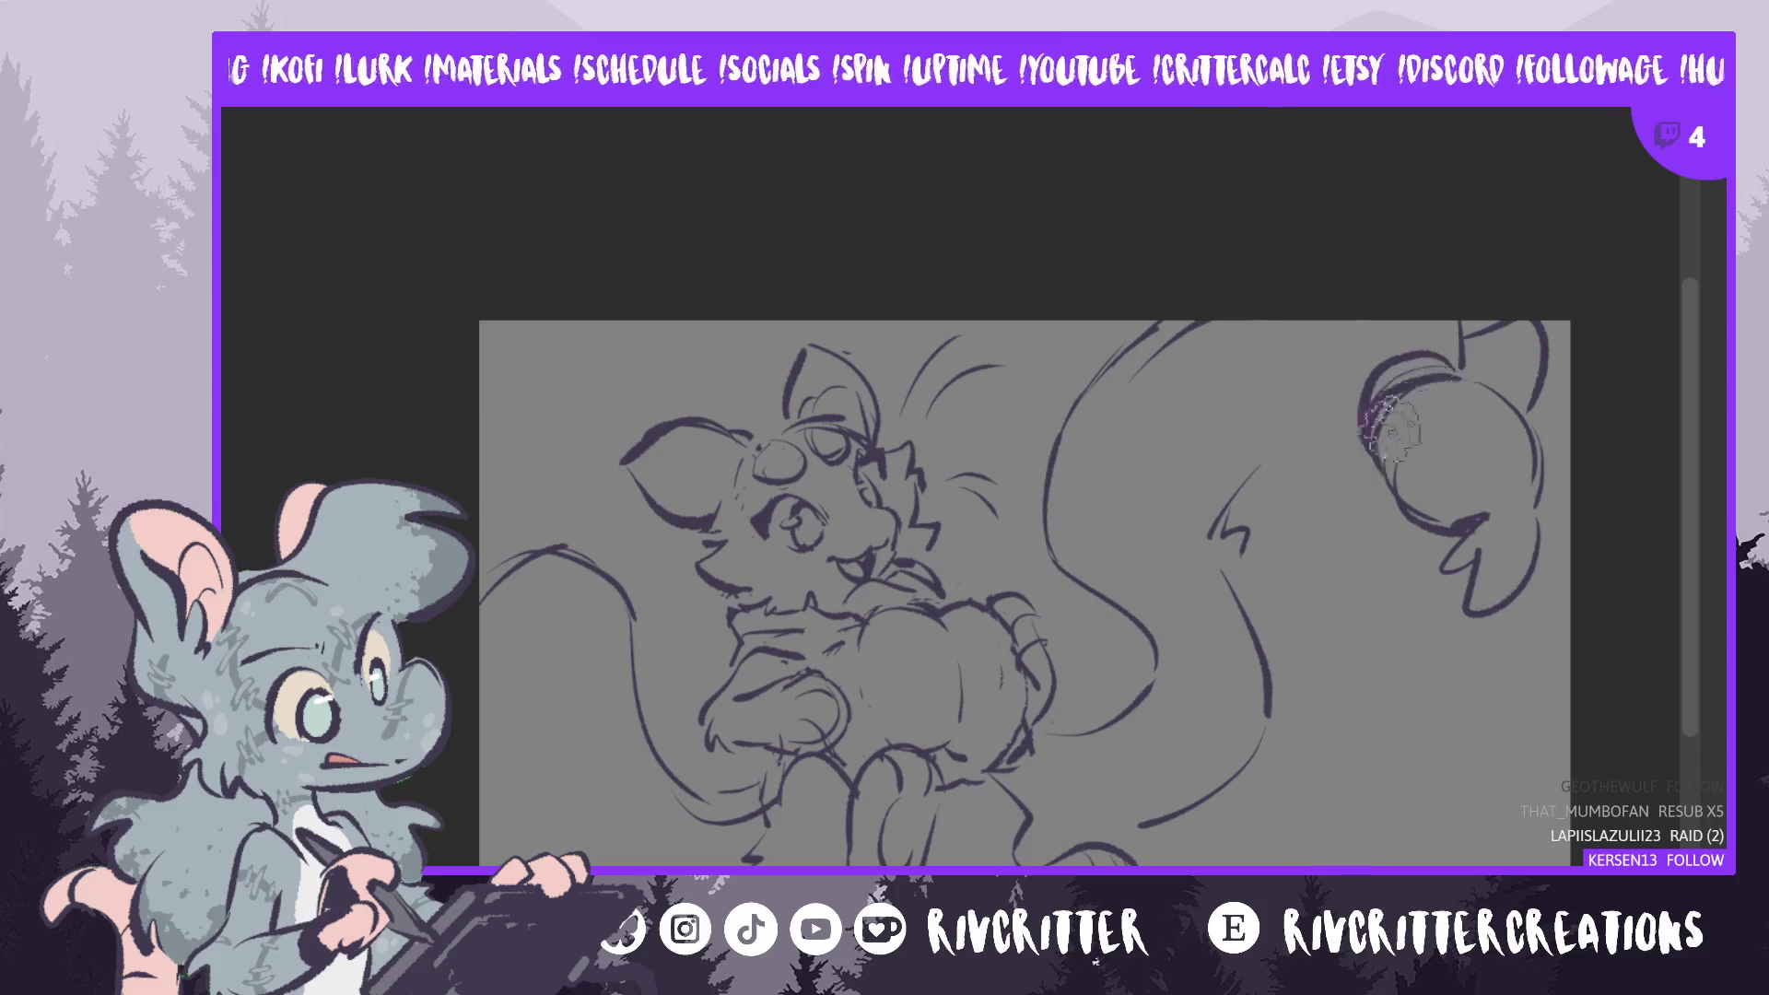
{"action": "key", "text": "ctrl+z"}
{"action": "mouse_move", "coordinate": [1464, 375]}
{"action": "left_mouse_down"}
{"action": "mouse_move", "coordinate": [1372, 433]}
{"action": "mouse_move", "coordinate": [1419, 460]}
{"action": "mouse_move", "coordinate": [1435, 437]}
{"action": "left_mouse_up"}
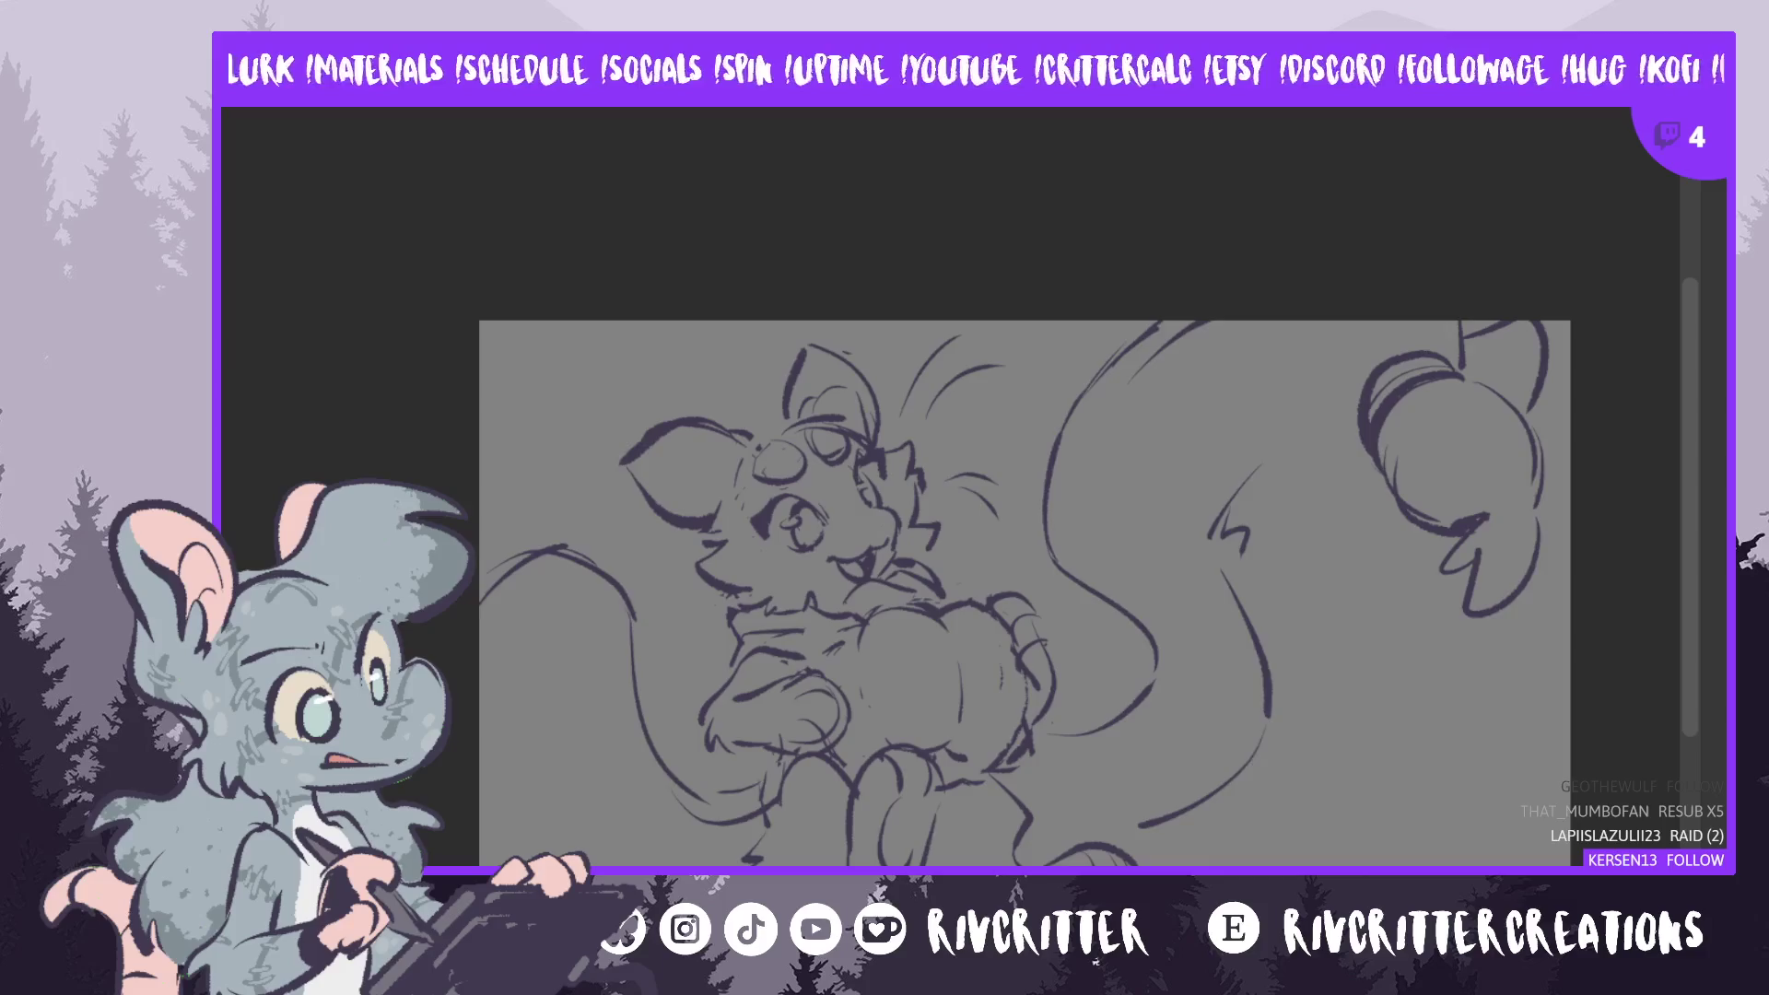
- Draw a curved stroke under the raised paw and lasso the paw
{"action": "left_click_drag", "start_coordinate": [1023, 594], "coordinate": [1053, 594]}
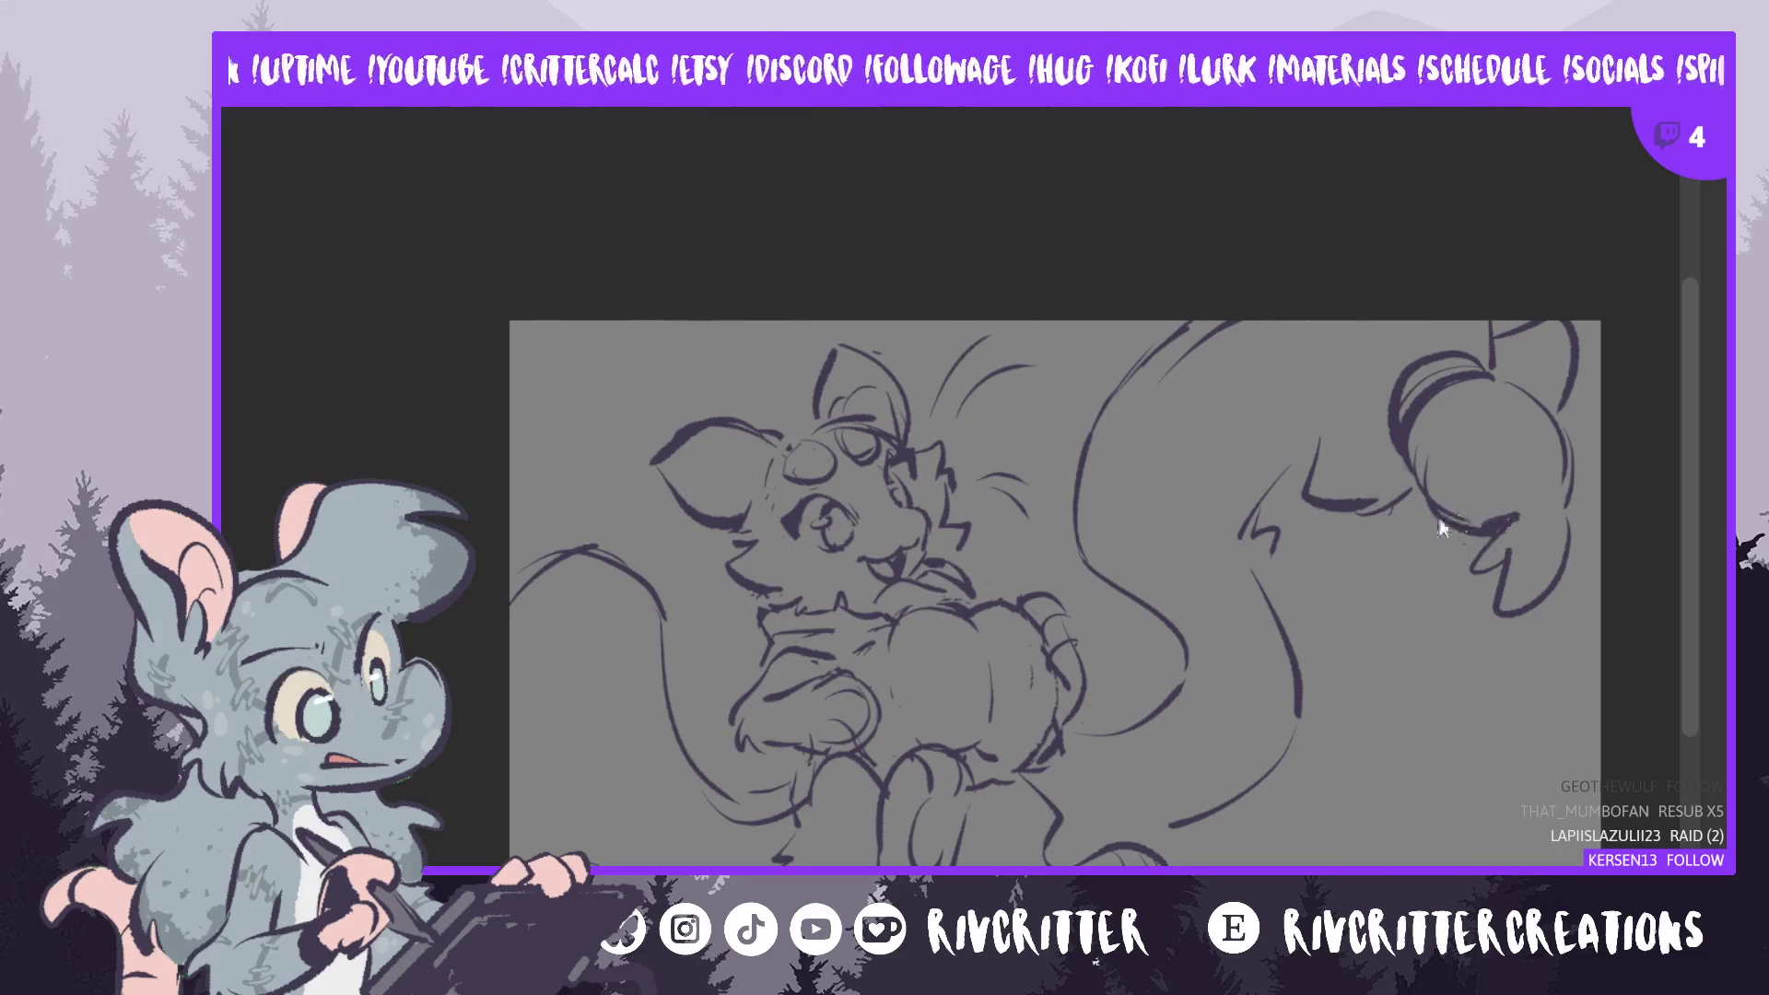
{"action": "mouse_move", "coordinate": [1396, 516]}
{"action": "left_mouse_down"}
{"action": "mouse_move", "coordinate": [1451, 563]}
{"action": "mouse_move", "coordinate": [1474, 559]}
{"action": "left_mouse_up"}
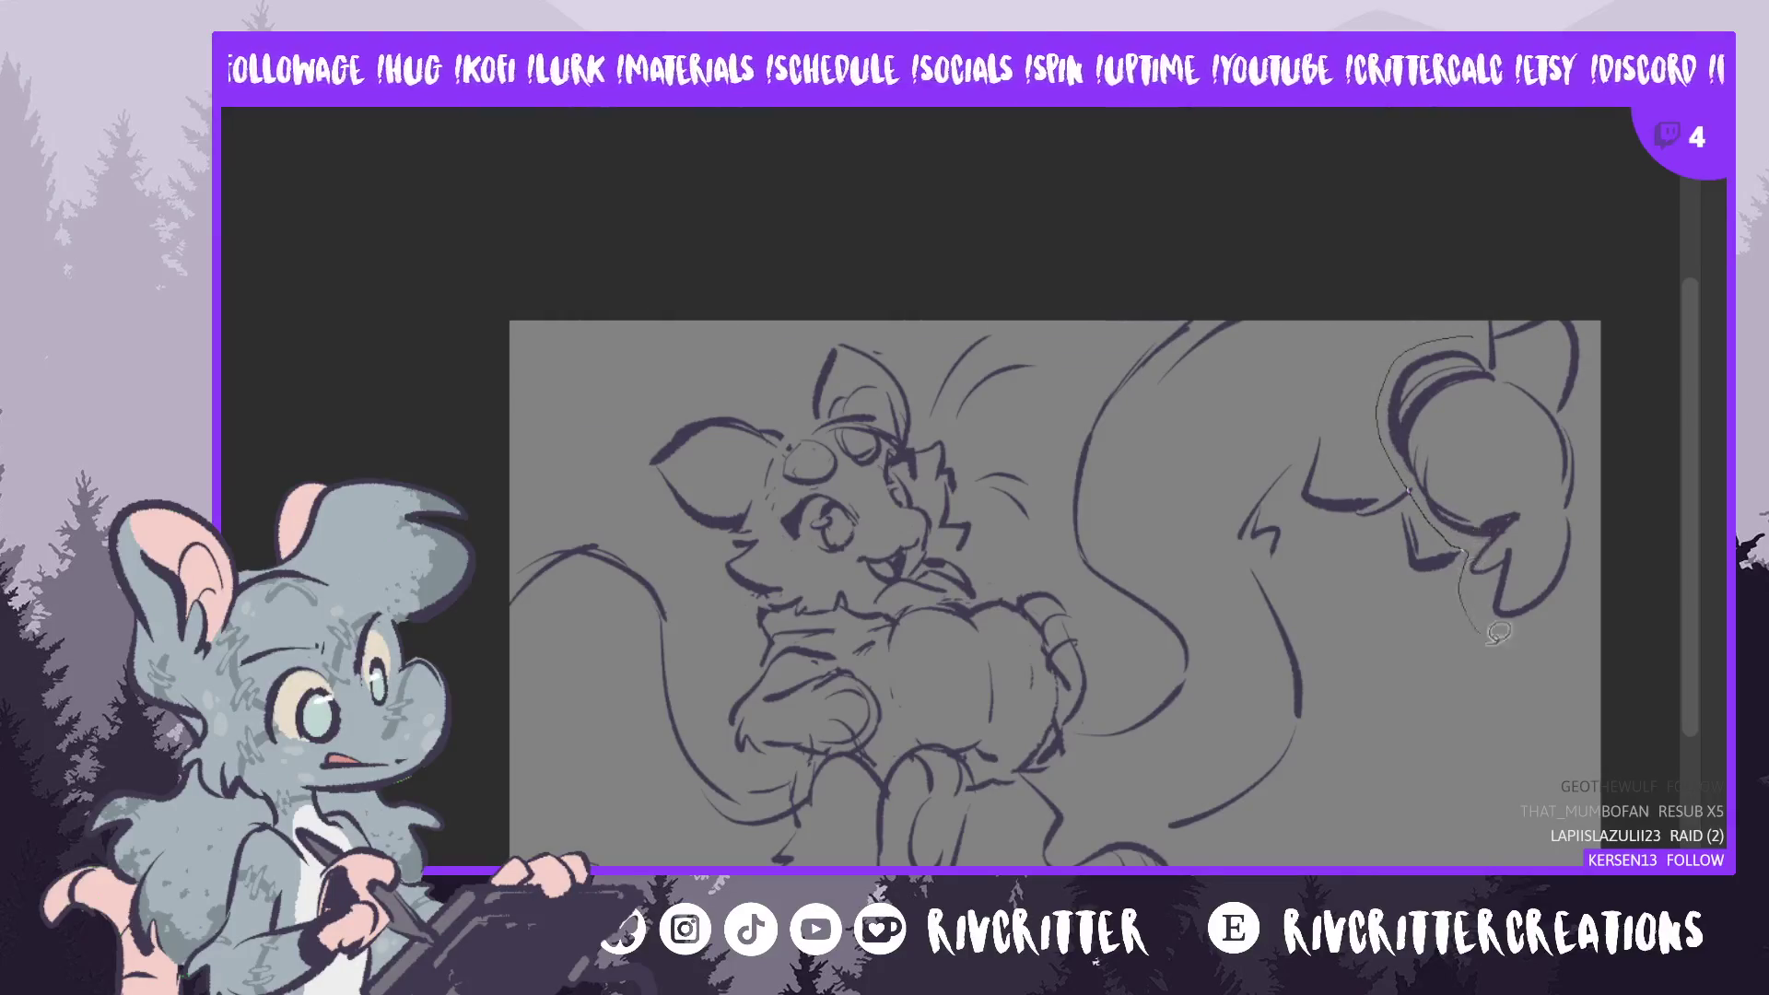
{"action": "left_click_drag", "start_coordinate": [1528, 369], "coordinate": [1515, 359]}
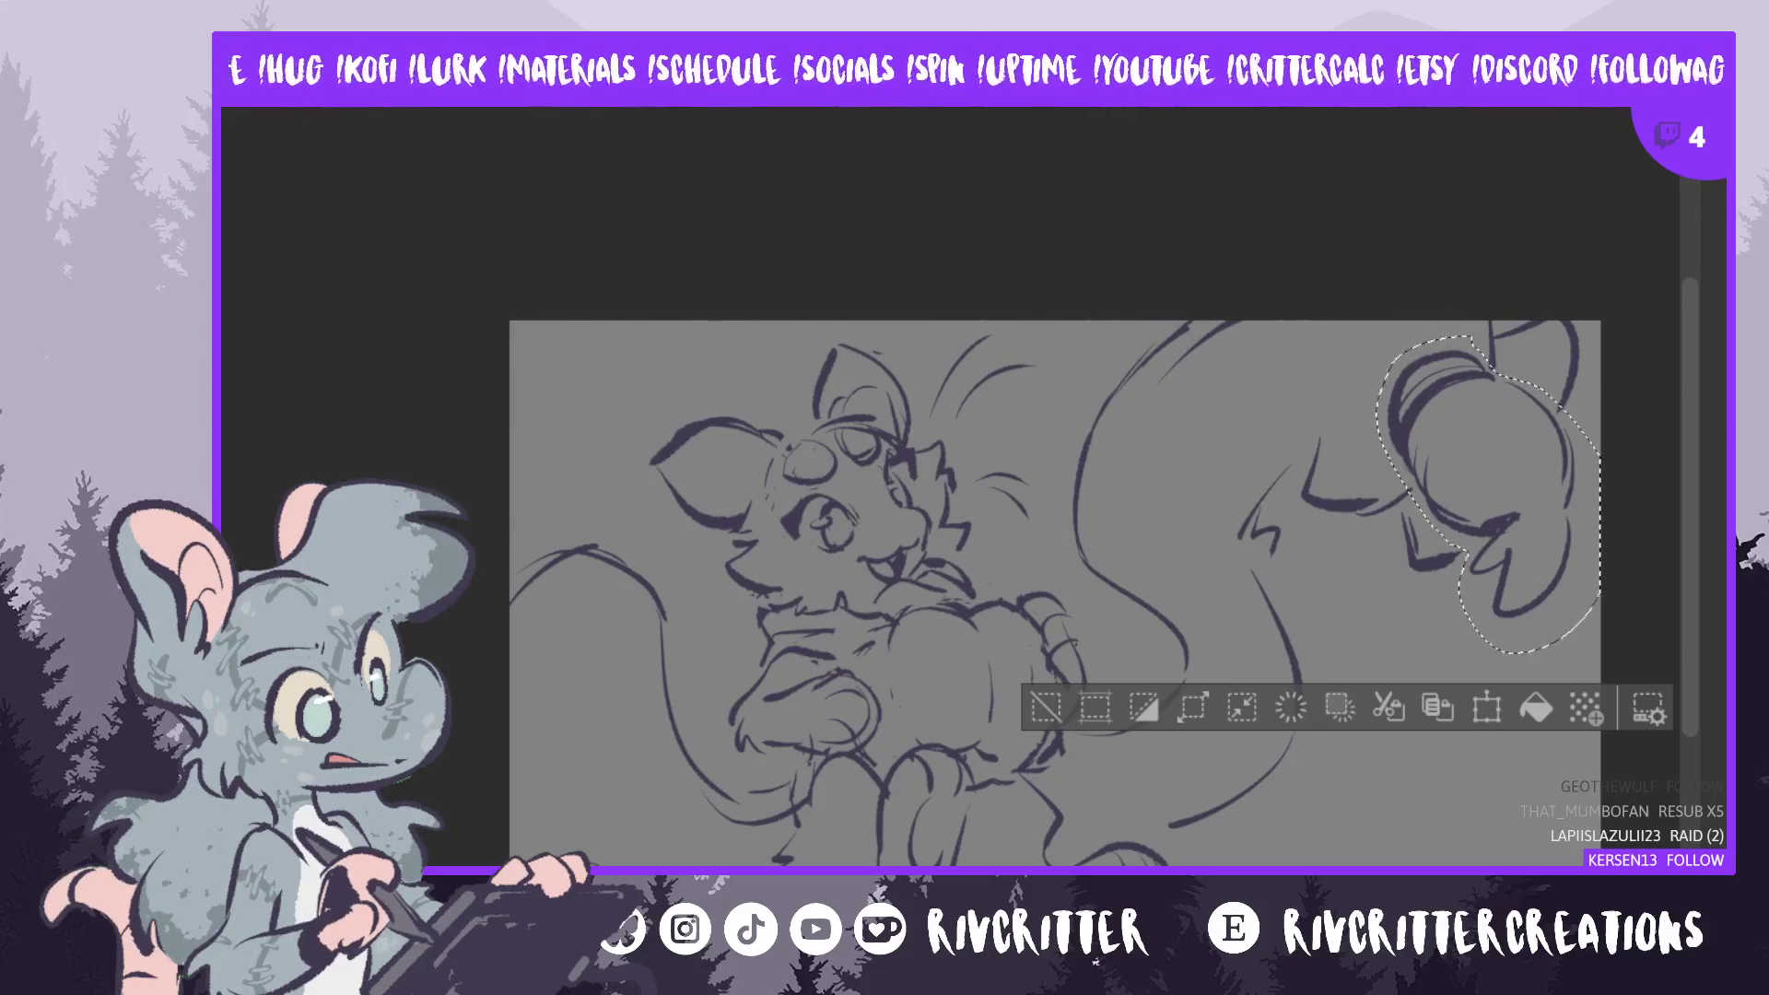
- Distort the selected paw by pulling its lower-left and upper-right corners outward
{"action": "key", "text": "ctrl+t"}
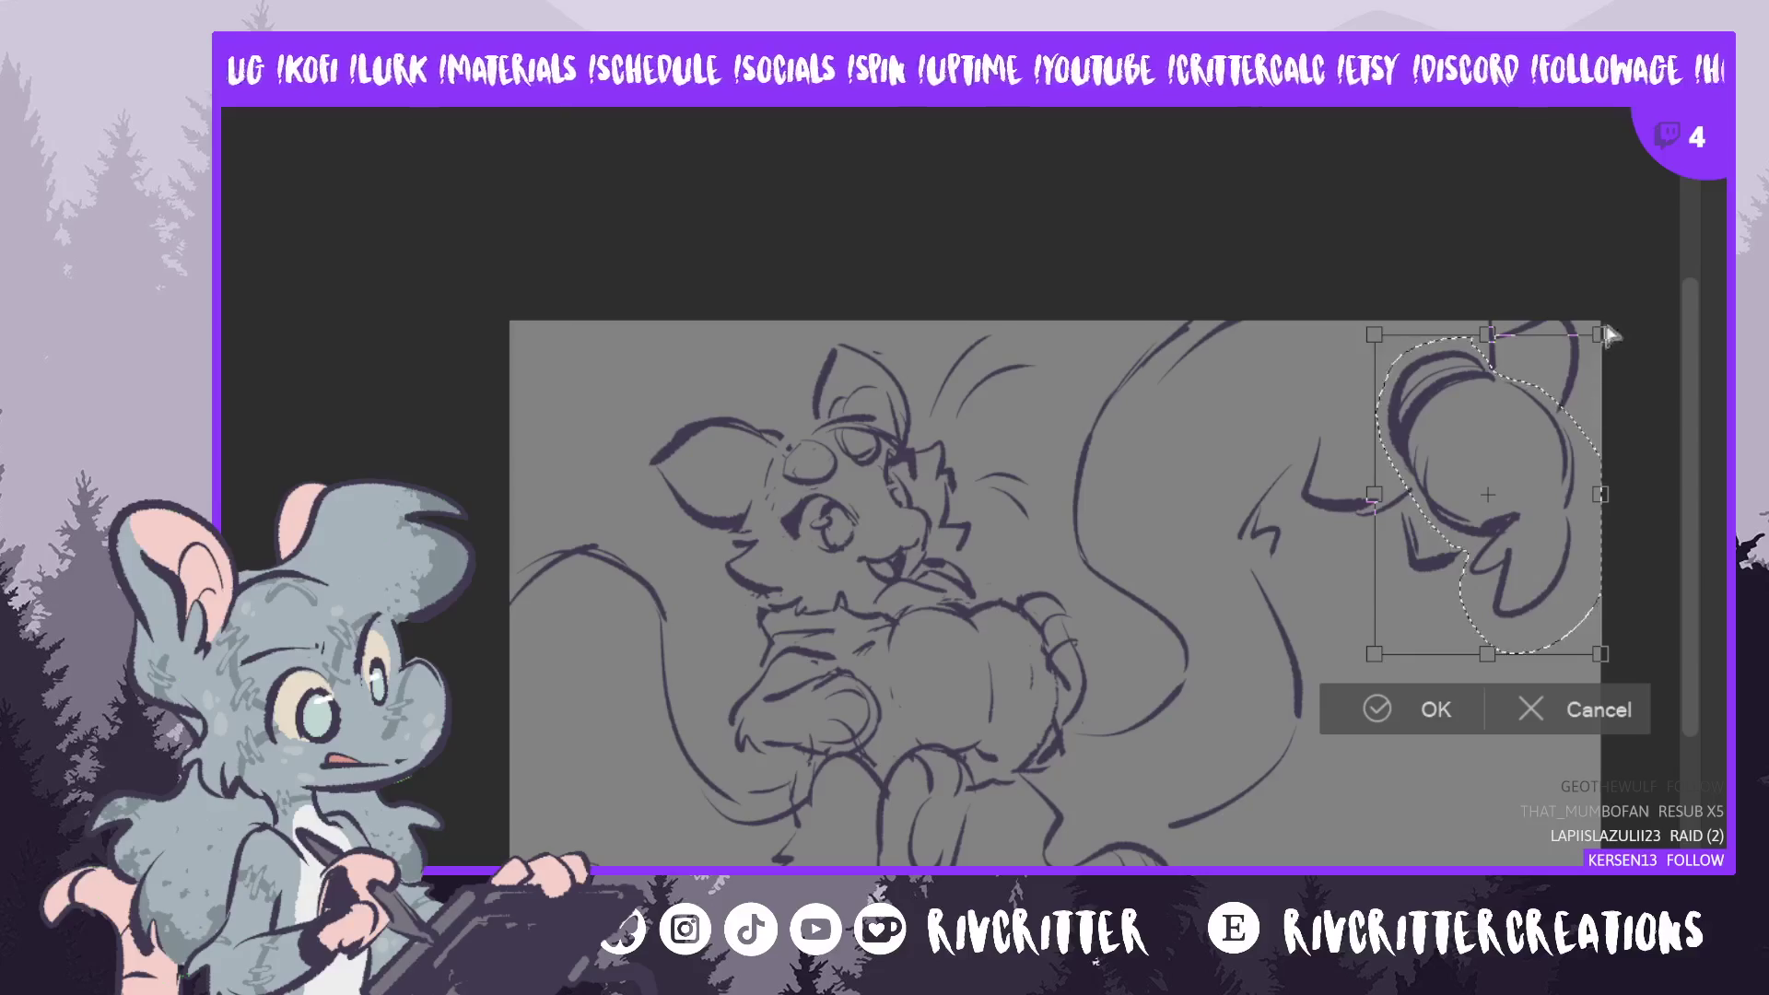
{"action": "left_click_drag", "start_coordinate": [1374, 653], "coordinate": [1342, 680]}
{"action": "left_click_drag", "start_coordinate": [1597, 350], "coordinate": [1623, 324]}
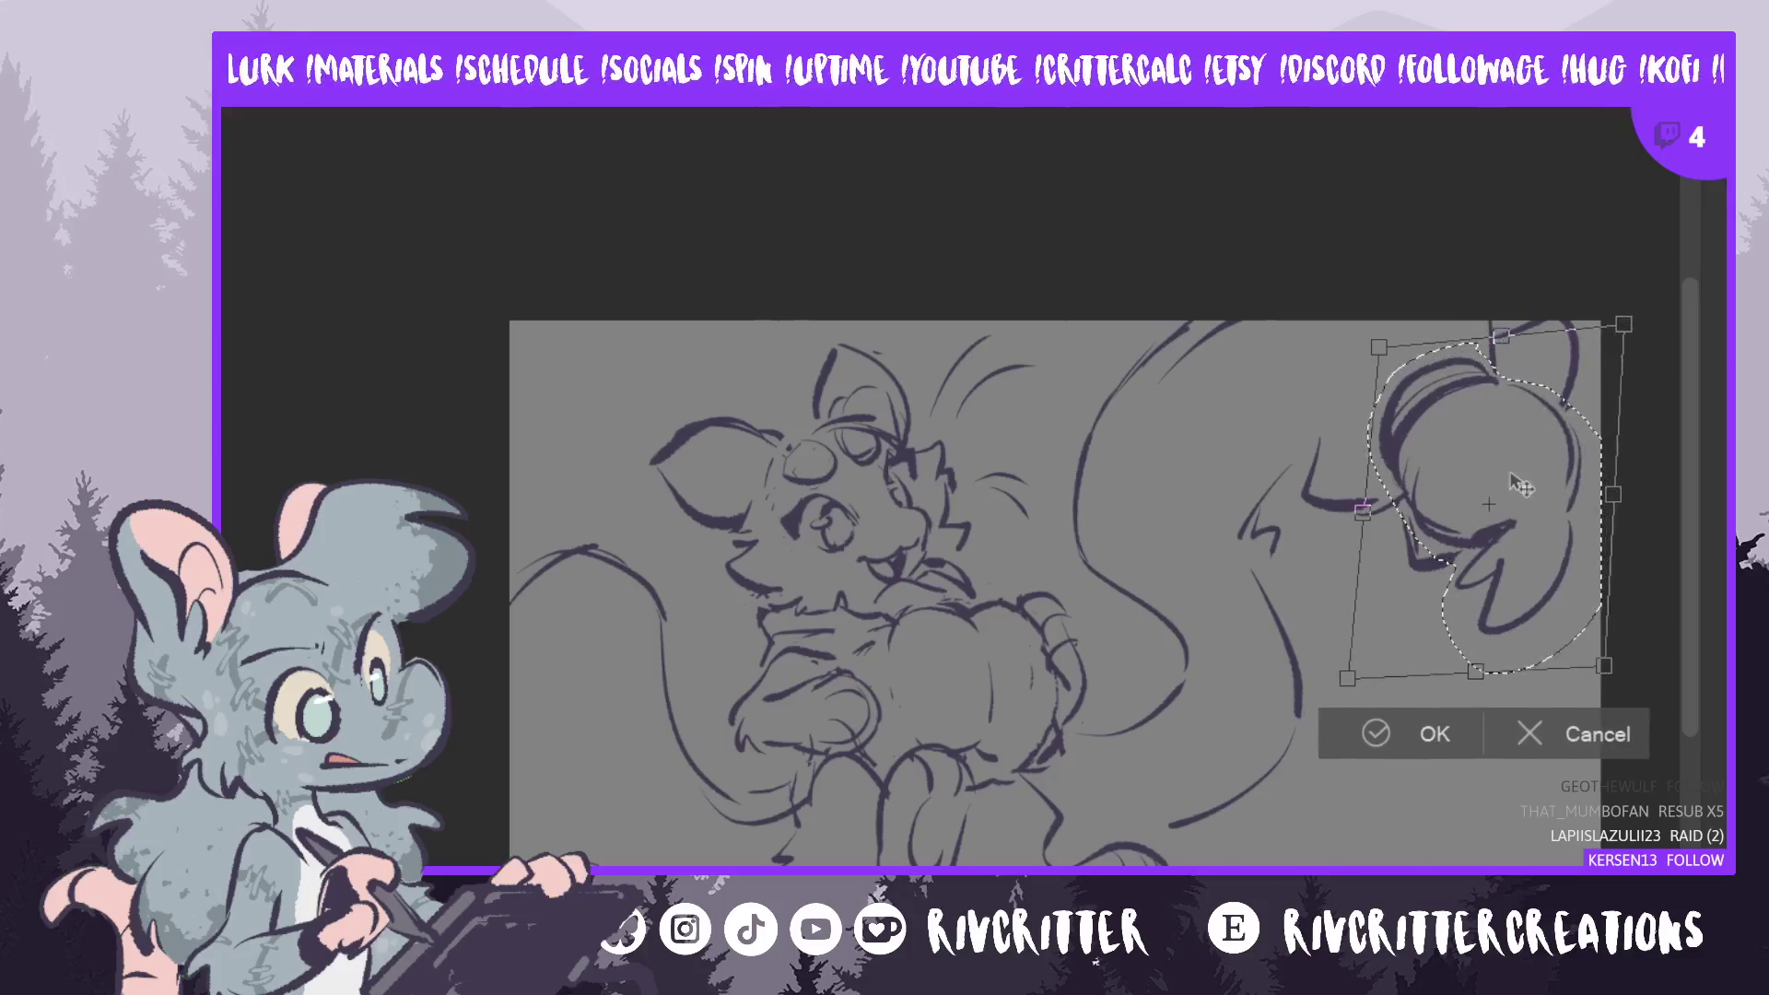
{"action": "left_click", "coordinate": [1378, 739]}
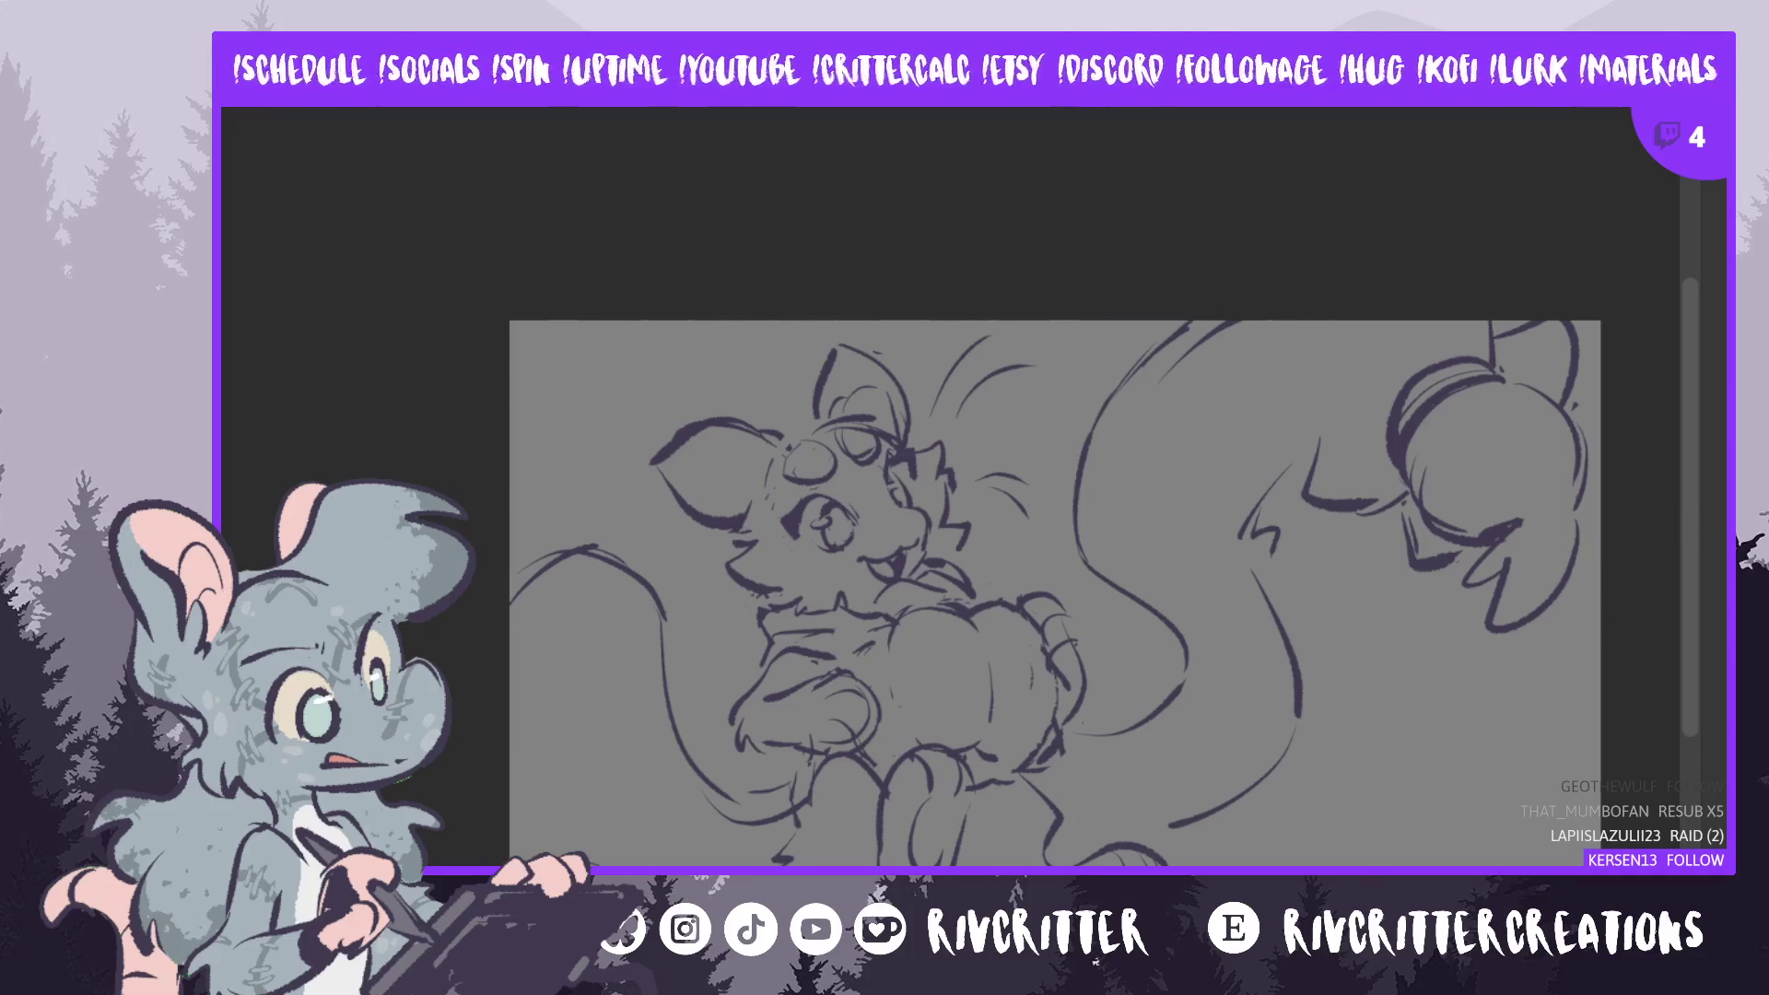
- Scale the whole sketch layer slightly smaller from its top-right corner
{"action": "key", "text": "ctrl+t"}
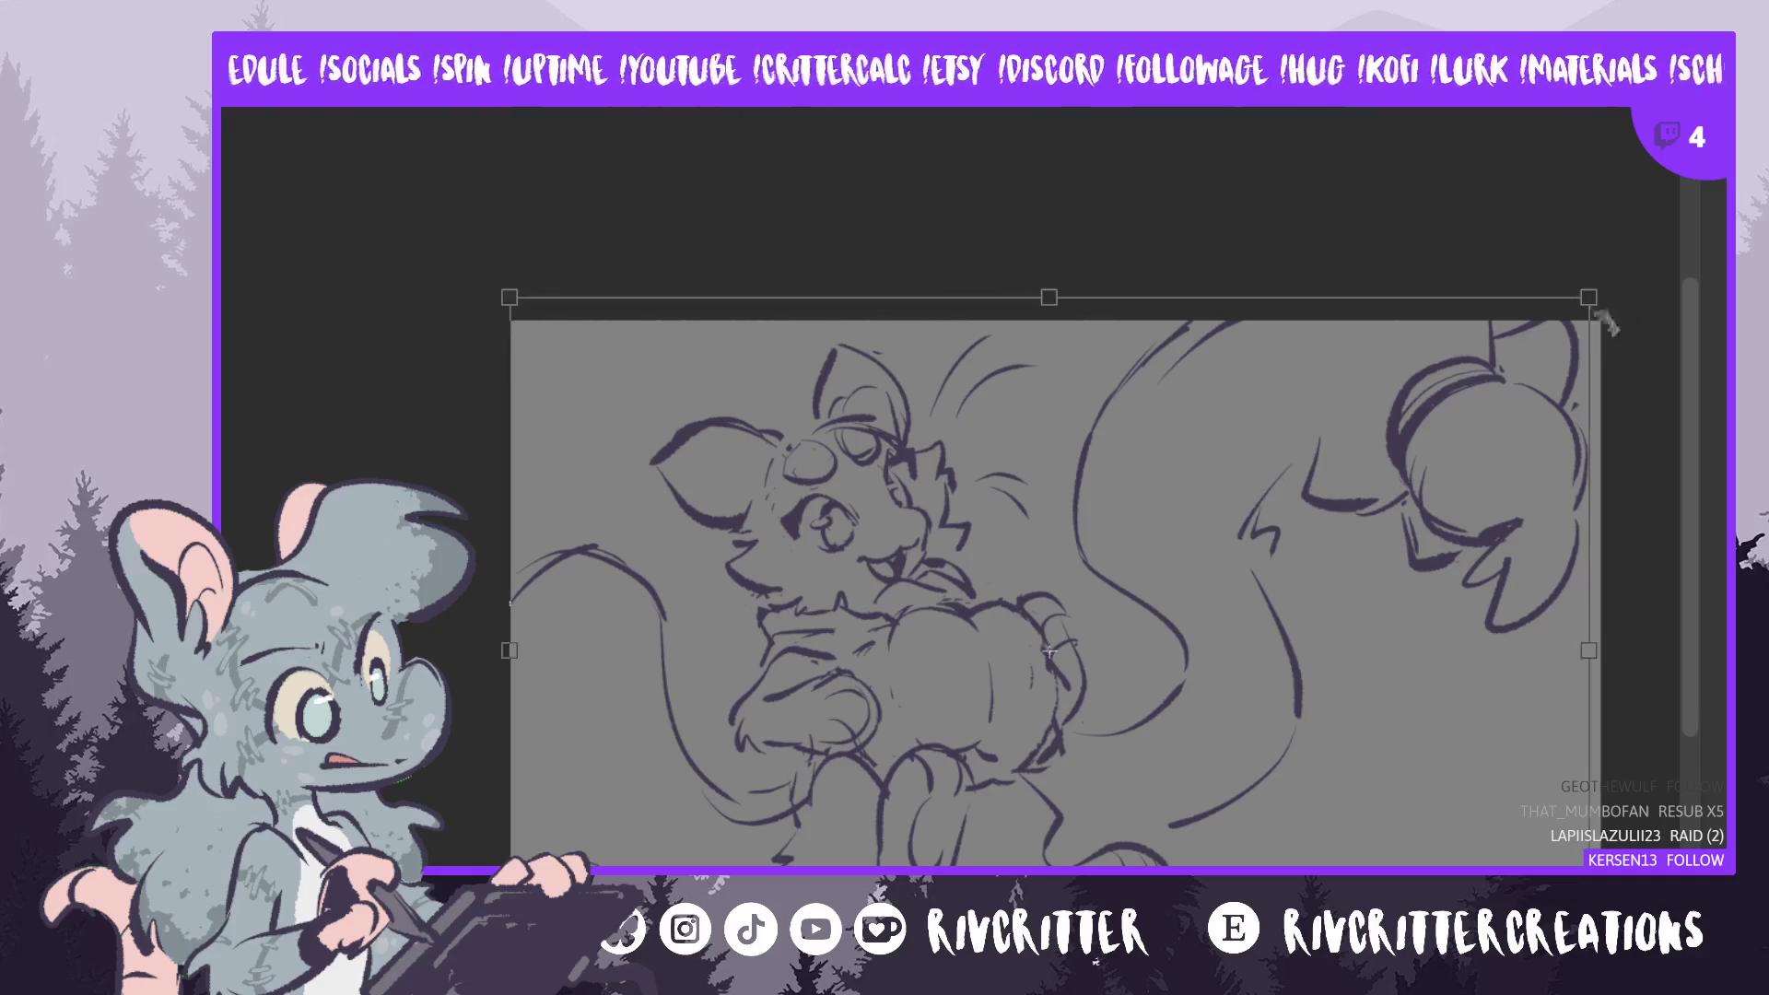
{"action": "left_click_drag", "start_coordinate": [1591, 296], "coordinate": [1545, 341]}
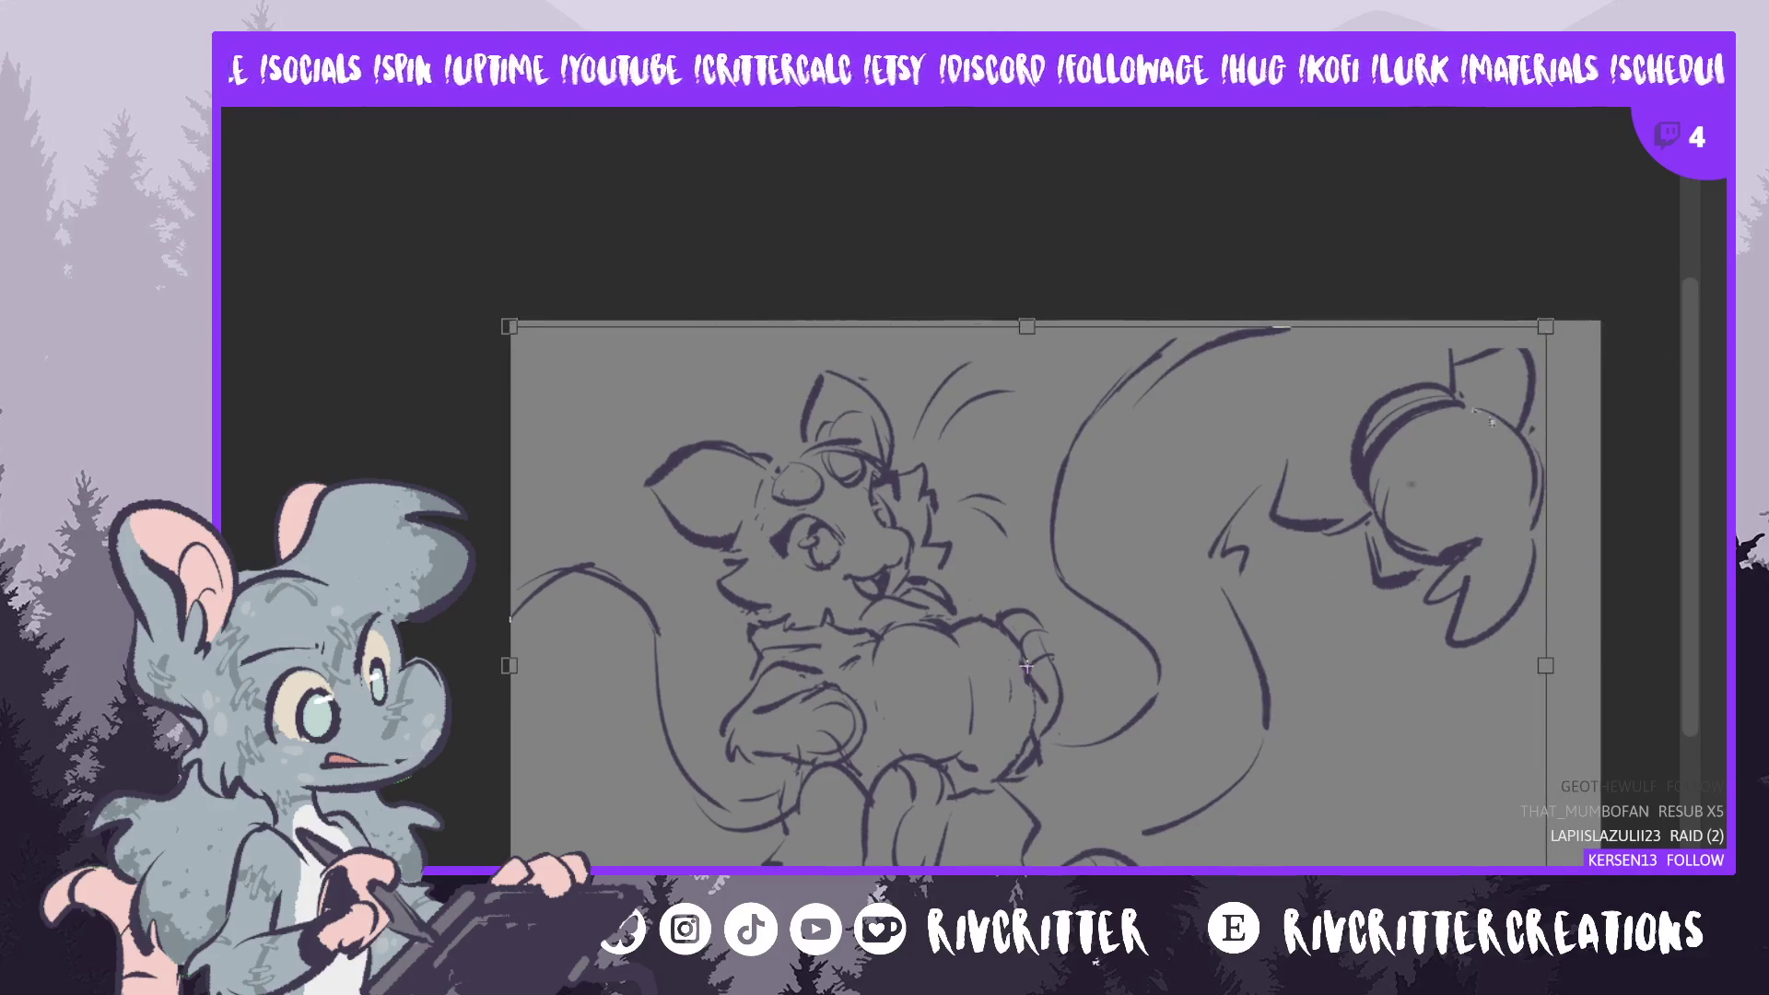
{"action": "key", "text": "Return"}
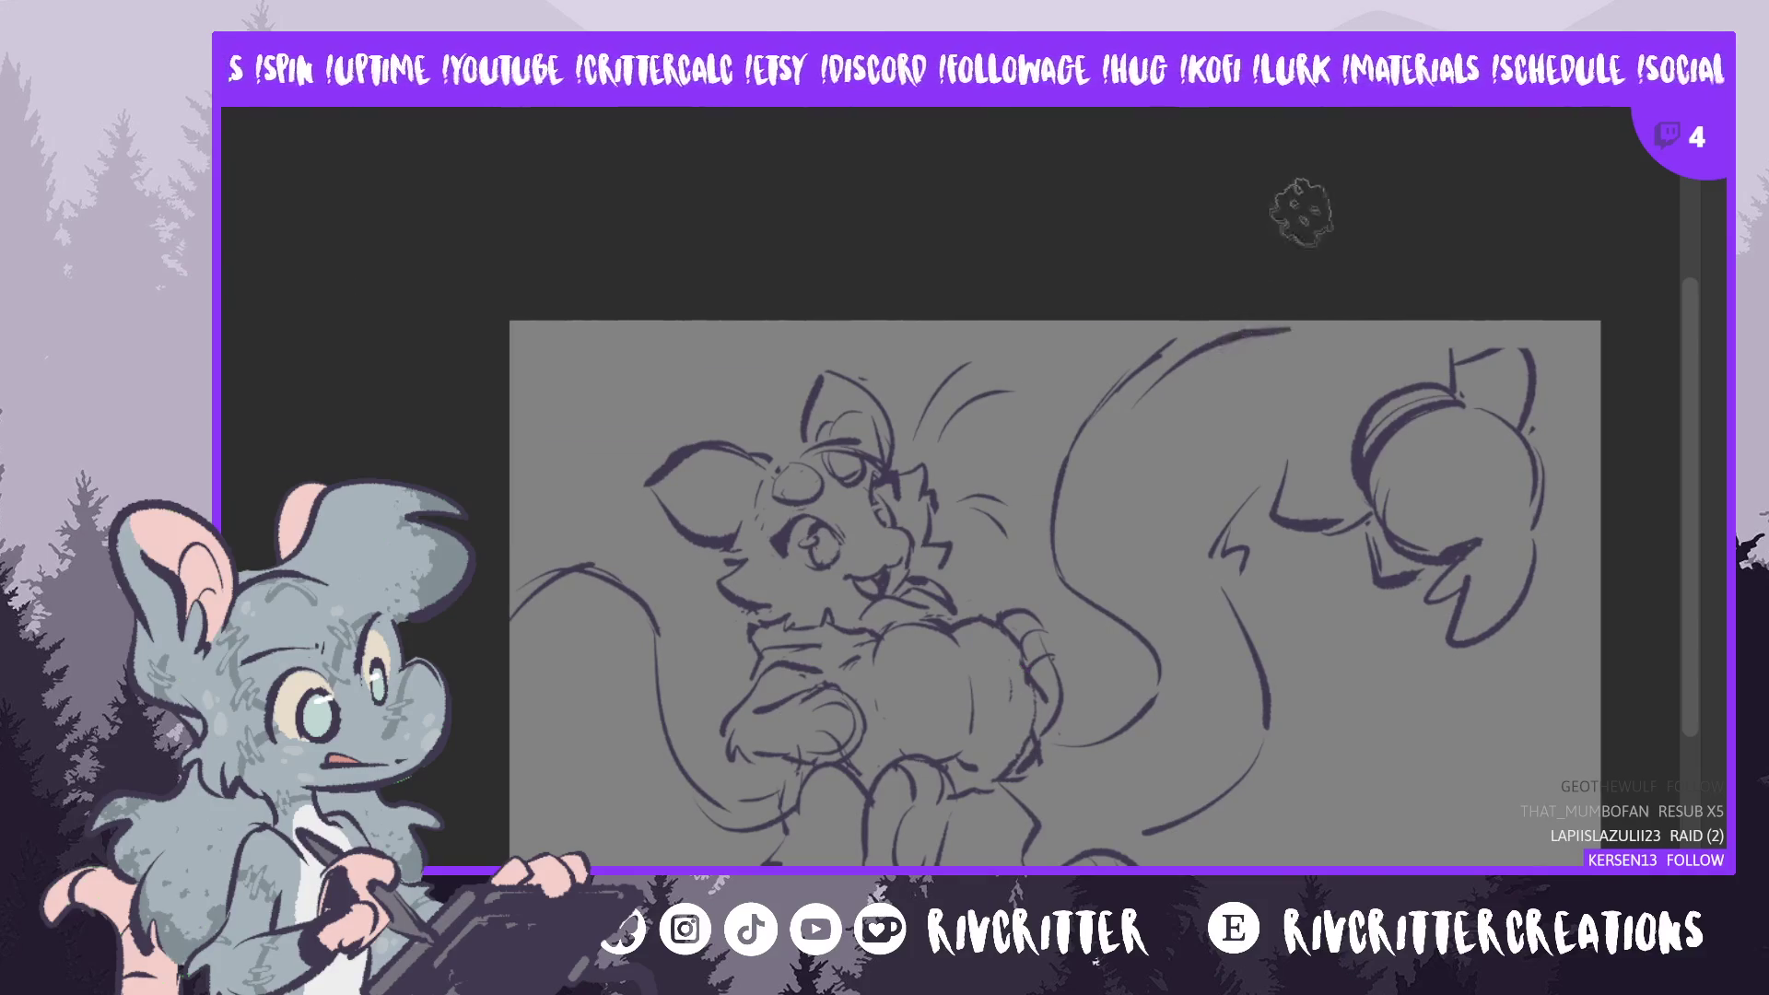
- Trim the tail's top line and redraw the ear's left outline longer and darker
{"action": "left_click_drag", "start_coordinate": [1300, 324], "coordinate": [1251, 336]}
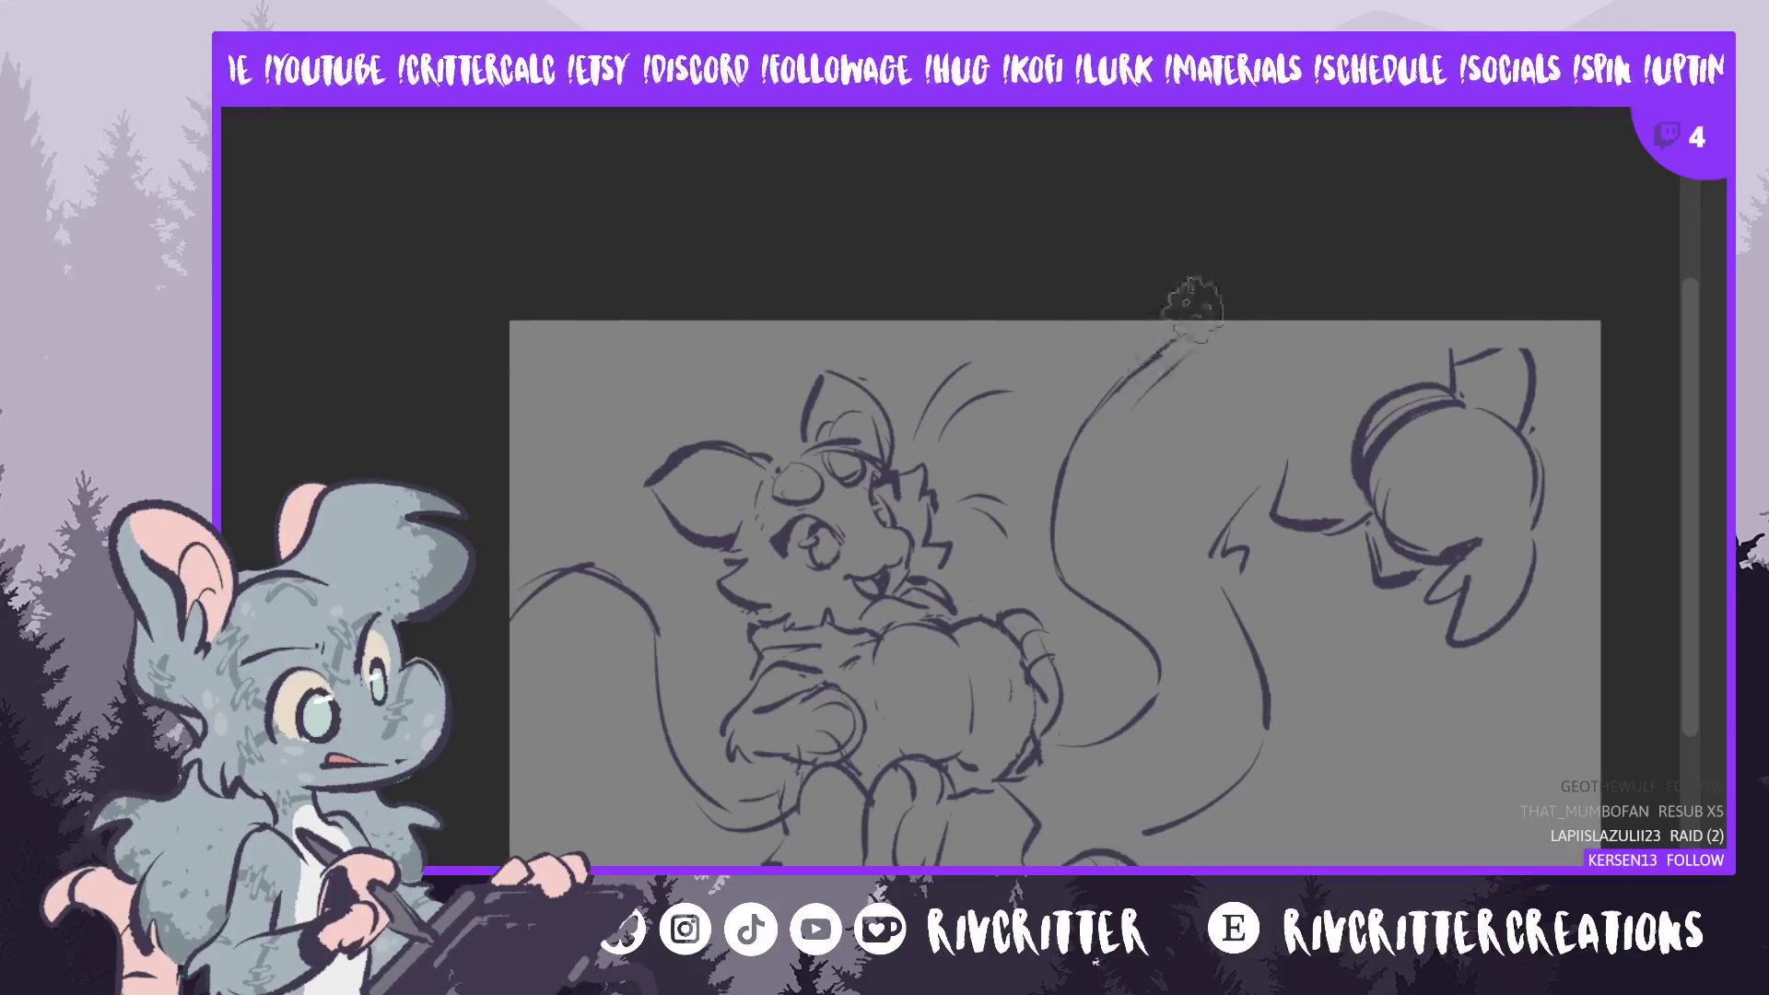
{"action": "left_click_drag", "start_coordinate": [1196, 296], "coordinate": [1077, 433]}
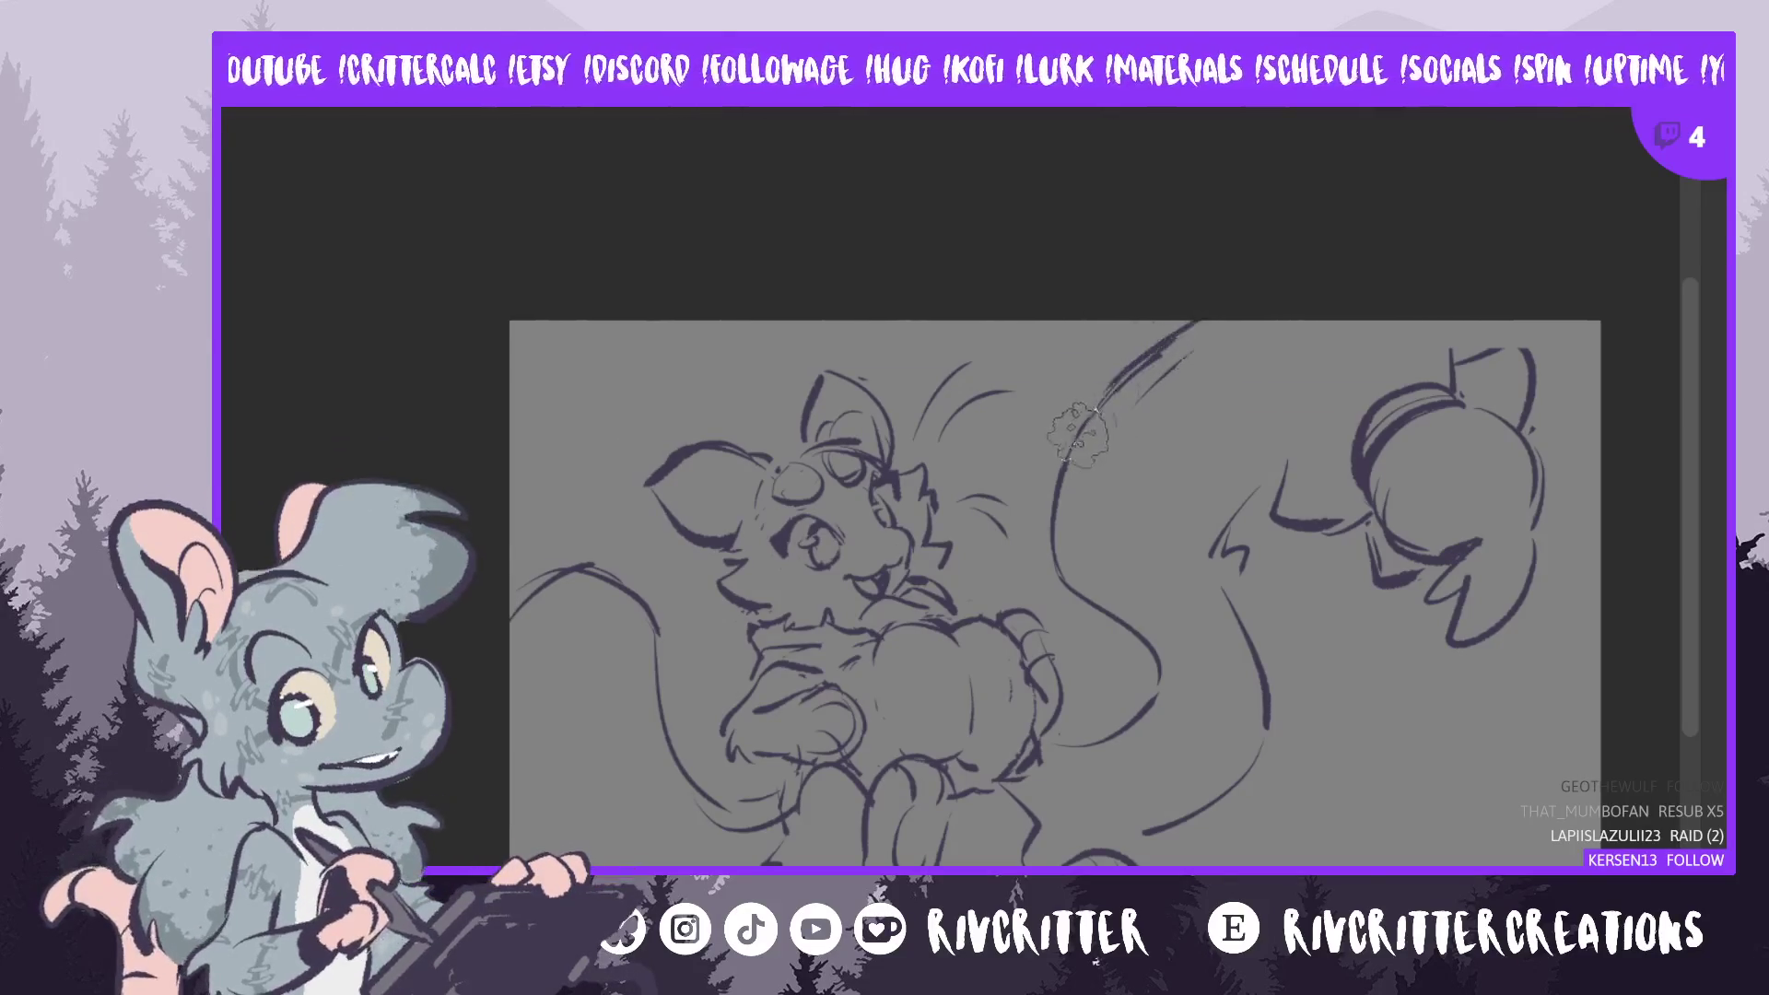
{"action": "key", "text": "ctrl+z"}
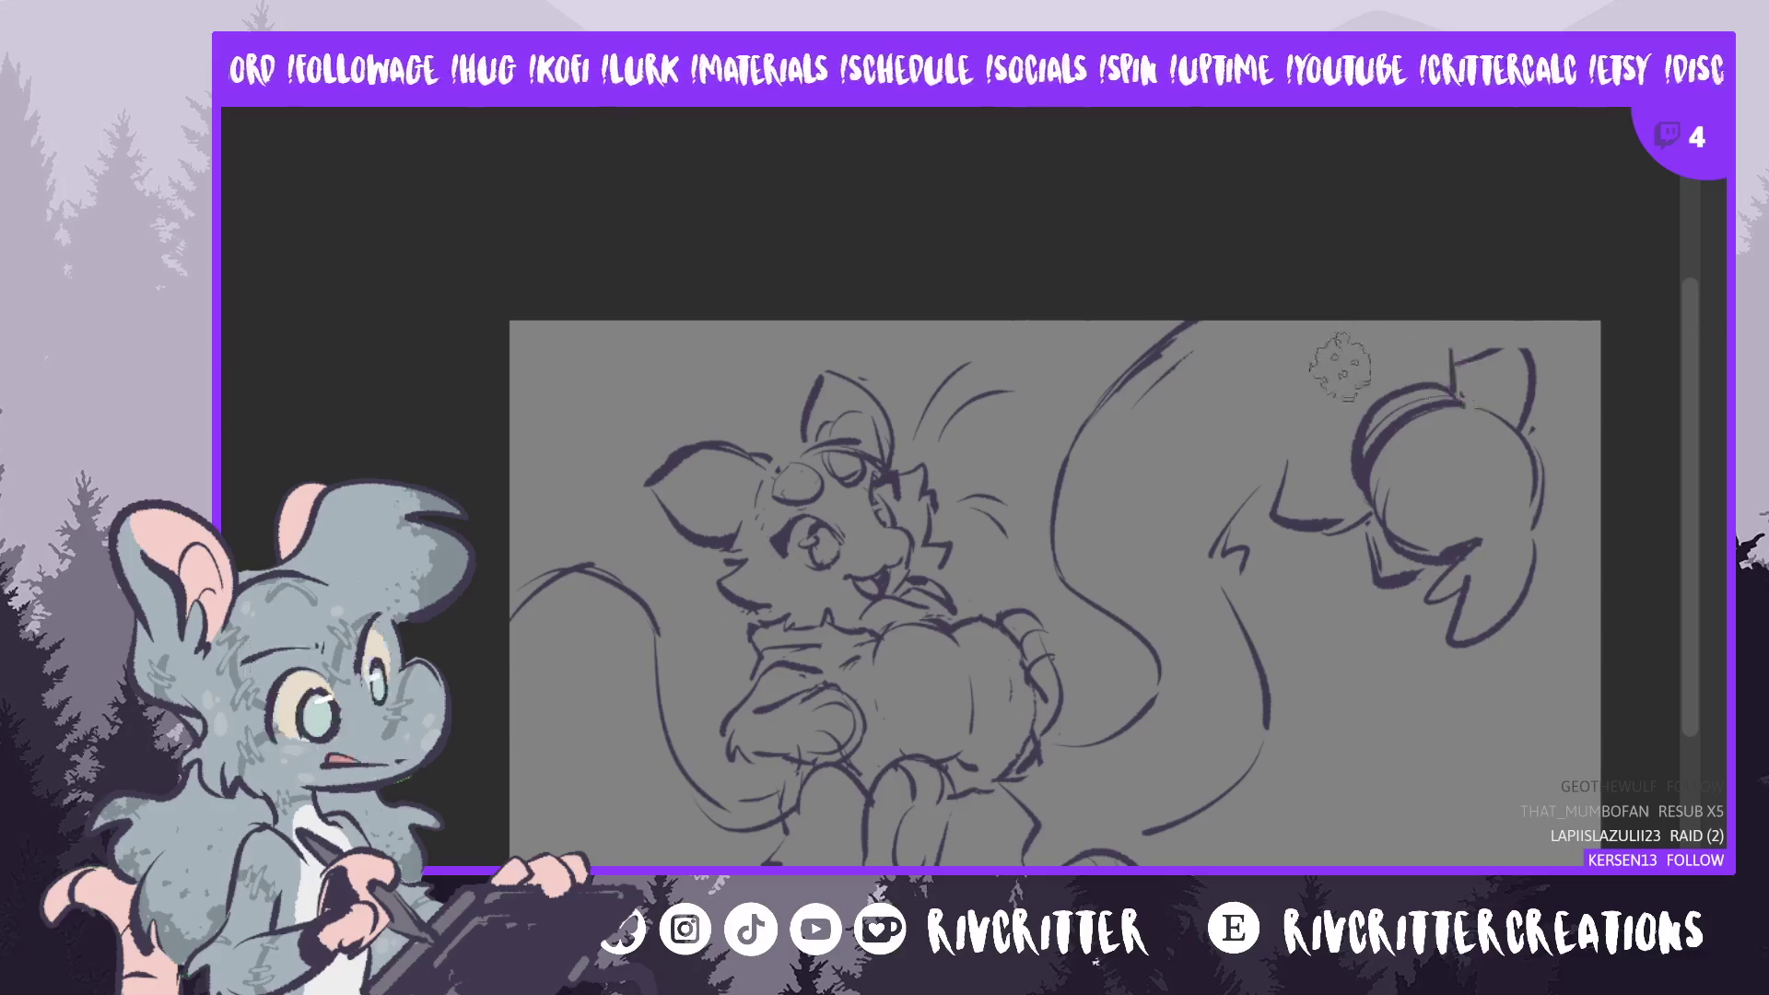
{"action": "left_click_drag", "start_coordinate": [1364, 327], "coordinate": [1336, 373]}
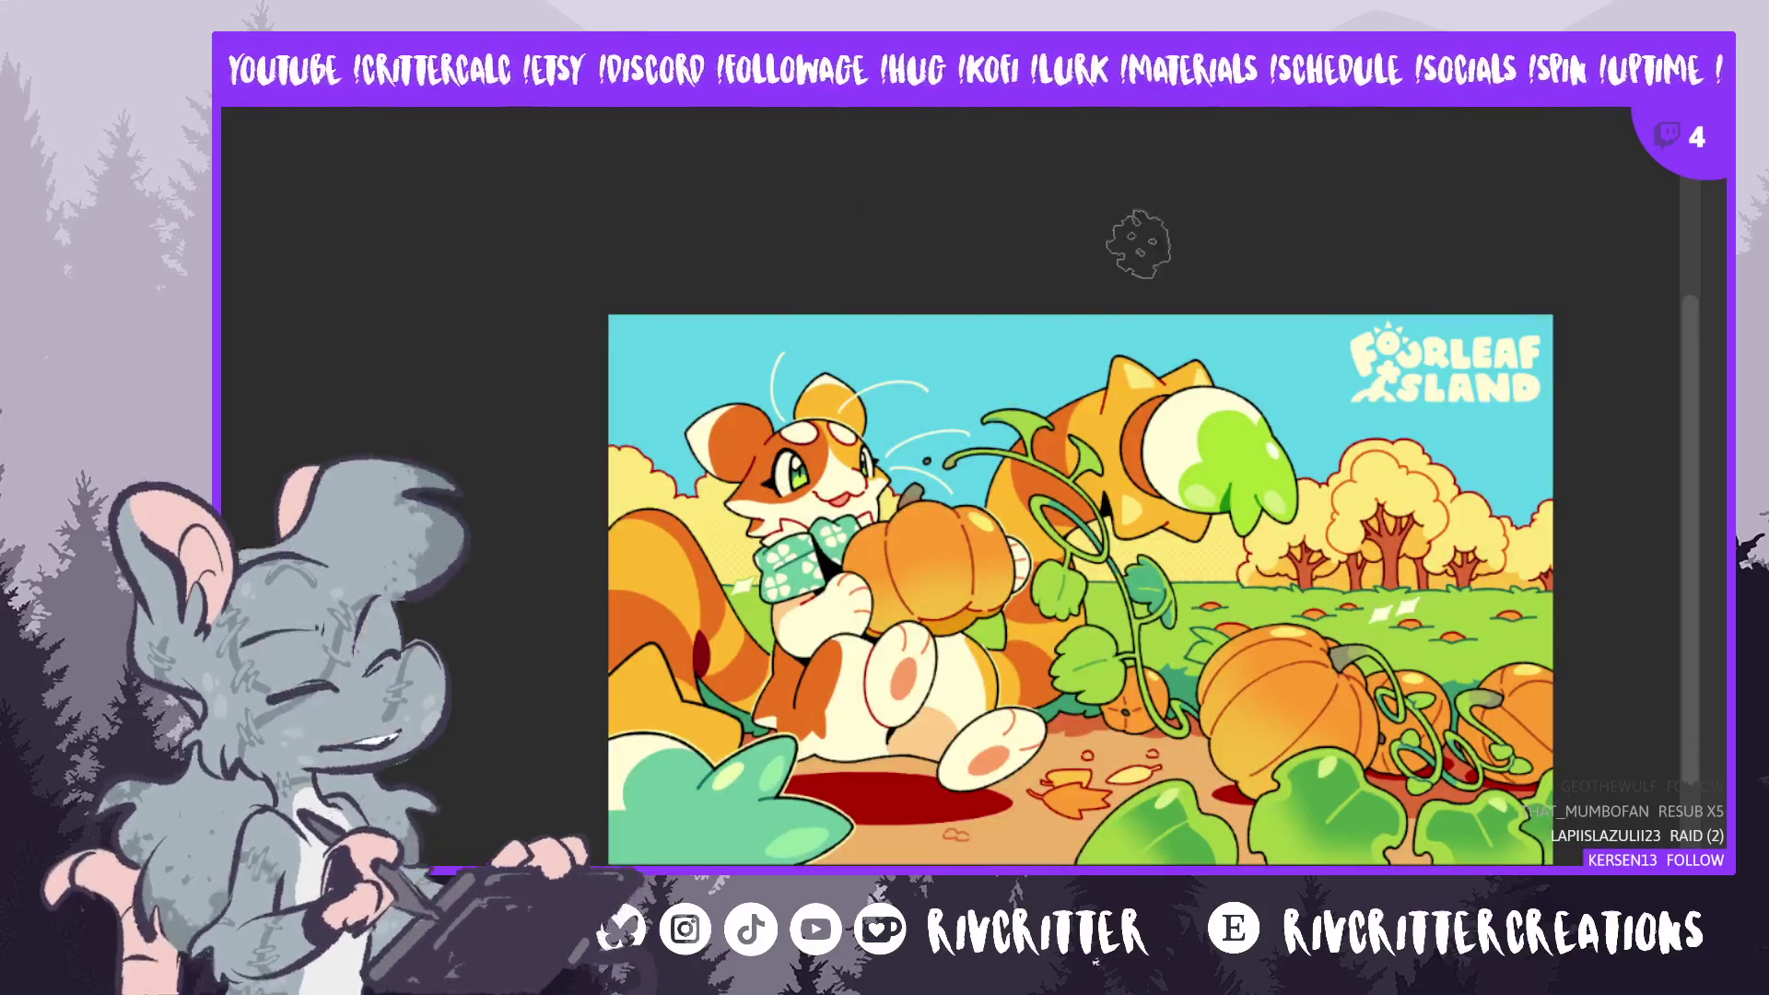
- Copy the entire coloured Fourleaf Island illustration and paste it into the sketch document
{"action": "key", "text": "ctrl+a"}
{"action": "key", "text": "ctrl+c"}
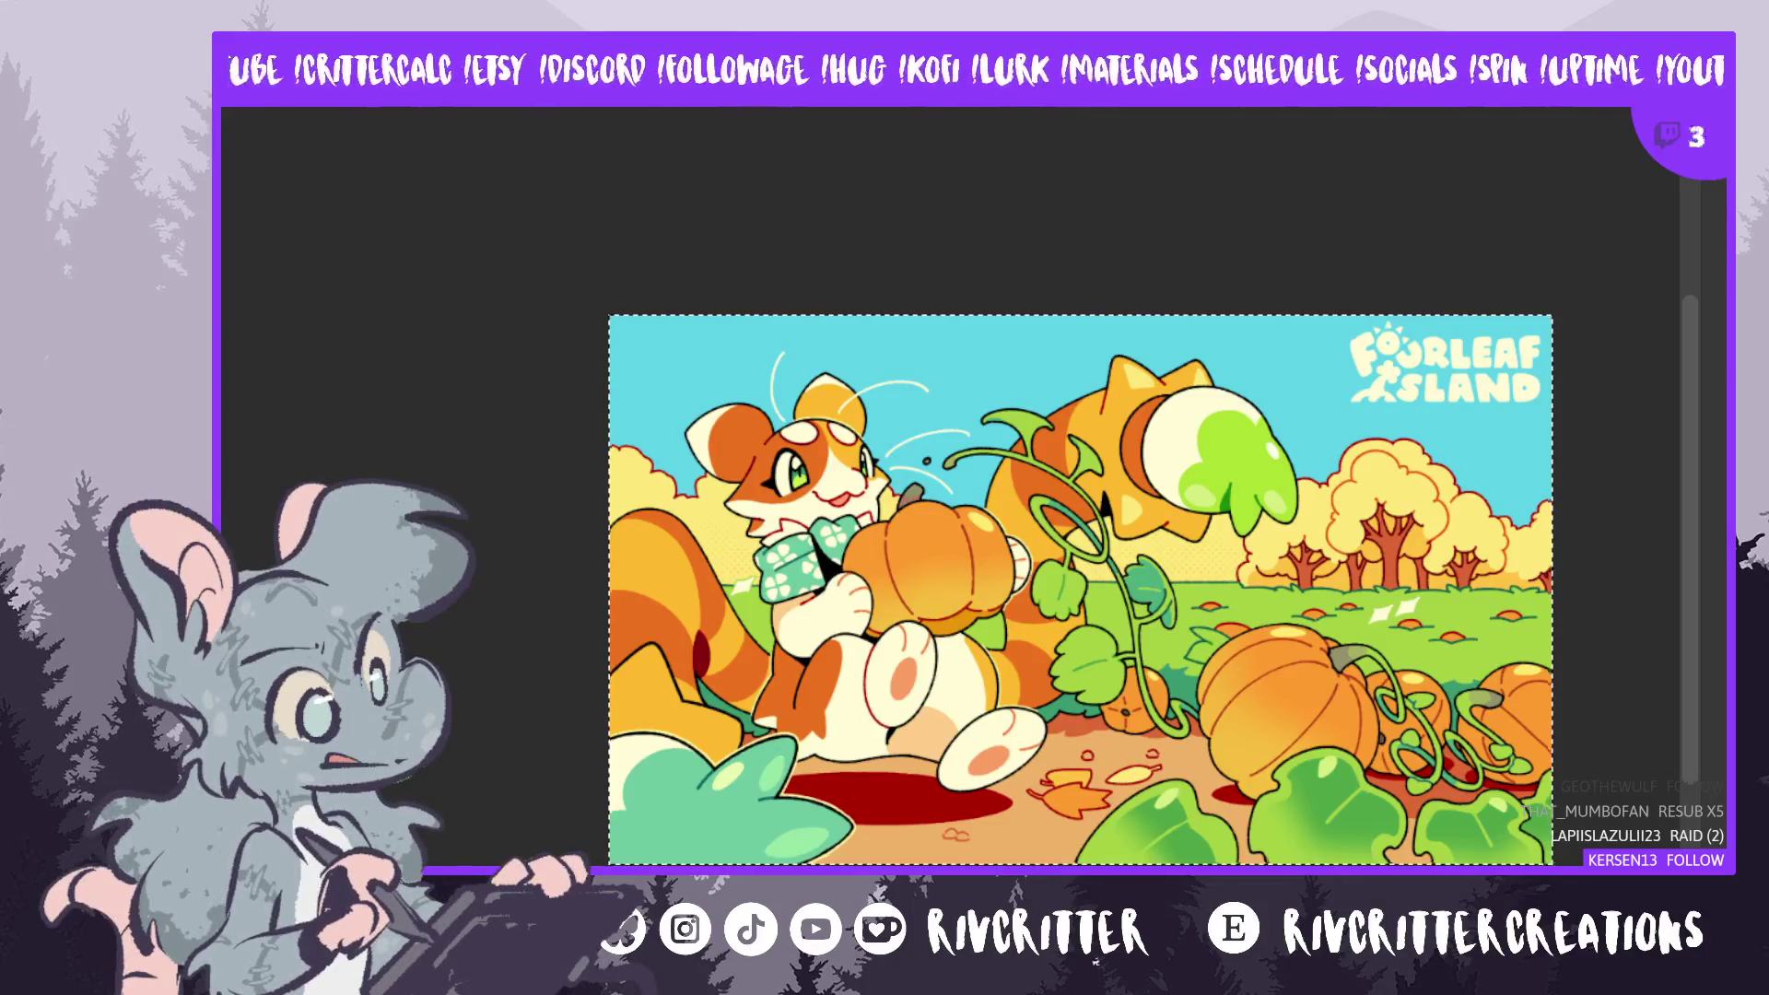
{"action": "key", "text": "ctrl+Tab"}
{"action": "key", "text": "ctrl+v"}
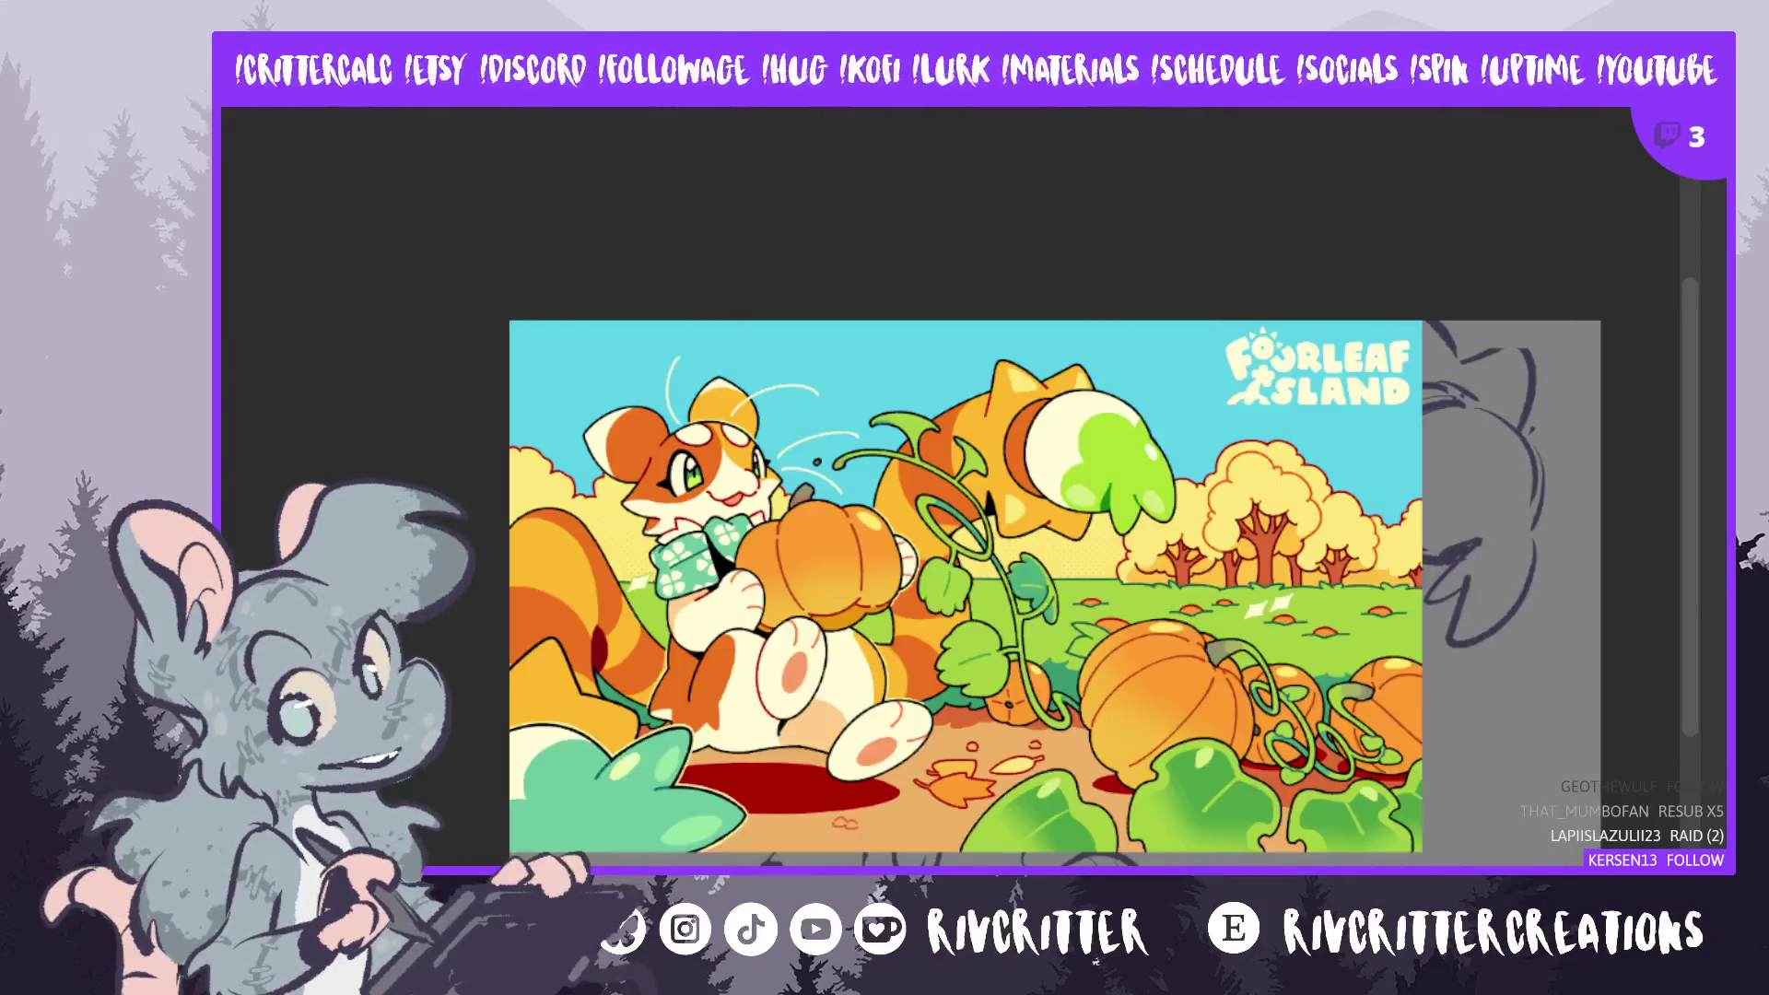
- Shrink the pasted illustration to a thumbnail in the bottom-right corner, then compare with the original
{"action": "key", "text": "ctrl+t"}
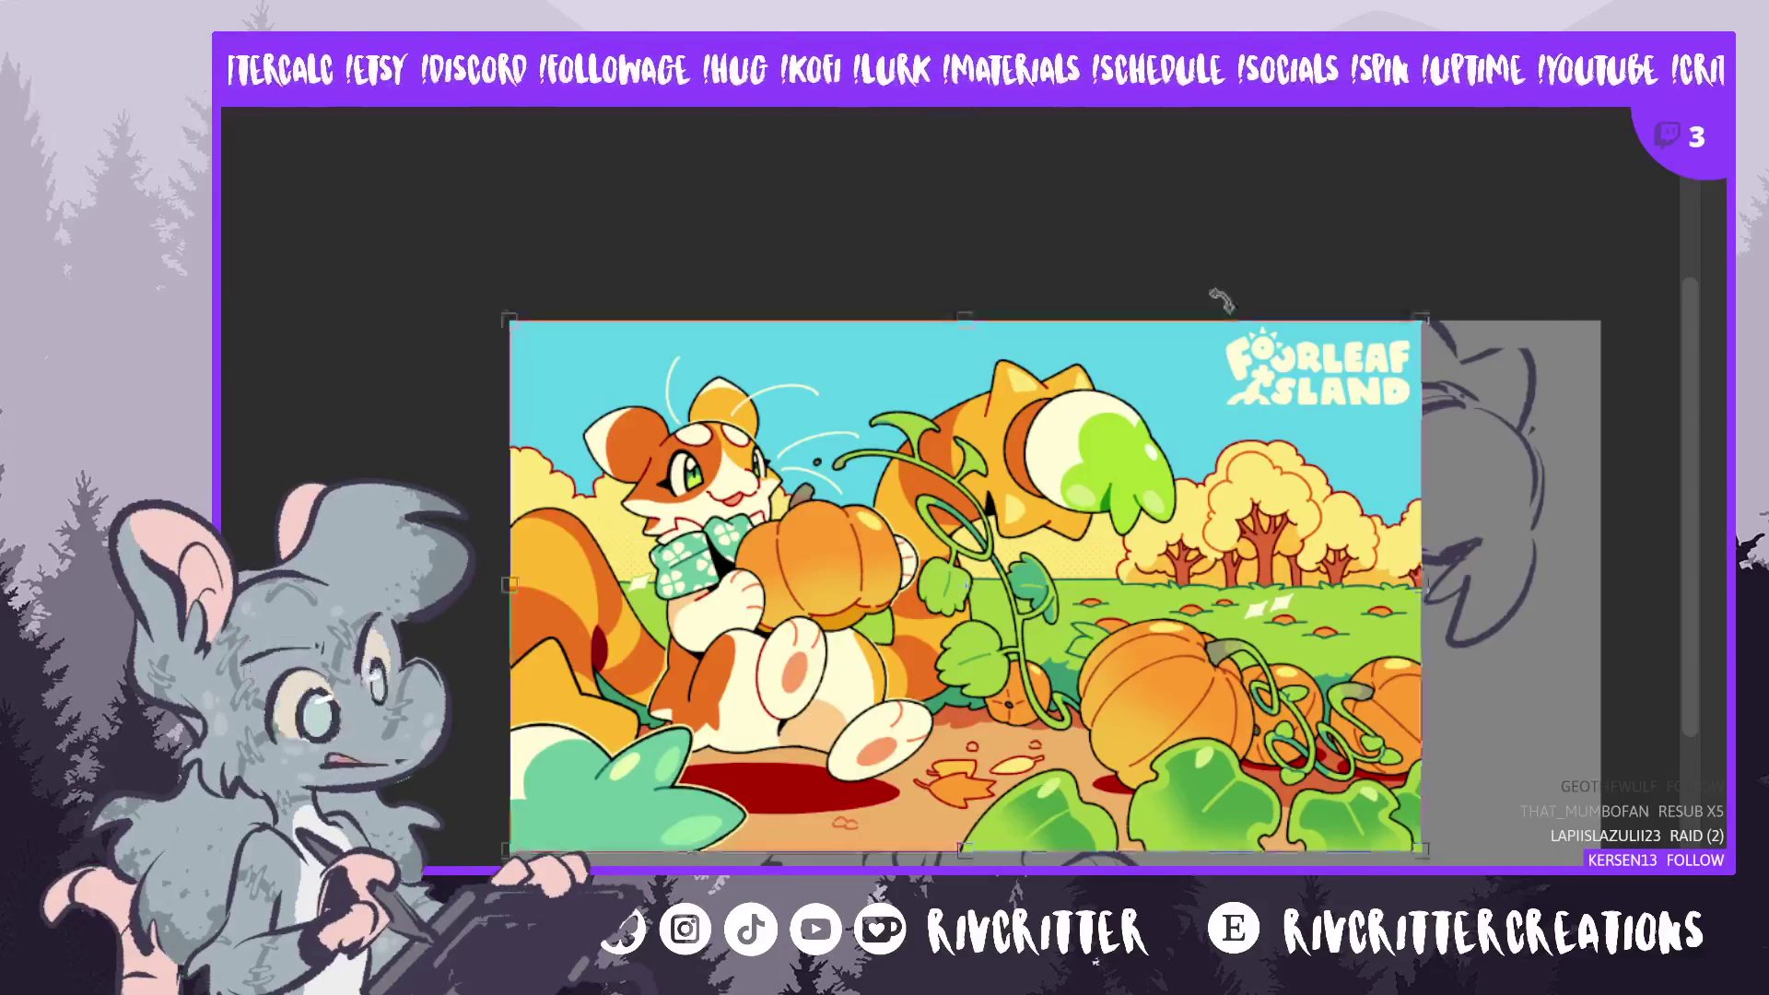
{"action": "left_click_drag", "start_coordinate": [508, 319], "coordinate": [1191, 717]}
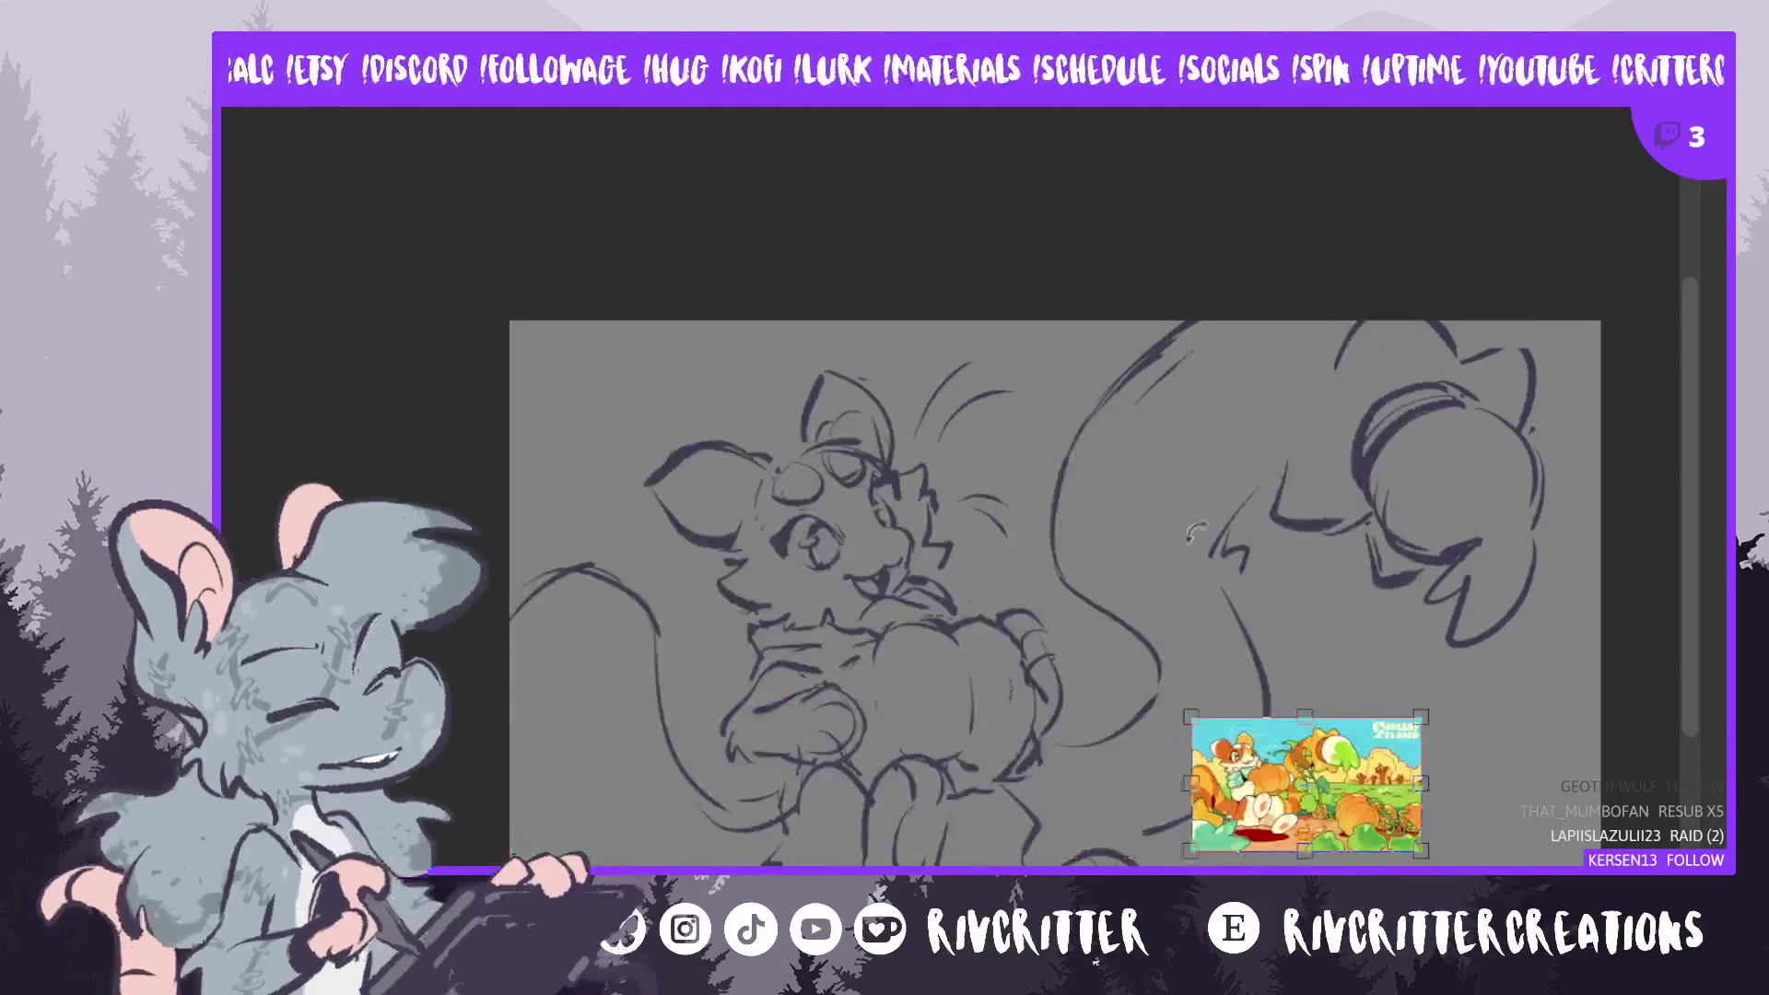
{"action": "mouse_move", "coordinate": [1307, 785]}
{"action": "left_mouse_down"}
{"action": "mouse_move", "coordinate": [1511, 834]}
{"action": "mouse_move", "coordinate": [1299, 797]}
{"action": "mouse_move", "coordinate": [1214, 746]}
{"action": "left_mouse_up"}
{"action": "left_click_drag", "start_coordinate": [1500, 834], "coordinate": [1473, 830]}
{"action": "key", "text": "Return"}
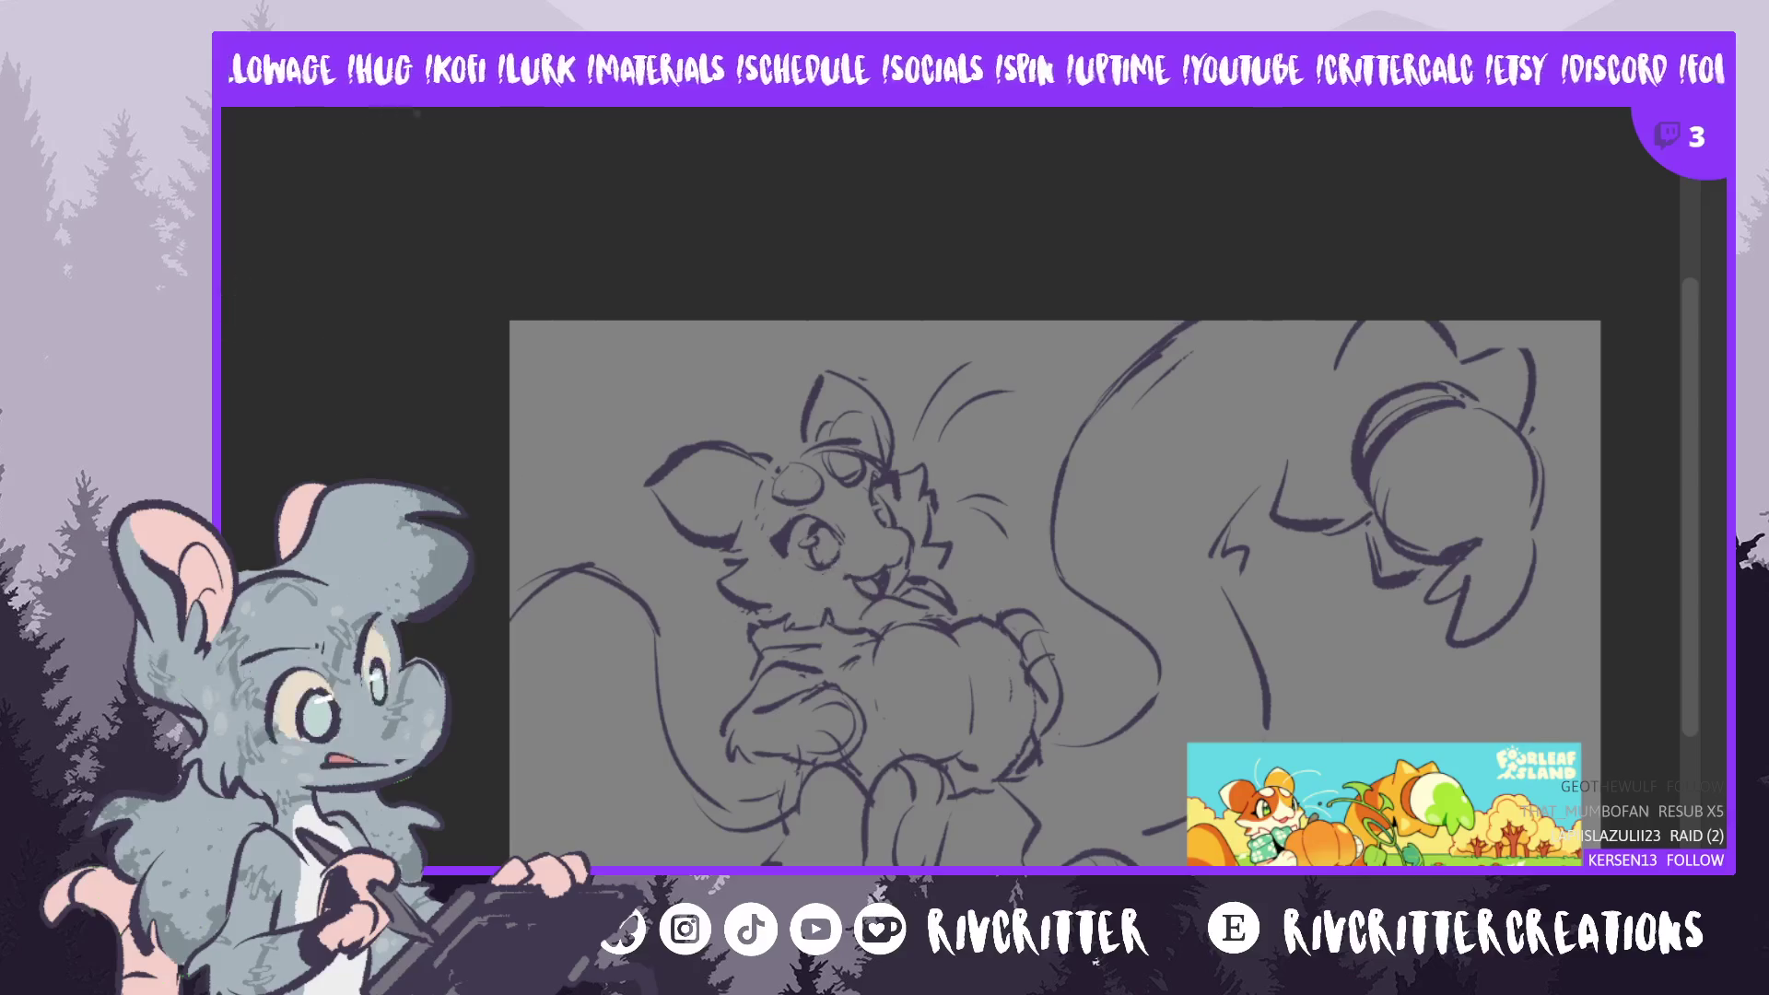
{"action": "key", "text": "ctrl+Tab"}
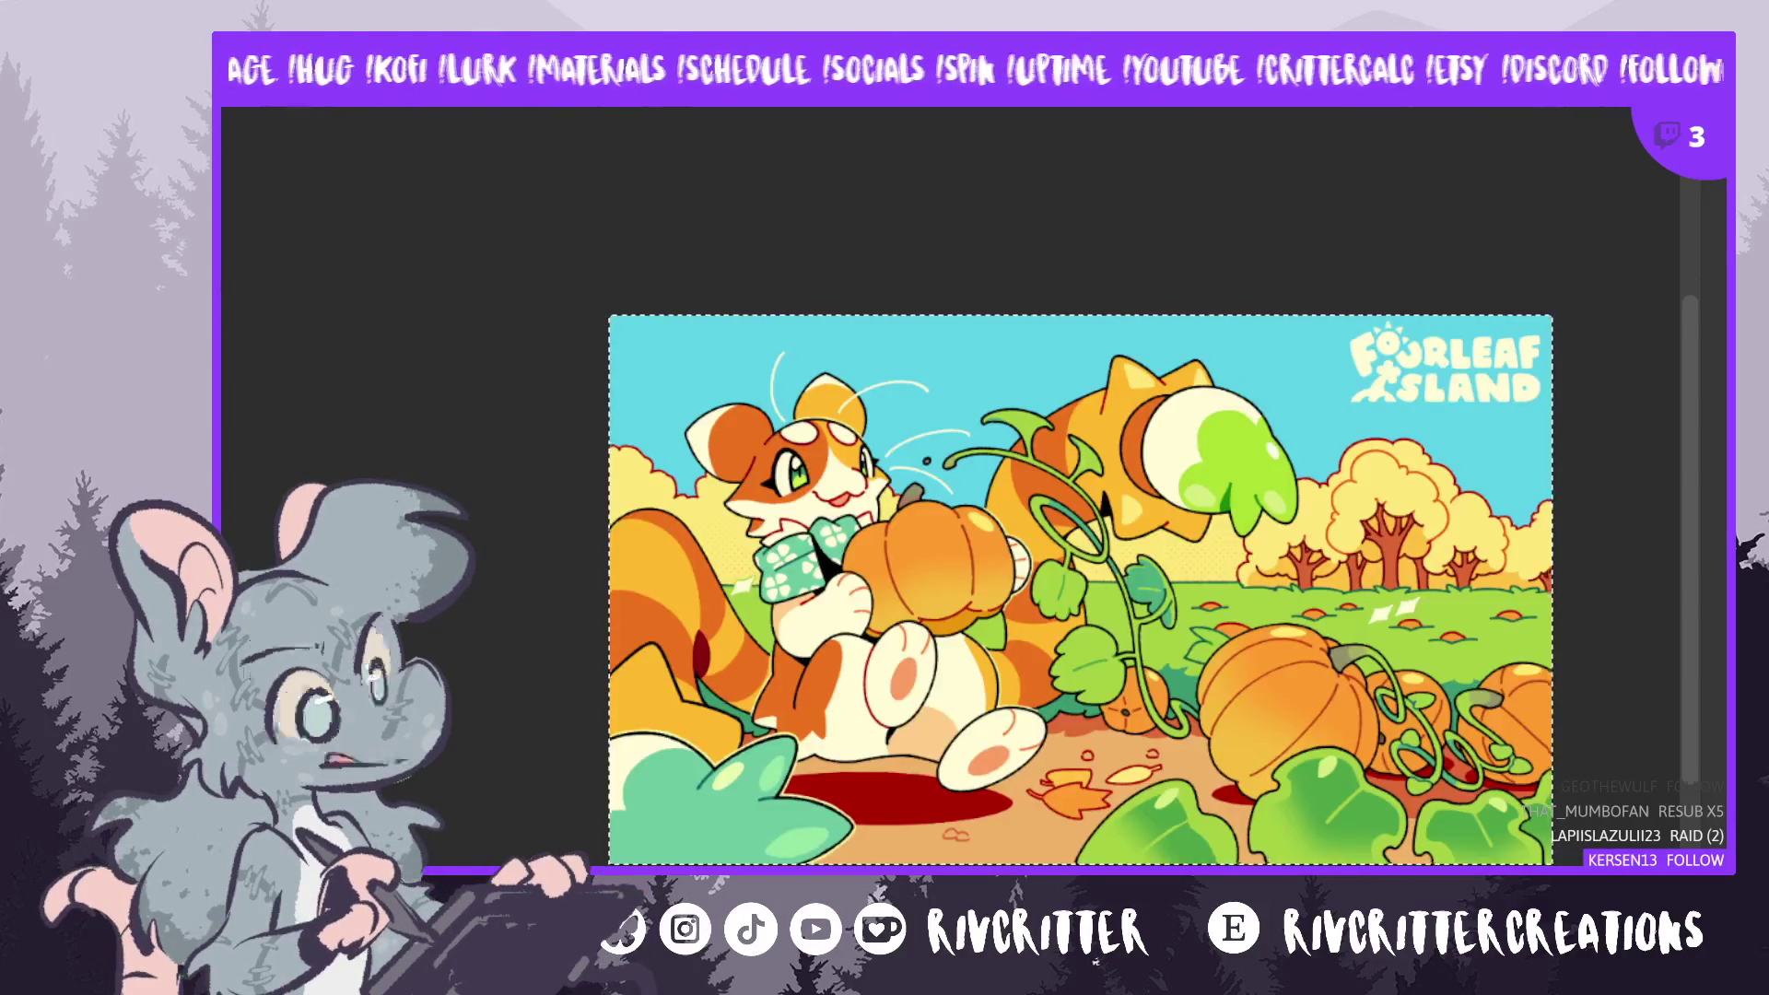
{"action": "key", "text": "ctrl+Tab"}
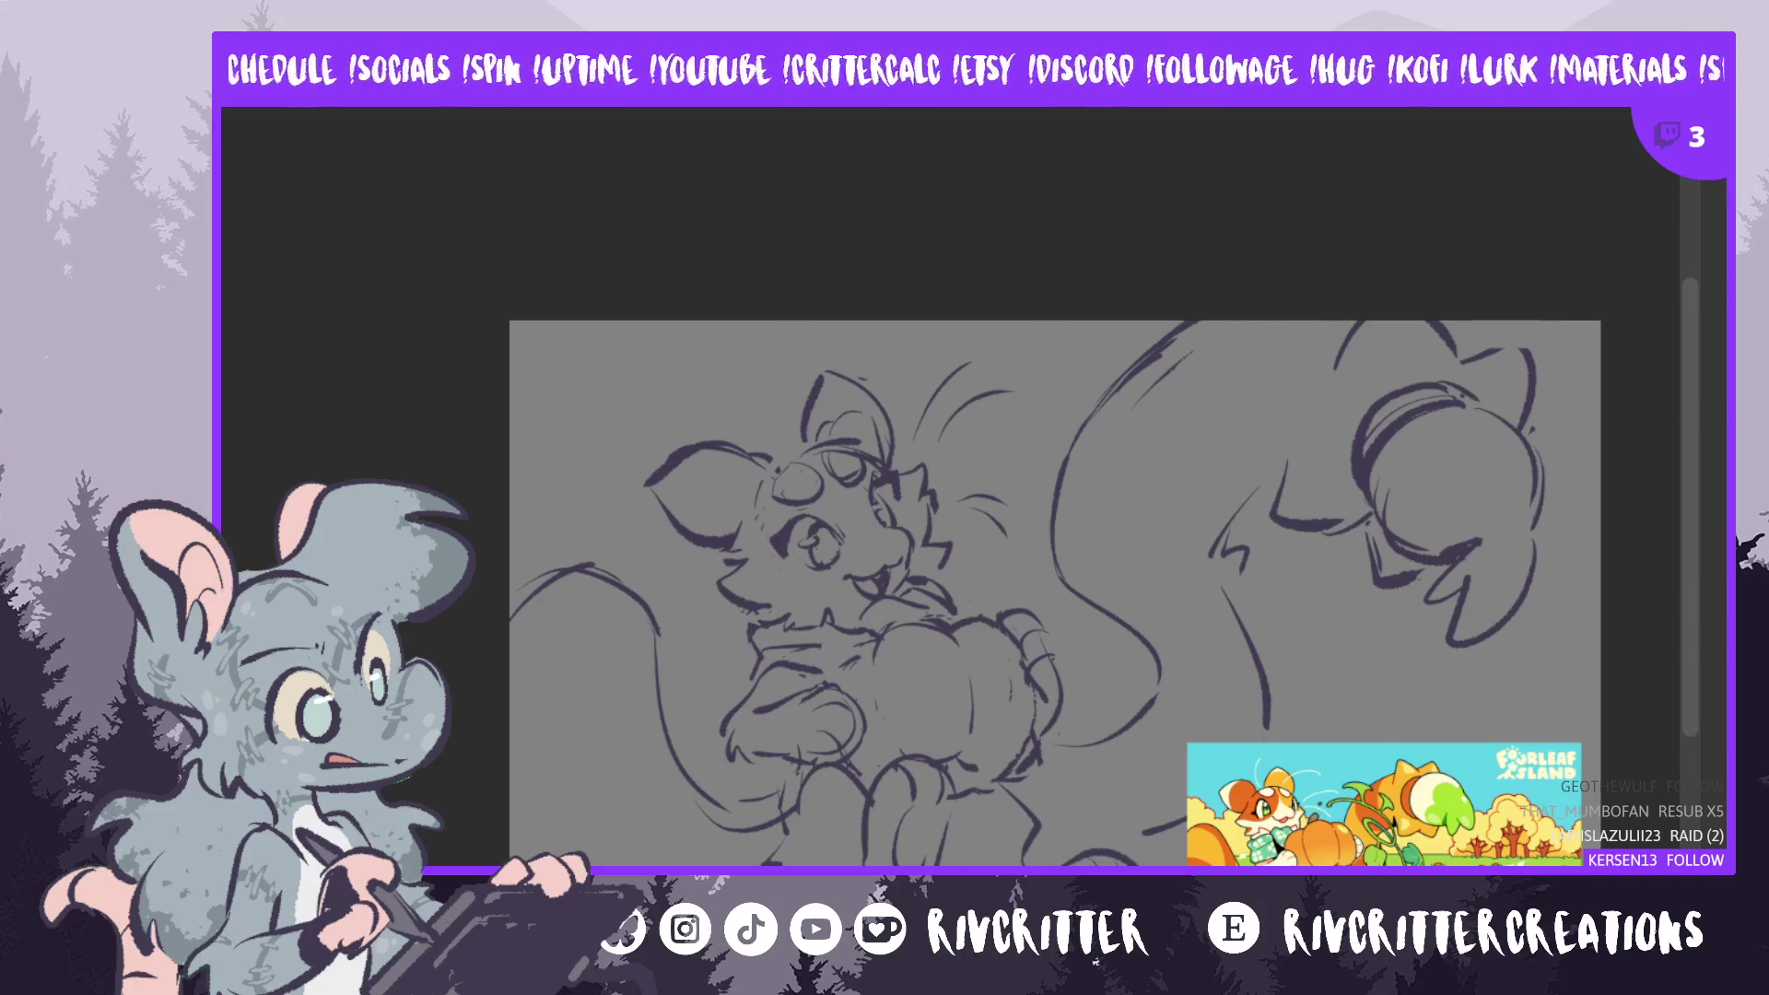
- Resize and reposition the Fourleaf Island thumbnail, then drag it off the fox sketch
{"action": "key", "text": "ctrl+t"}
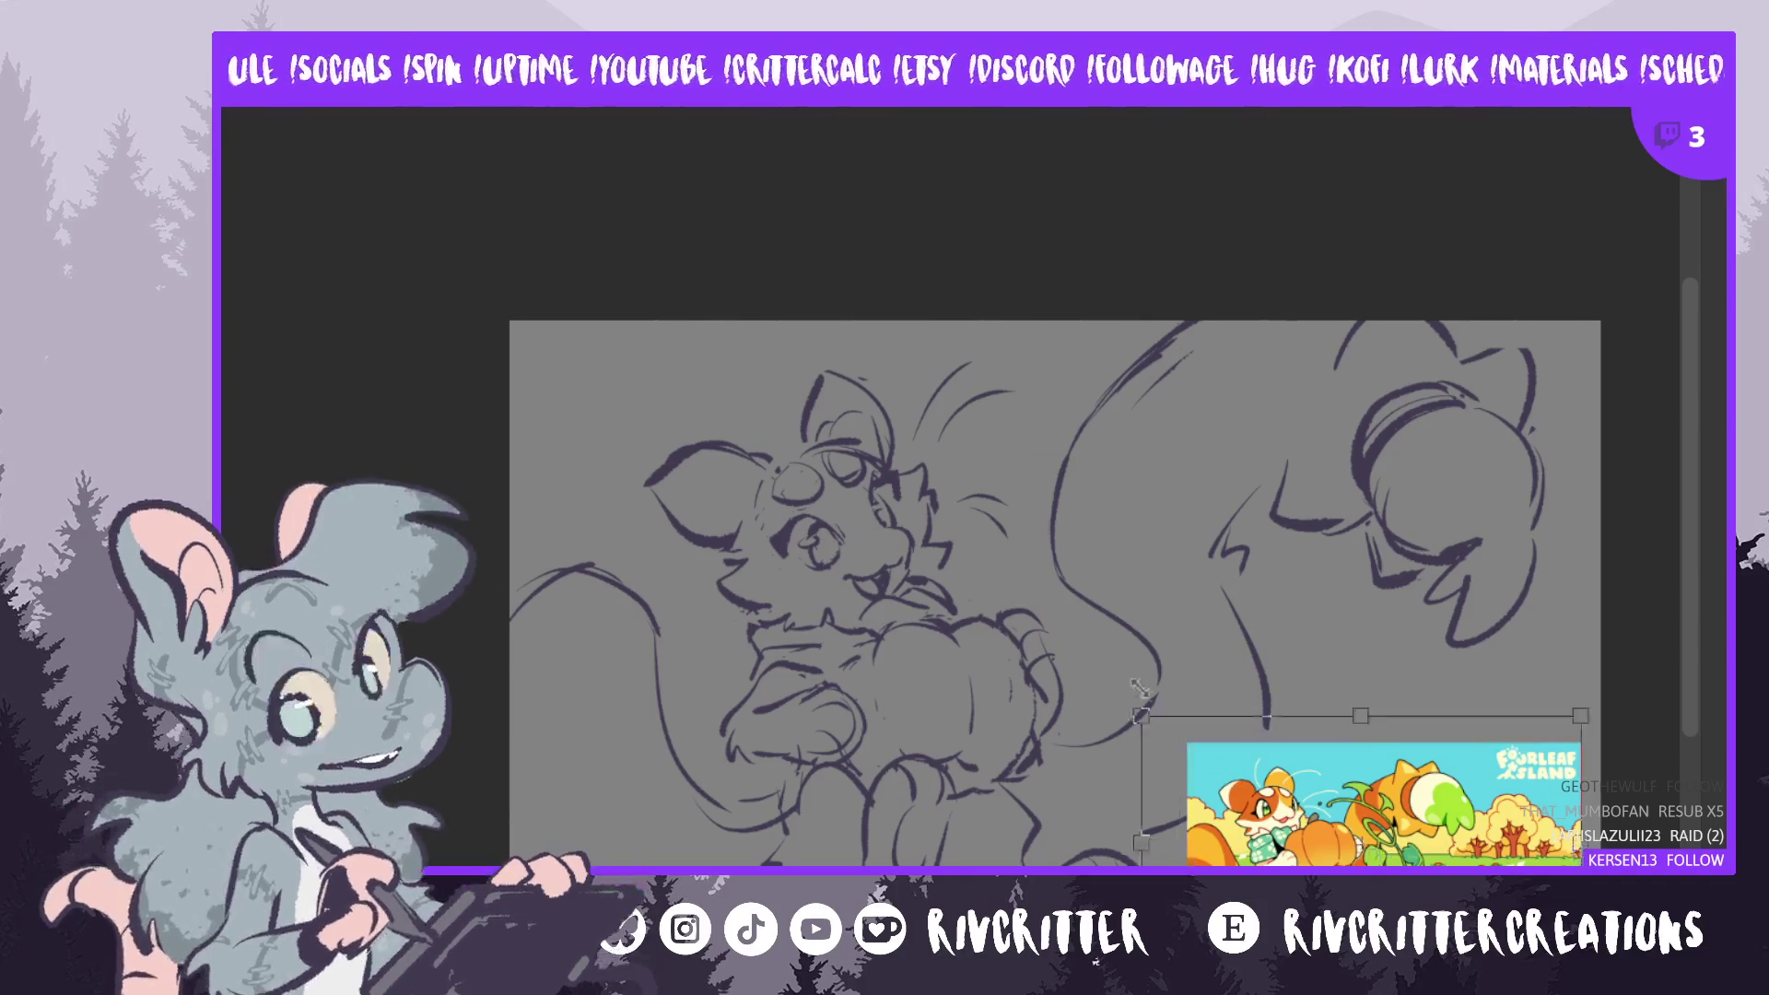
{"action": "left_click_drag", "start_coordinate": [1186, 742], "coordinate": [1055, 584]}
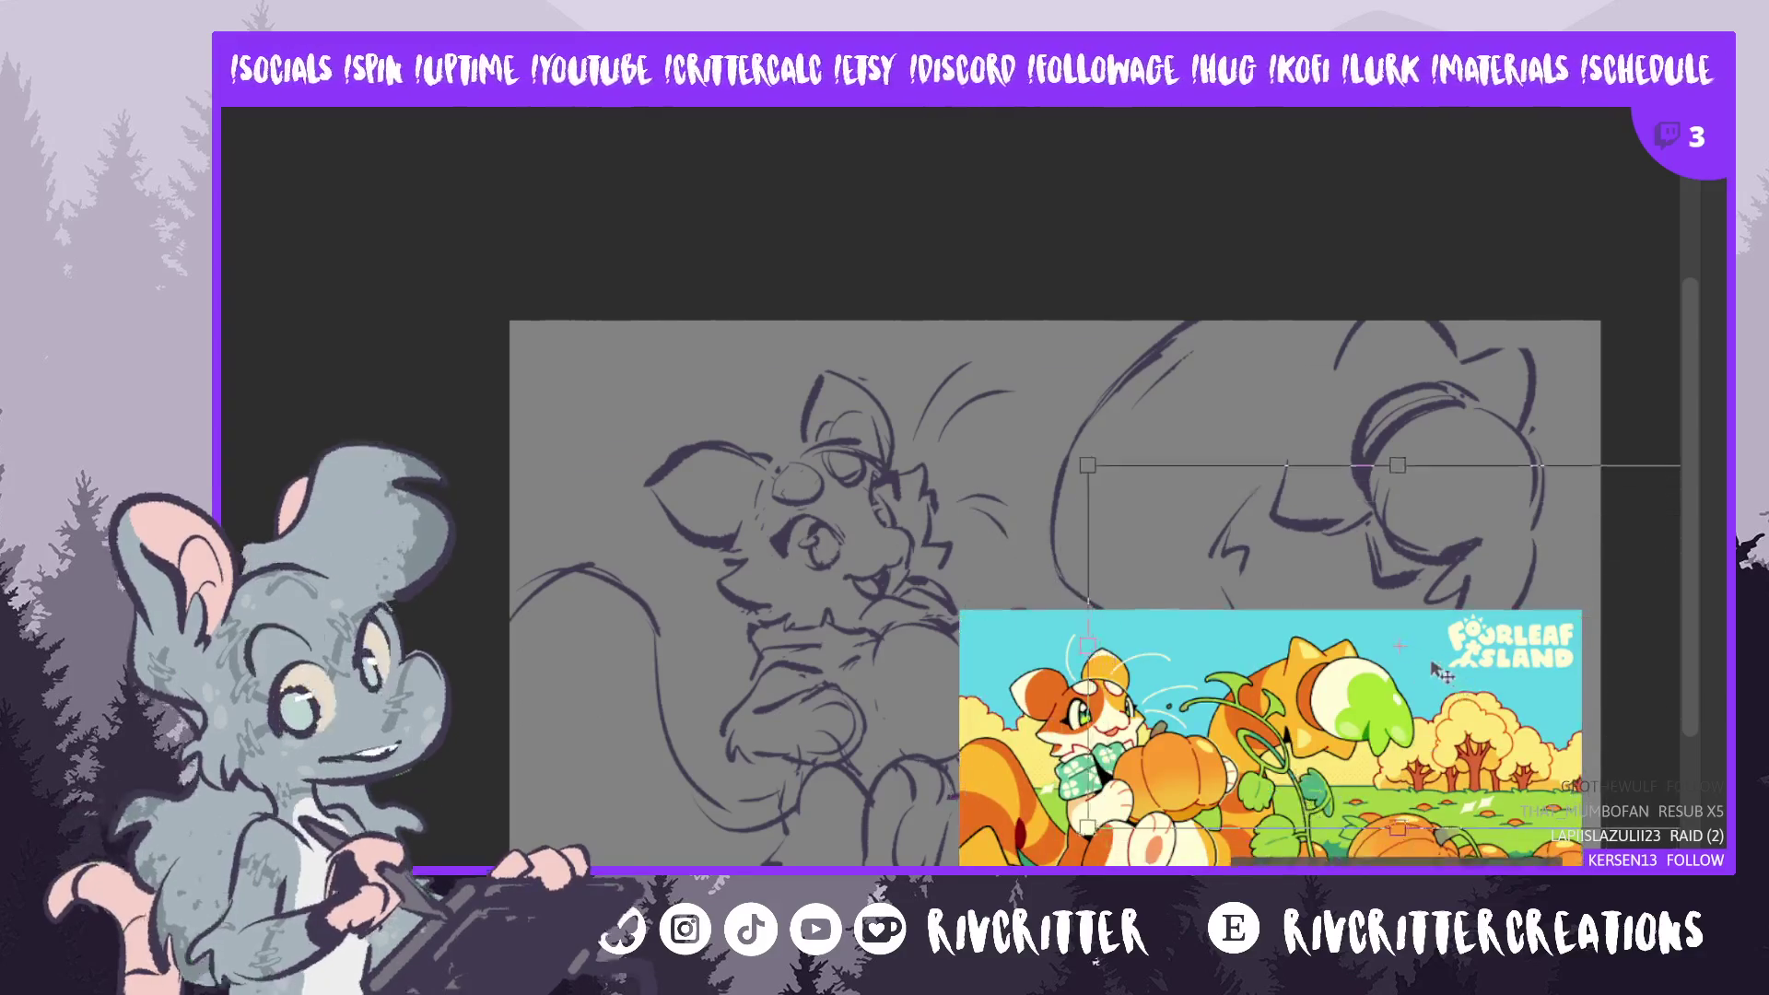
{"action": "mouse_move", "coordinate": [1310, 812]}
{"action": "left_mouse_down"}
{"action": "mouse_move", "coordinate": [1380, 572]}
{"action": "mouse_move", "coordinate": [1379, 492]}
{"action": "mouse_move", "coordinate": [1362, 604]}
{"action": "mouse_move", "coordinate": [1382, 600]}
{"action": "left_mouse_up"}
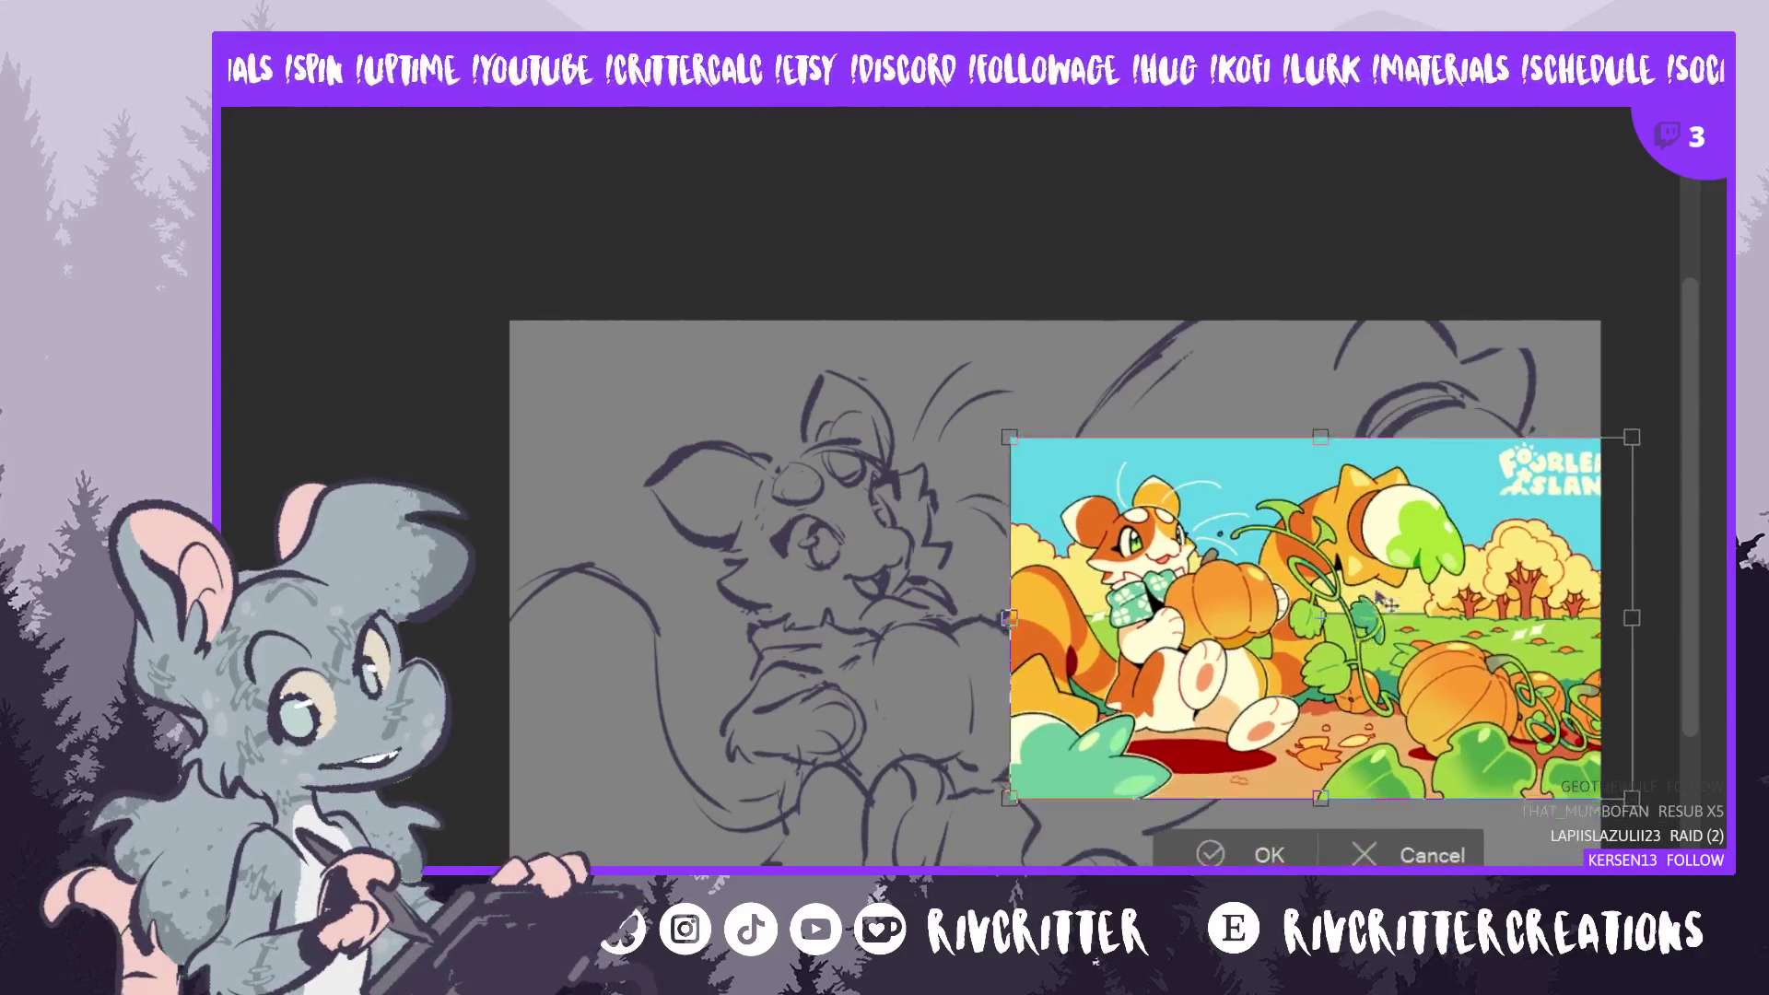
{"action": "left_click_drag", "start_coordinate": [1373, 691], "coordinate": [1356, 729]}
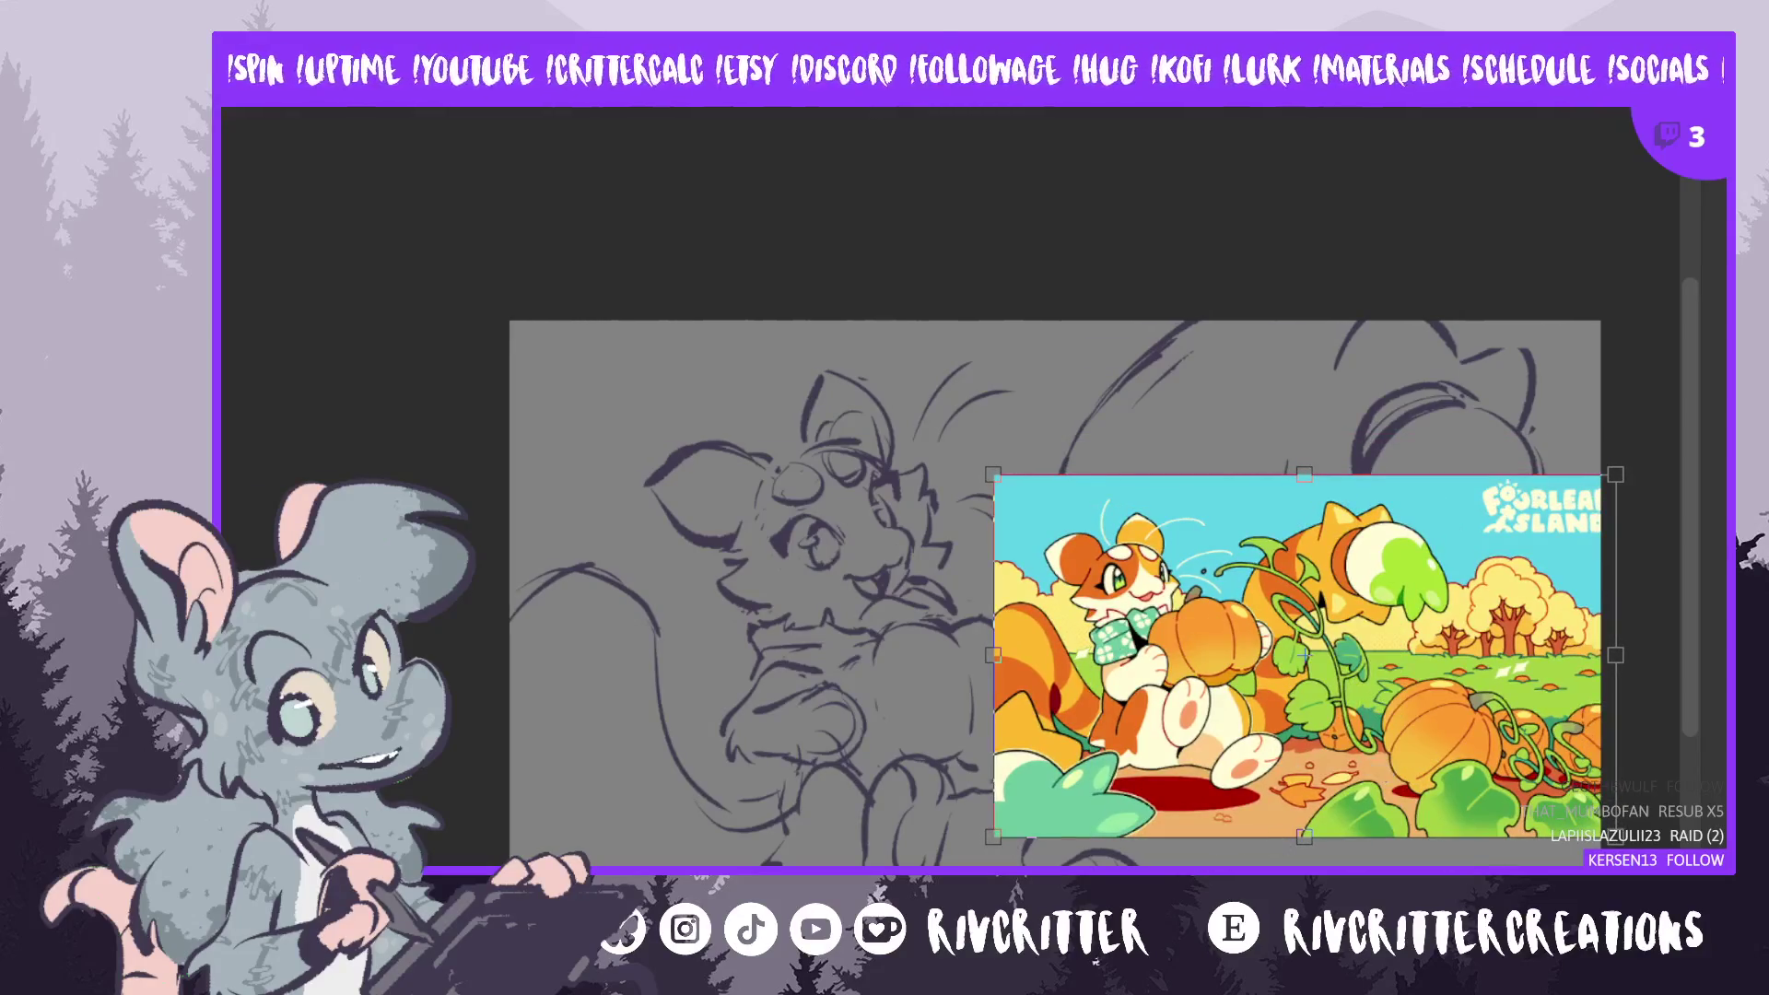
{"action": "key", "text": "Return"}
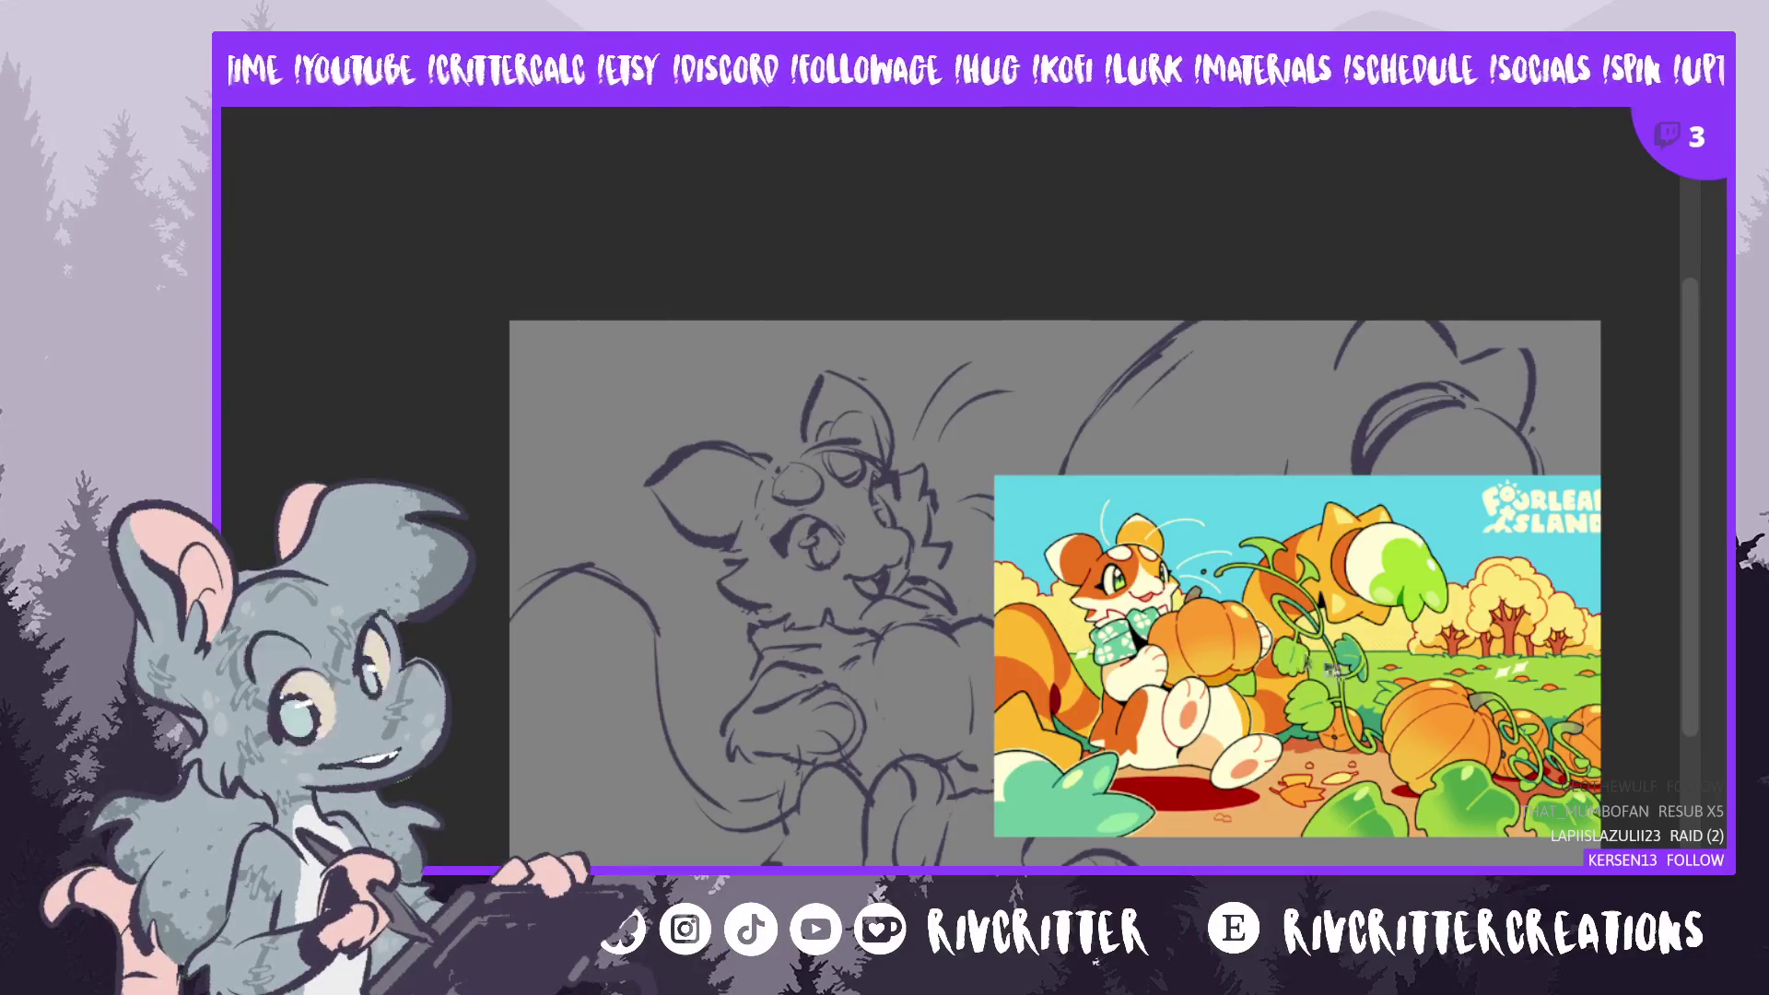
{"action": "left_click_drag", "start_coordinate": [1333, 670], "coordinate": [1347, 740]}
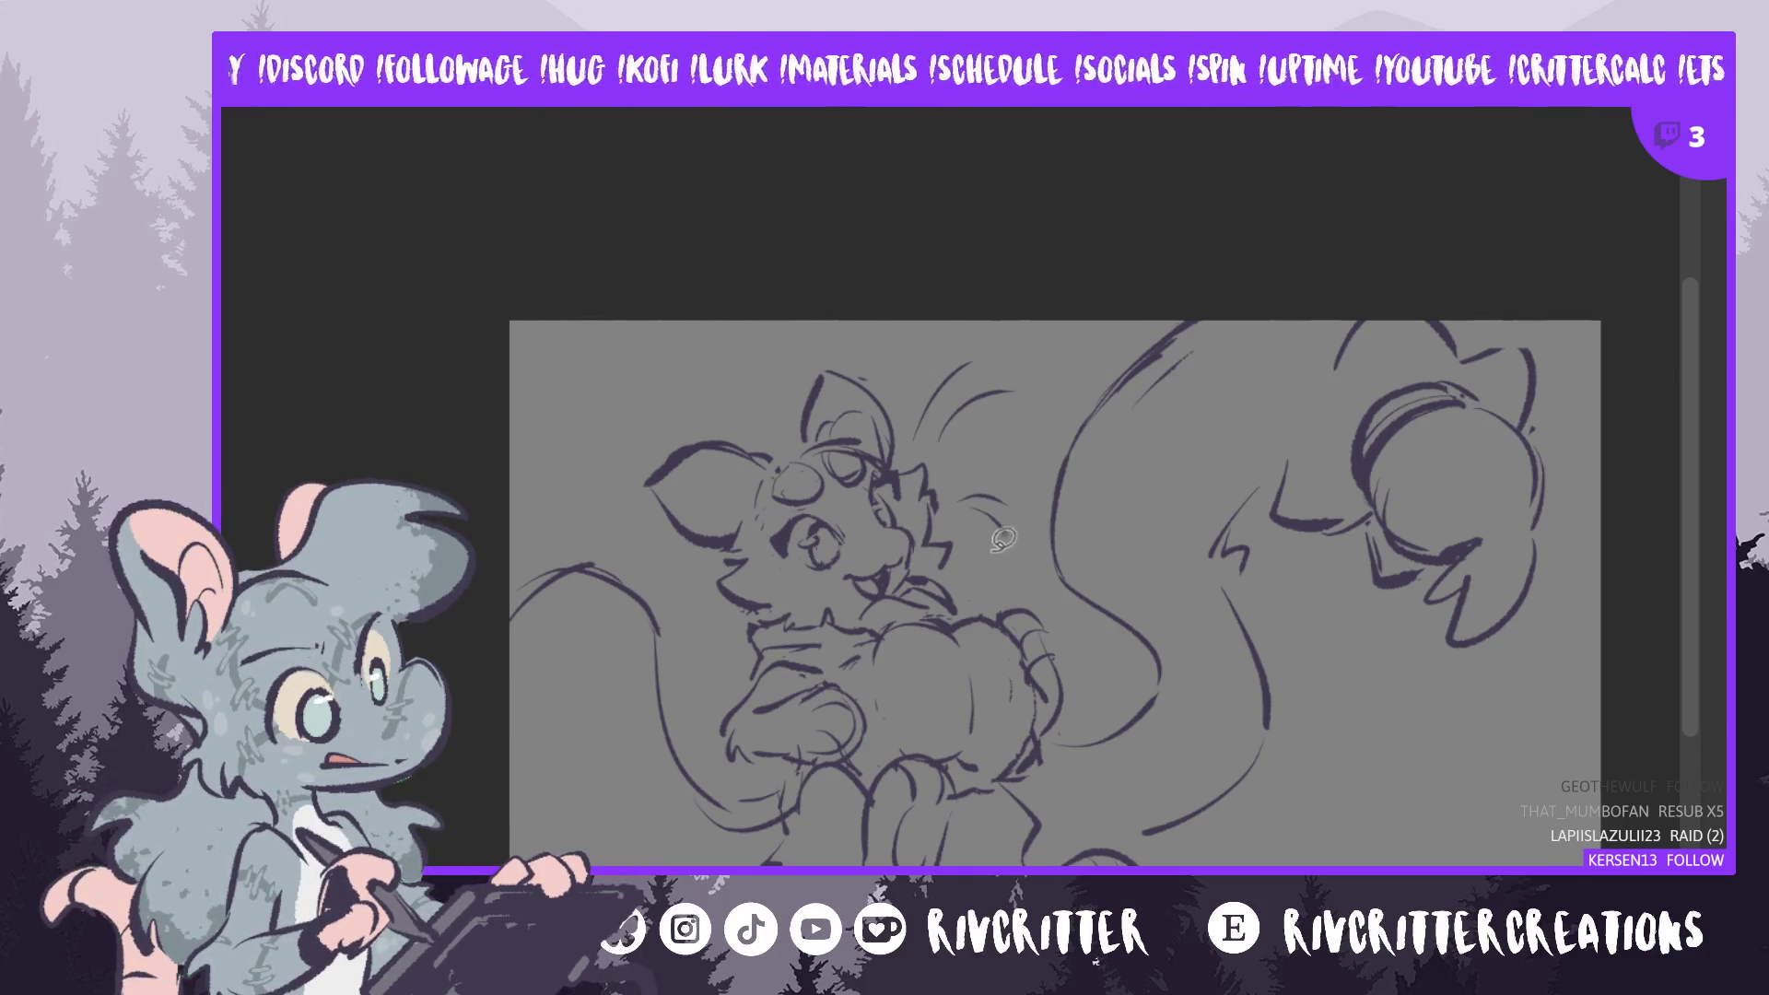
- Add faint strokes near the lower body and pumpkin, then lasso the head and upper body
{"action": "left_click_drag", "start_coordinate": [759, 766], "coordinate": [744, 832]}
{"action": "left_click_drag", "start_coordinate": [1156, 848], "coordinate": [1055, 748]}
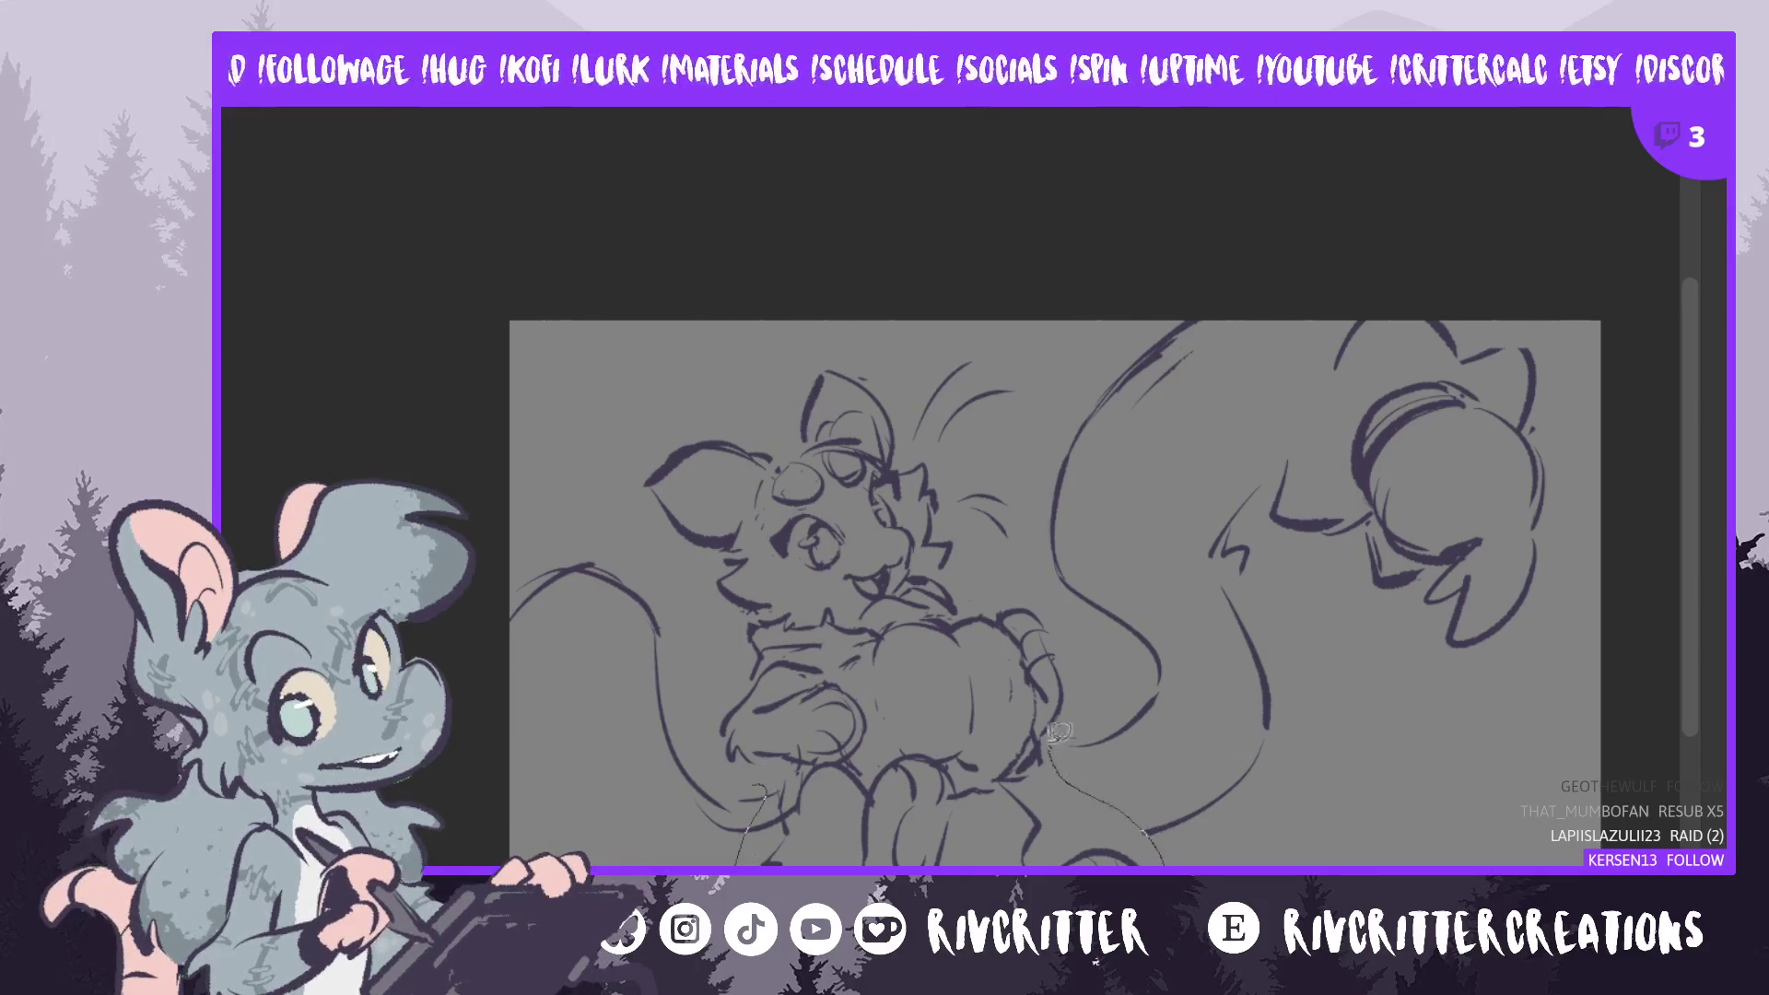
{"action": "mouse_move", "coordinate": [1055, 585]}
{"action": "left_mouse_down"}
{"action": "mouse_move", "coordinate": [1032, 346]}
{"action": "mouse_move", "coordinate": [613, 433]}
{"action": "mouse_move", "coordinate": [747, 766]}
{"action": "mouse_move", "coordinate": [742, 857]}
{"action": "left_mouse_up"}
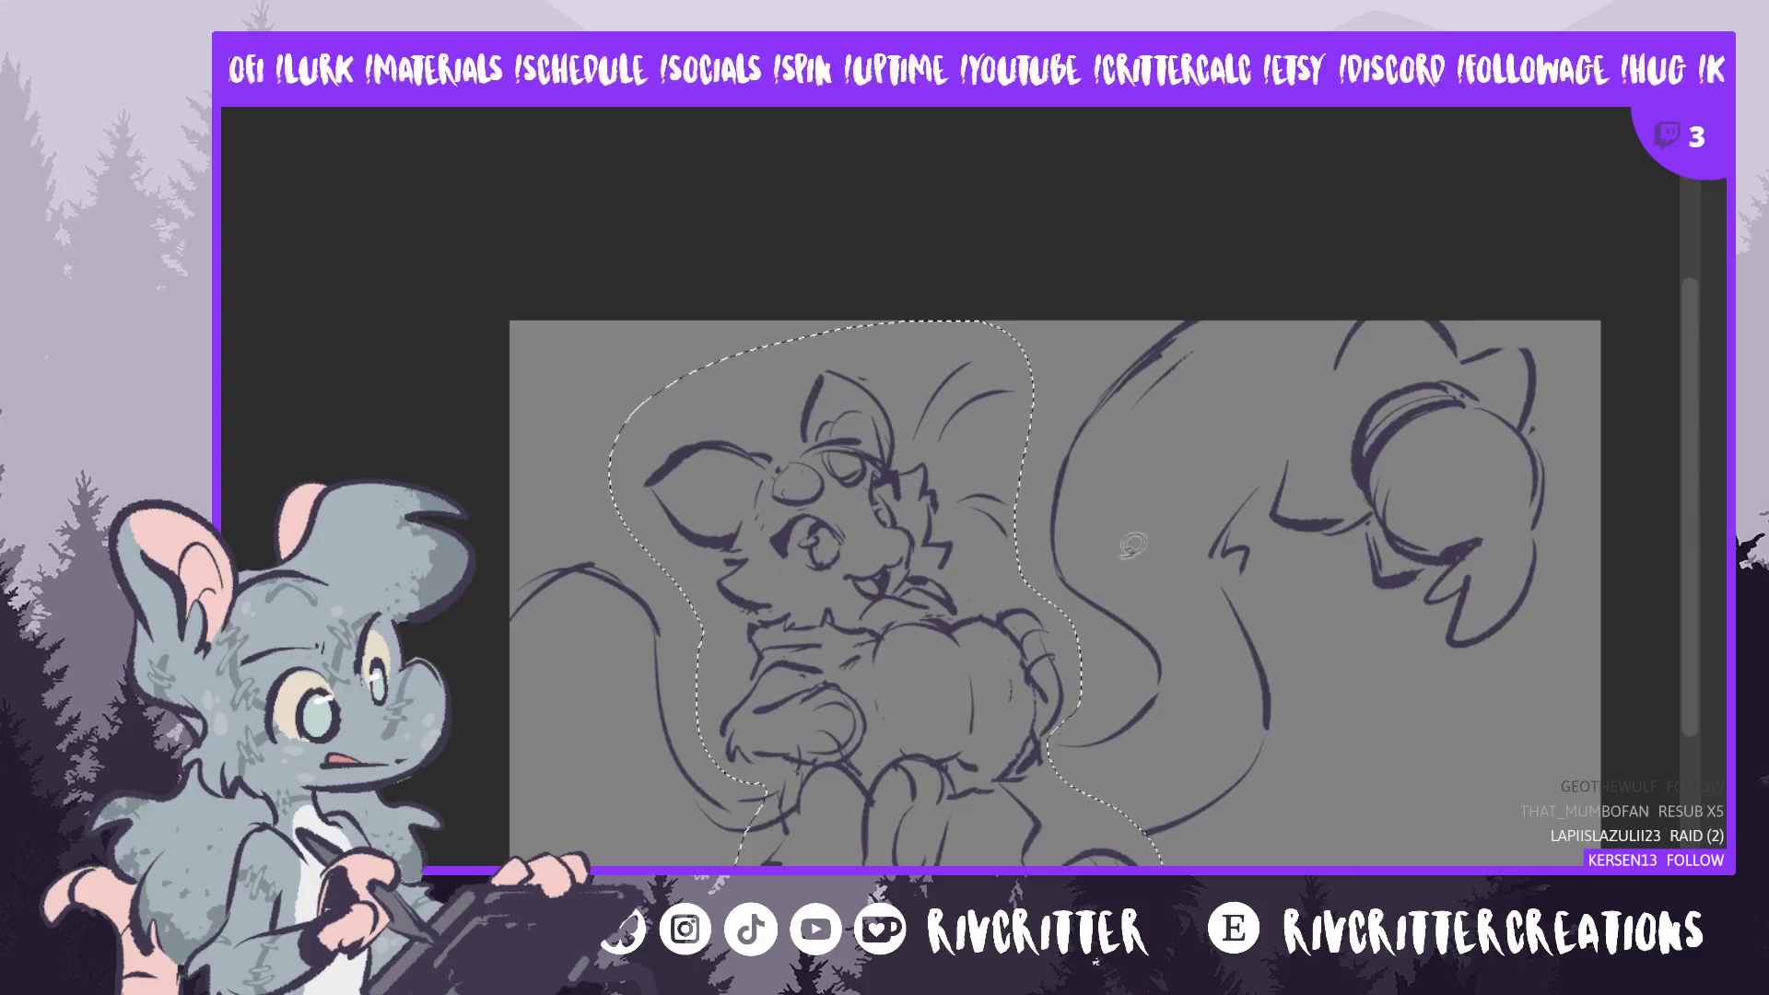
- Widen the selected head and upper body on both sides and tilt it slightly clockwise
{"action": "key", "text": "ctrl+t"}
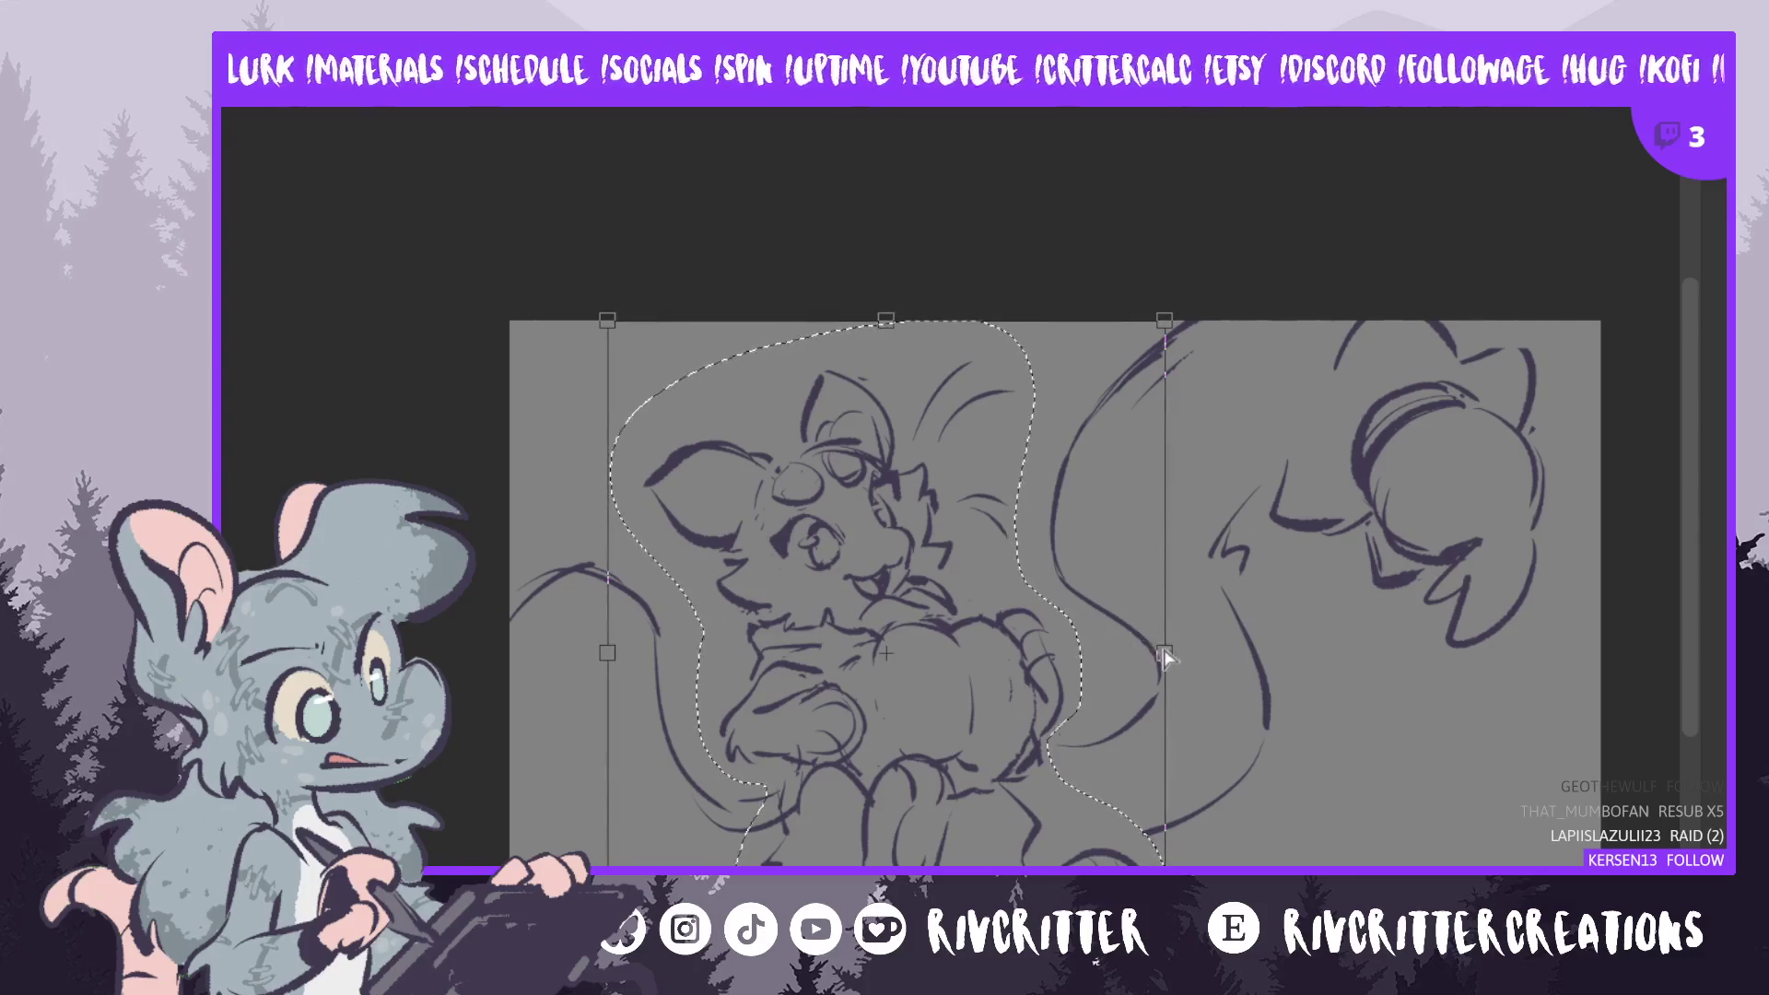
{"action": "left_click_drag", "start_coordinate": [1166, 655], "coordinate": [1179, 655]}
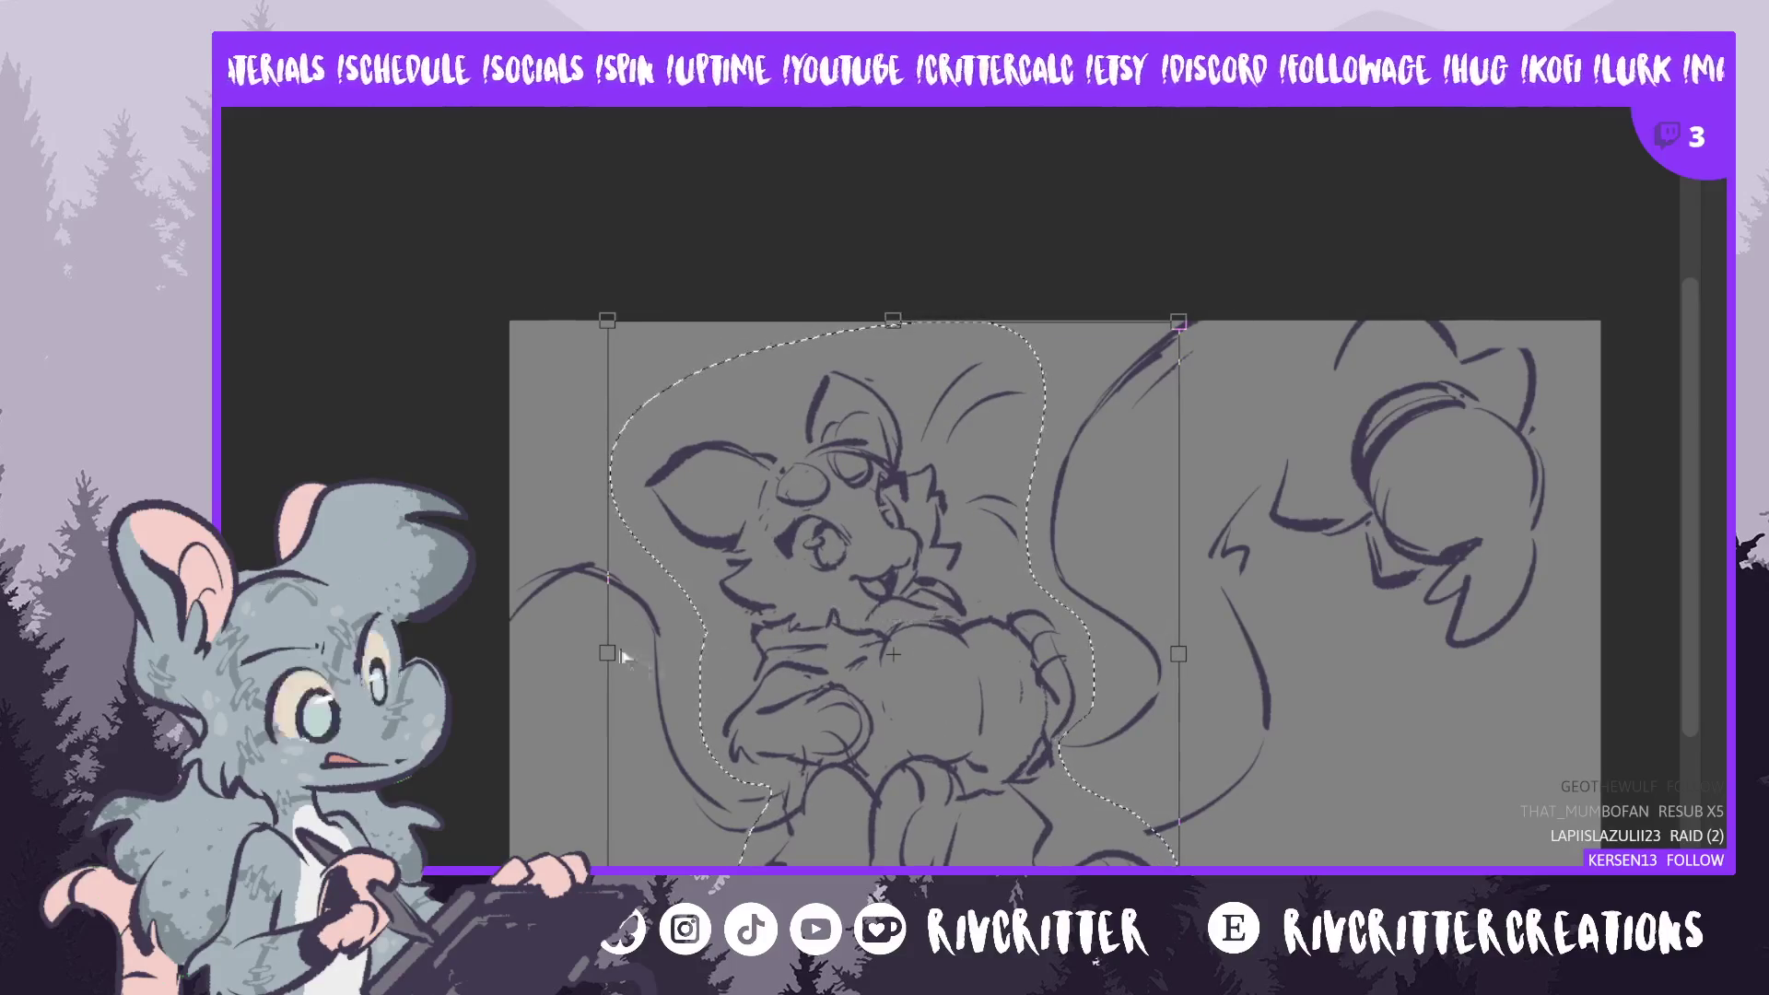
{"action": "left_click_drag", "start_coordinate": [600, 663], "coordinate": [592, 656]}
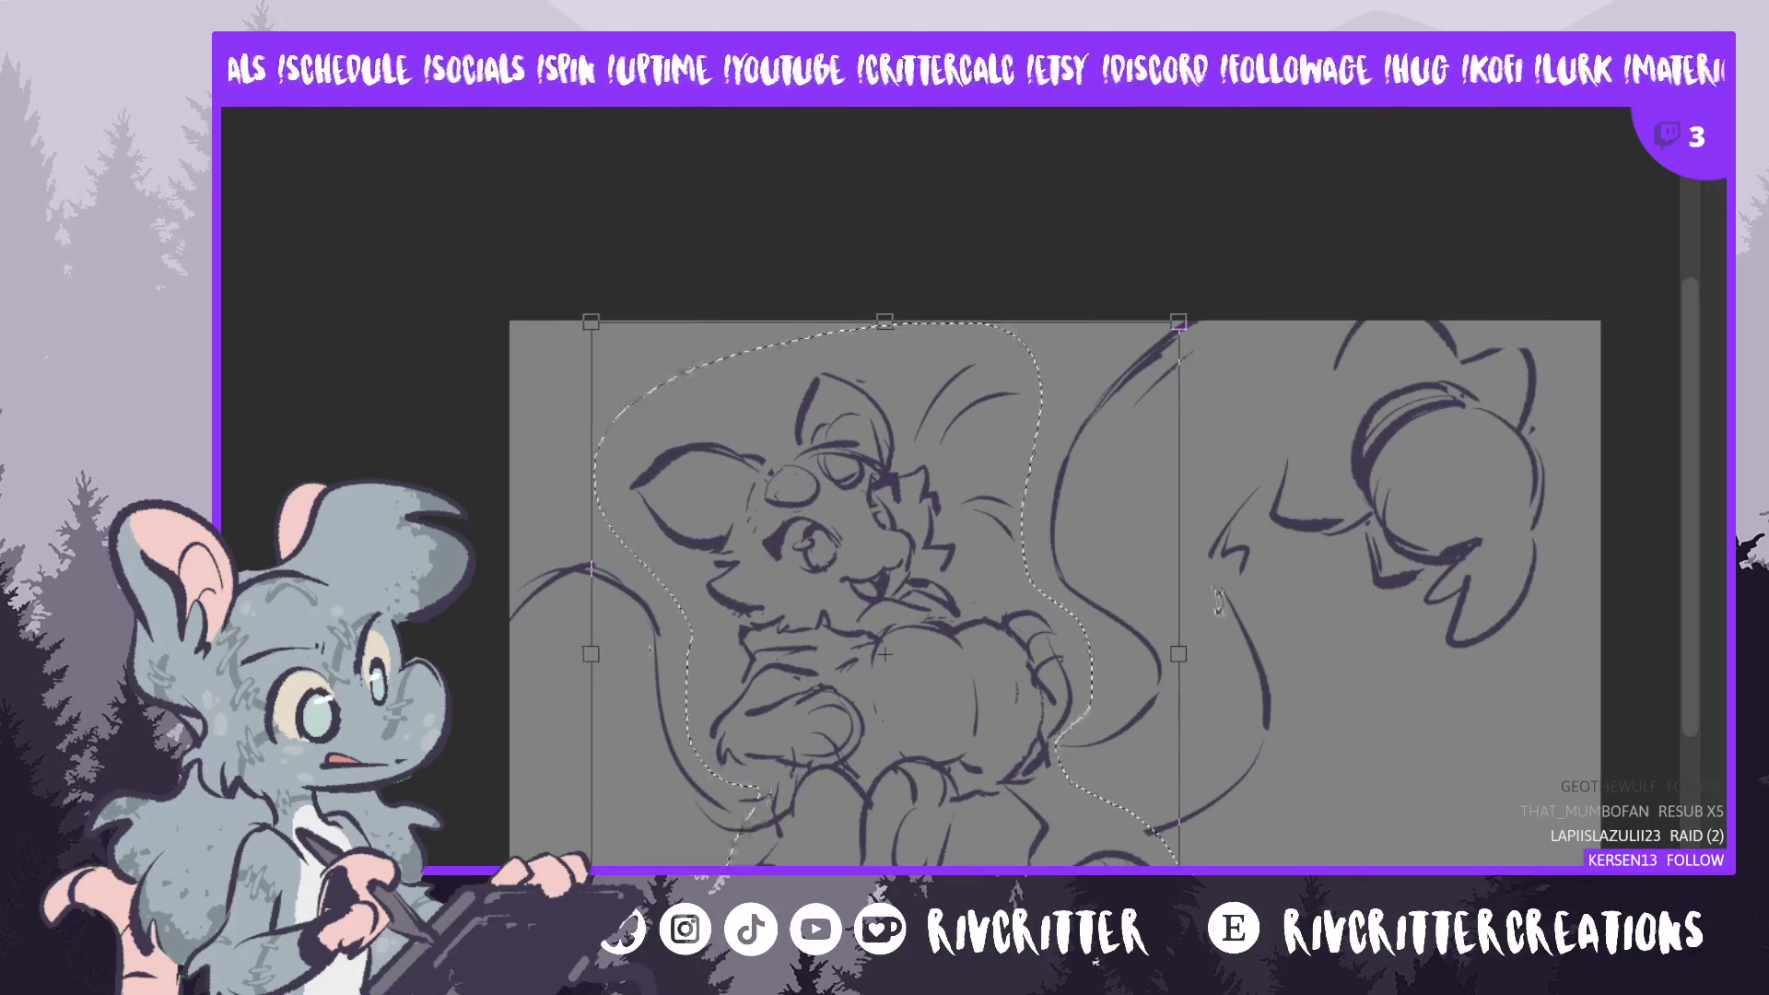
{"action": "left_click_drag", "start_coordinate": [1222, 603], "coordinate": [1227, 648]}
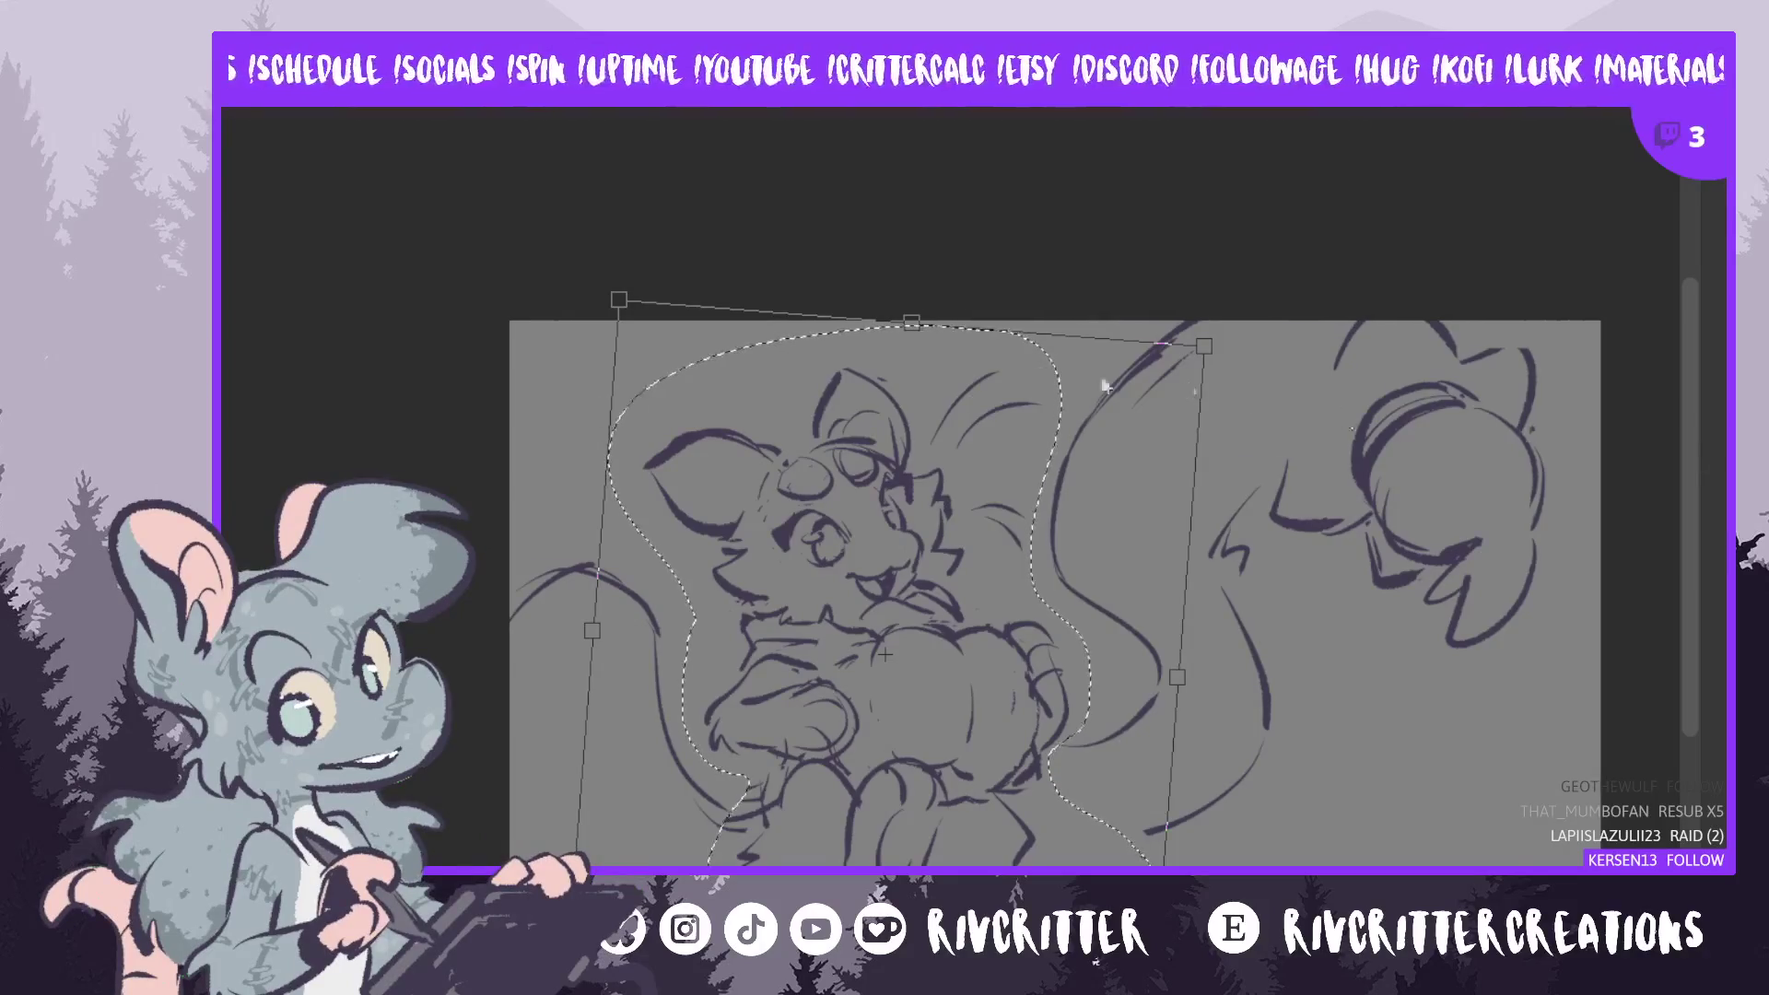
- Commit the clockwise tilt of the head and upper body, then deselect with Ctrl+D
{"action": "key", "text": "Return"}
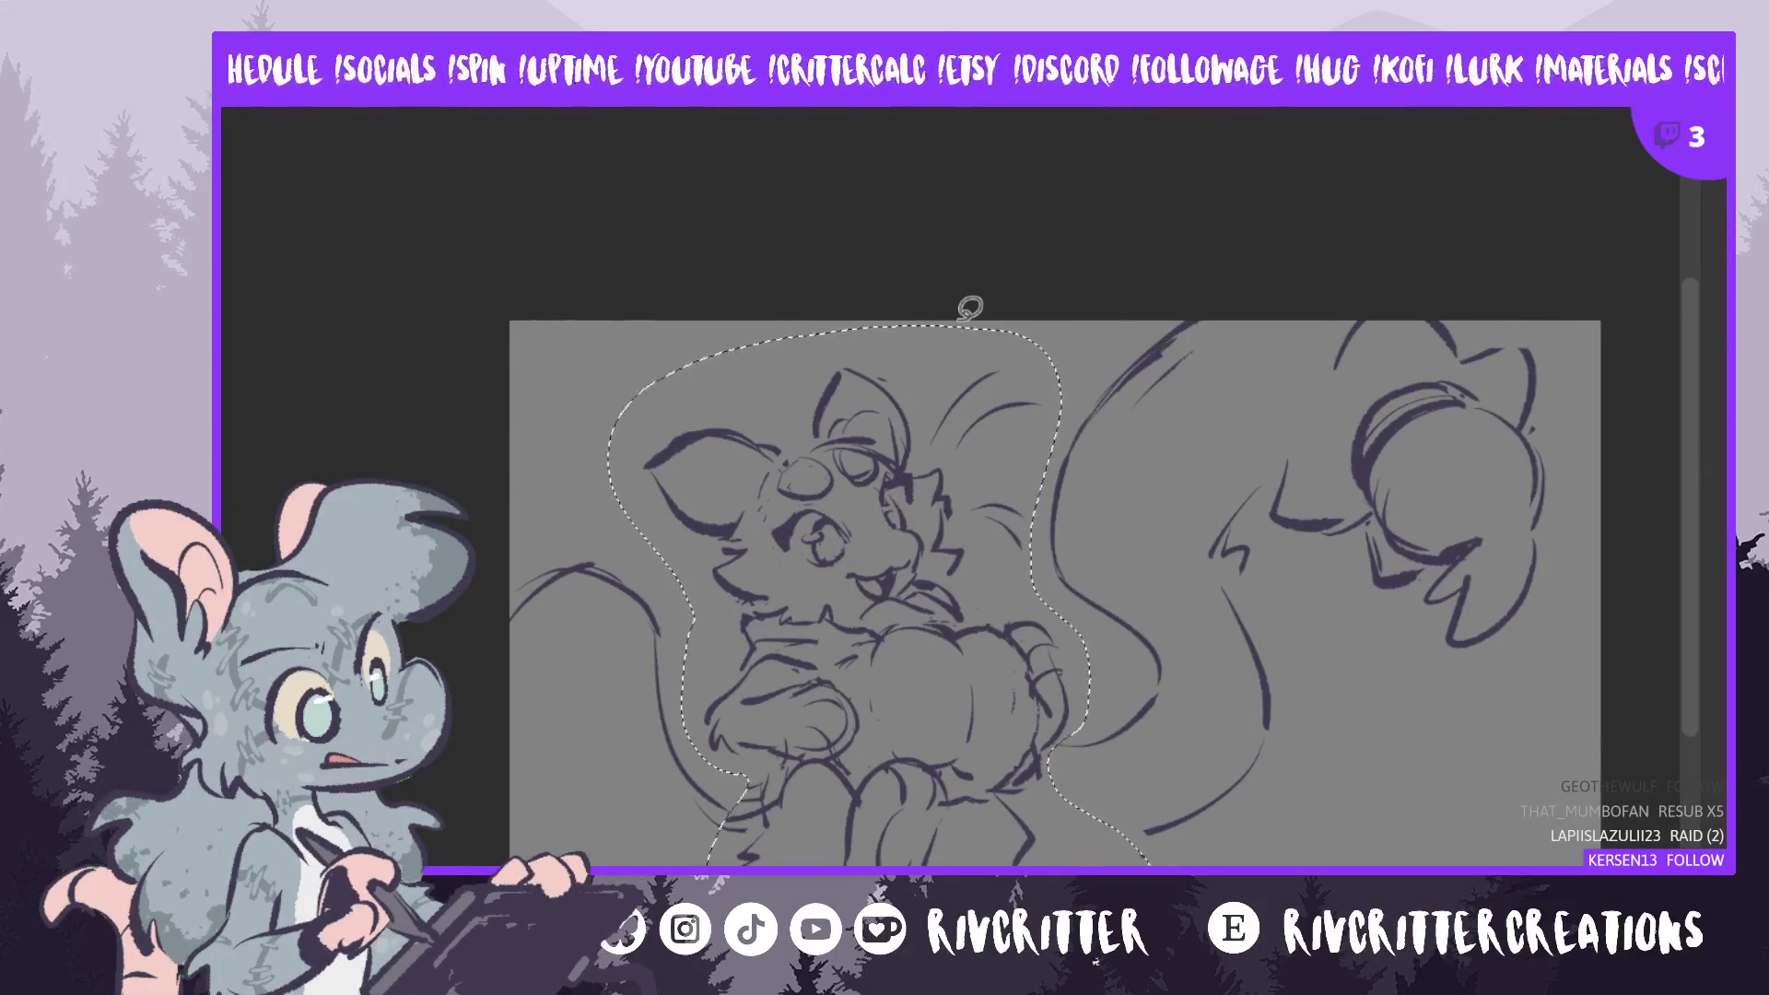
{"action": "key", "text": "ctrl+d"}
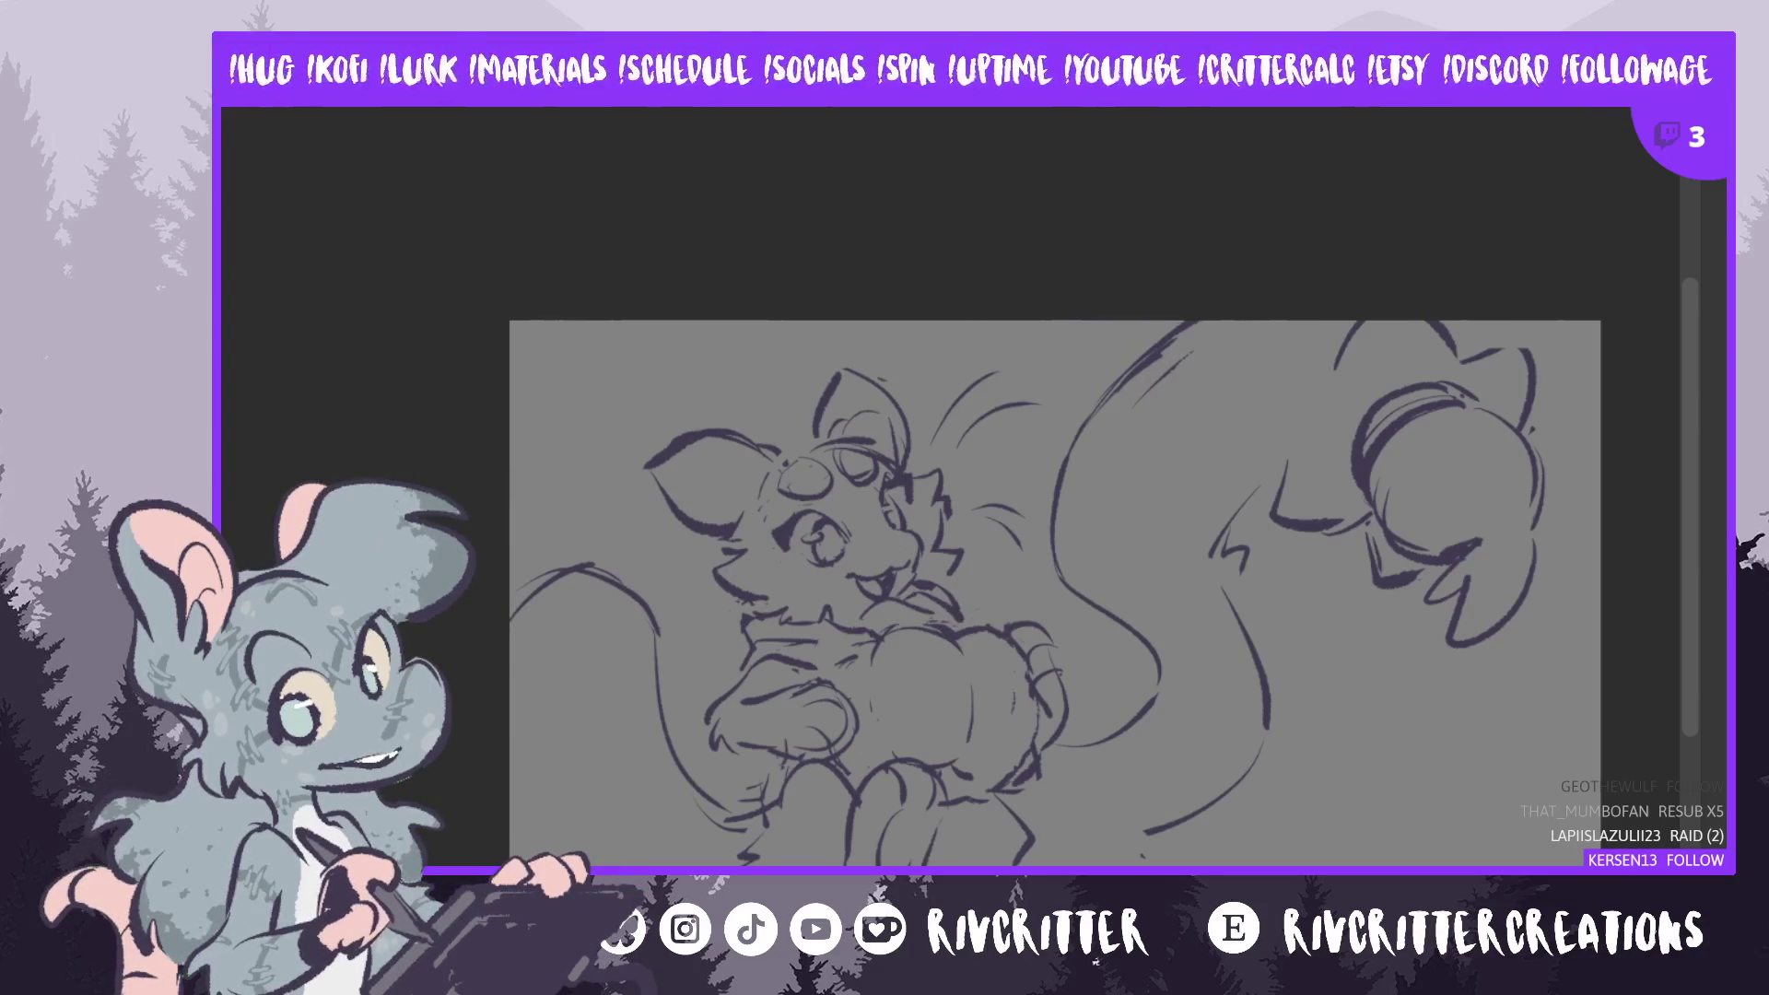
- Shift the belly section slightly up and right, then erase stray lines near the cheek
{"action": "key", "text": "ctrl+z"}
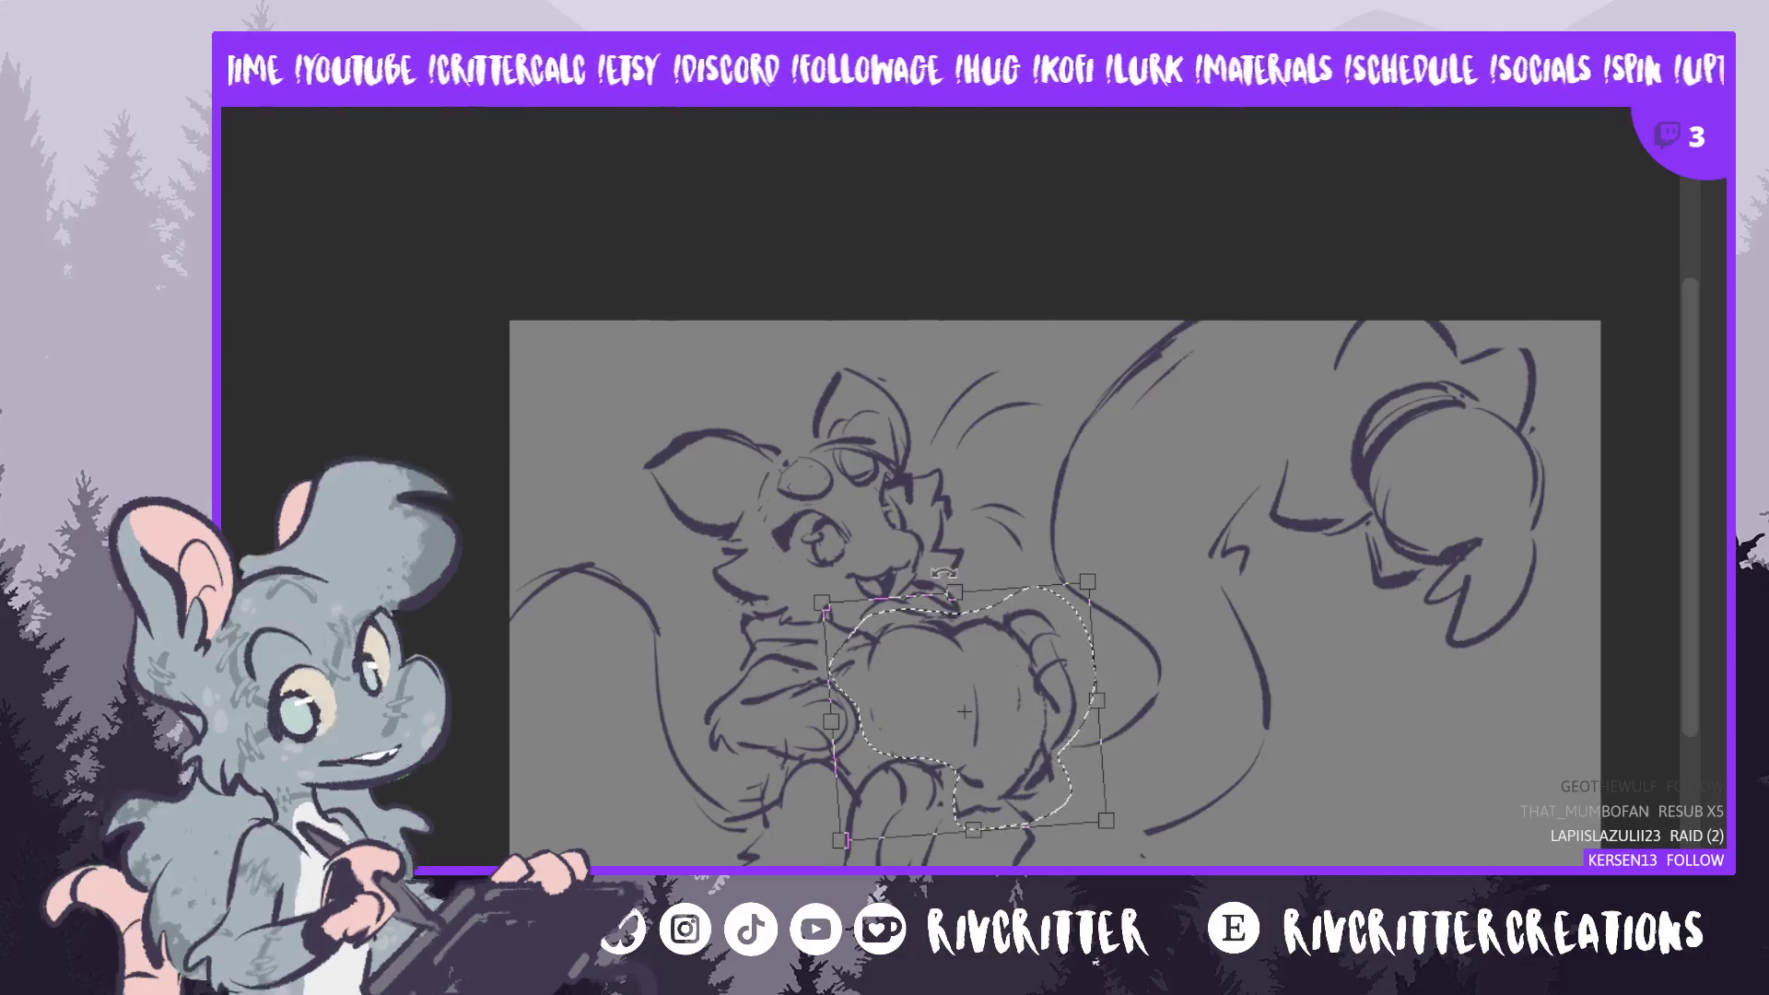
{"action": "left_click_drag", "start_coordinate": [955, 600], "coordinate": [948, 595]}
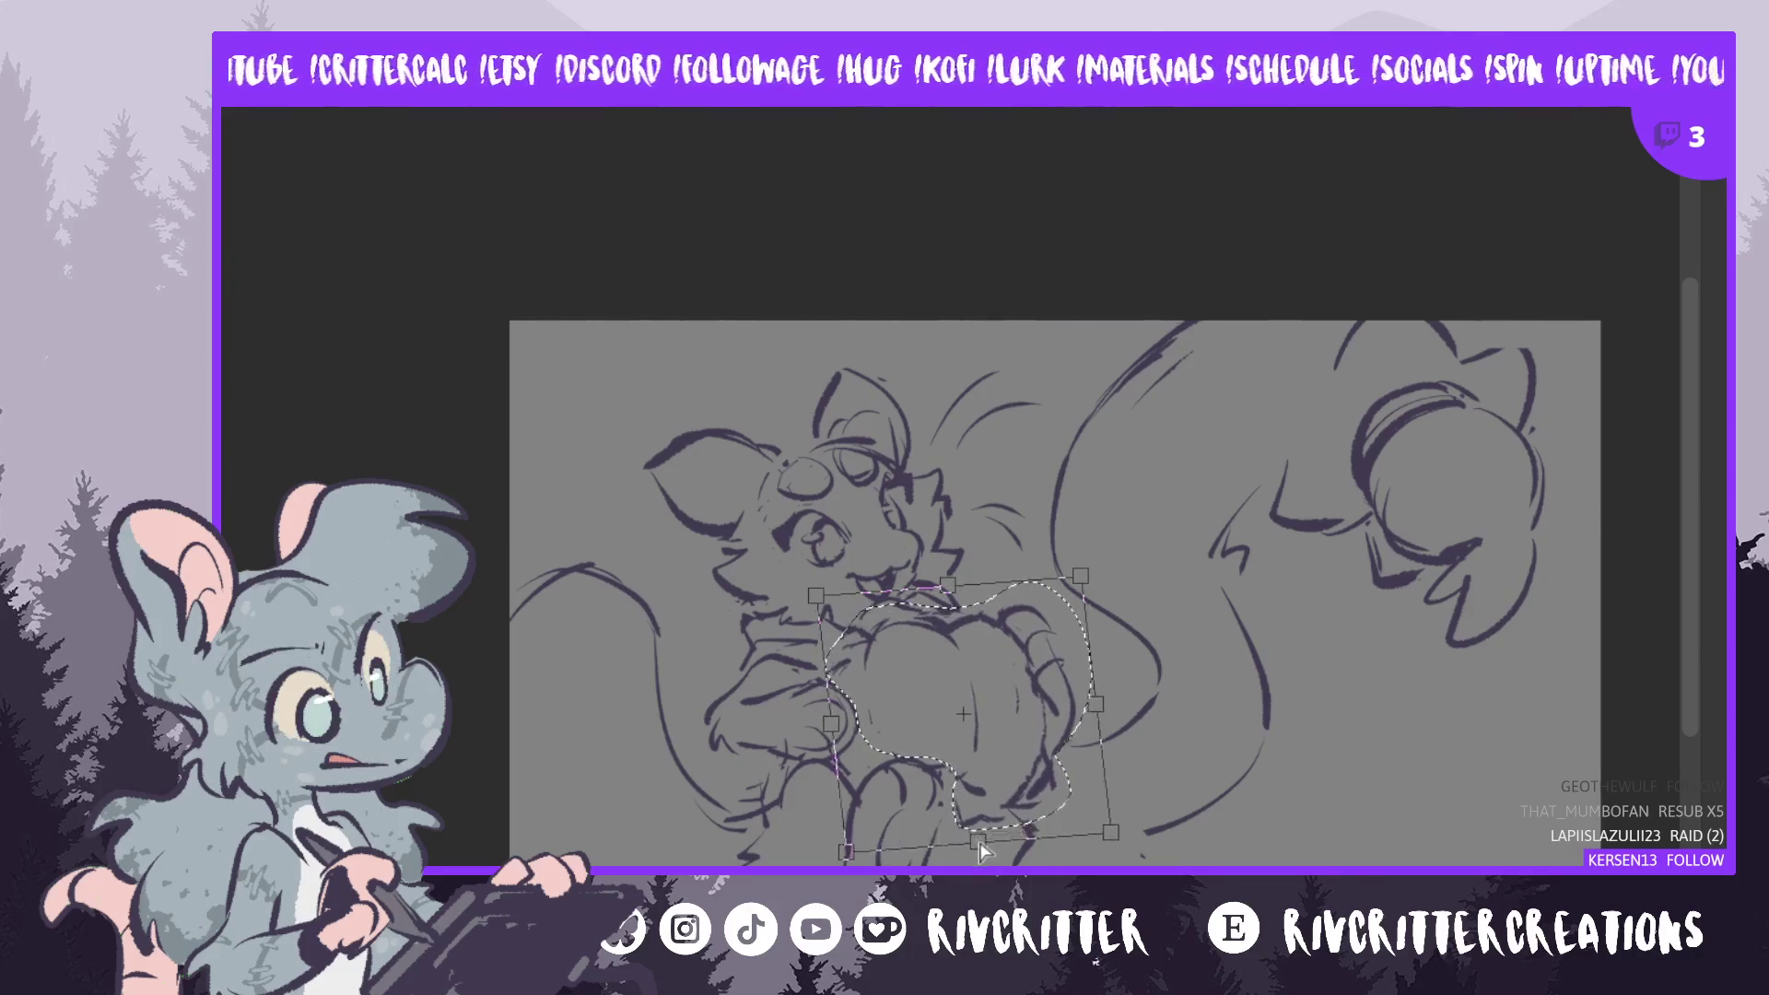
{"action": "left_click_drag", "start_coordinate": [1048, 768], "coordinate": [1061, 760]}
{"action": "key", "text": "Return"}
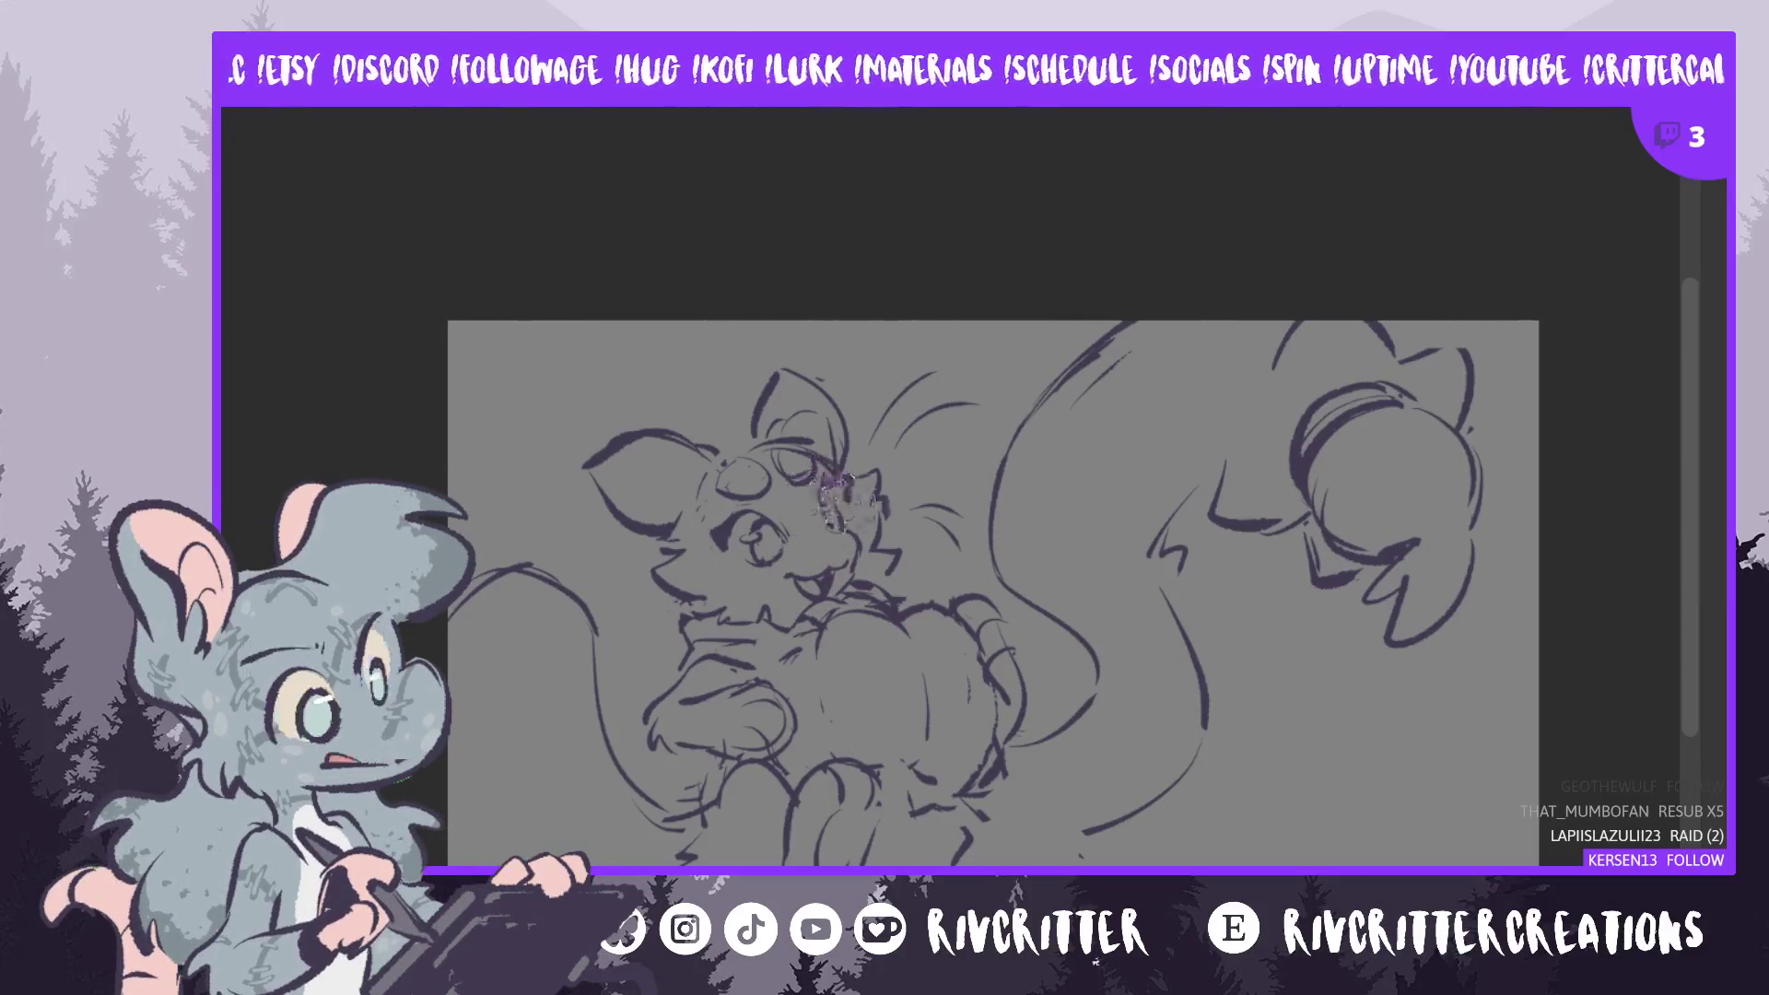
{"action": "mouse_move", "coordinate": [834, 493]}
{"action": "left_mouse_down"}
{"action": "mouse_move", "coordinate": [830, 539]}
{"action": "mouse_move", "coordinate": [826, 516]}
{"action": "left_mouse_up"}
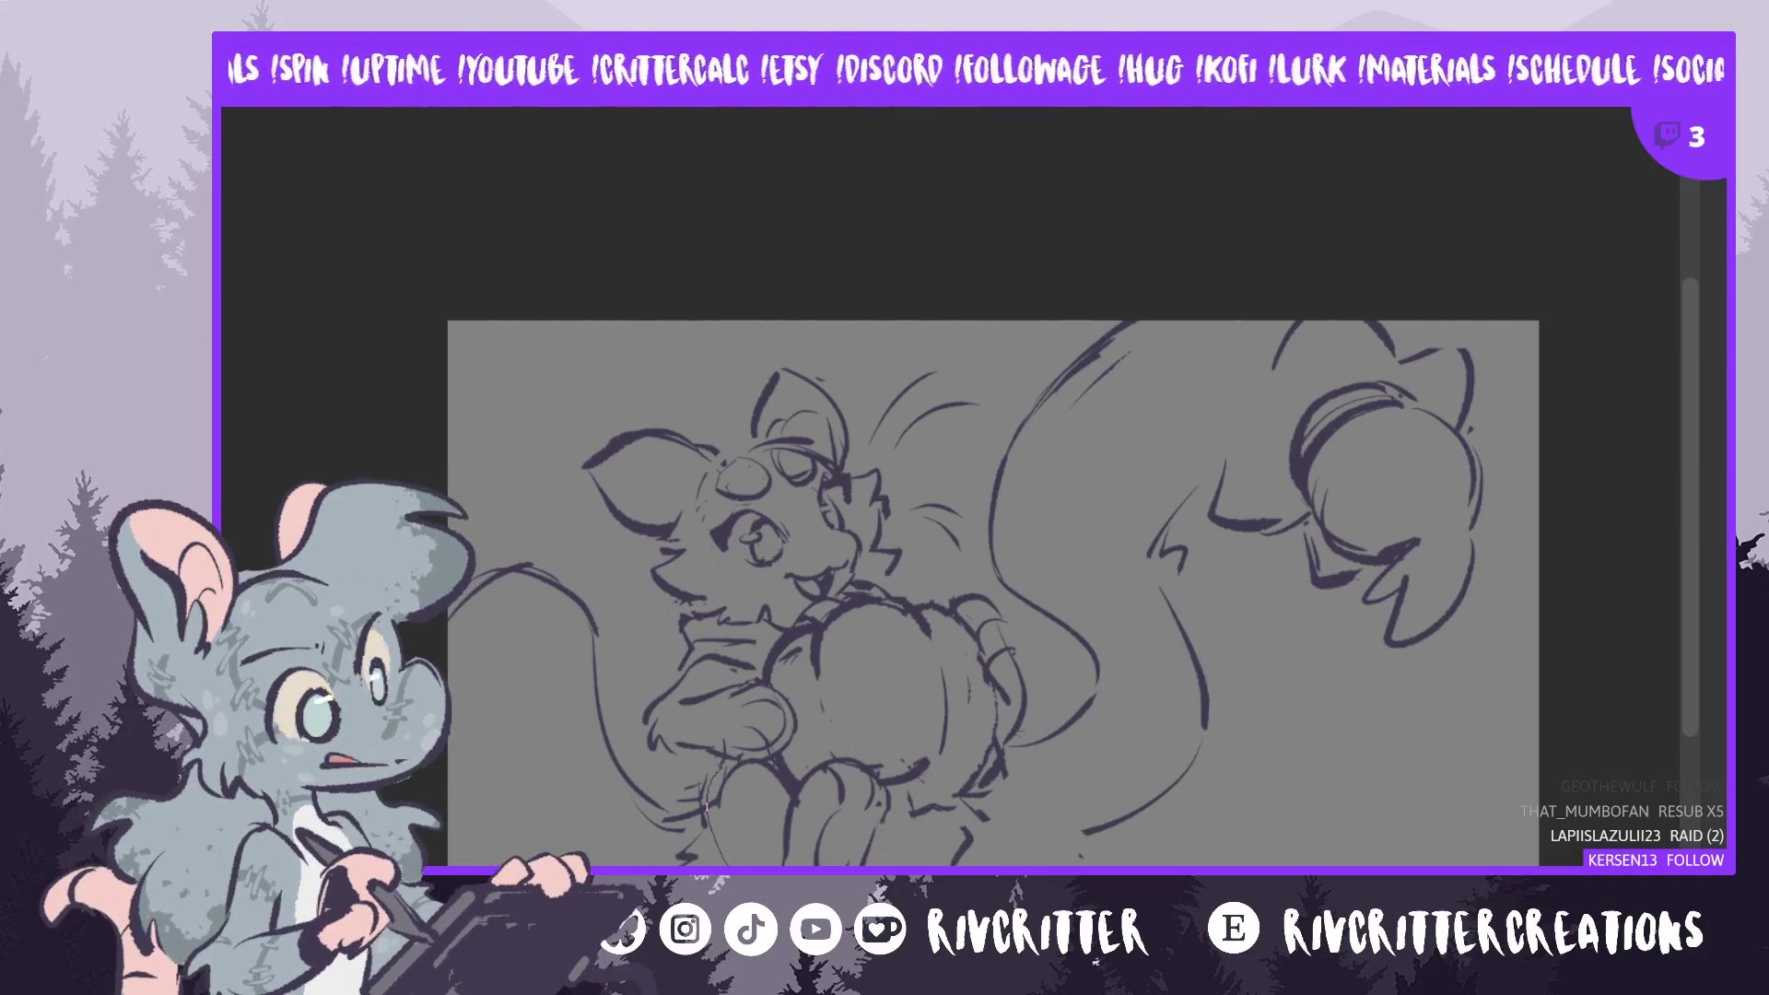
- Lasso the feet, tilt them slightly and shift them right, then commit and deselect
{"action": "mouse_move", "coordinate": [886, 856]}
{"action": "left_mouse_down"}
{"action": "mouse_move", "coordinate": [861, 757]}
{"action": "mouse_move", "coordinate": [756, 751]}
{"action": "mouse_move", "coordinate": [712, 861]}
{"action": "left_mouse_up"}
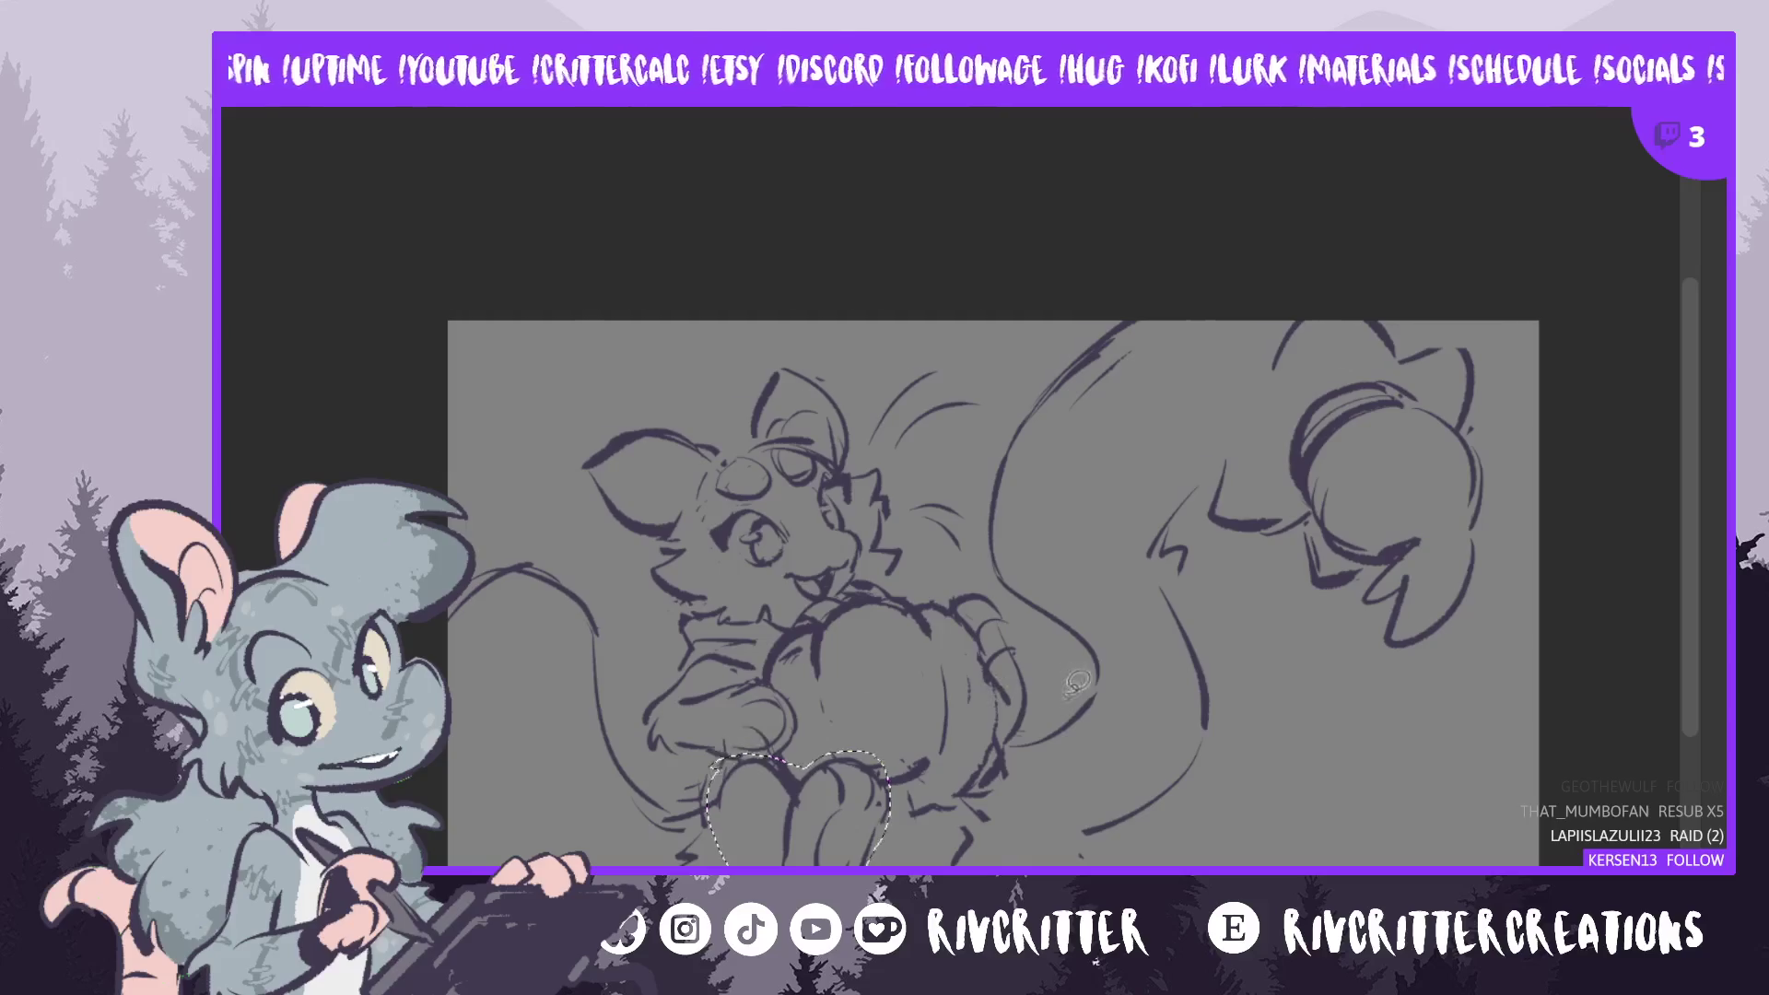
{"action": "key", "text": "ctrl+t"}
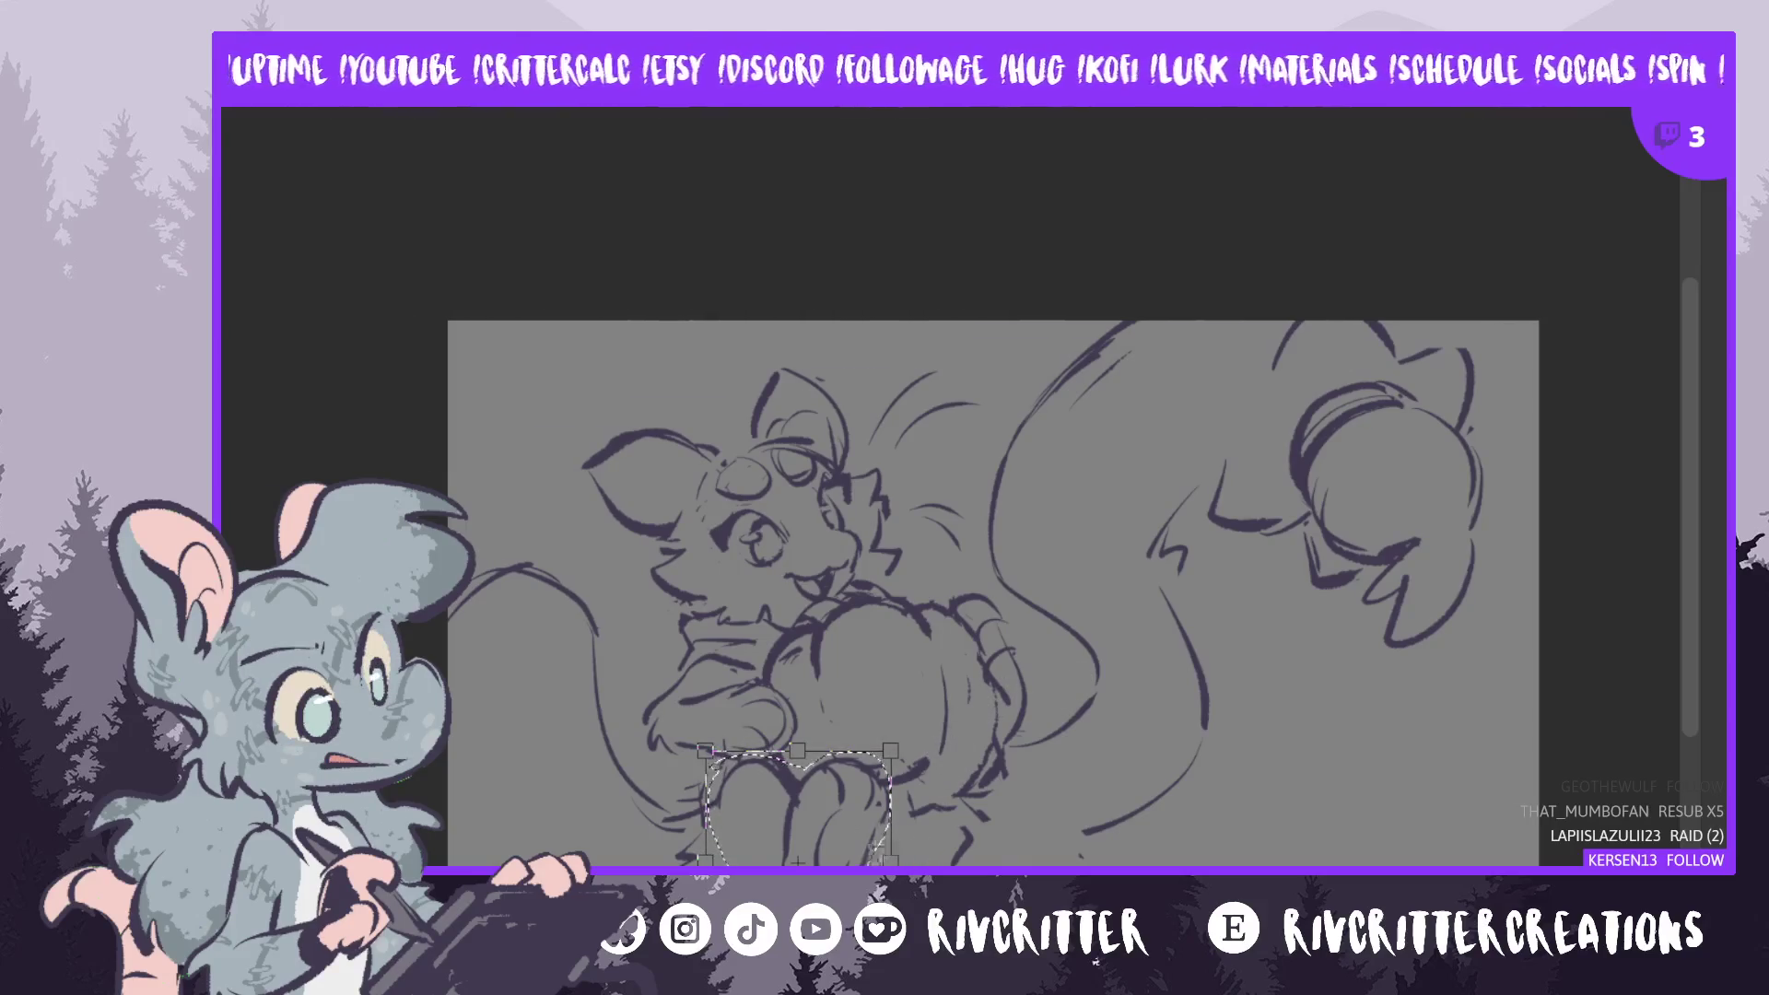
{"action": "left_click_drag", "start_coordinate": [912, 781], "coordinate": [902, 772]}
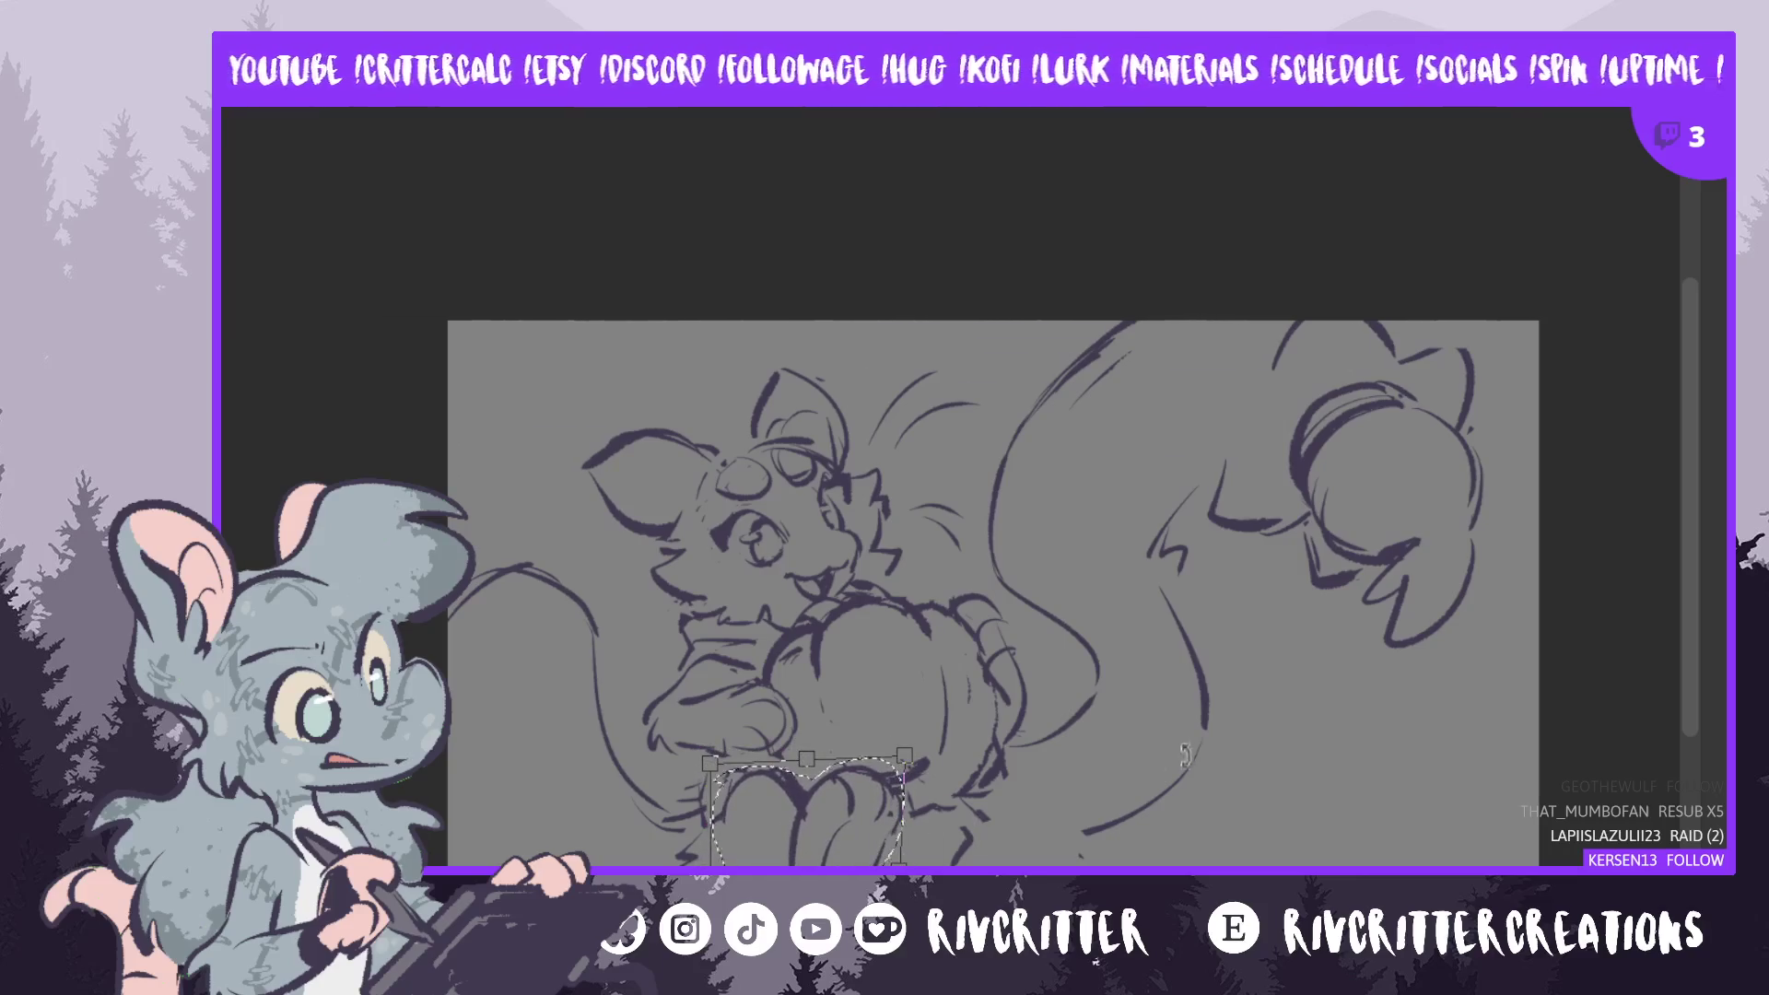
{"action": "key", "text": "Return"}
{"action": "key", "text": "ctrl+d"}
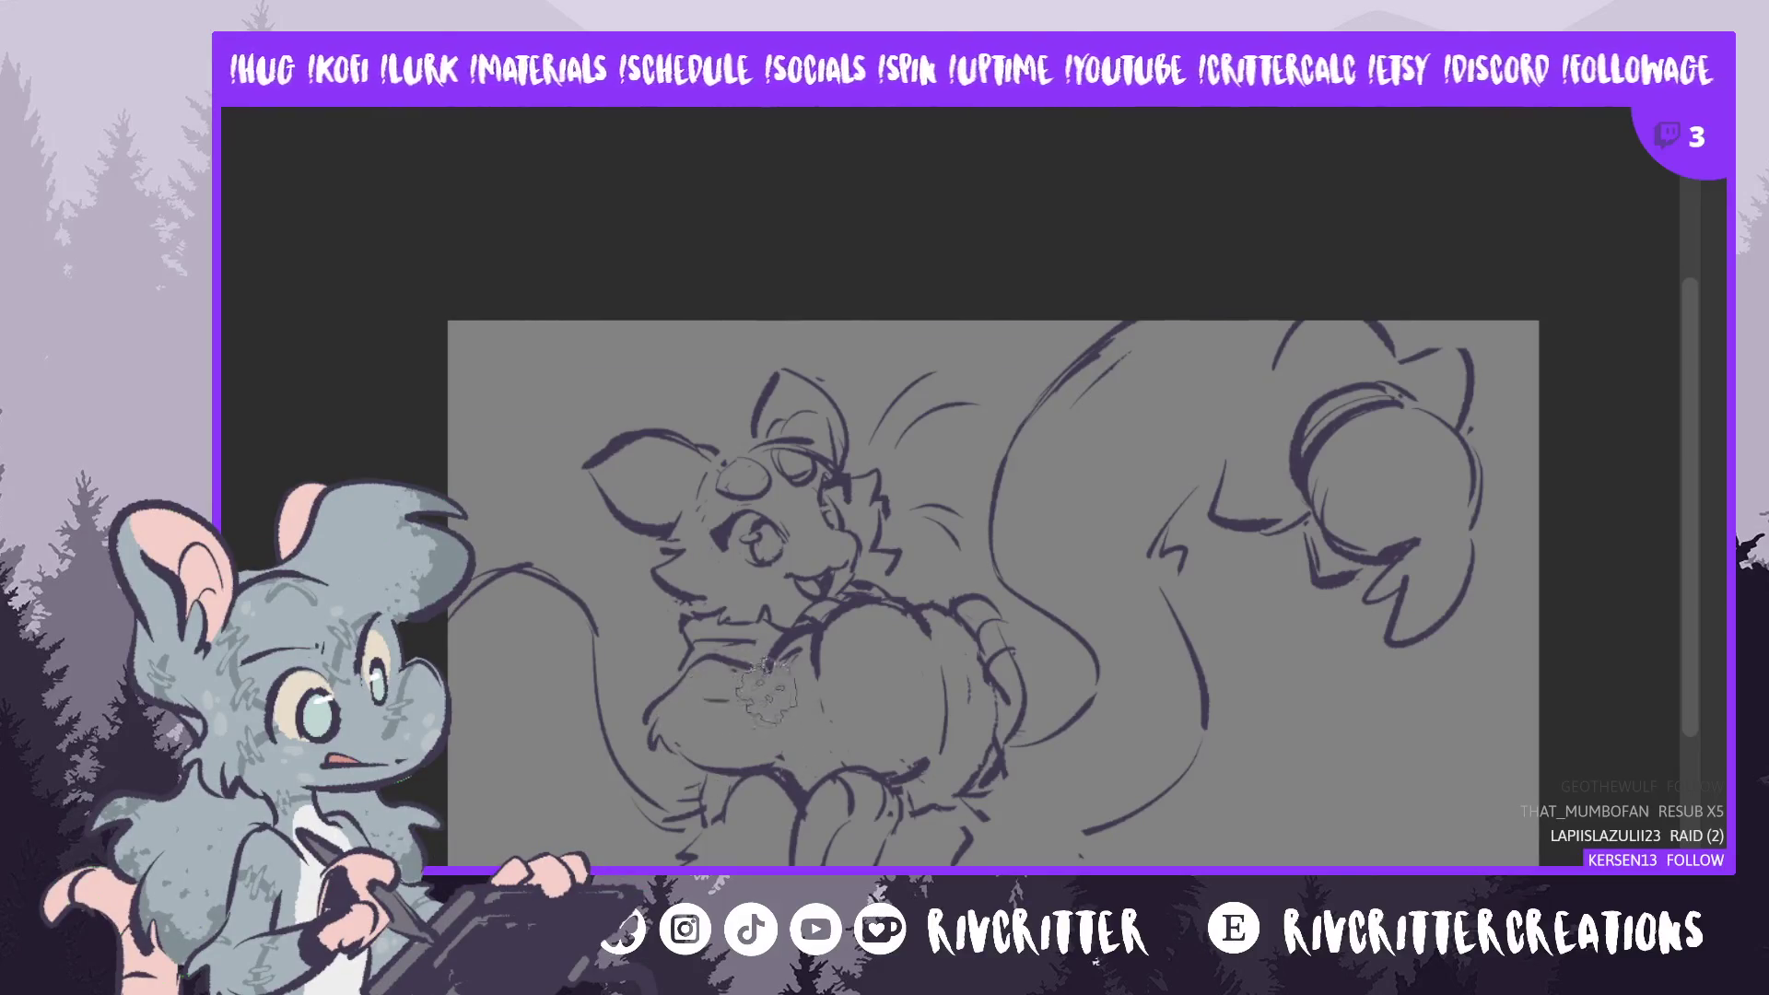
- Erase stray lines on the critter's chest
{"action": "left_click_drag", "start_coordinate": [719, 705], "coordinate": [727, 700]}
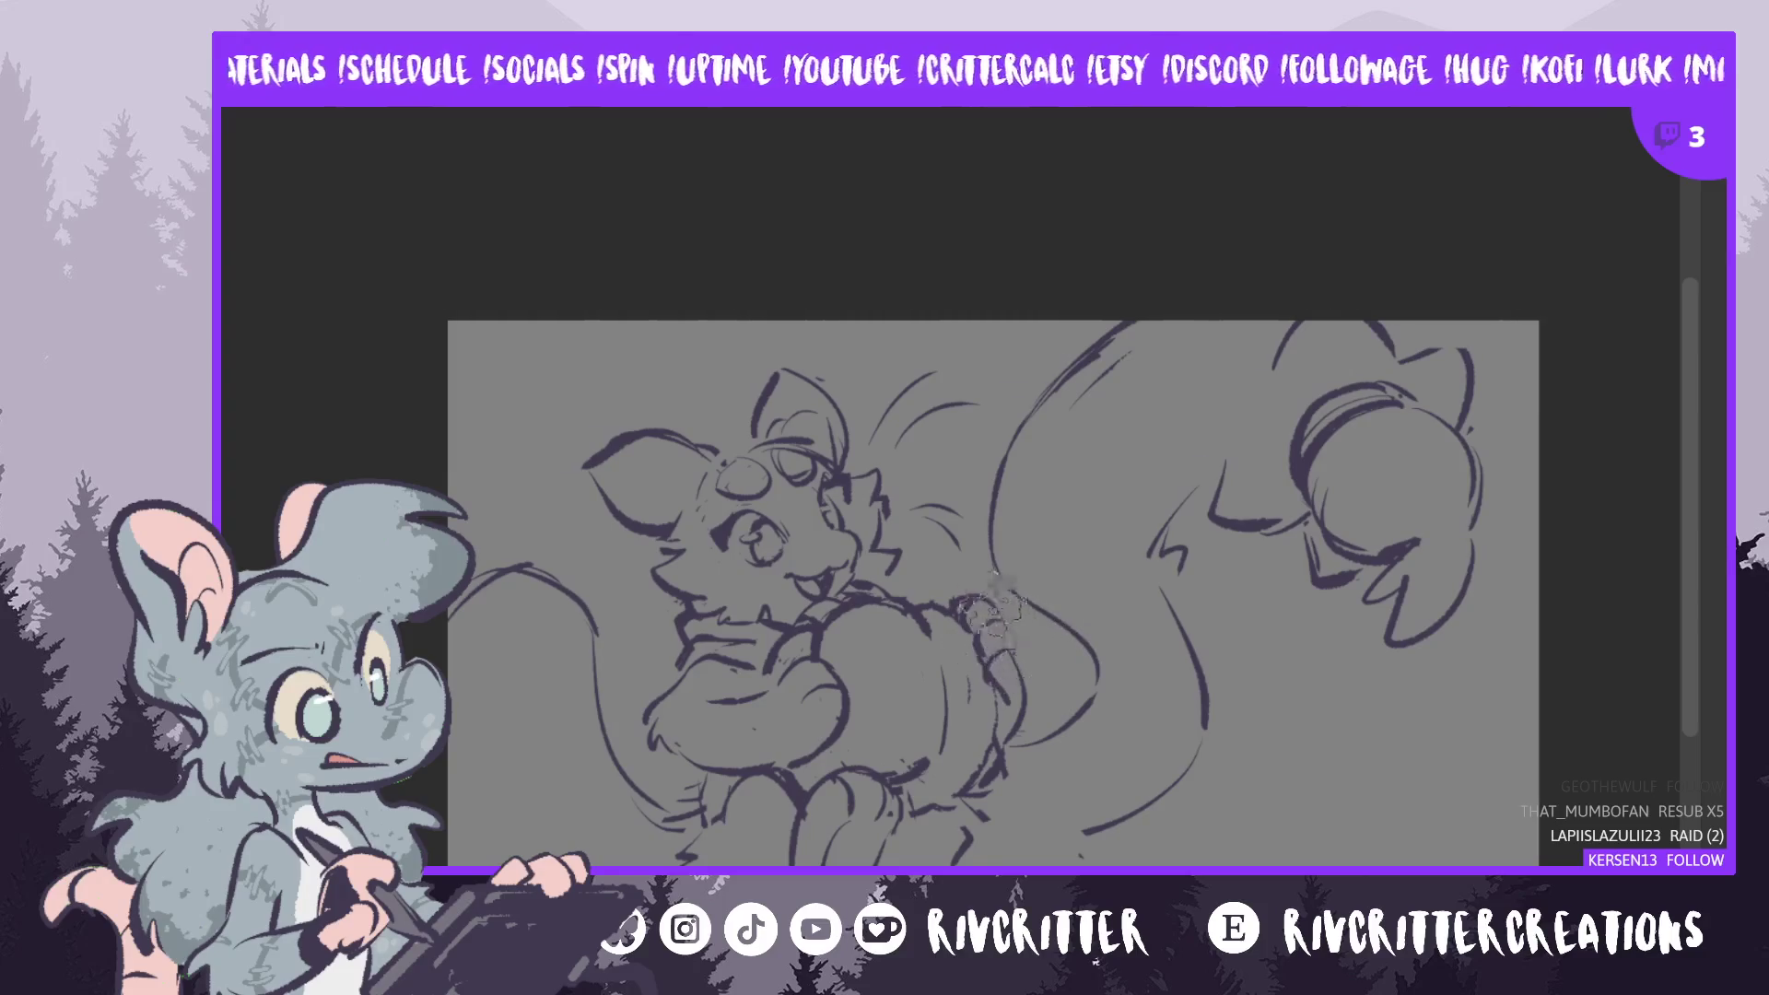
- Sketch tufted strokes along the pumpkin's right edge
{"action": "left_click_drag", "start_coordinate": [985, 608], "coordinate": [1016, 692]}
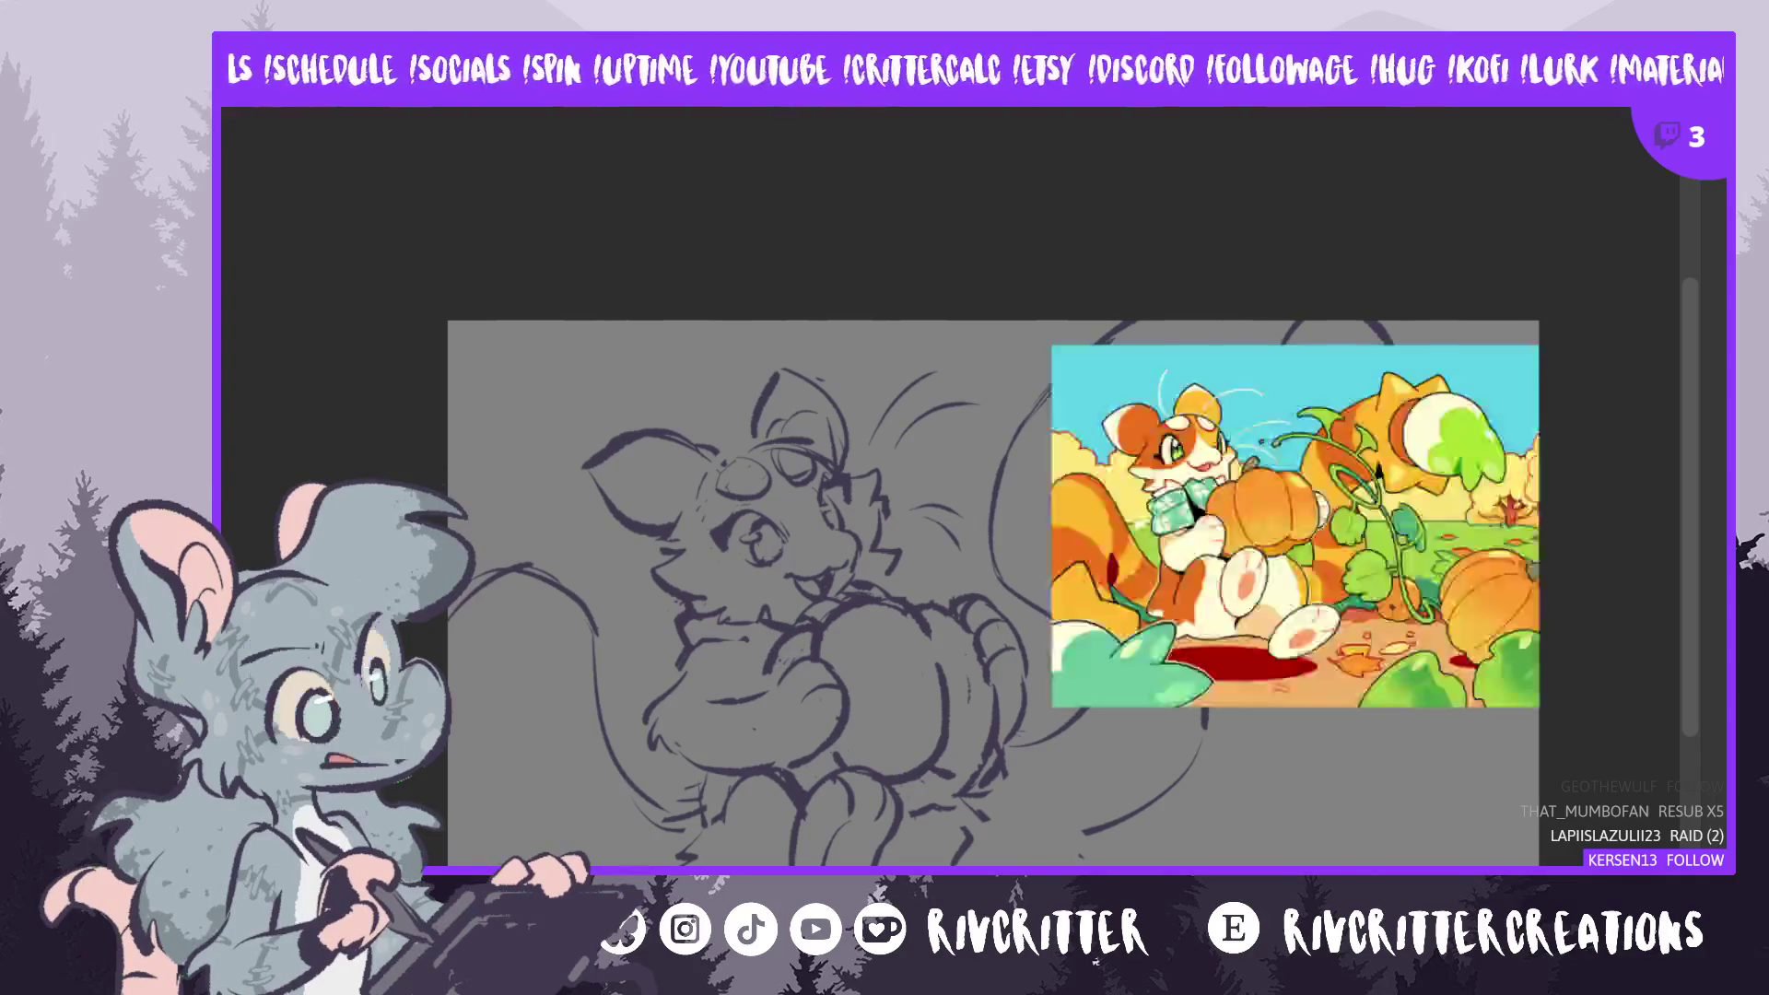
{"action": "left_click_drag", "start_coordinate": [1347, 585], "coordinate": [1181, 673]}
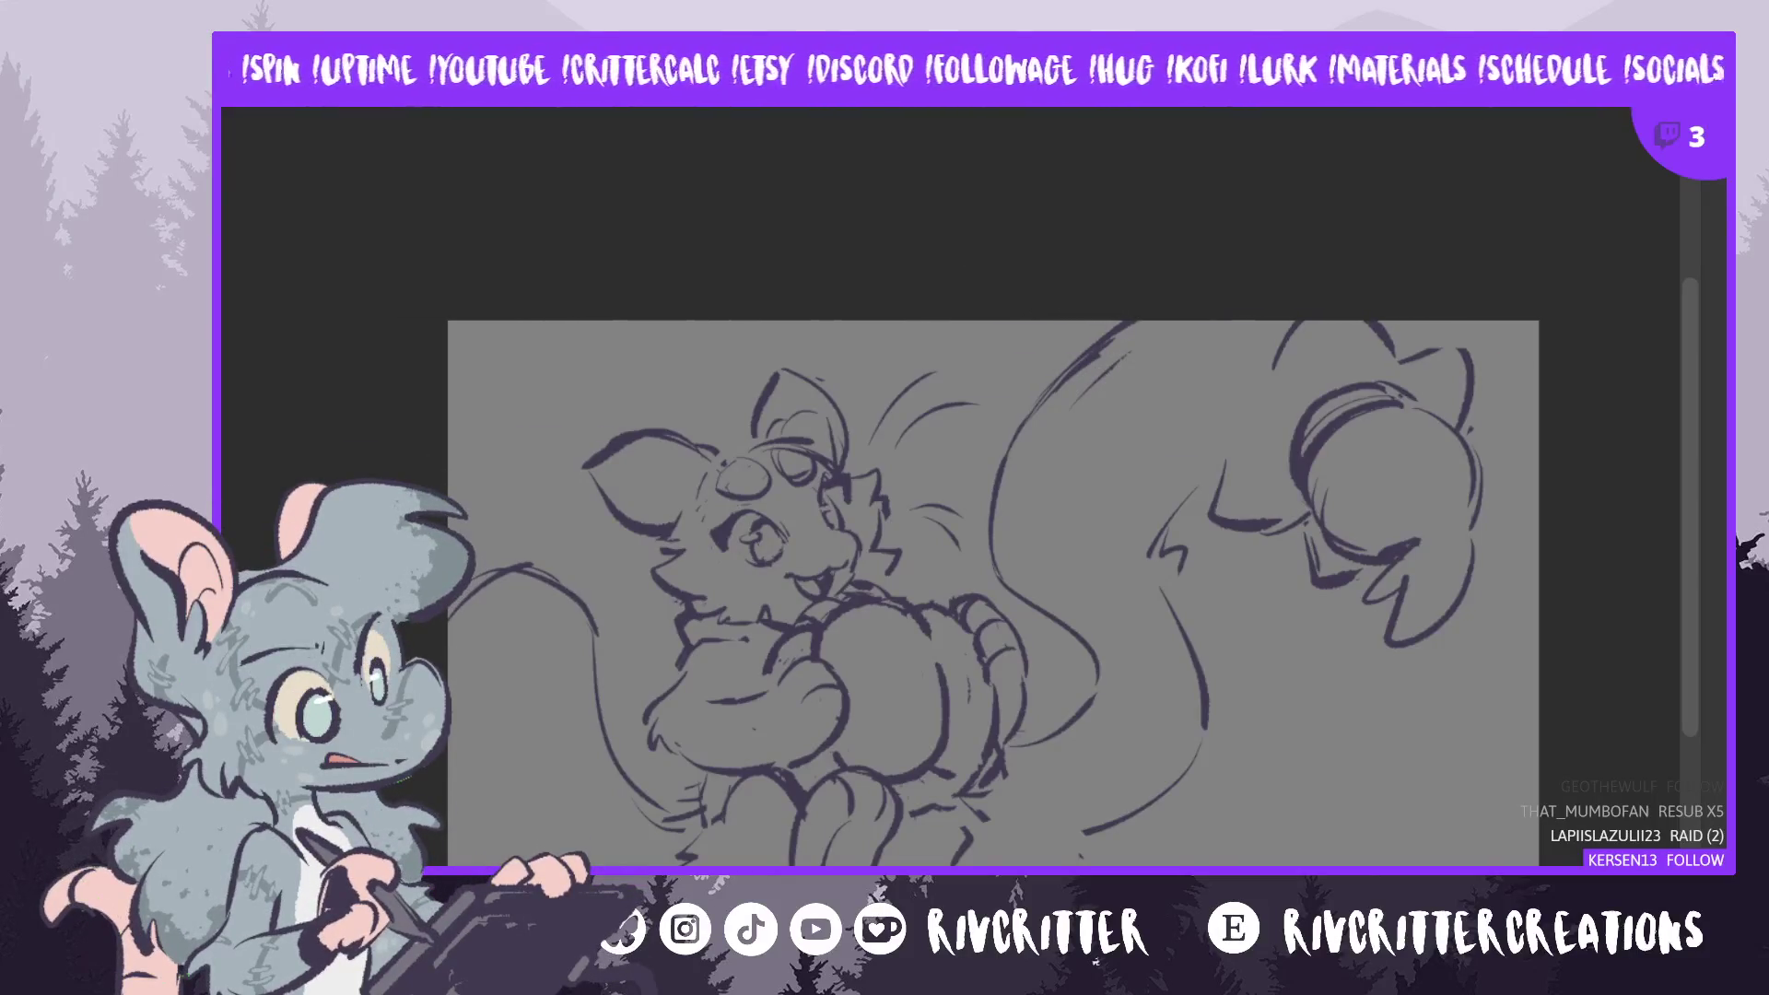
- Extend the tail line's upper end upward and erase the lower tail line and bottom curve
{"action": "left_click_drag", "start_coordinate": [1078, 405], "coordinate": [1185, 277]}
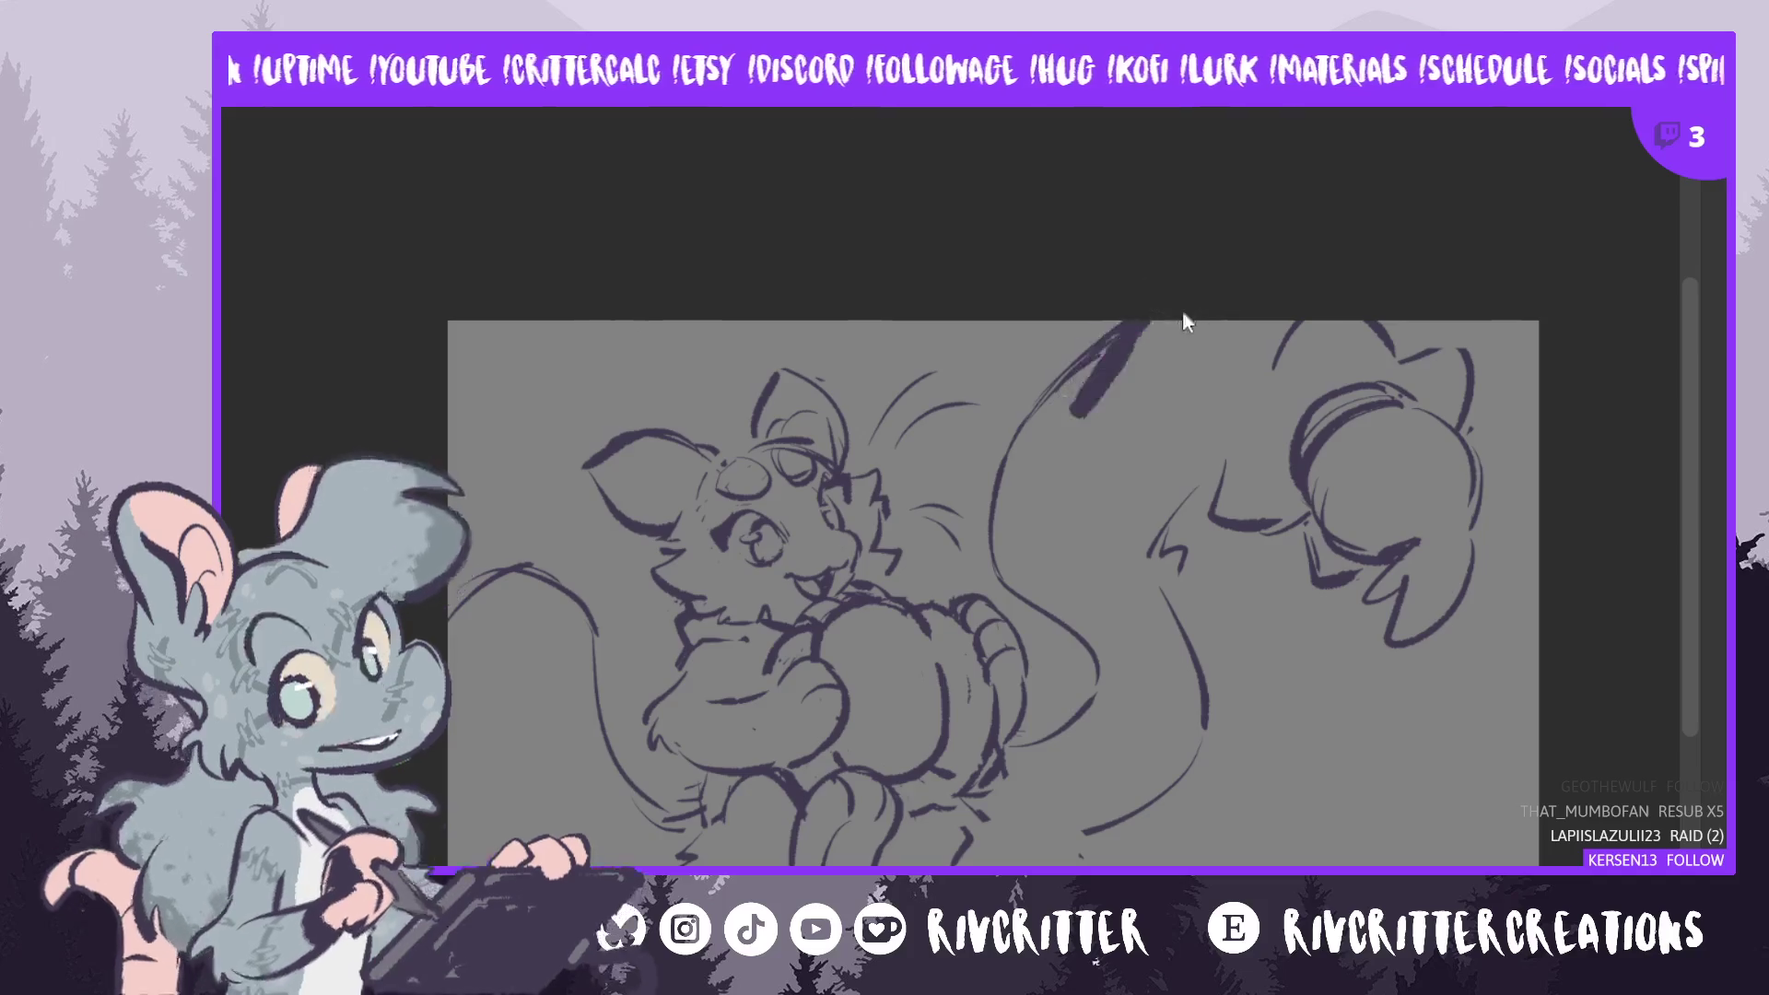
{"action": "key", "text": "ctrl+z"}
{"action": "key", "text": "ctrl+z"}
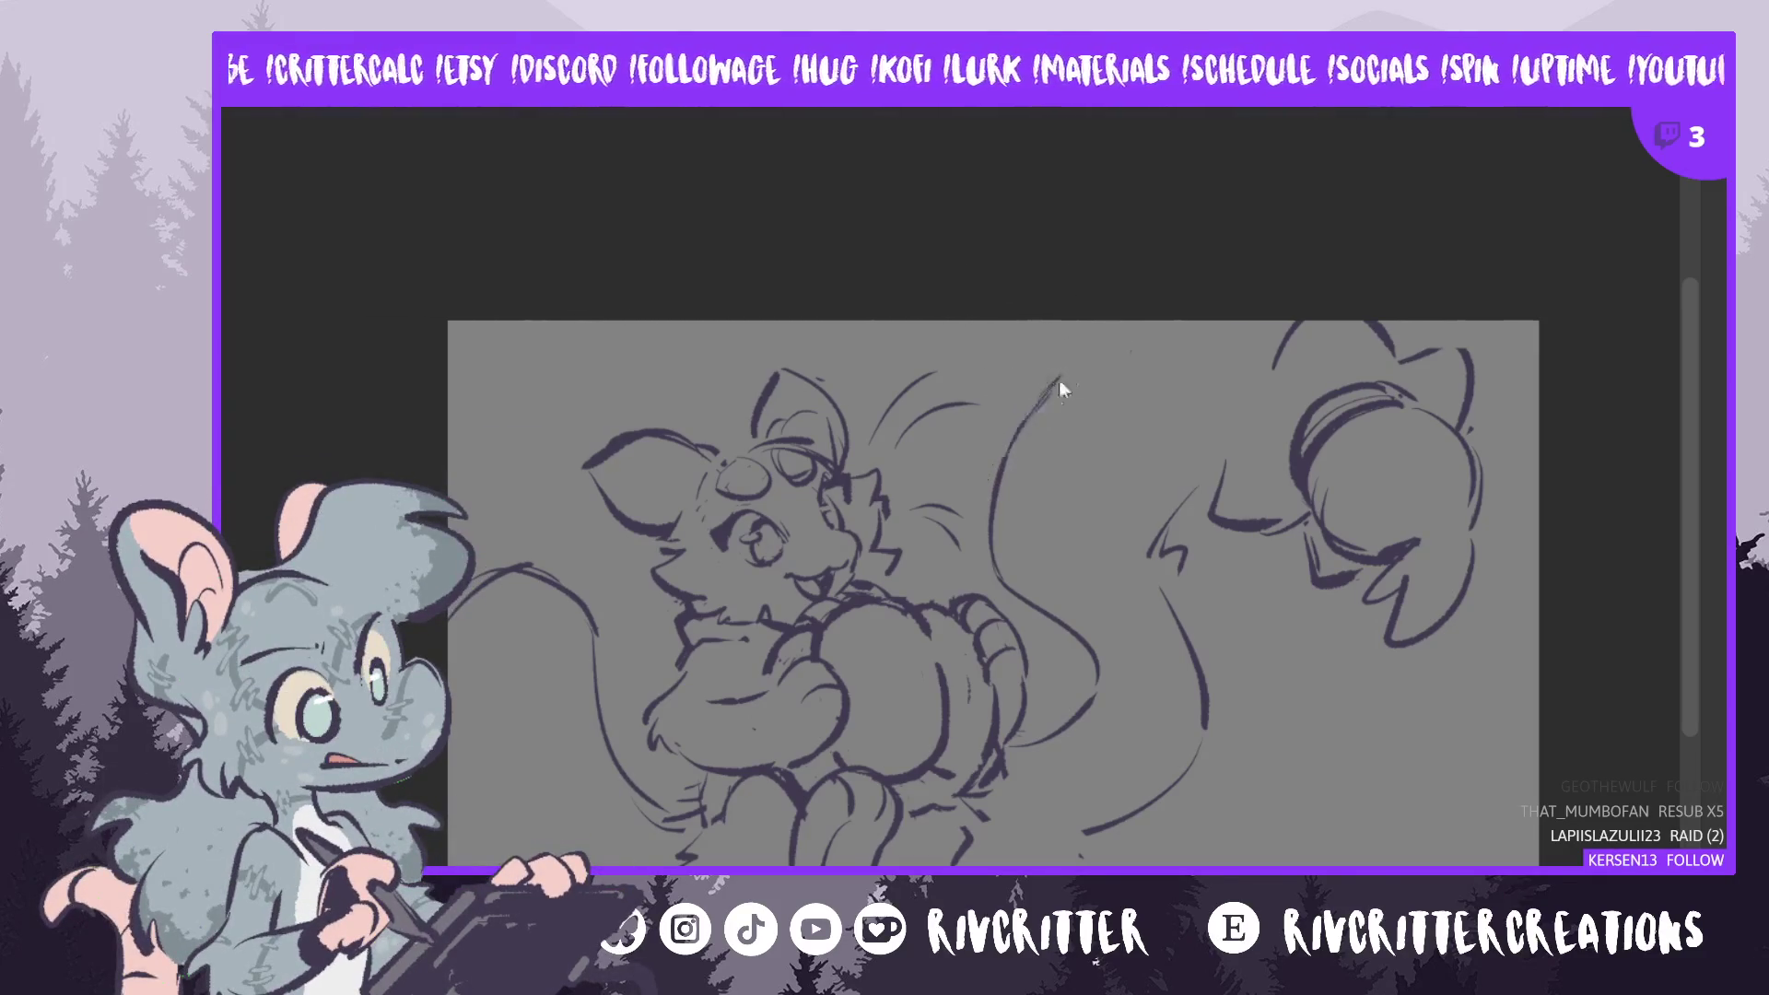
{"action": "mouse_move", "coordinate": [1009, 419]}
{"action": "left_mouse_down"}
{"action": "mouse_move", "coordinate": [1051, 378]}
{"action": "mouse_move", "coordinate": [1050, 394]}
{"action": "mouse_move", "coordinate": [1046, 355]}
{"action": "mouse_move", "coordinate": [1165, 318]}
{"action": "left_mouse_up"}
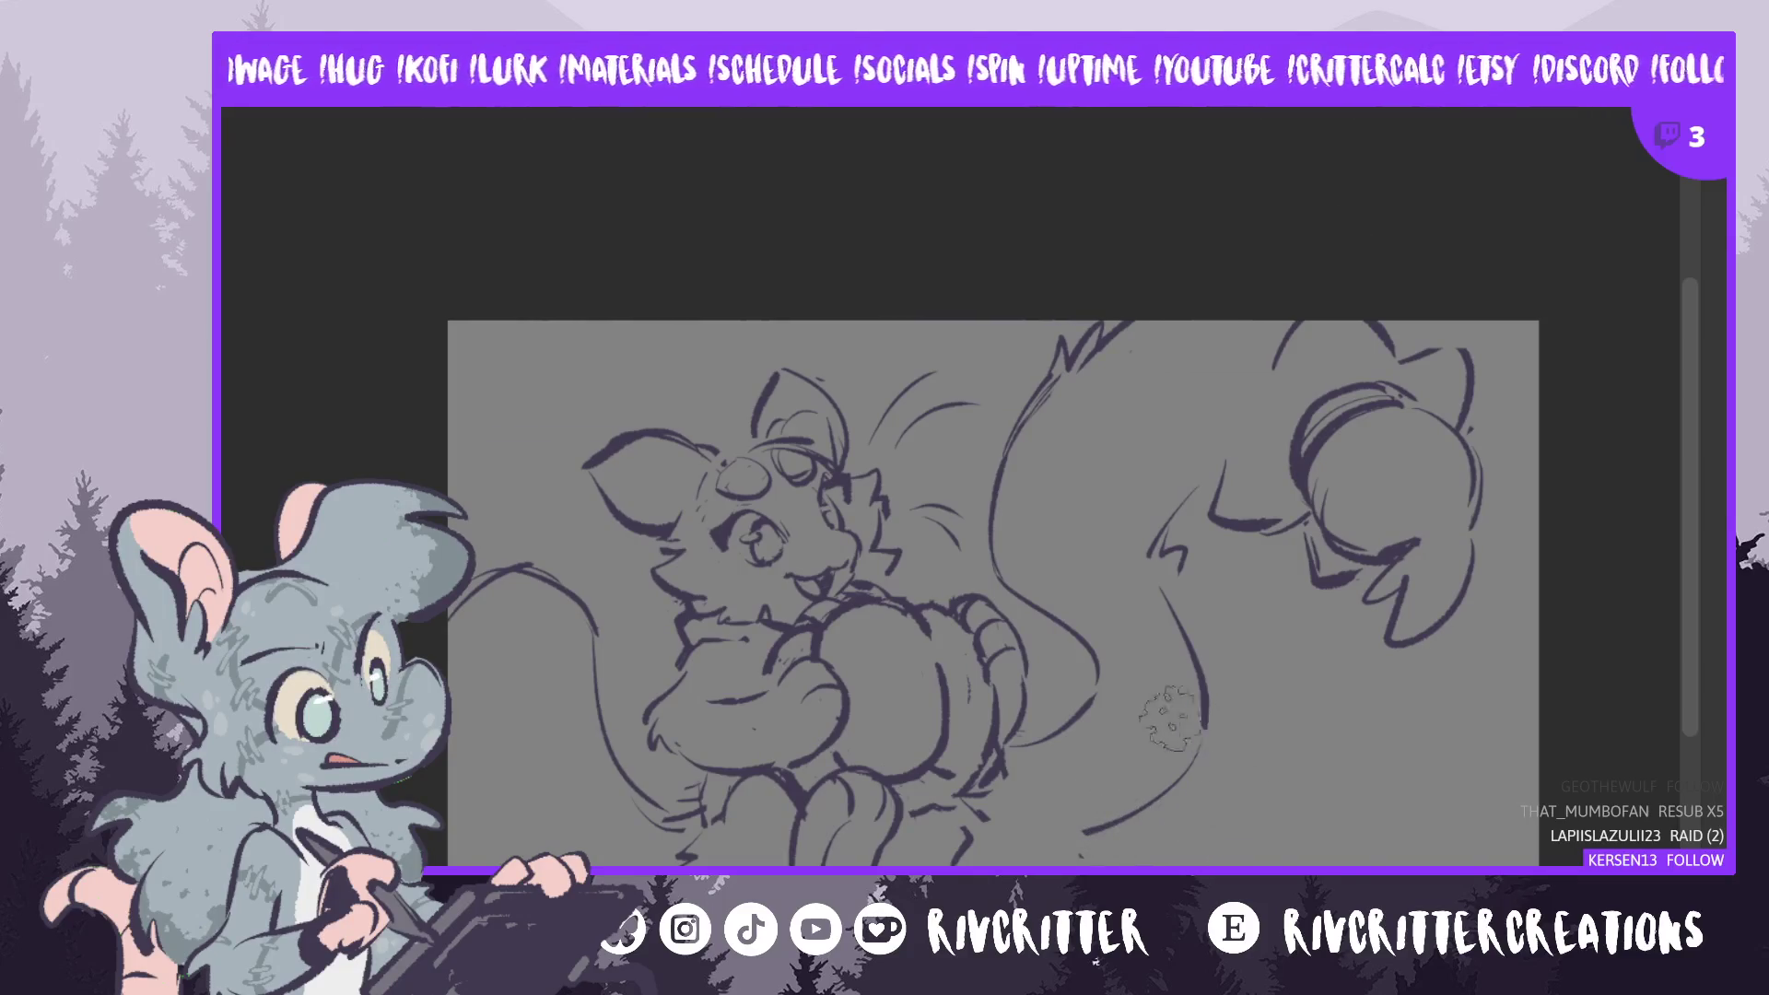
{"action": "left_click_drag", "start_coordinate": [1117, 722], "coordinate": [1101, 792]}
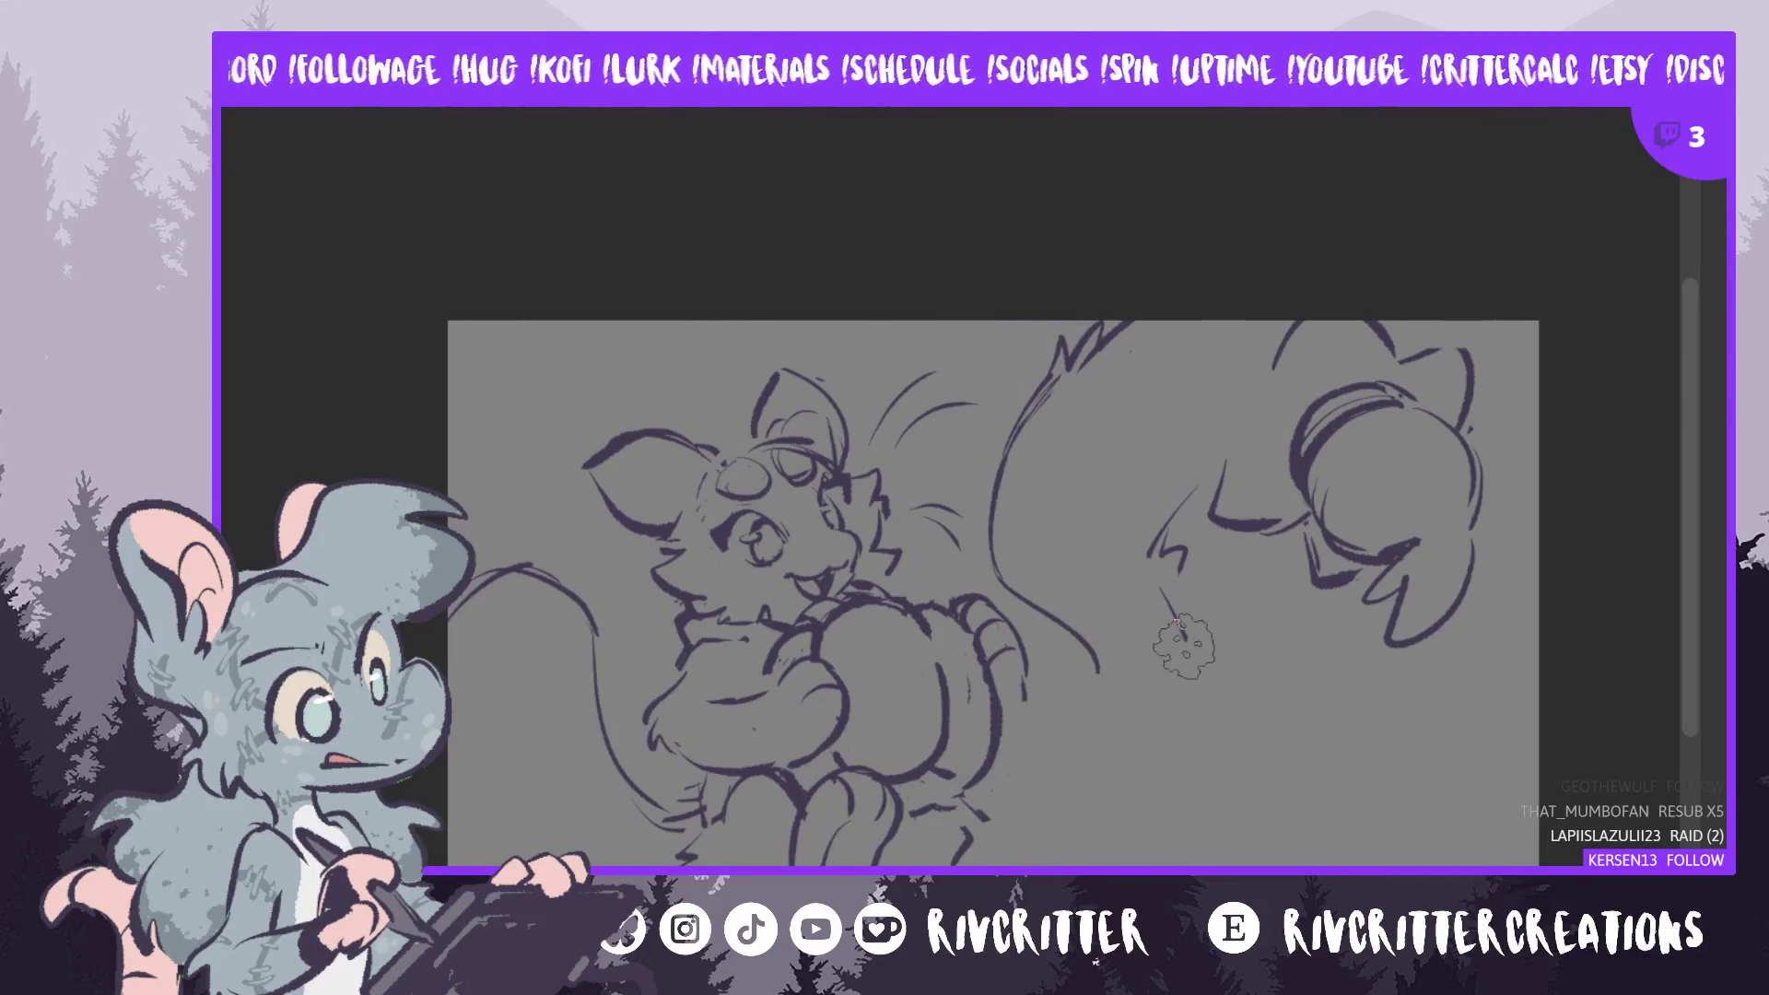
- Mirror the canvas view horizontally and draw darker claw lines on the paw holding the pumpkin
{"action": "key", "text": "m"}
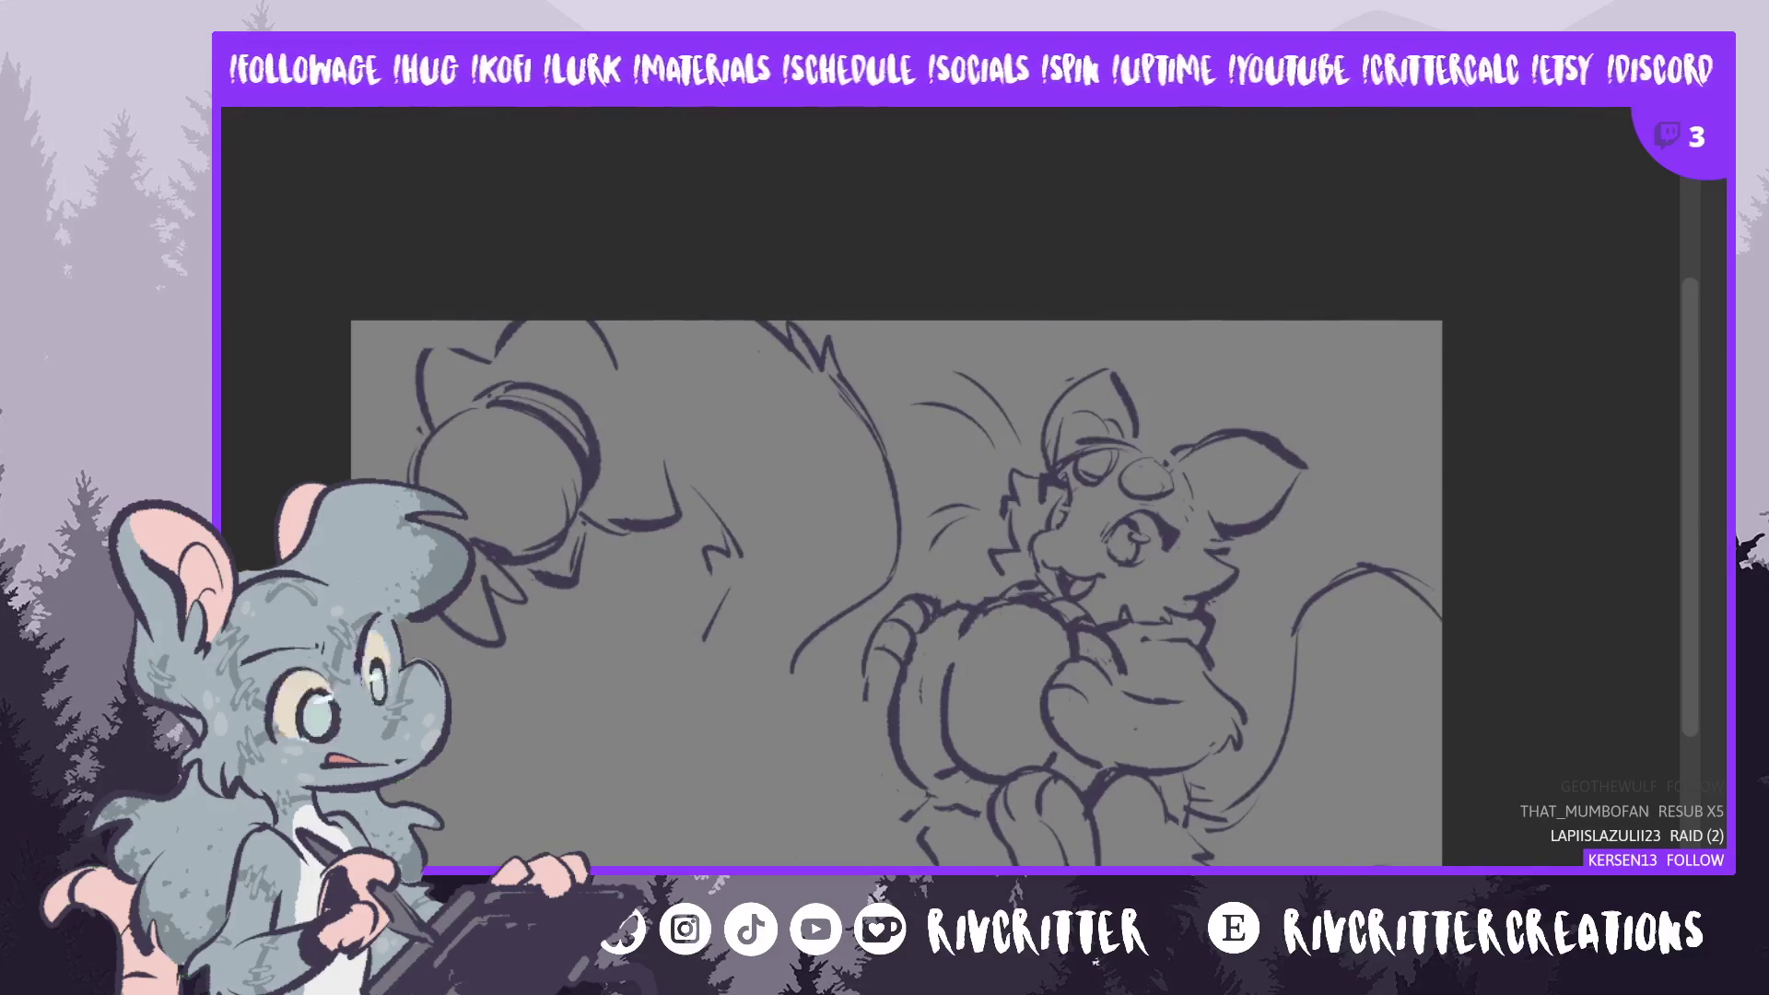
{"action": "left_click_drag", "start_coordinate": [915, 616], "coordinate": [883, 650]}
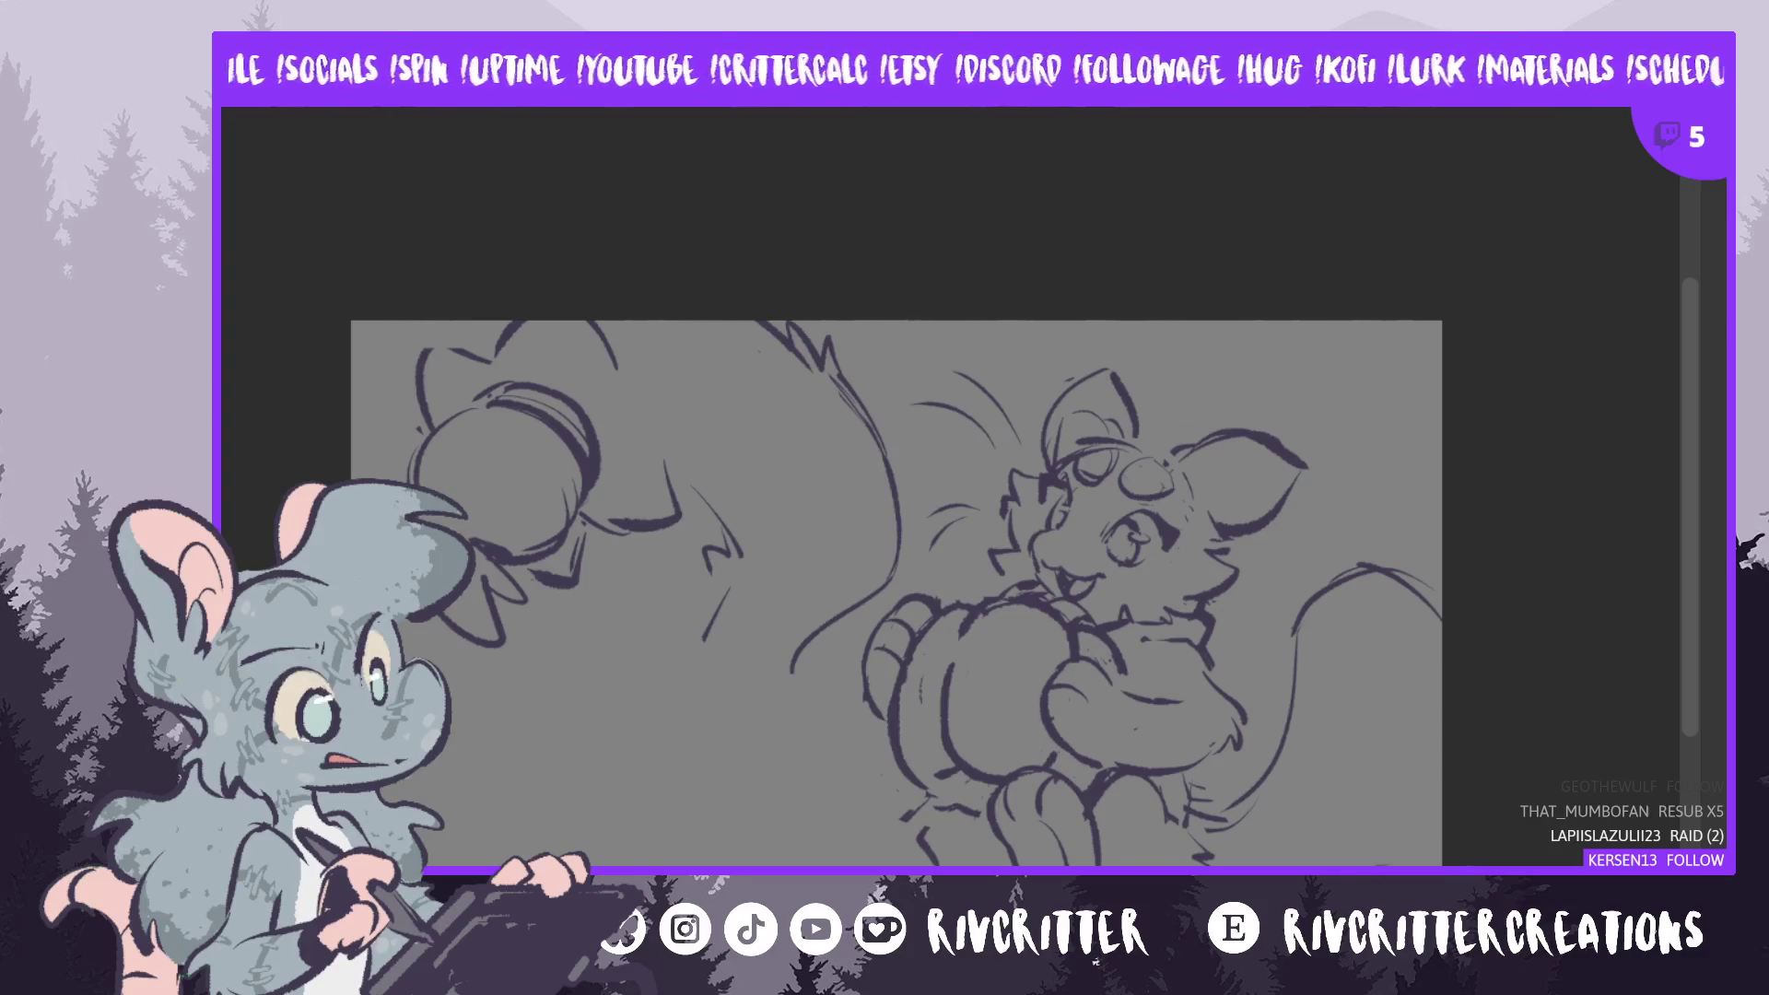
{"action": "scroll", "coordinate": [920, 592], "scroll_direction": "left", "scroll_amount": 3}
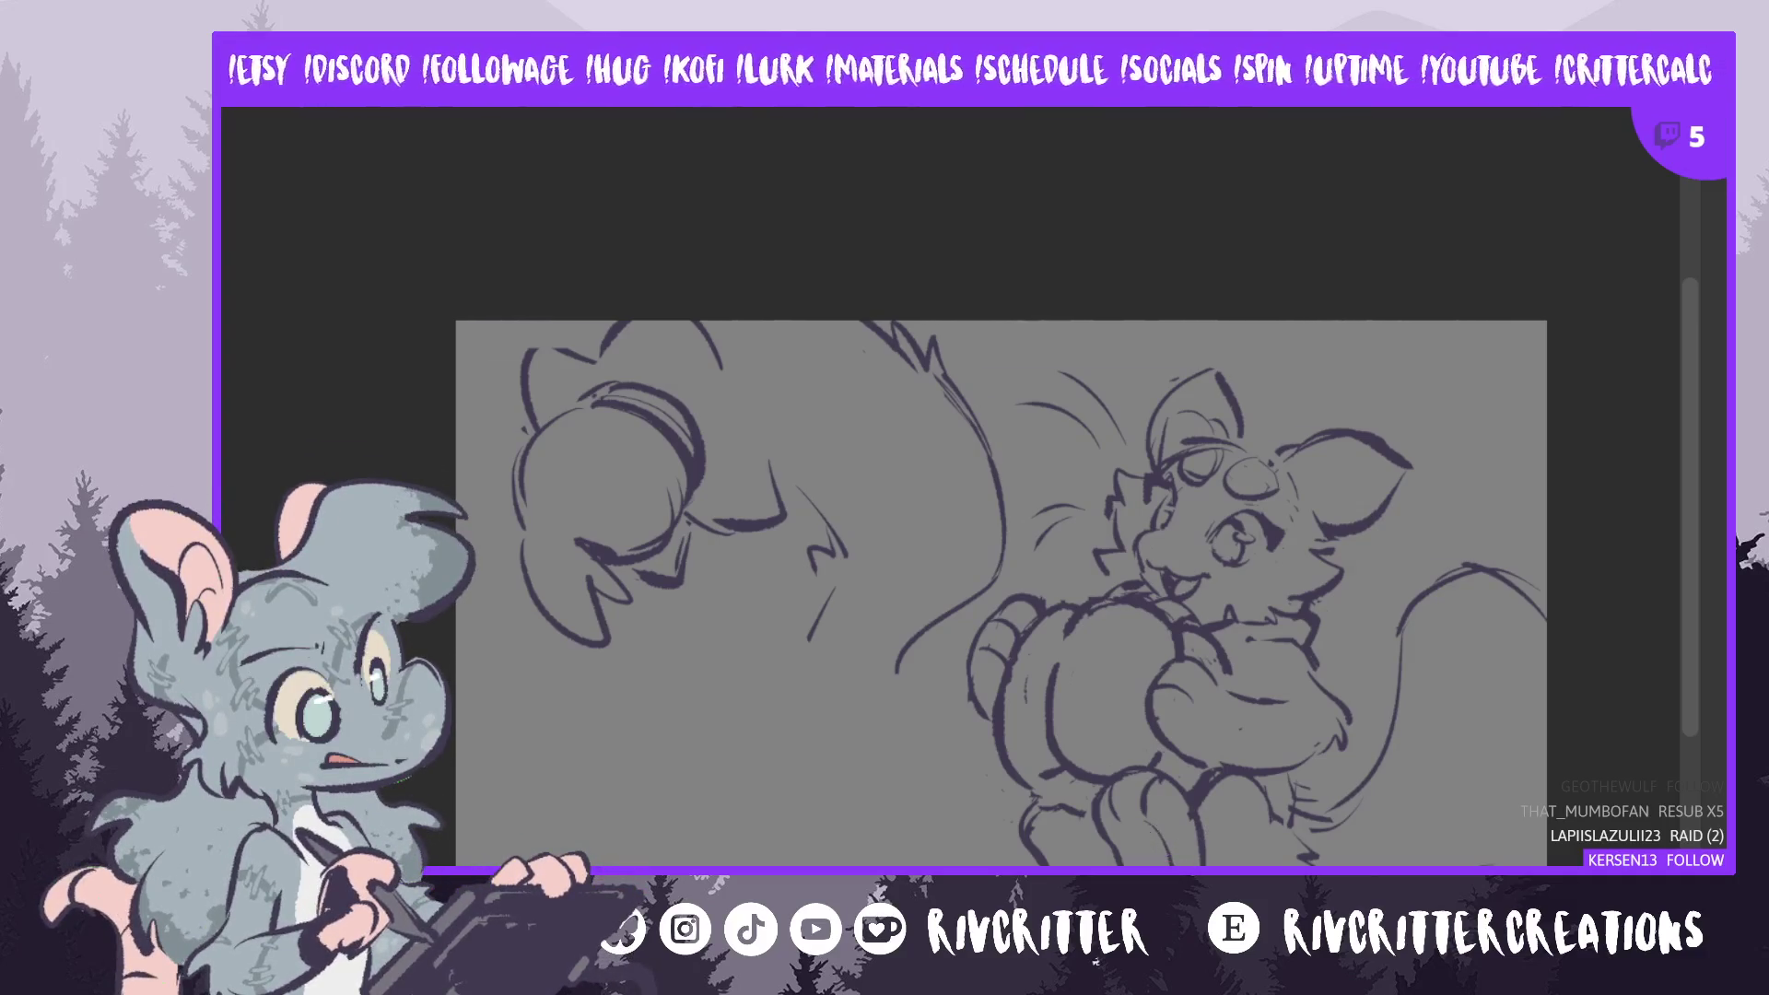
- Flip the canvas view back to normal and move the pumpkin reference toward the canvas centre
{"action": "key", "text": "m"}
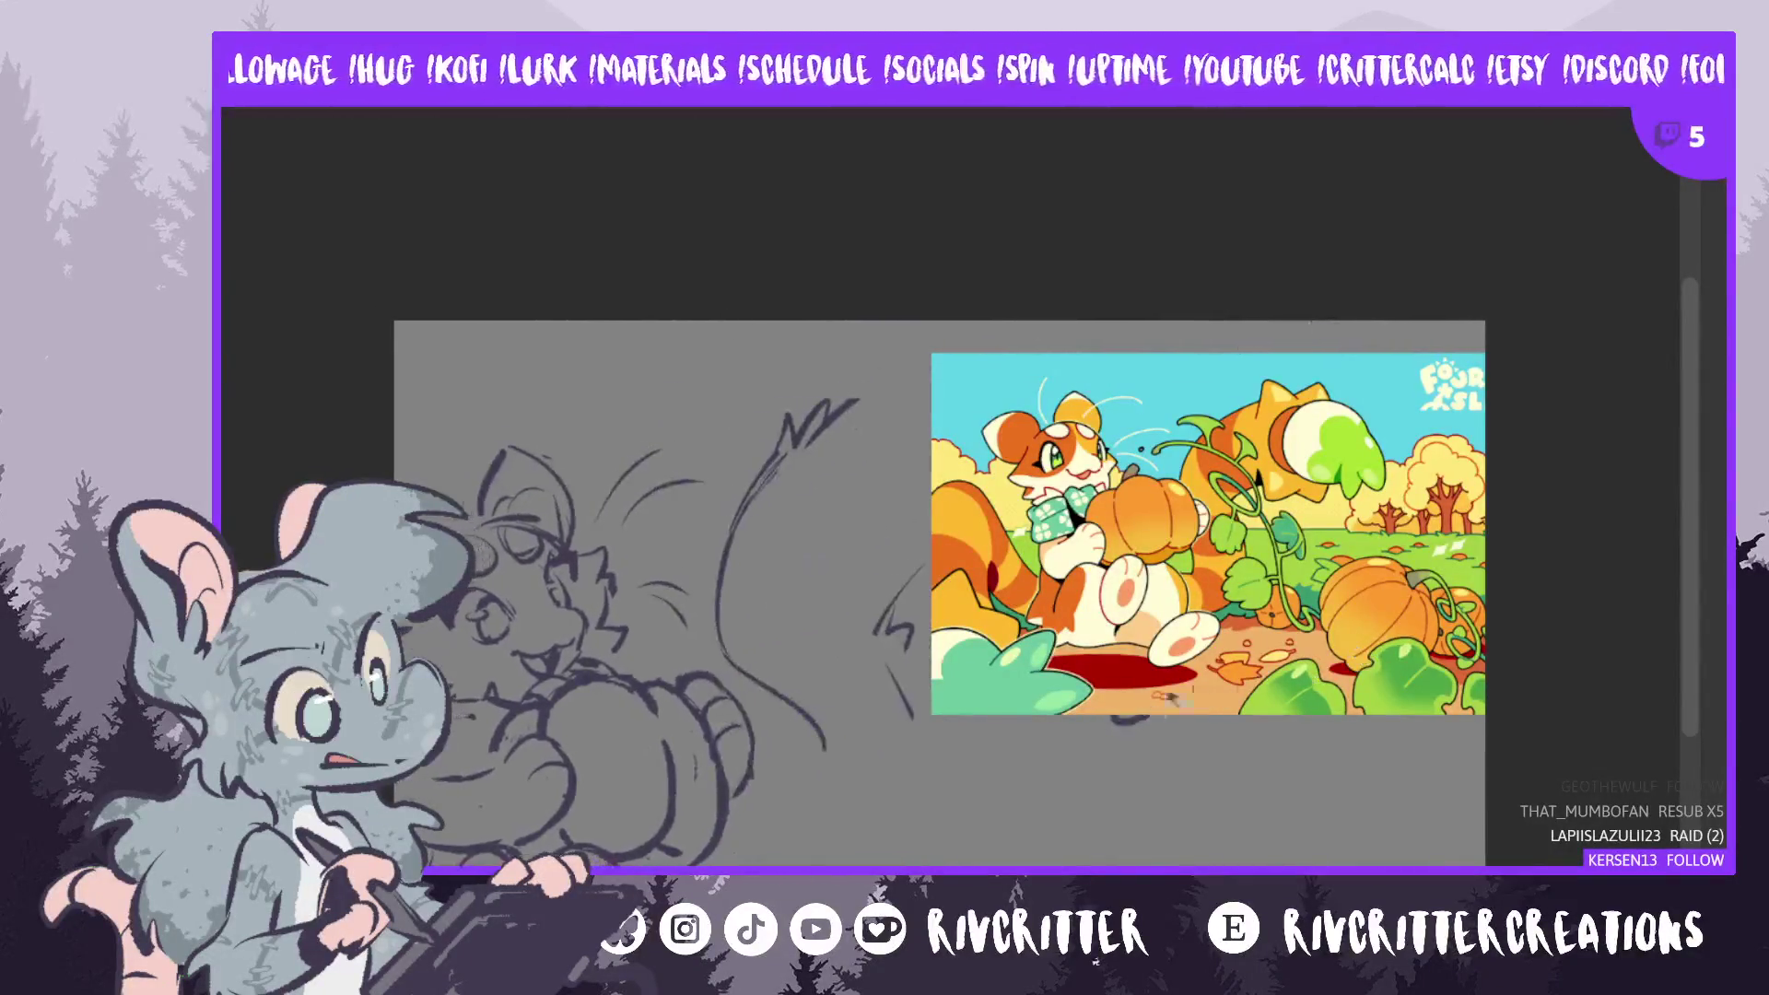
{"action": "mouse_move", "coordinate": [1354, 652]}
{"action": "left_mouse_down"}
{"action": "mouse_move", "coordinate": [1013, 765]}
{"action": "mouse_move", "coordinate": [1059, 783]}
{"action": "mouse_move", "coordinate": [1077, 870]}
{"action": "left_mouse_up"}
{"action": "left_click_drag", "start_coordinate": [1017, 721], "coordinate": [1080, 730]}
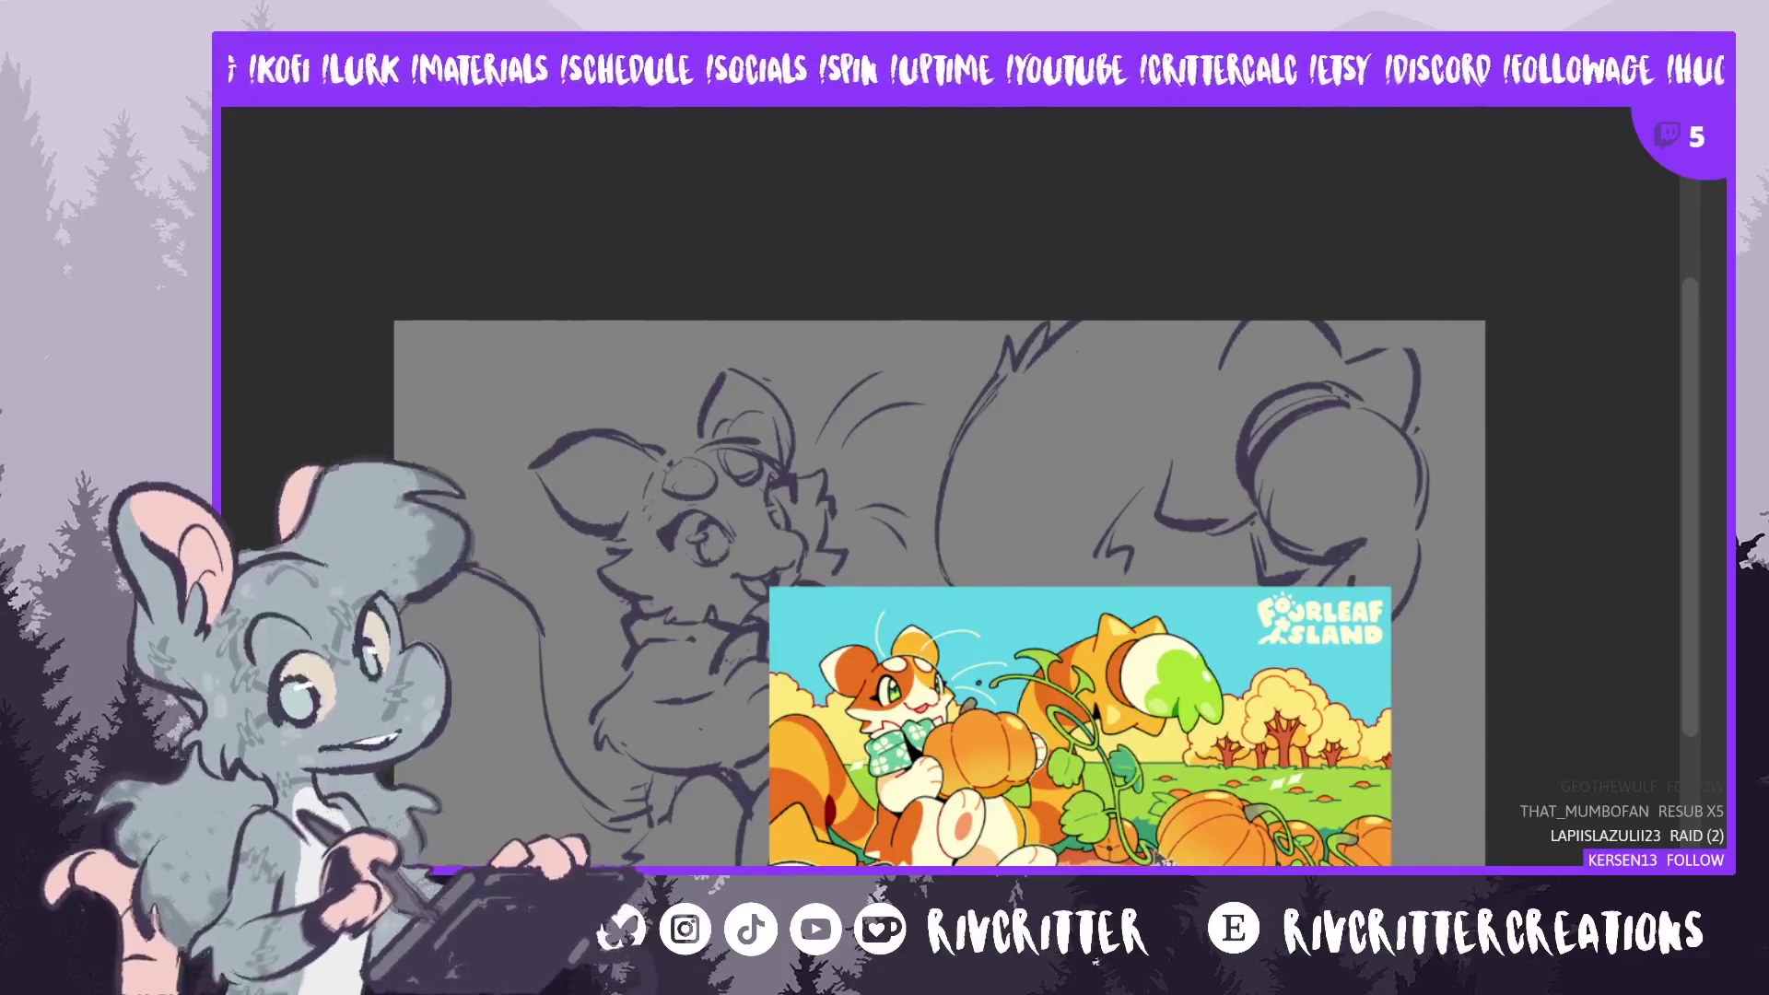
- Shrink the pumpkin reference to a small thumbnail in the lower-right area
{"action": "mouse_move", "coordinate": [1165, 856]}
{"action": "left_mouse_down"}
{"action": "mouse_move", "coordinate": [1197, 700]}
{"action": "mouse_move", "coordinate": [1226, 663]}
{"action": "left_mouse_up"}
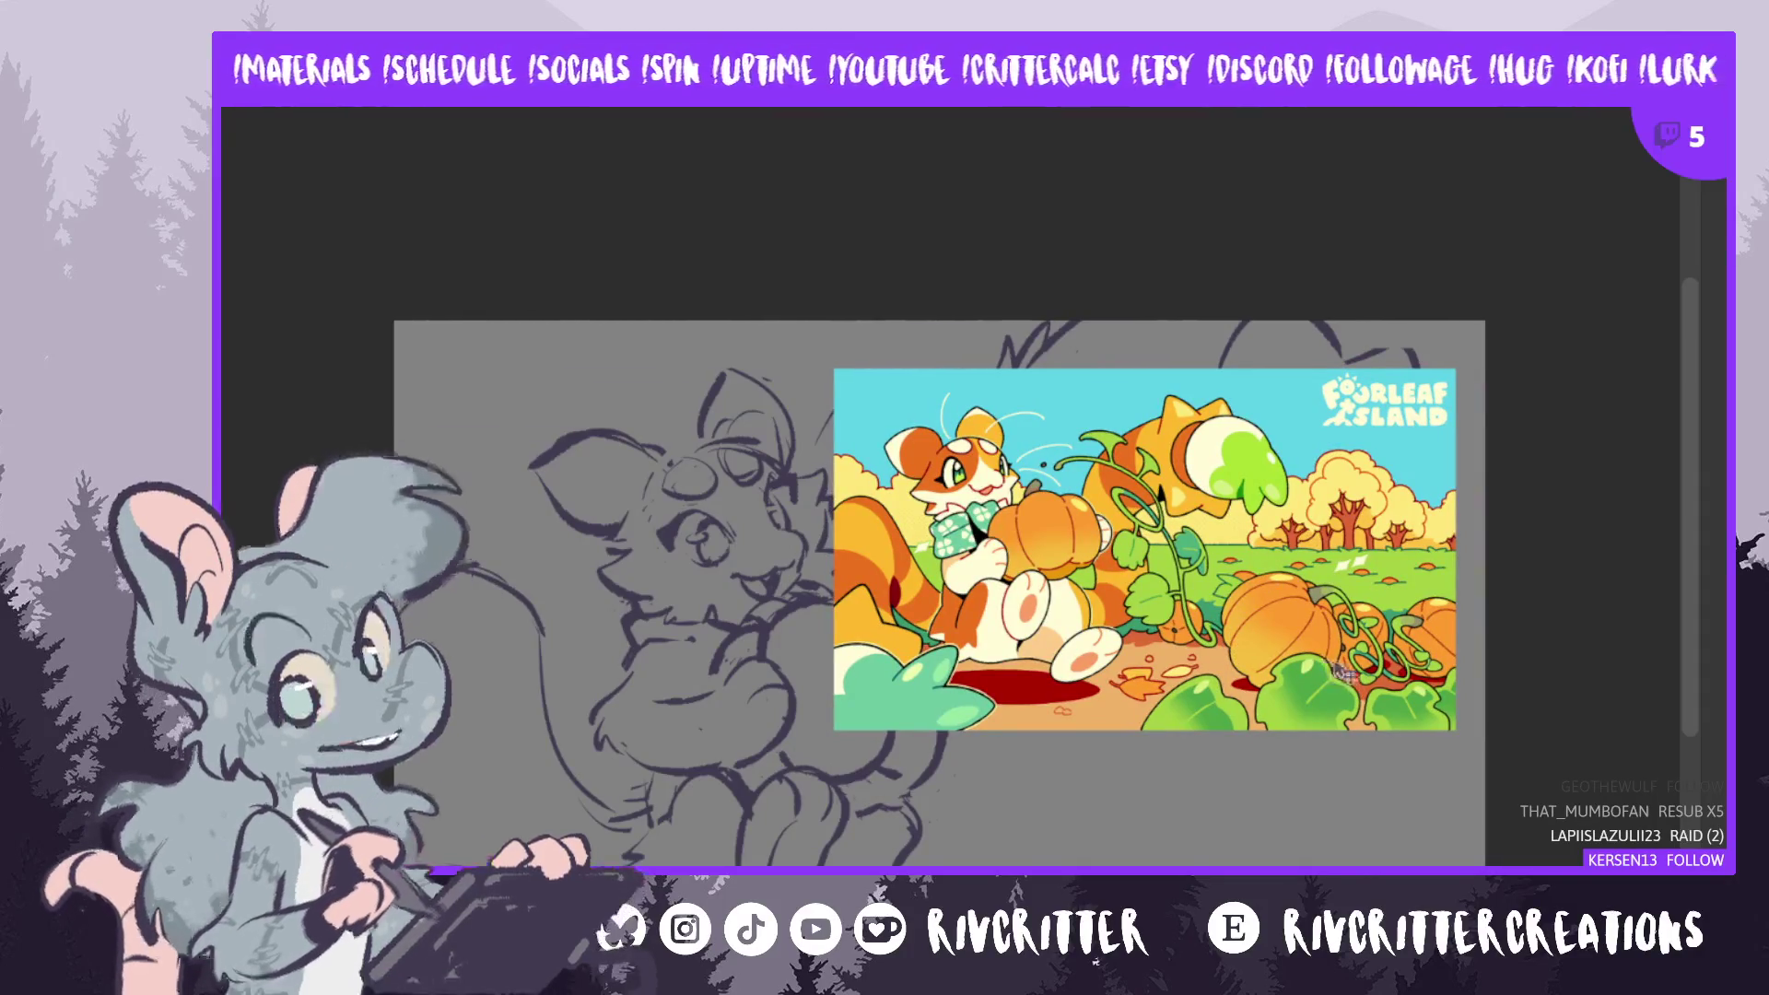
{"action": "mouse_move", "coordinate": [1347, 682]}
{"action": "left_mouse_down"}
{"action": "mouse_move", "coordinate": [1368, 836]}
{"action": "mouse_move", "coordinate": [1353, 855]}
{"action": "left_mouse_up"}
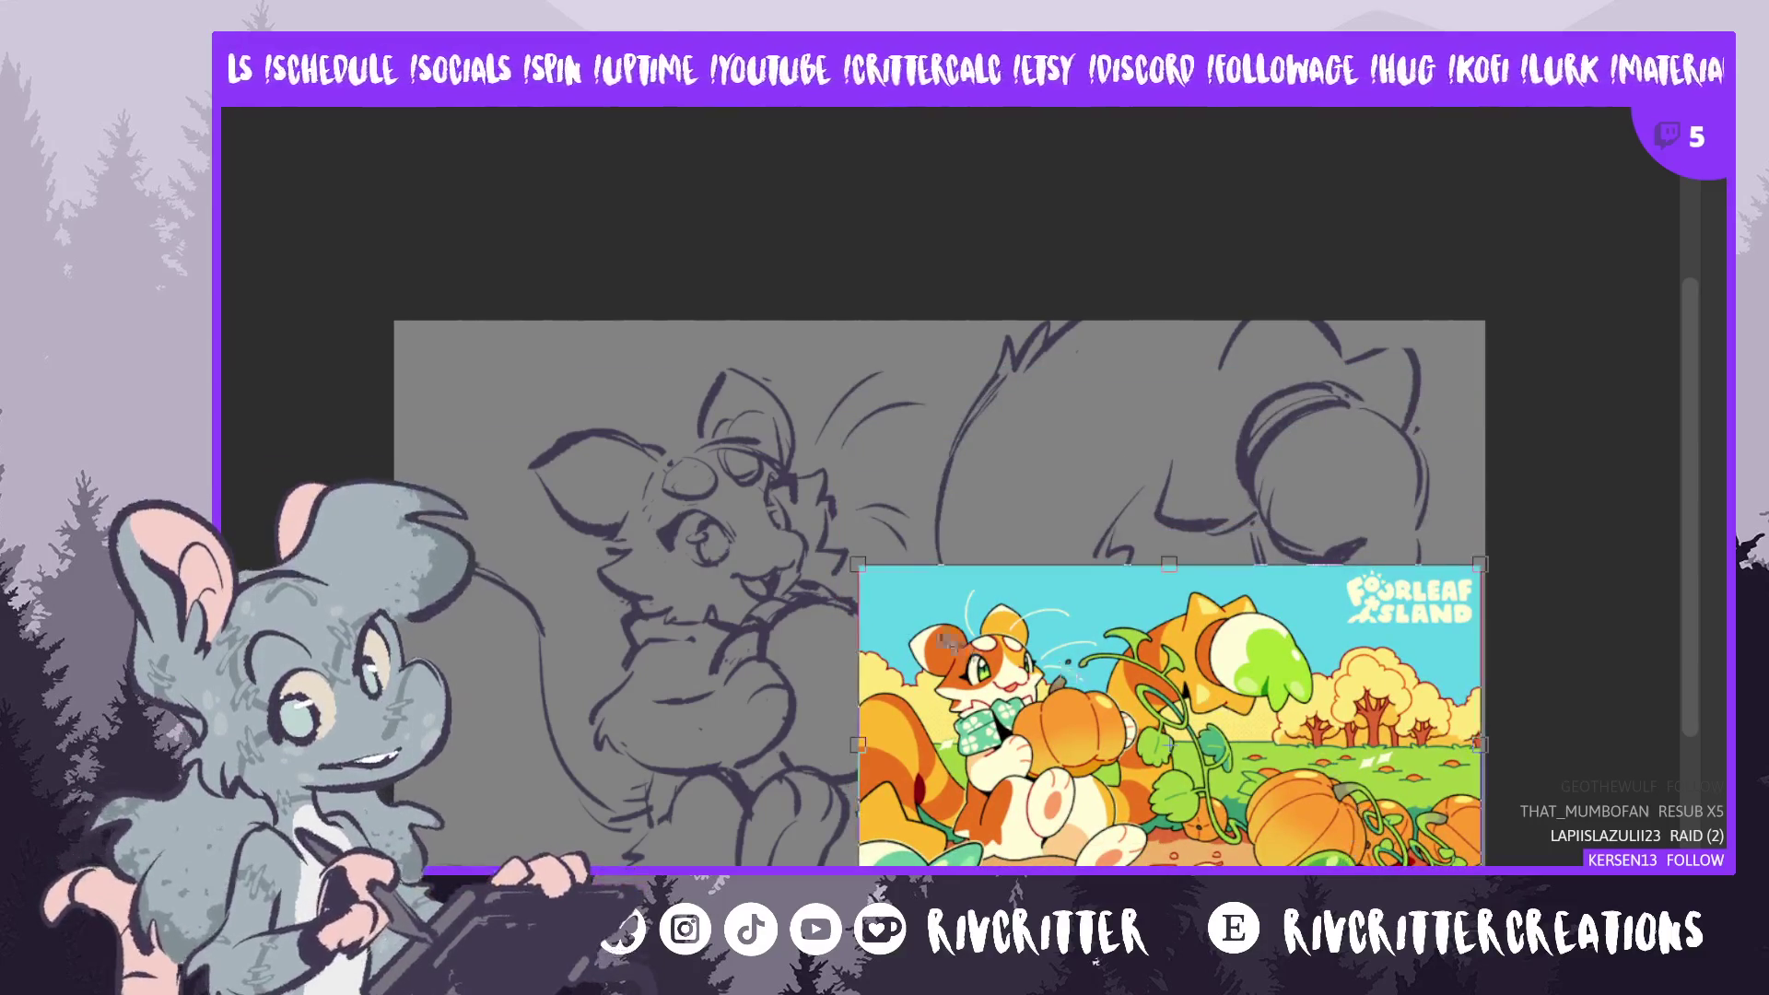
{"action": "mouse_move", "coordinate": [859, 565]}
{"action": "left_mouse_down"}
{"action": "mouse_move", "coordinate": [1084, 659]}
{"action": "mouse_move", "coordinate": [1044, 637]}
{"action": "left_mouse_up"}
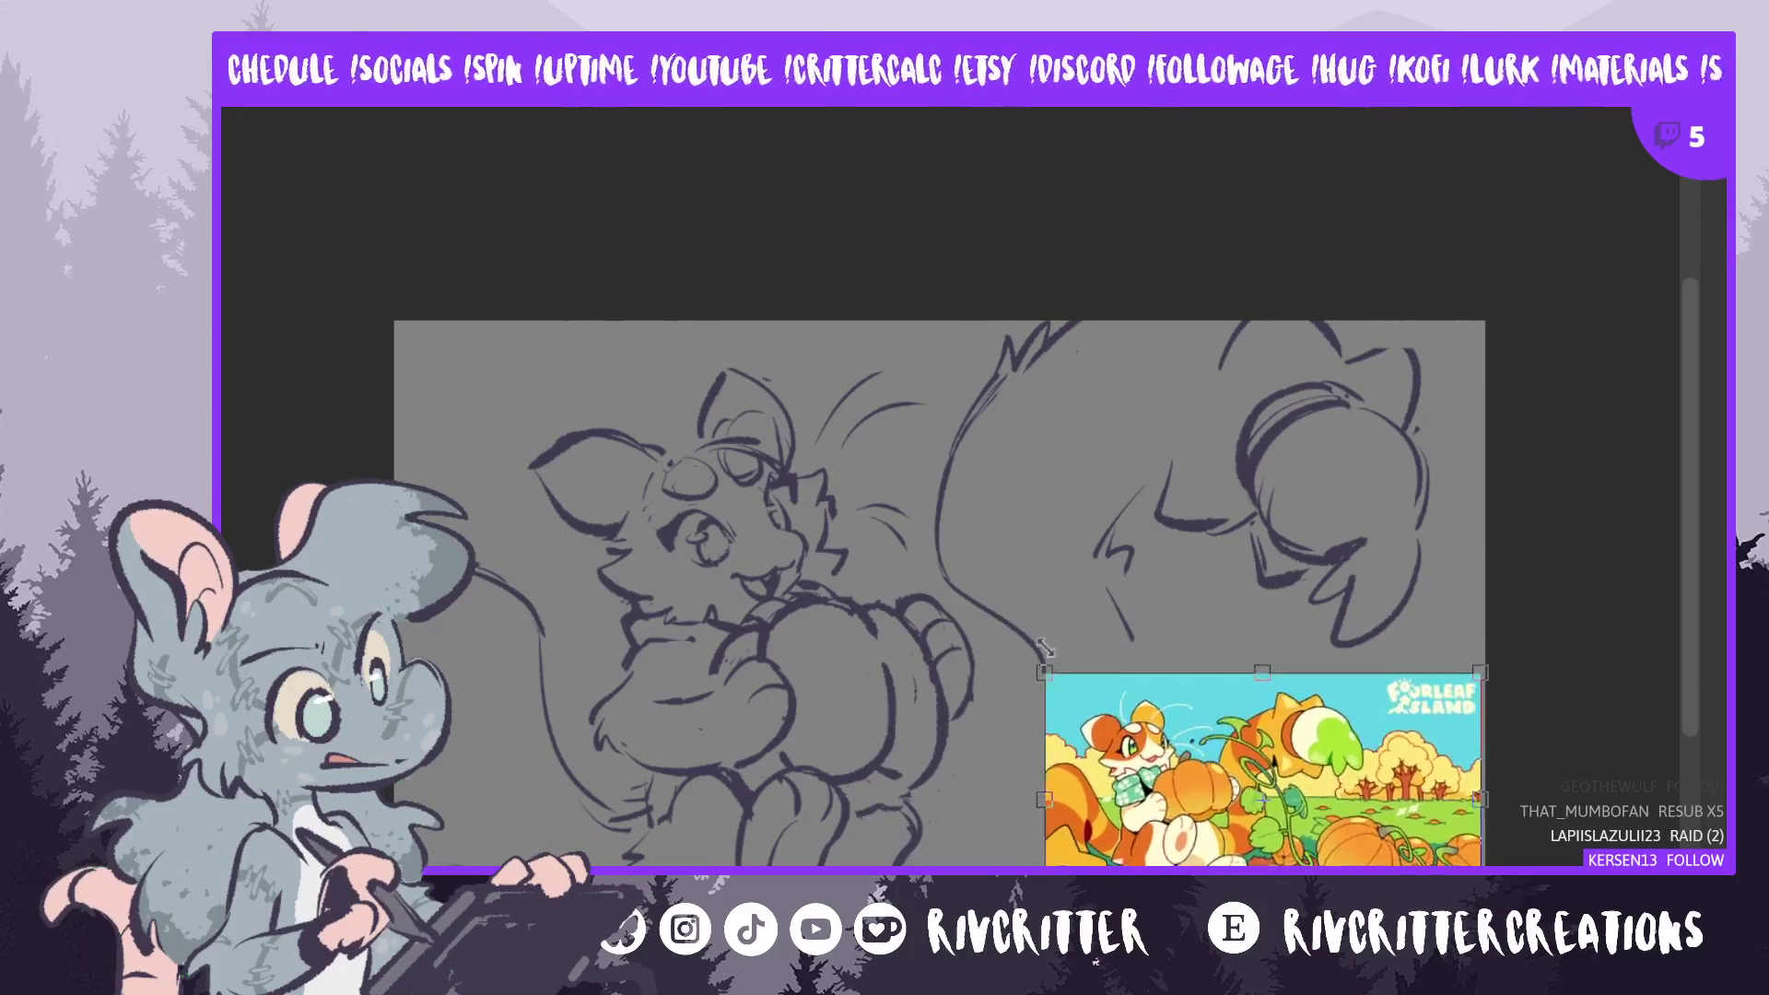
{"action": "left_click_drag", "start_coordinate": [1326, 836], "coordinate": [1308, 881]}
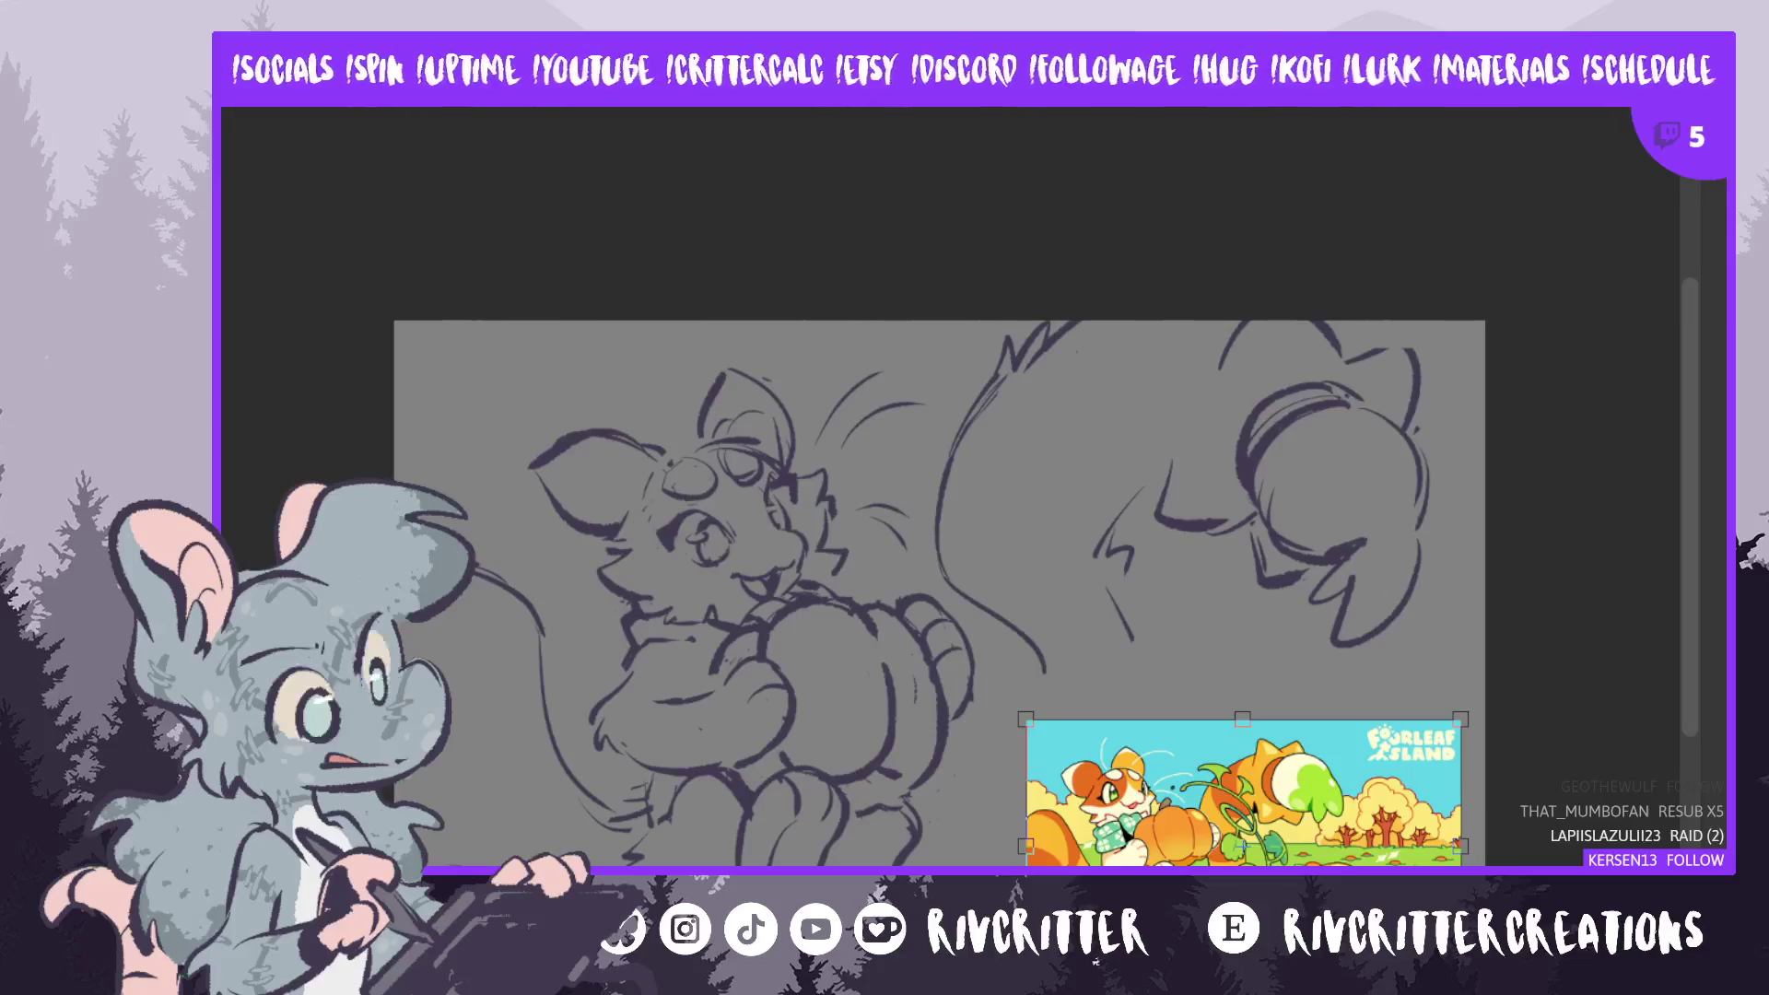
- Hide the reference picture, extend the tail lines downward, and add a curved background line lower right
{"action": "left_click", "coordinate": [1715, 506]}
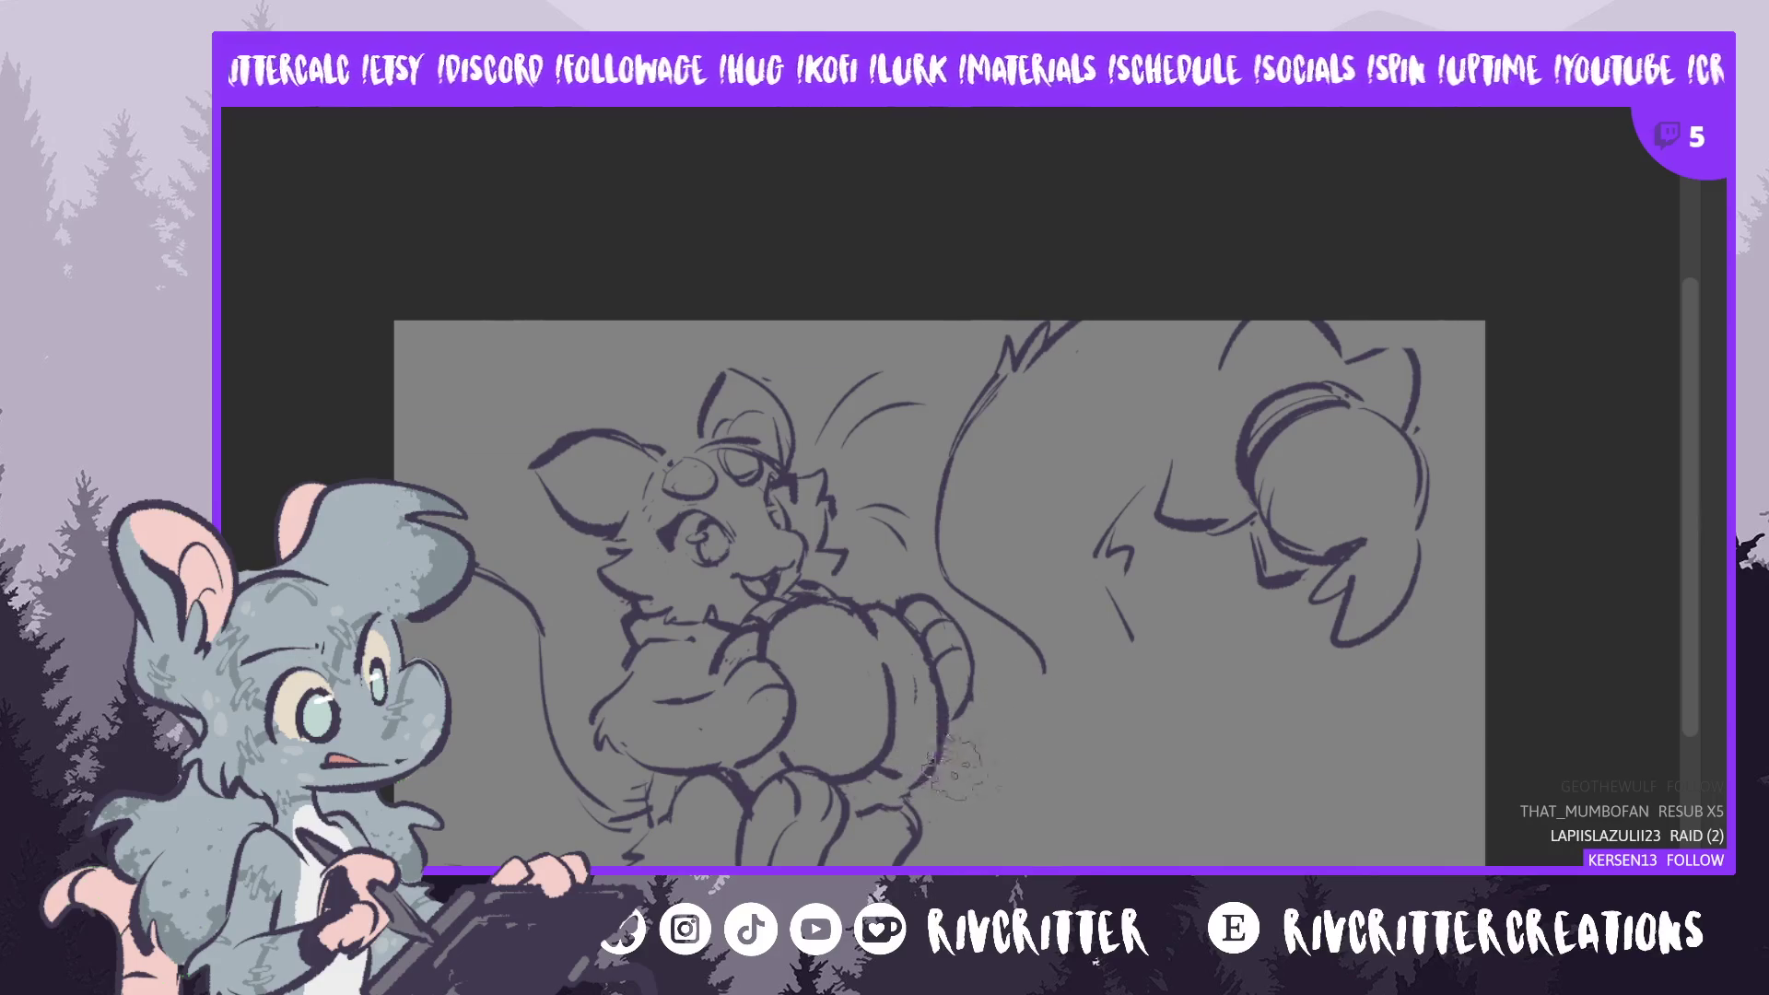
{"action": "mouse_move", "coordinate": [941, 770]}
{"action": "left_mouse_down"}
{"action": "mouse_move", "coordinate": [1019, 779]}
{"action": "mouse_move", "coordinate": [1045, 691]}
{"action": "mouse_move", "coordinate": [1018, 764]}
{"action": "left_mouse_up"}
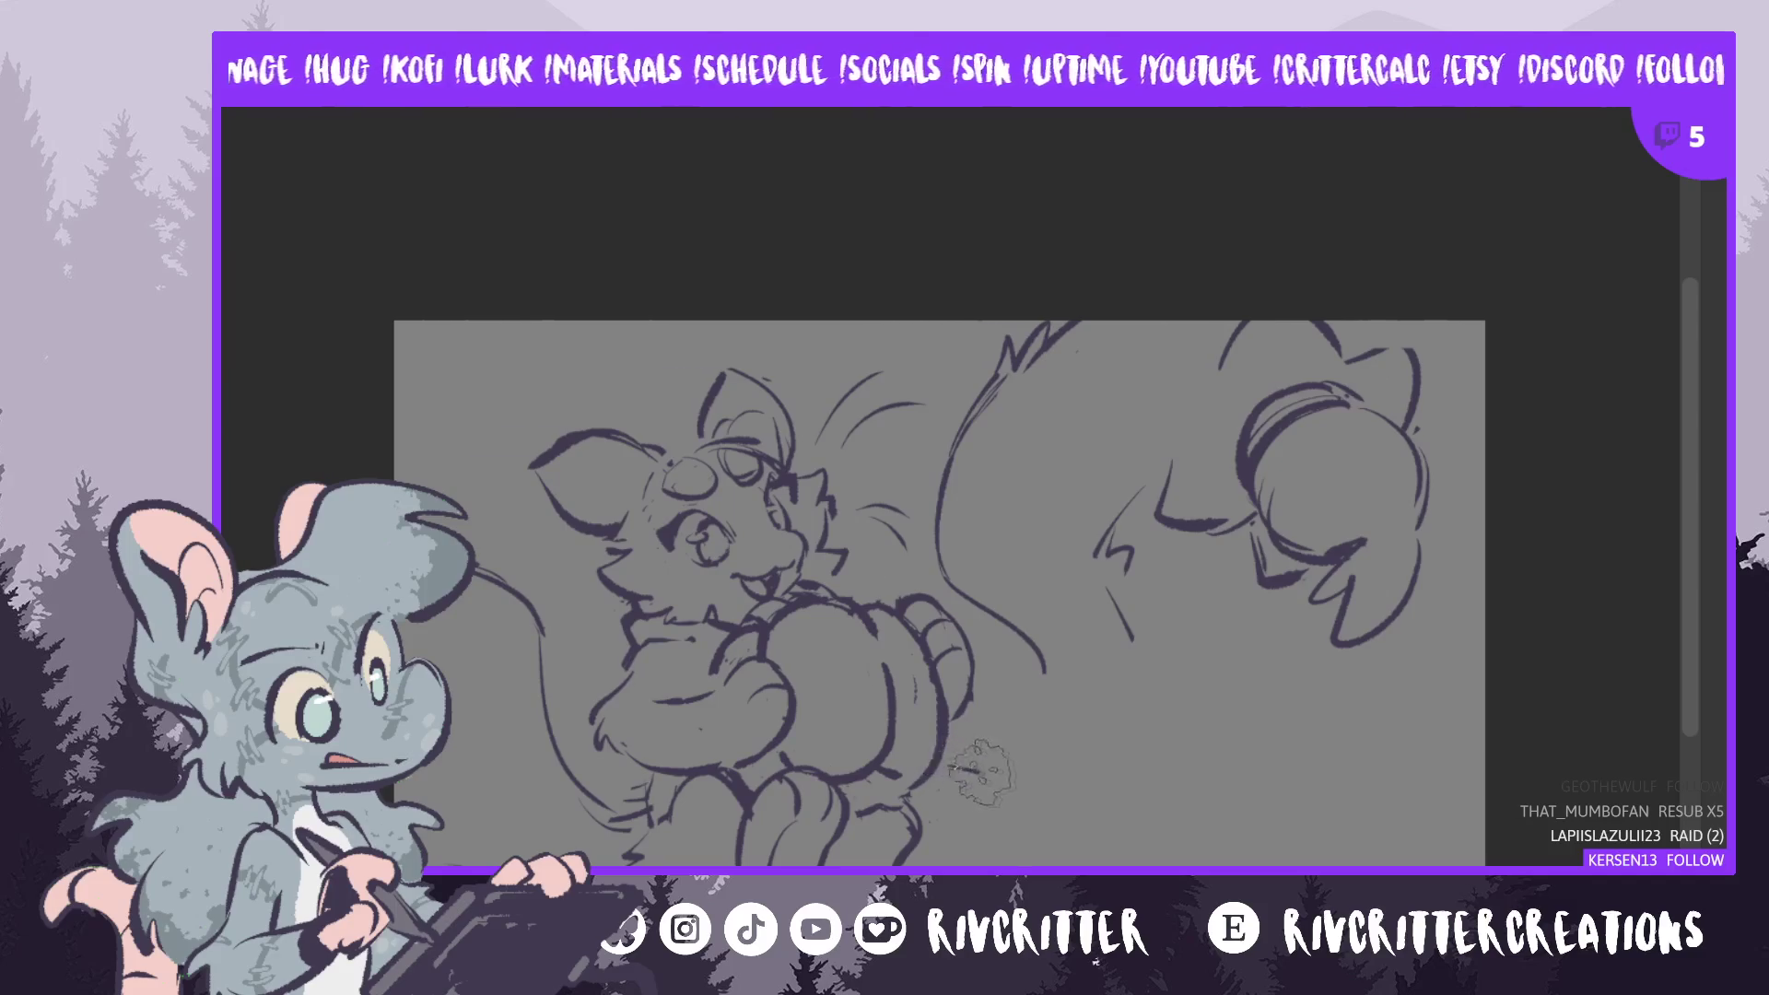
{"action": "left_click_drag", "start_coordinate": [1051, 668], "coordinate": [1006, 770]}
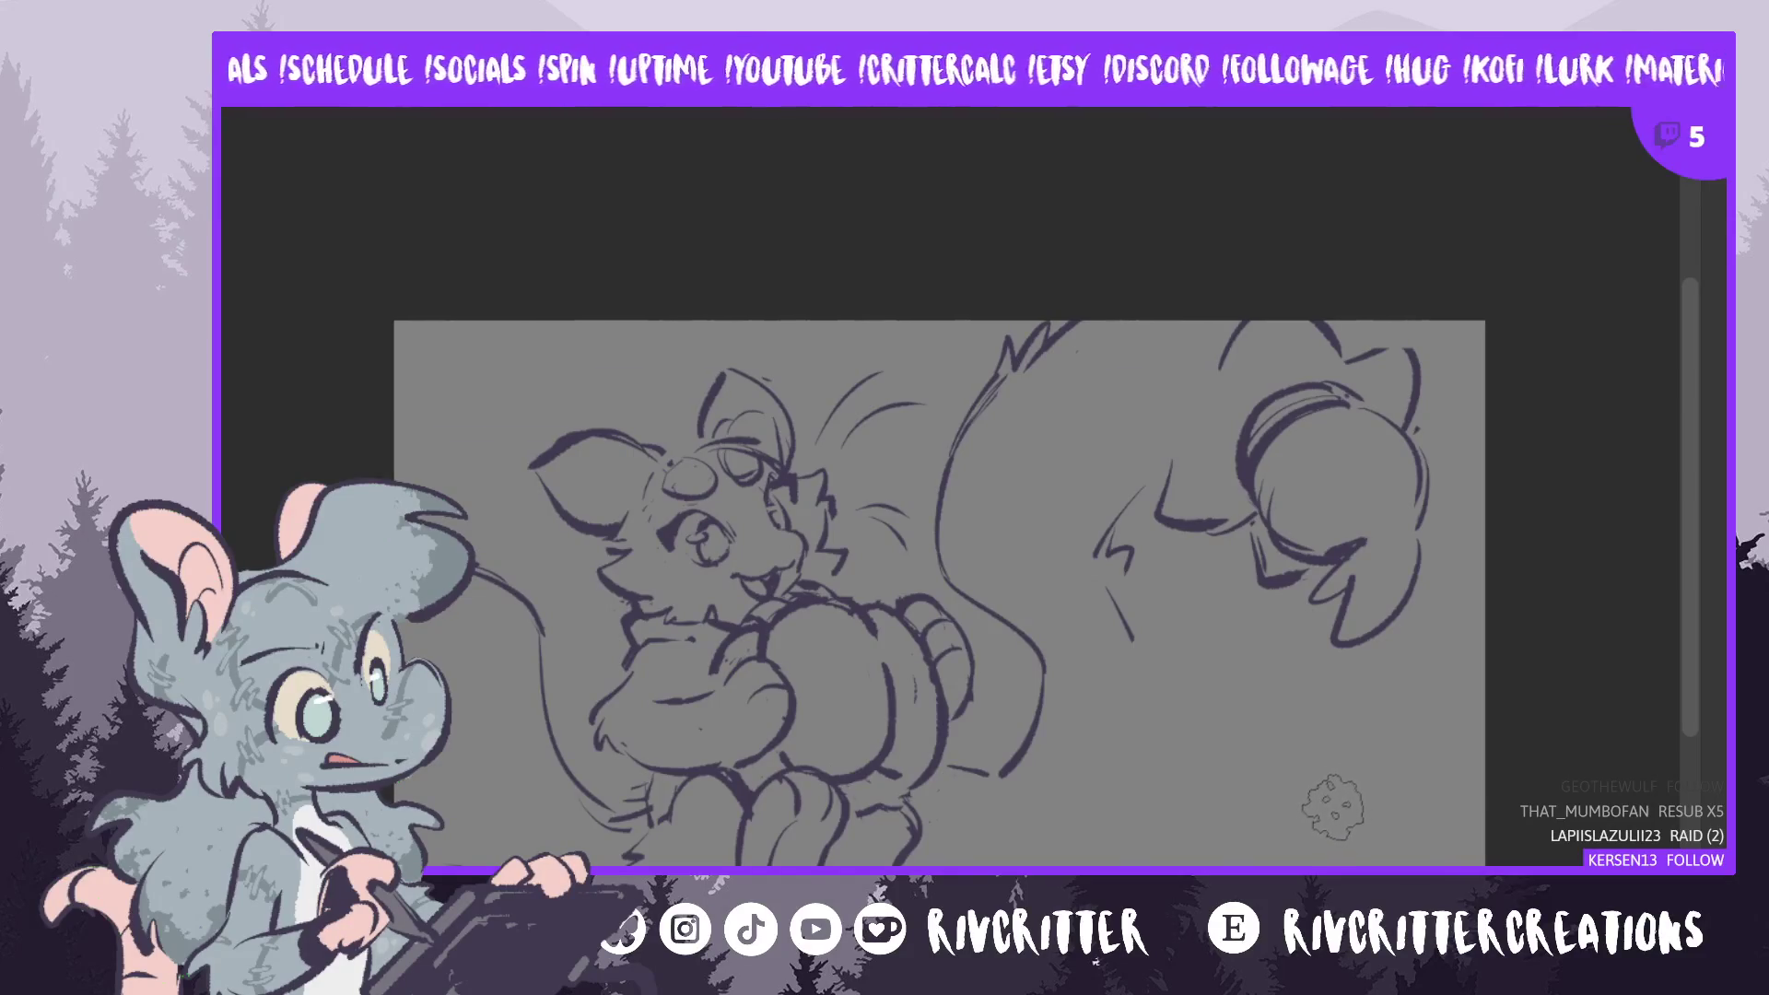
{"action": "mouse_move", "coordinate": [1350, 788]}
{"action": "left_mouse_down"}
{"action": "mouse_move", "coordinate": [1207, 852]}
{"action": "mouse_move", "coordinate": [1377, 796]}
{"action": "left_mouse_up"}
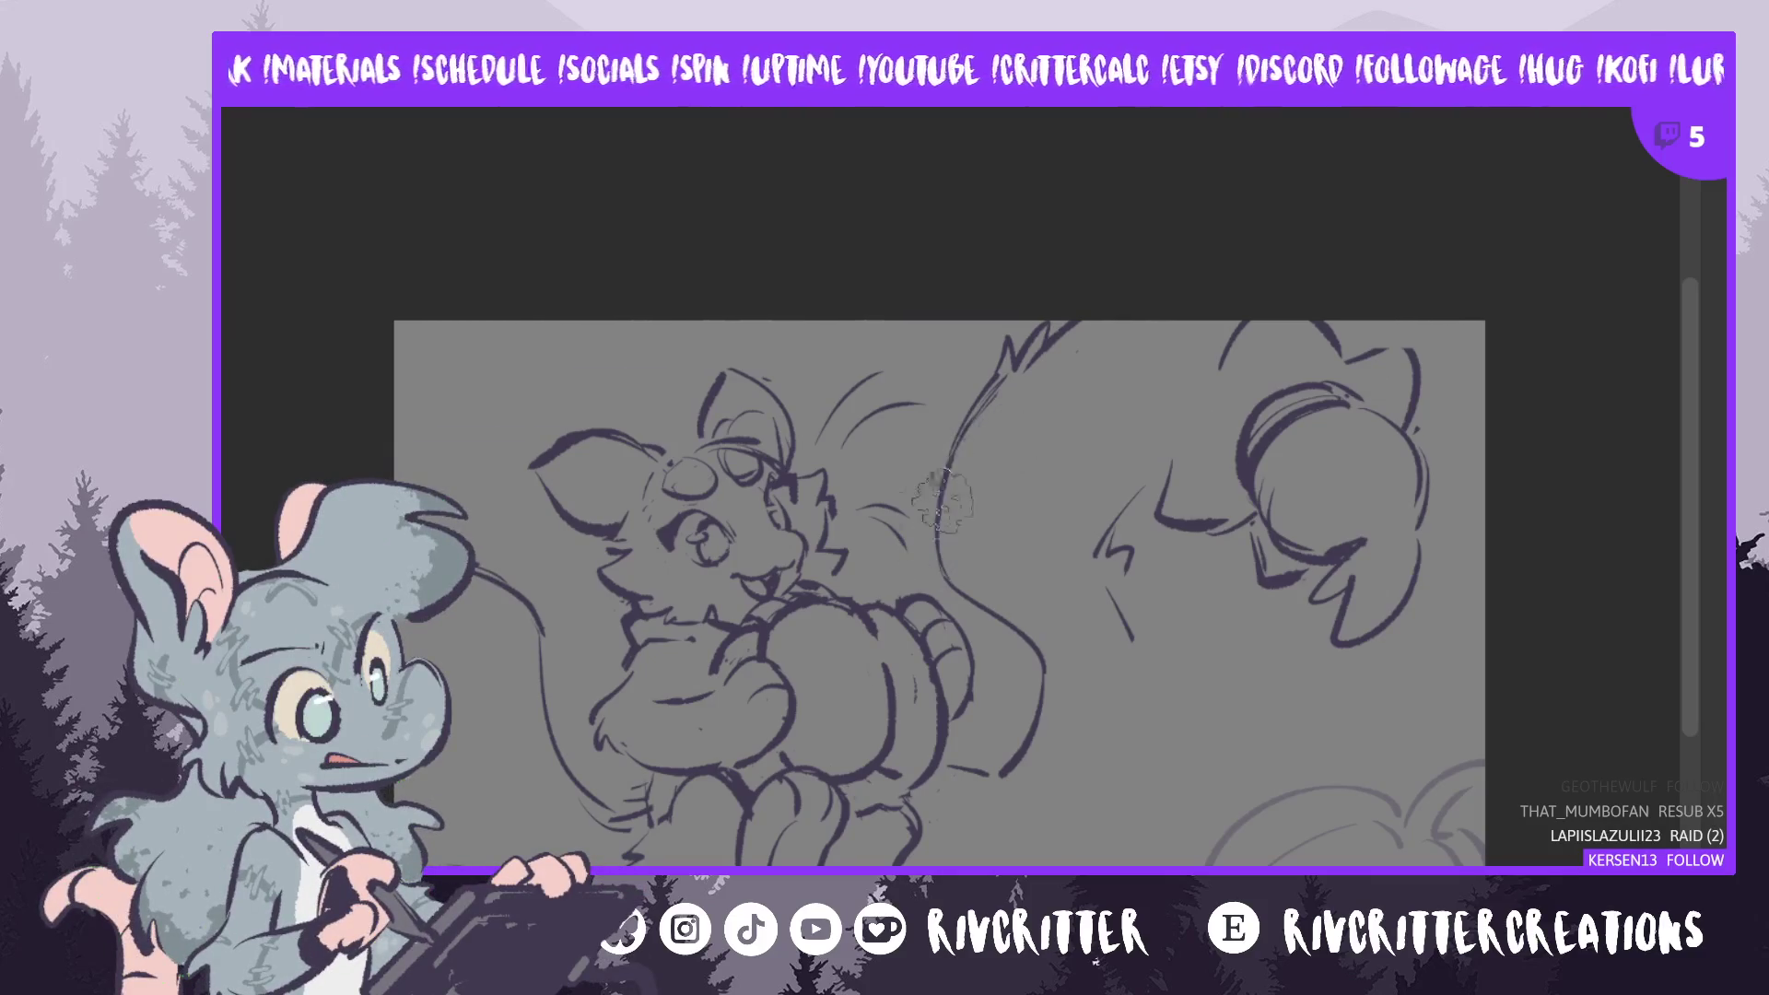
- Paint a grey looping tail curl, redoing it once, and add dark blobs on it
{"action": "left_click_drag", "start_coordinate": [910, 512], "coordinate": [988, 482]}
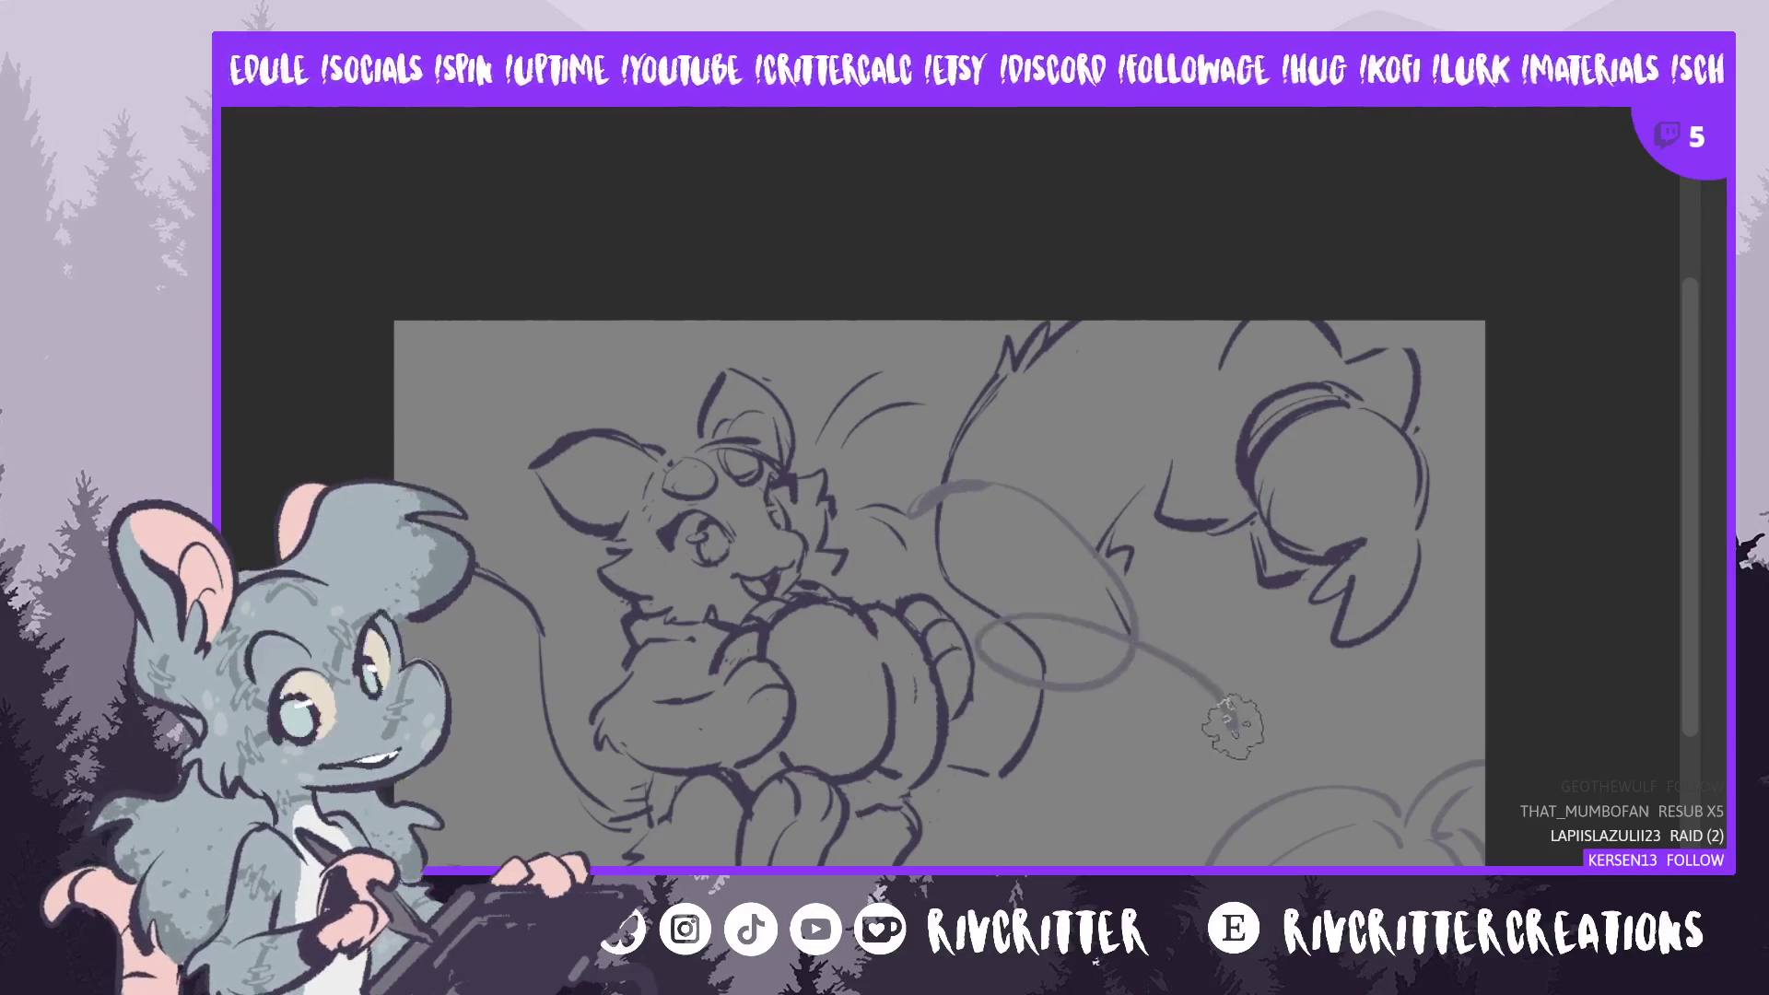
{"action": "mouse_move", "coordinate": [991, 487]}
{"action": "left_mouse_down"}
{"action": "mouse_move", "coordinate": [1170, 695]}
{"action": "mouse_move", "coordinate": [1280, 741]}
{"action": "mouse_move", "coordinate": [1110, 816]}
{"action": "left_mouse_up"}
{"action": "key", "text": "ctrl+z"}
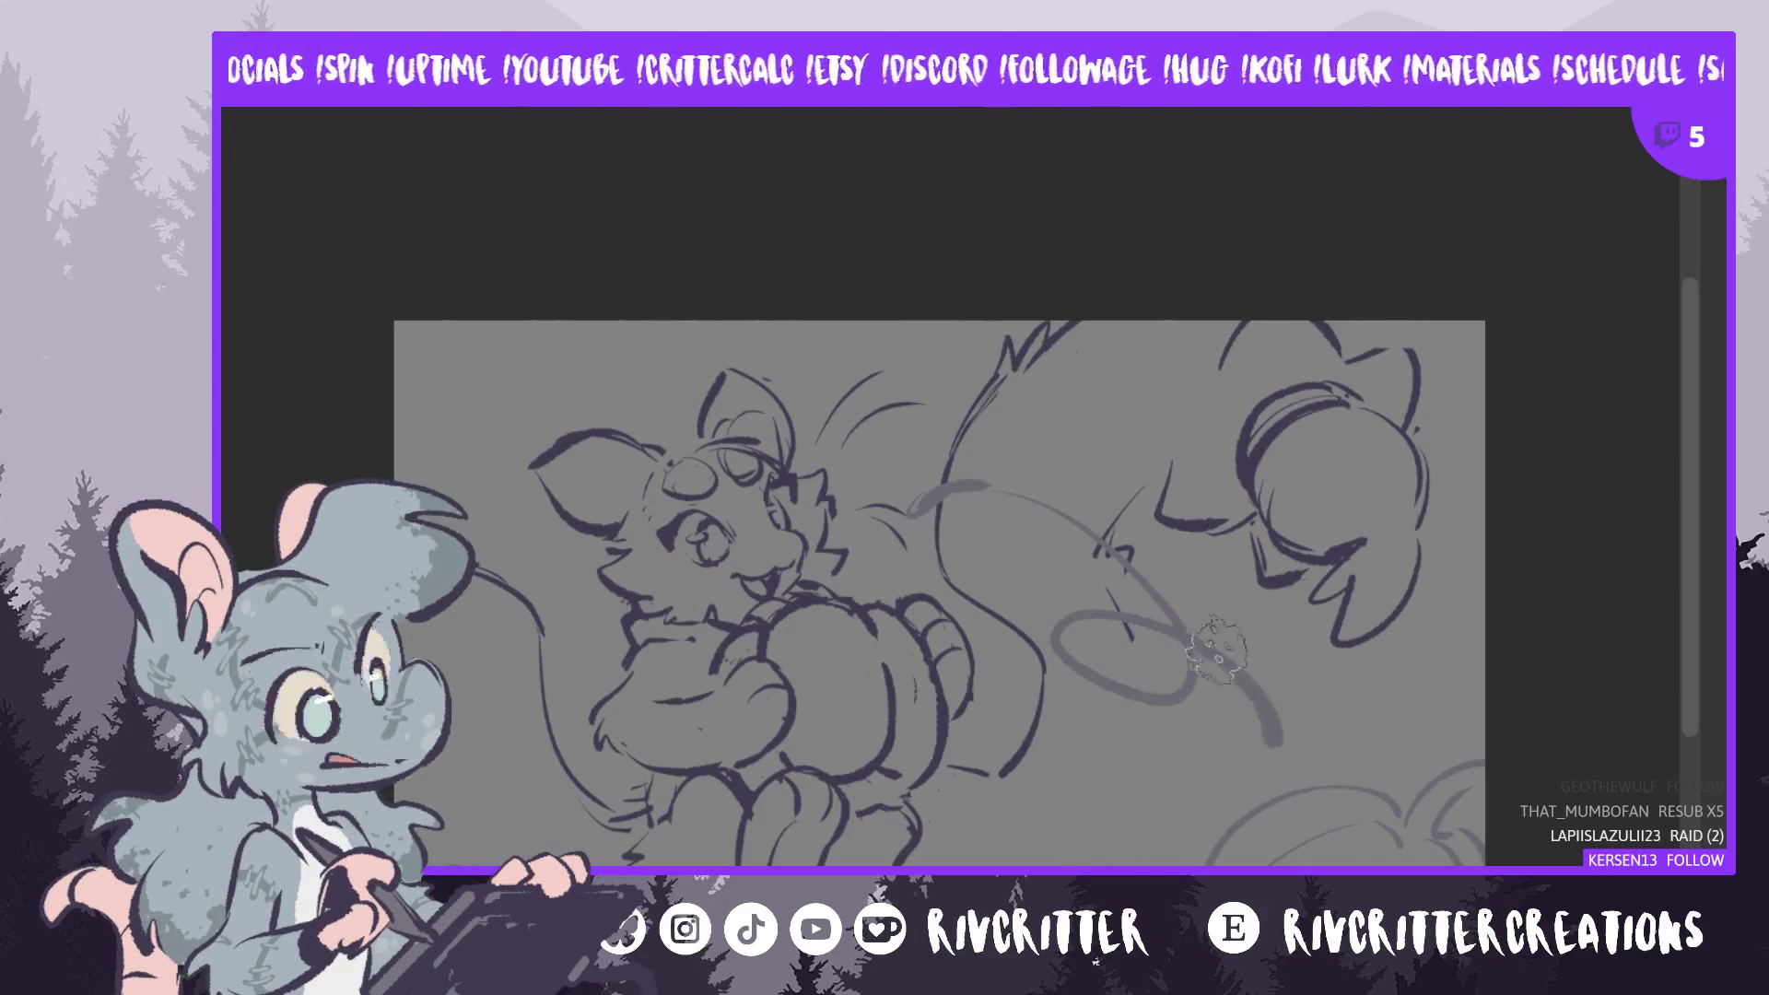
{"action": "left_click_drag", "start_coordinate": [1262, 710], "coordinate": [1202, 781]}
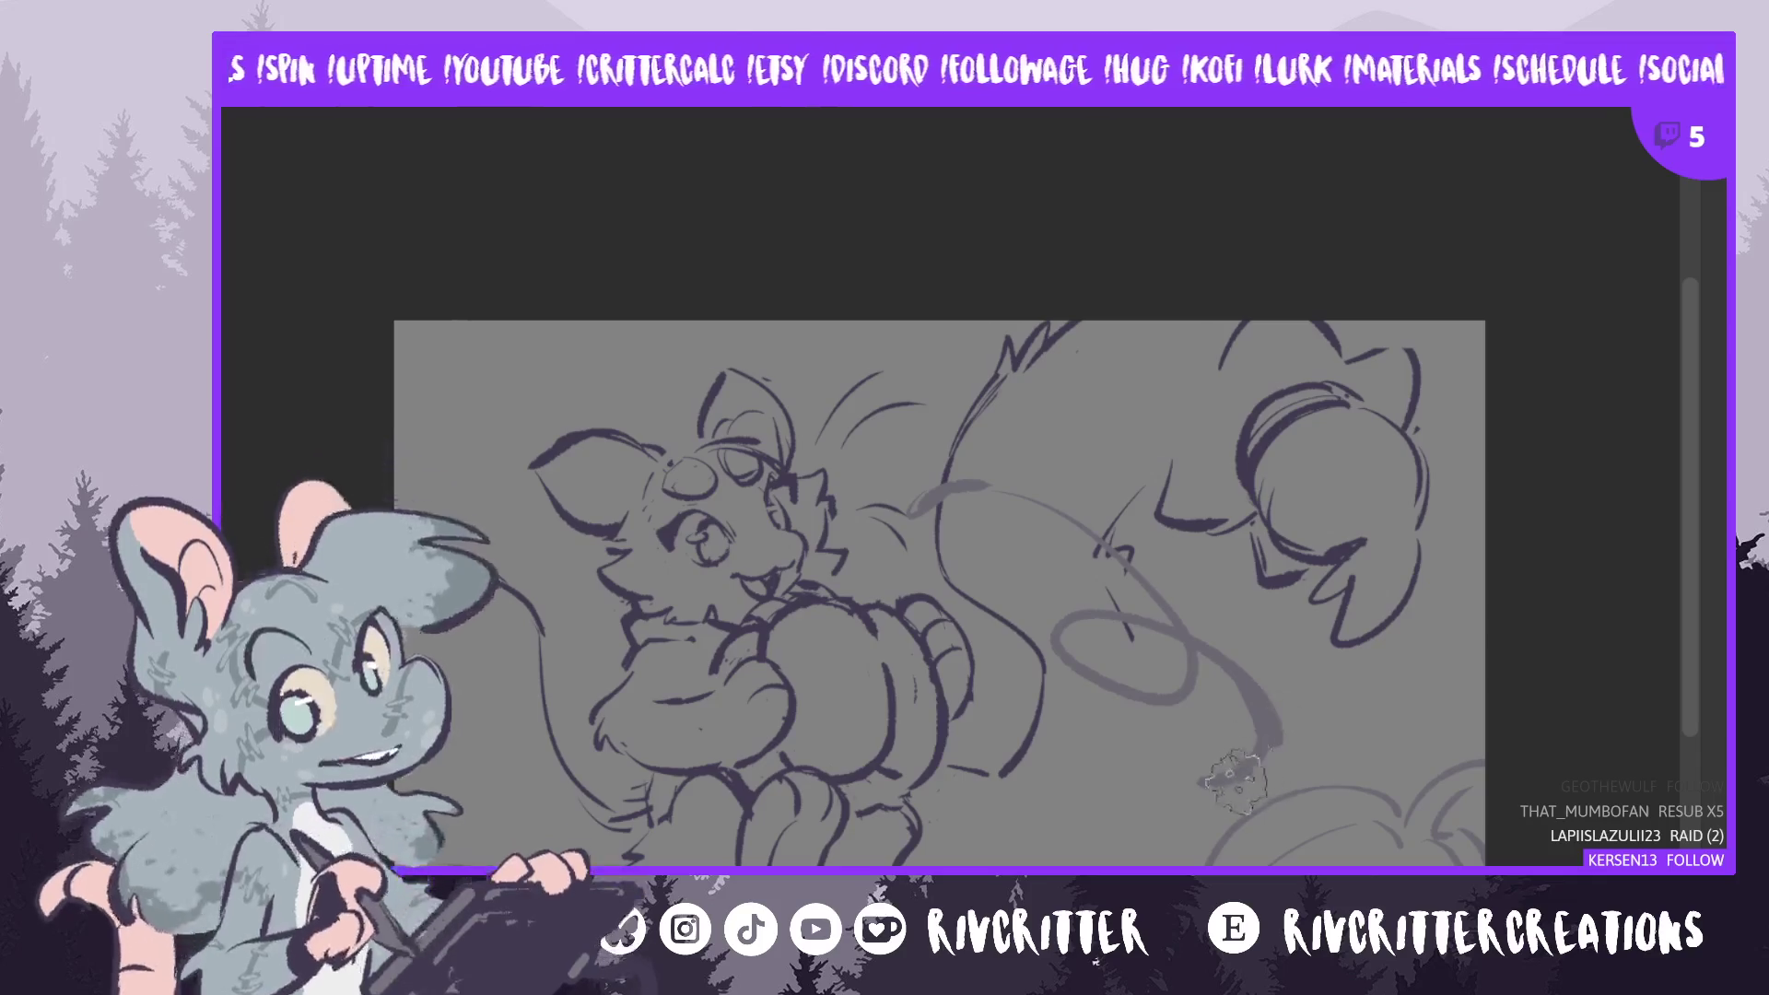
{"action": "left_click_drag", "start_coordinate": [1271, 728], "coordinate": [1096, 829]}
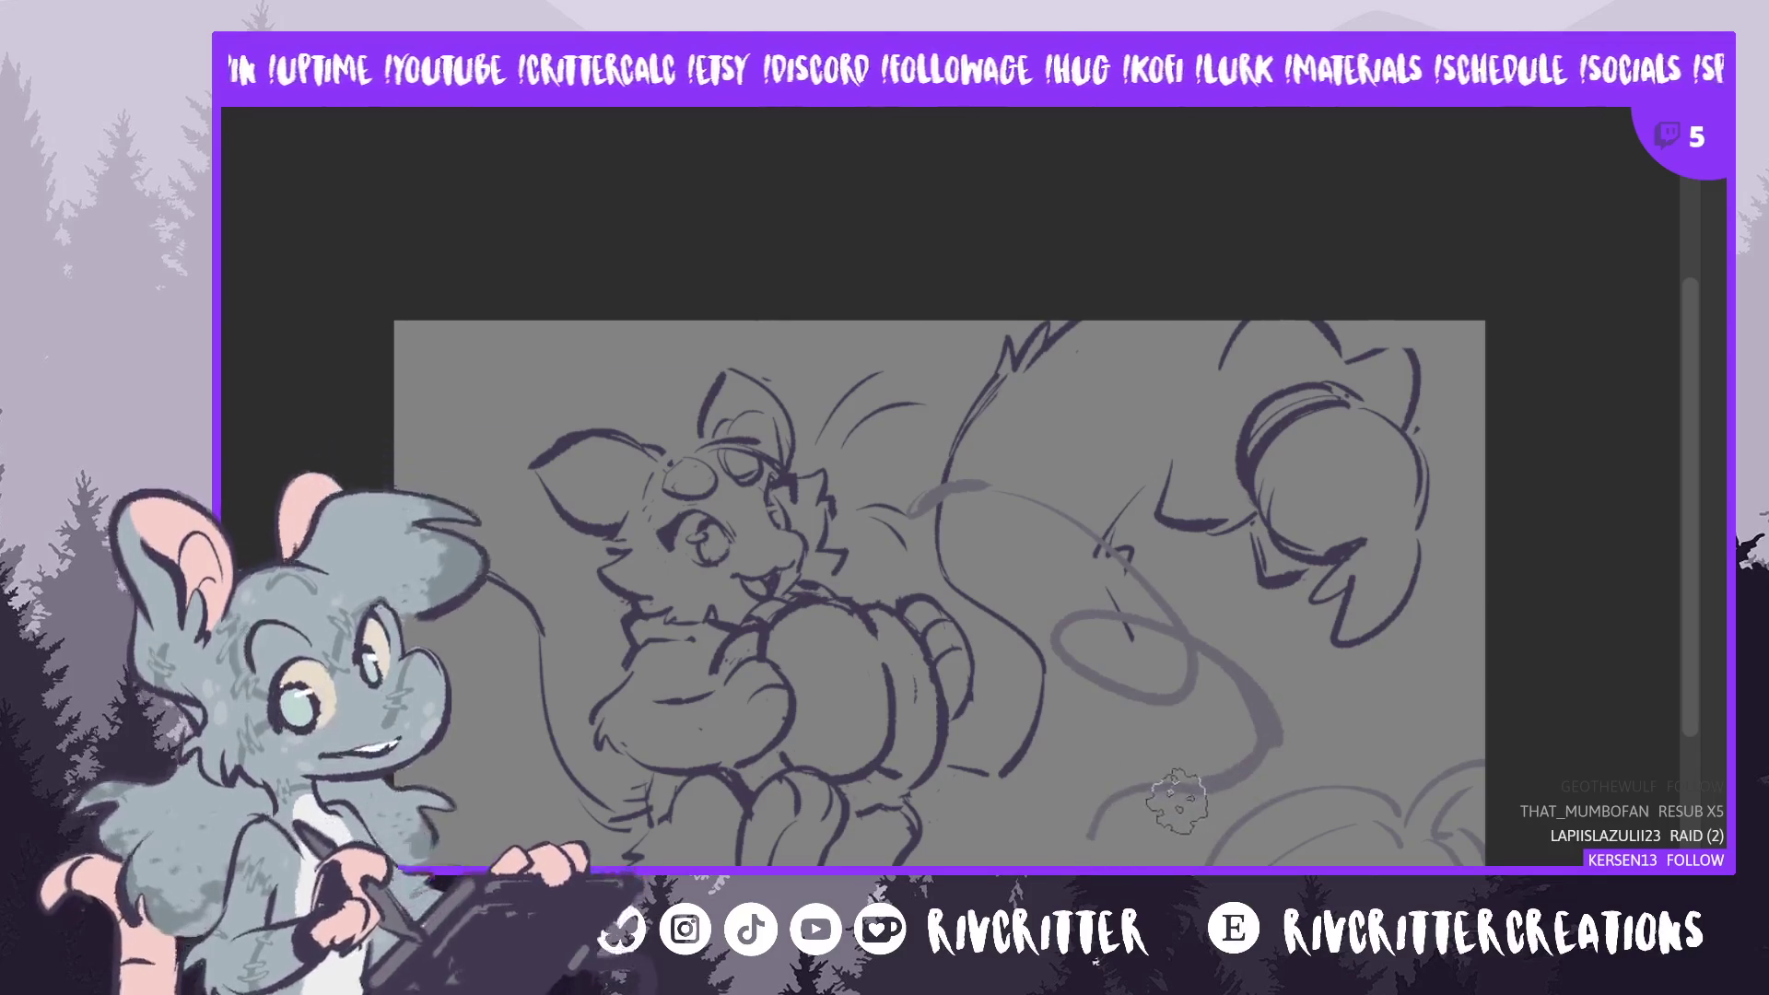
{"action": "mouse_move", "coordinate": [1092, 811]}
{"action": "left_mouse_down"}
{"action": "mouse_move", "coordinate": [1156, 857]}
{"action": "mouse_move", "coordinate": [1207, 848]}
{"action": "left_mouse_up"}
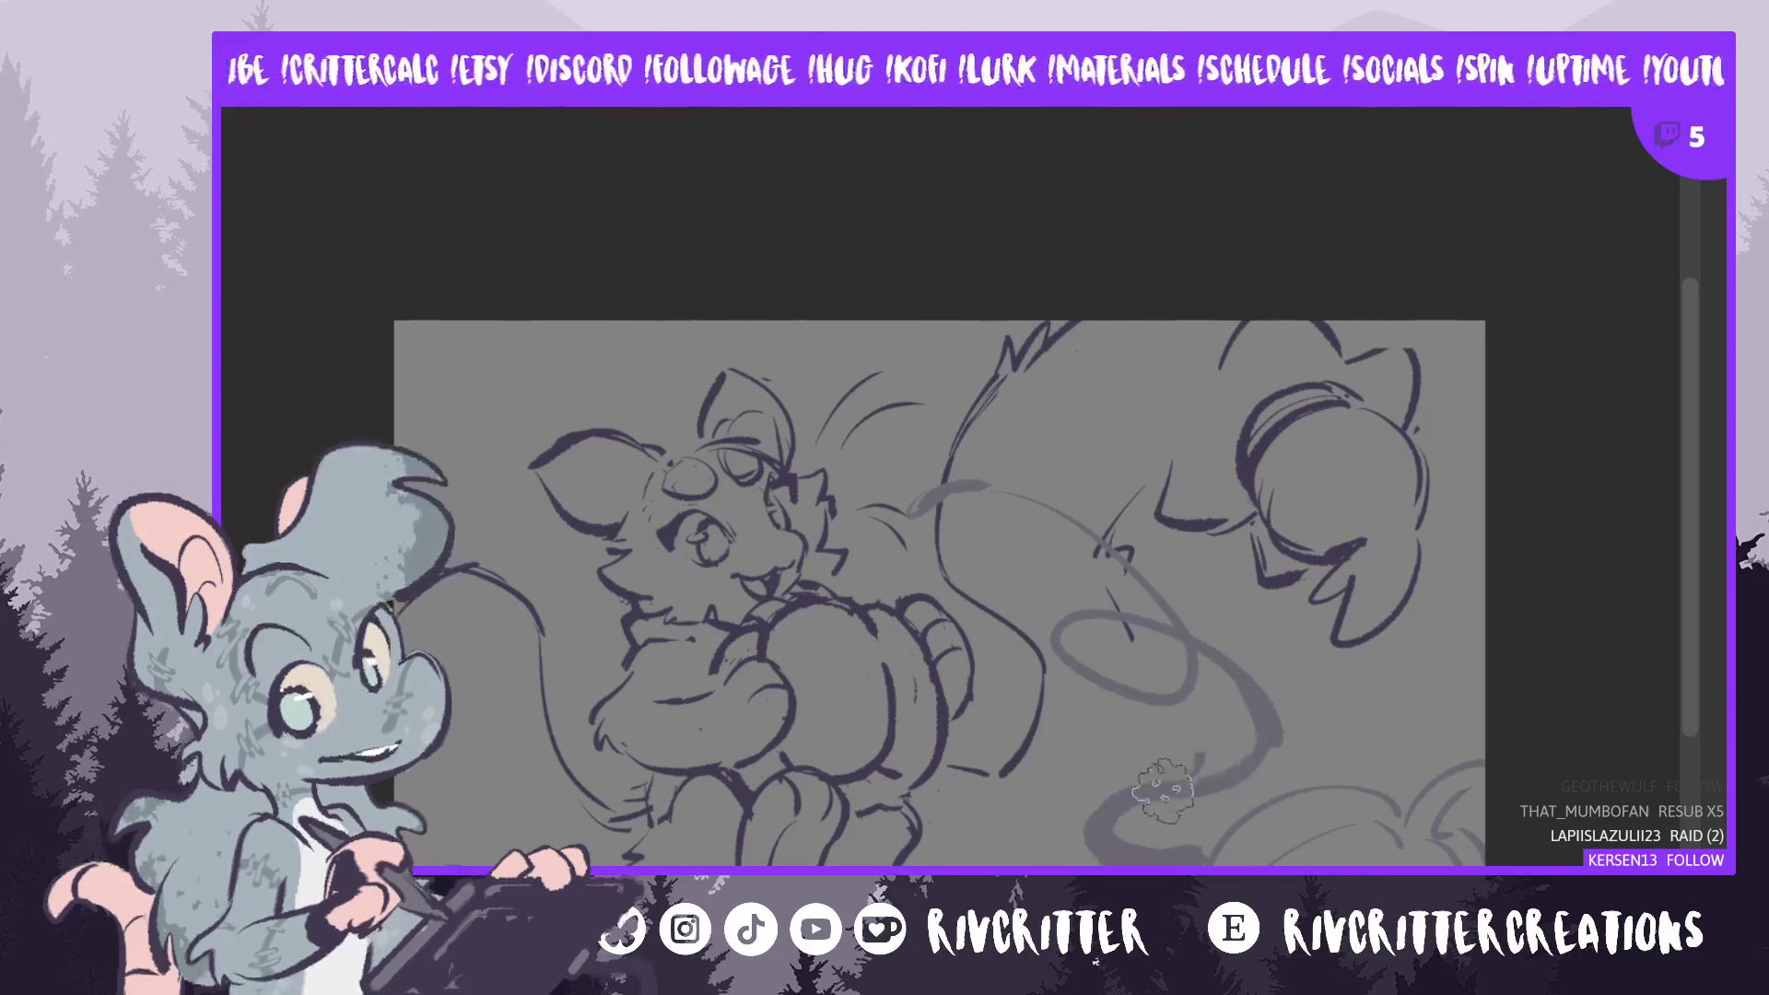
{"action": "mouse_move", "coordinate": [1147, 763]}
{"action": "left_mouse_down"}
{"action": "mouse_move", "coordinate": [1133, 727]}
{"action": "mouse_move", "coordinate": [1161, 682]}
{"action": "mouse_move", "coordinate": [1154, 737]}
{"action": "mouse_move", "coordinate": [1171, 754]}
{"action": "left_mouse_up"}
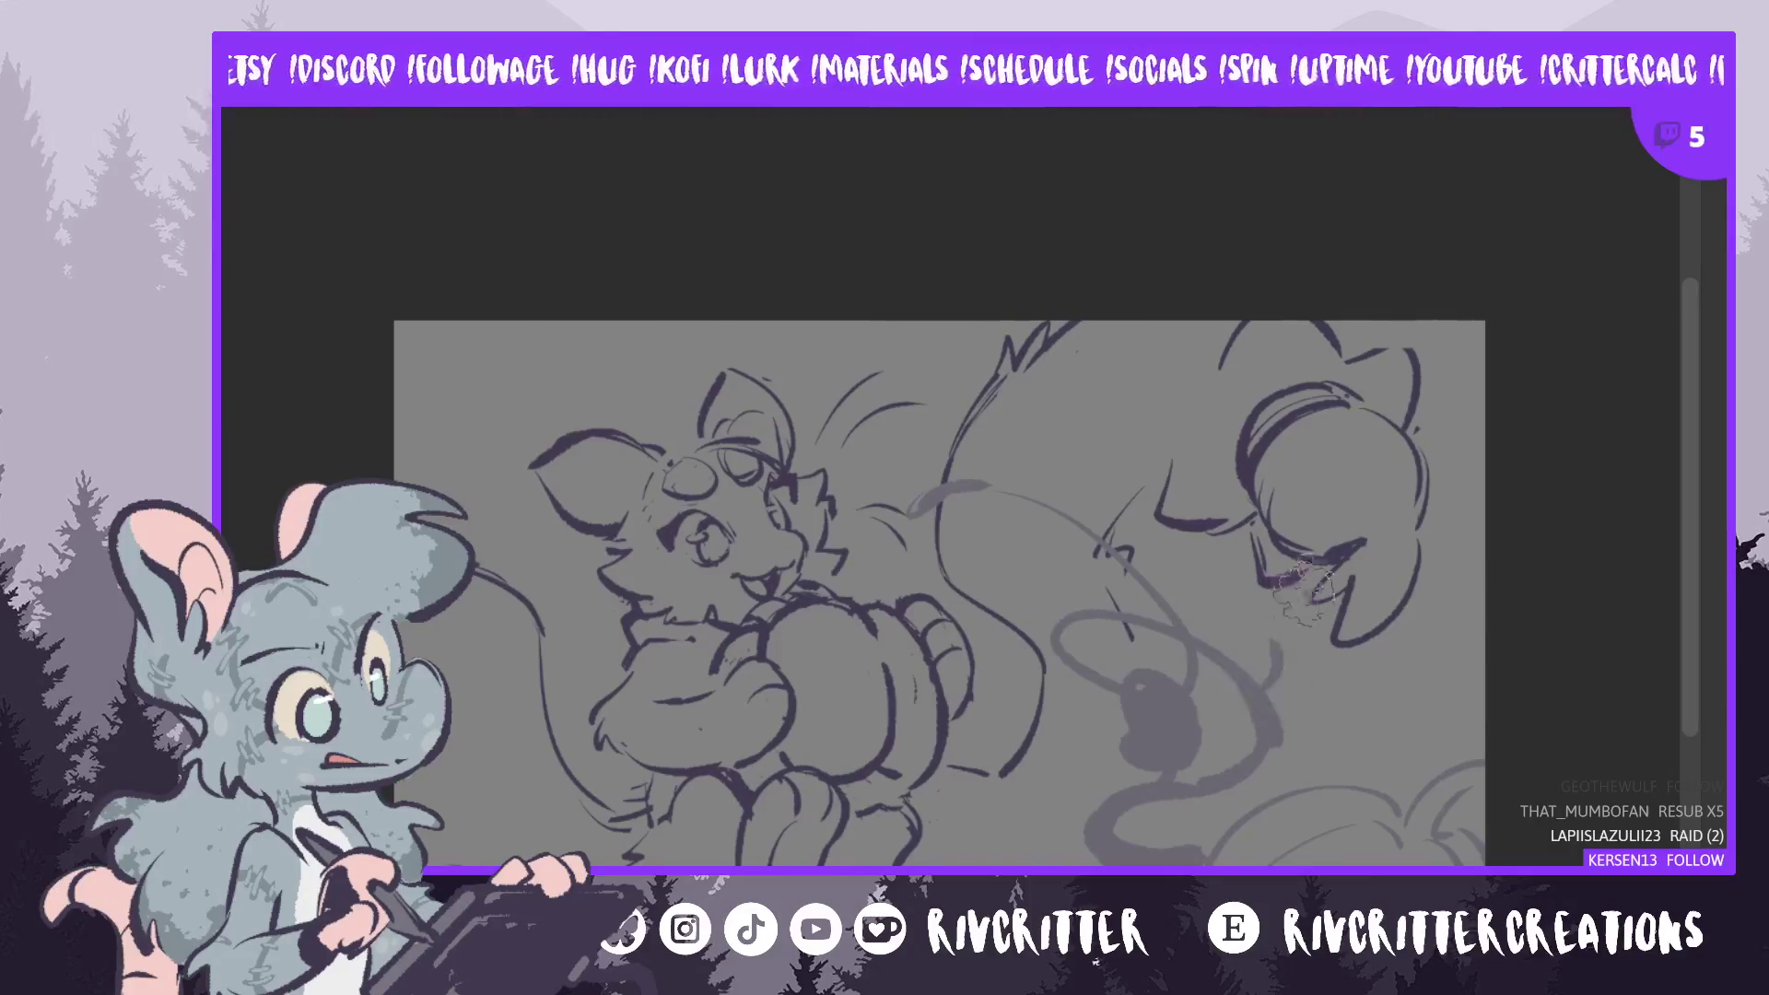
- Paint a dark tuft high on the tail and redraw a thin grey looping tail stroke
{"action": "mouse_move", "coordinate": [1271, 617]}
{"action": "left_mouse_down"}
{"action": "mouse_move", "coordinate": [1239, 613]}
{"action": "mouse_move", "coordinate": [1279, 634]}
{"action": "mouse_move", "coordinate": [1165, 539]}
{"action": "left_mouse_up"}
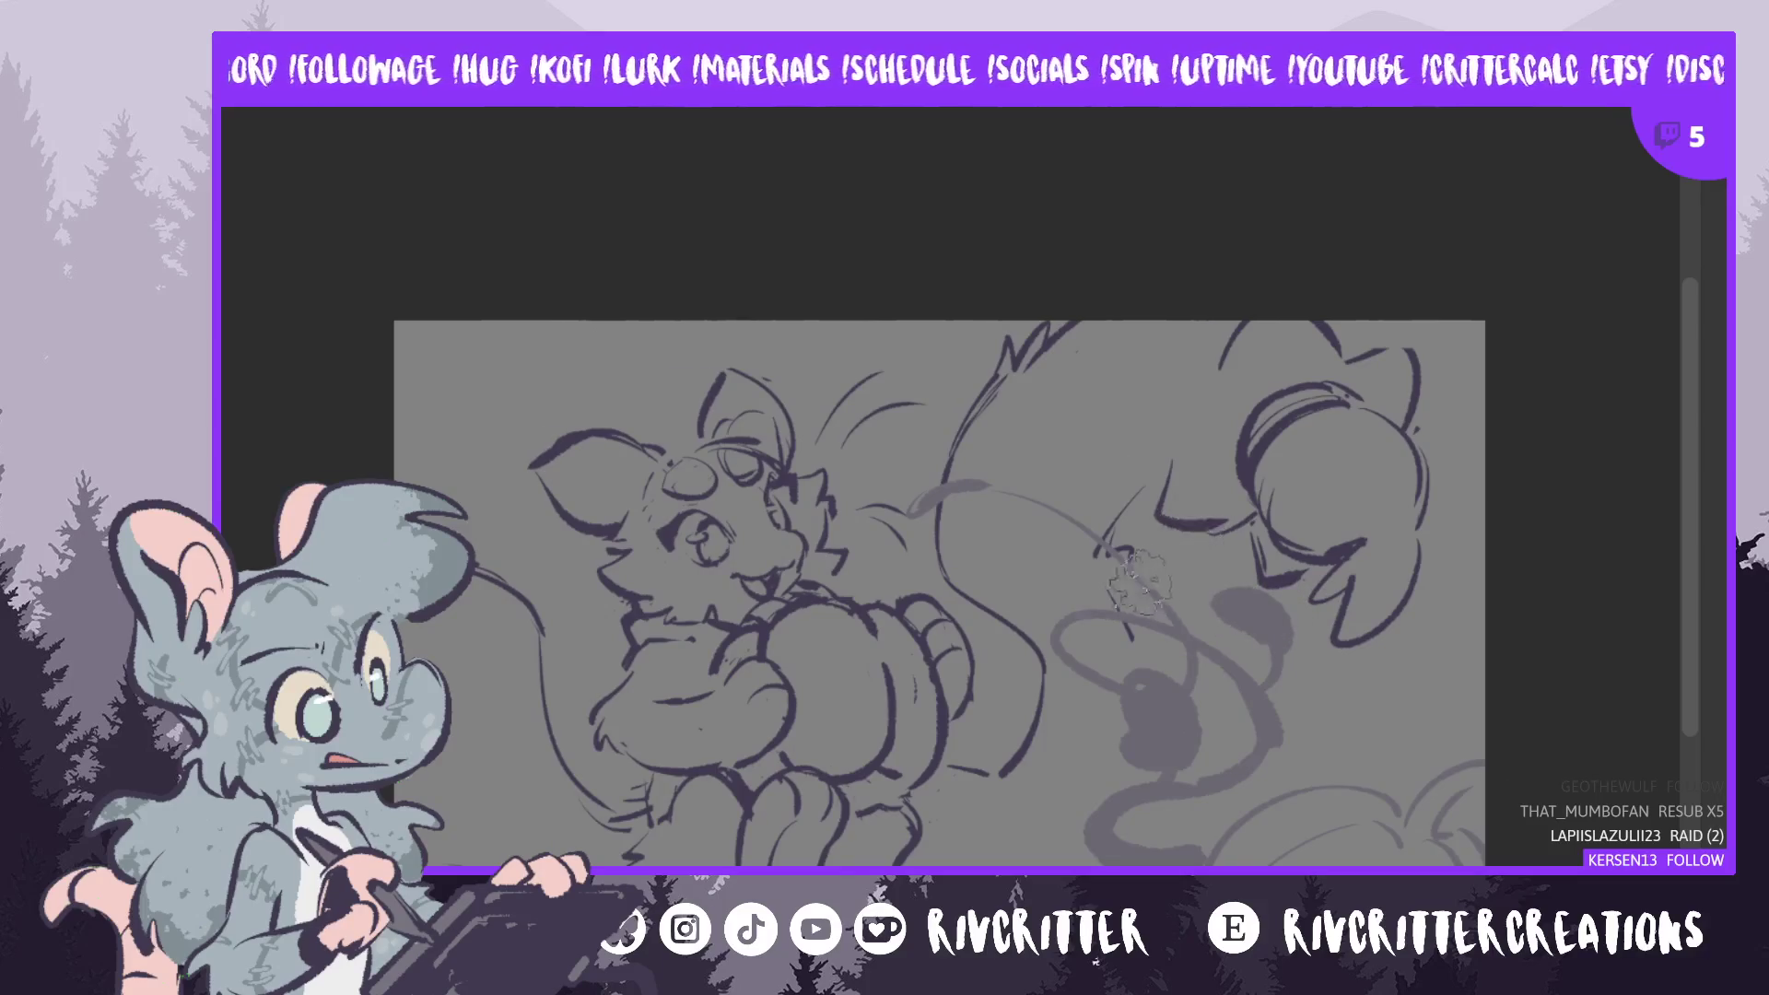
{"action": "mouse_move", "coordinate": [1064, 631]}
{"action": "left_mouse_down"}
{"action": "mouse_move", "coordinate": [1028, 682]}
{"action": "mouse_move", "coordinate": [1060, 710]}
{"action": "mouse_move", "coordinate": [1041, 658]}
{"action": "mouse_move", "coordinate": [1058, 700]}
{"action": "left_mouse_up"}
{"action": "key", "text": "ctrl+z"}
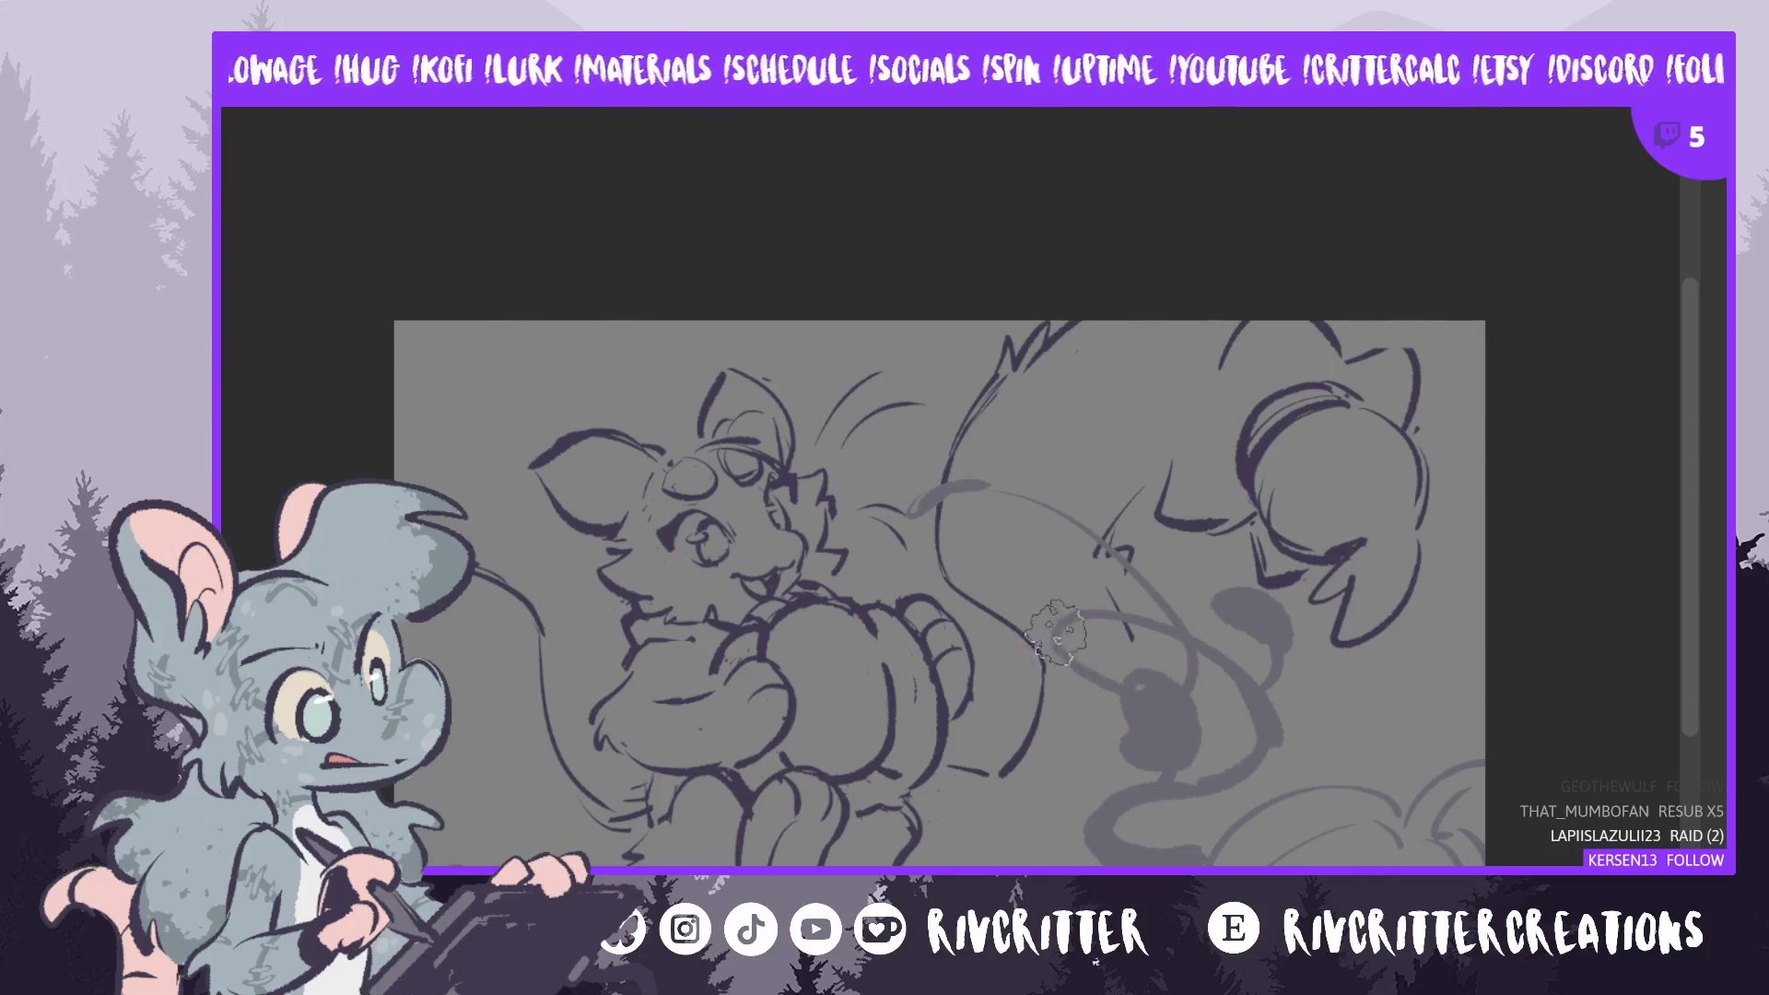
{"action": "mouse_move", "coordinate": [1057, 634]}
{"action": "left_mouse_down"}
{"action": "mouse_move", "coordinate": [1027, 709]}
{"action": "mouse_move", "coordinate": [1097, 751]}
{"action": "mouse_move", "coordinate": [1140, 691]}
{"action": "mouse_move", "coordinate": [1070, 718]}
{"action": "left_mouse_up"}
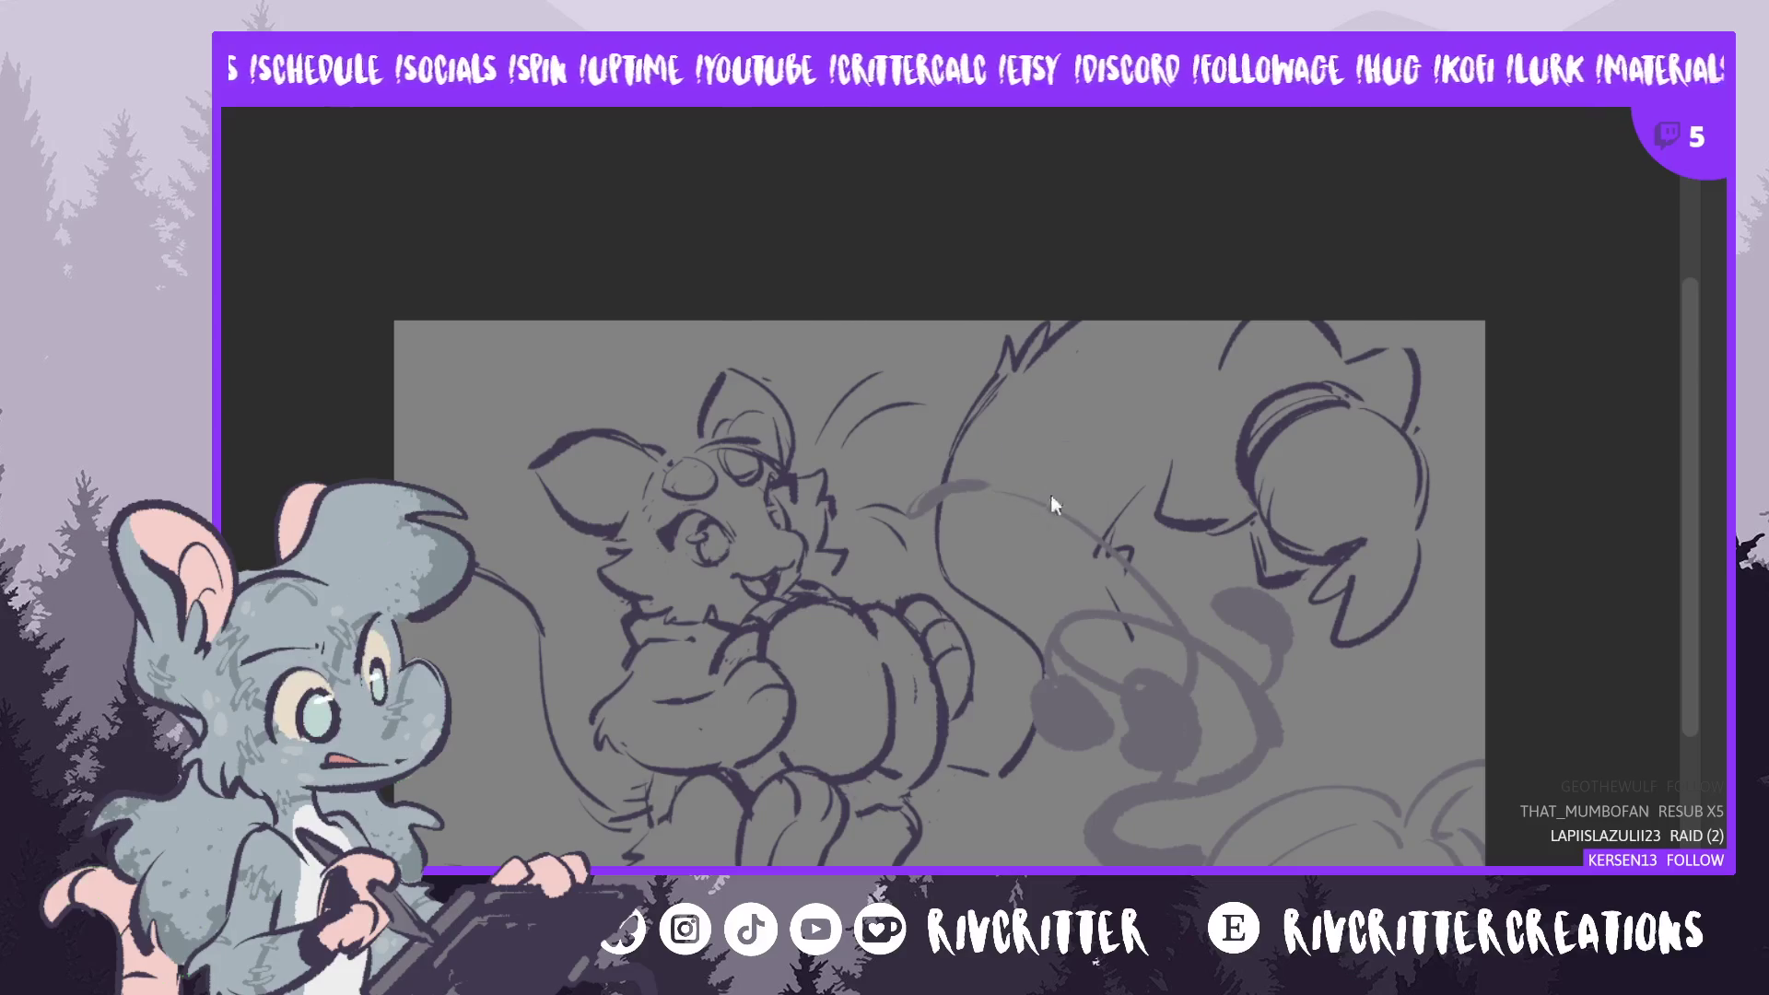
- Replace the dark shading with redrawn grey tail strokes in the middle, then mirror the view
{"action": "mouse_move", "coordinate": [1066, 486]}
{"action": "left_mouse_down"}
{"action": "mouse_move", "coordinate": [1147, 534]}
{"action": "mouse_move", "coordinate": [1047, 481]}
{"action": "mouse_move", "coordinate": [1152, 498]}
{"action": "left_mouse_up"}
{"action": "key", "text": "ctrl+z"}
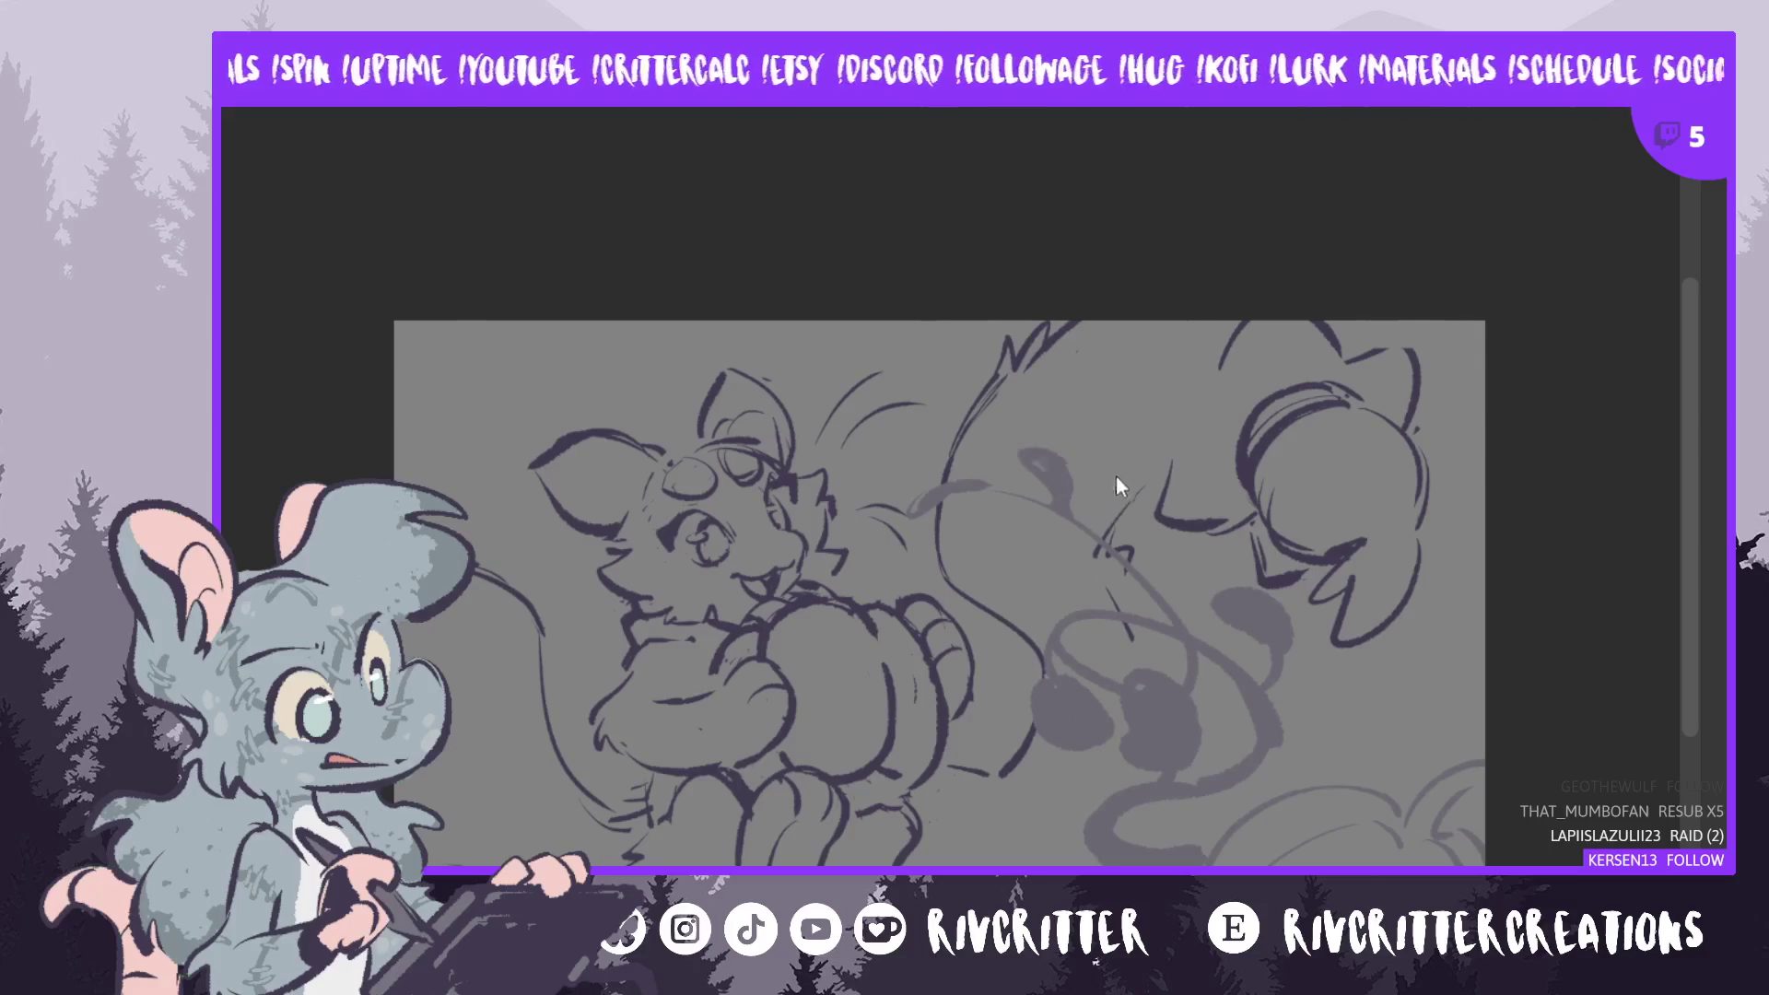
{"action": "key", "text": "ctrl+z"}
{"action": "key", "text": "ctrl+z"}
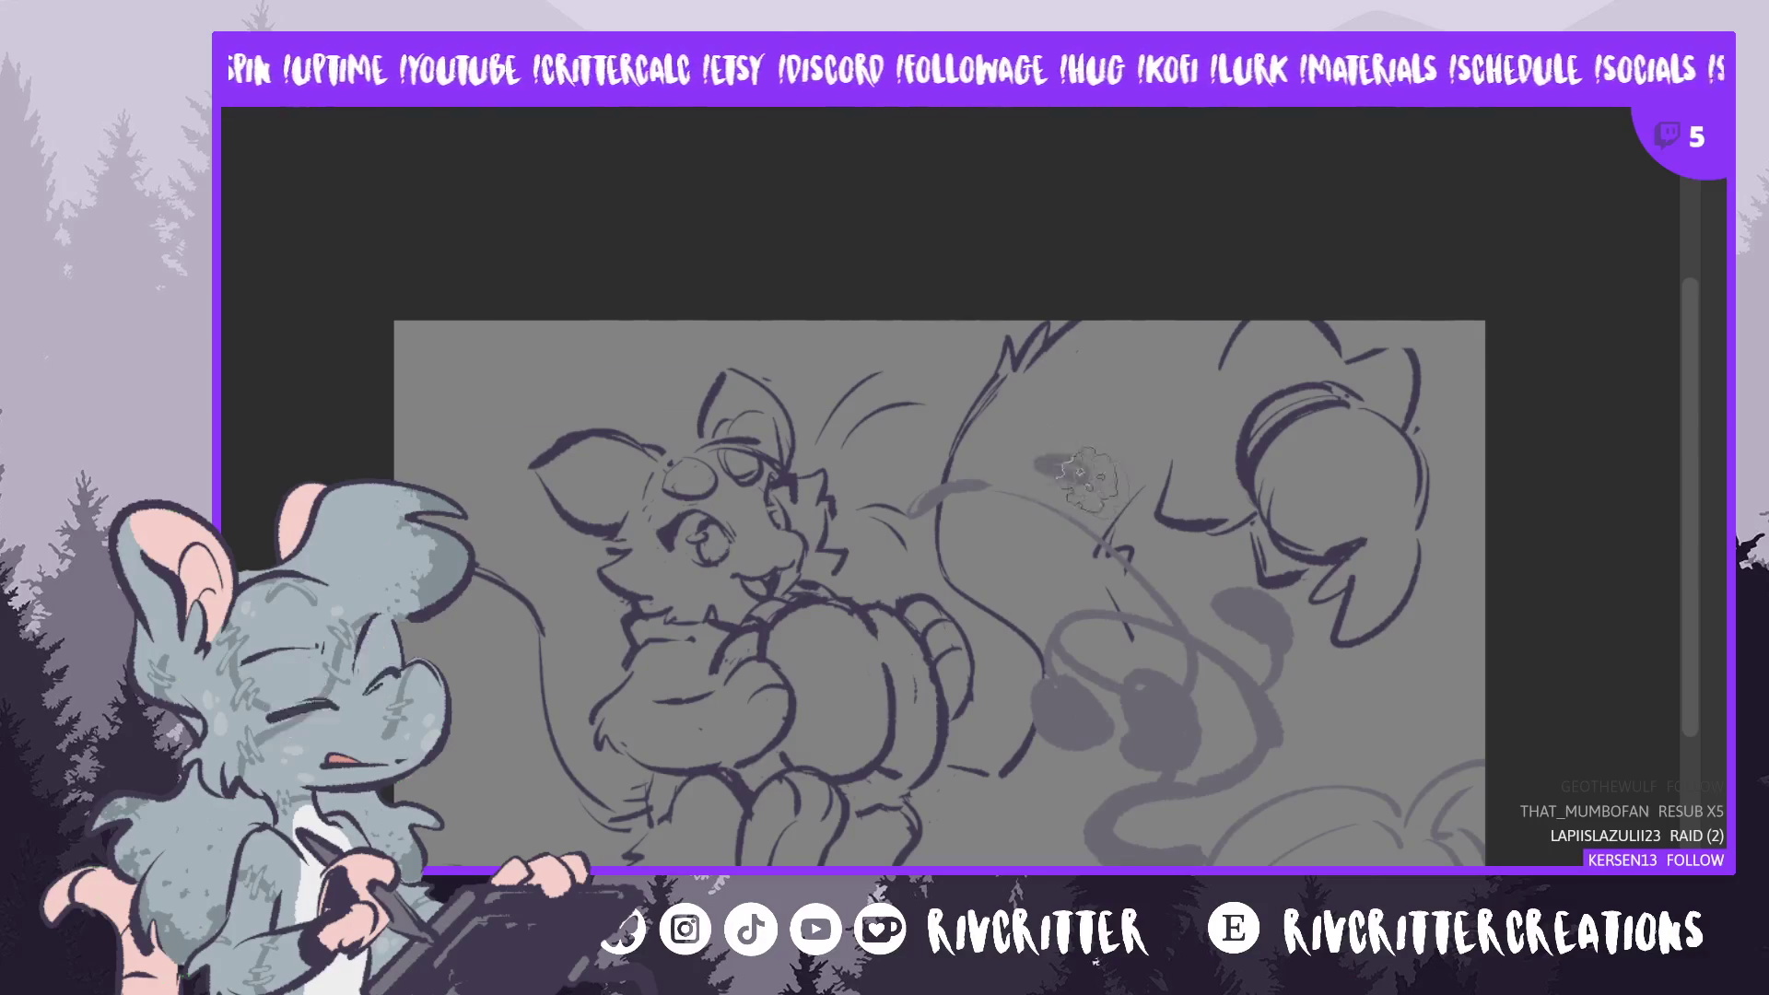
{"action": "mouse_move", "coordinate": [1070, 470]}
{"action": "left_mouse_down"}
{"action": "mouse_move", "coordinate": [1086, 474]}
{"action": "mouse_move", "coordinate": [1046, 493]}
{"action": "mouse_move", "coordinate": [1058, 466]}
{"action": "mouse_move", "coordinate": [1103, 539]}
{"action": "left_mouse_up"}
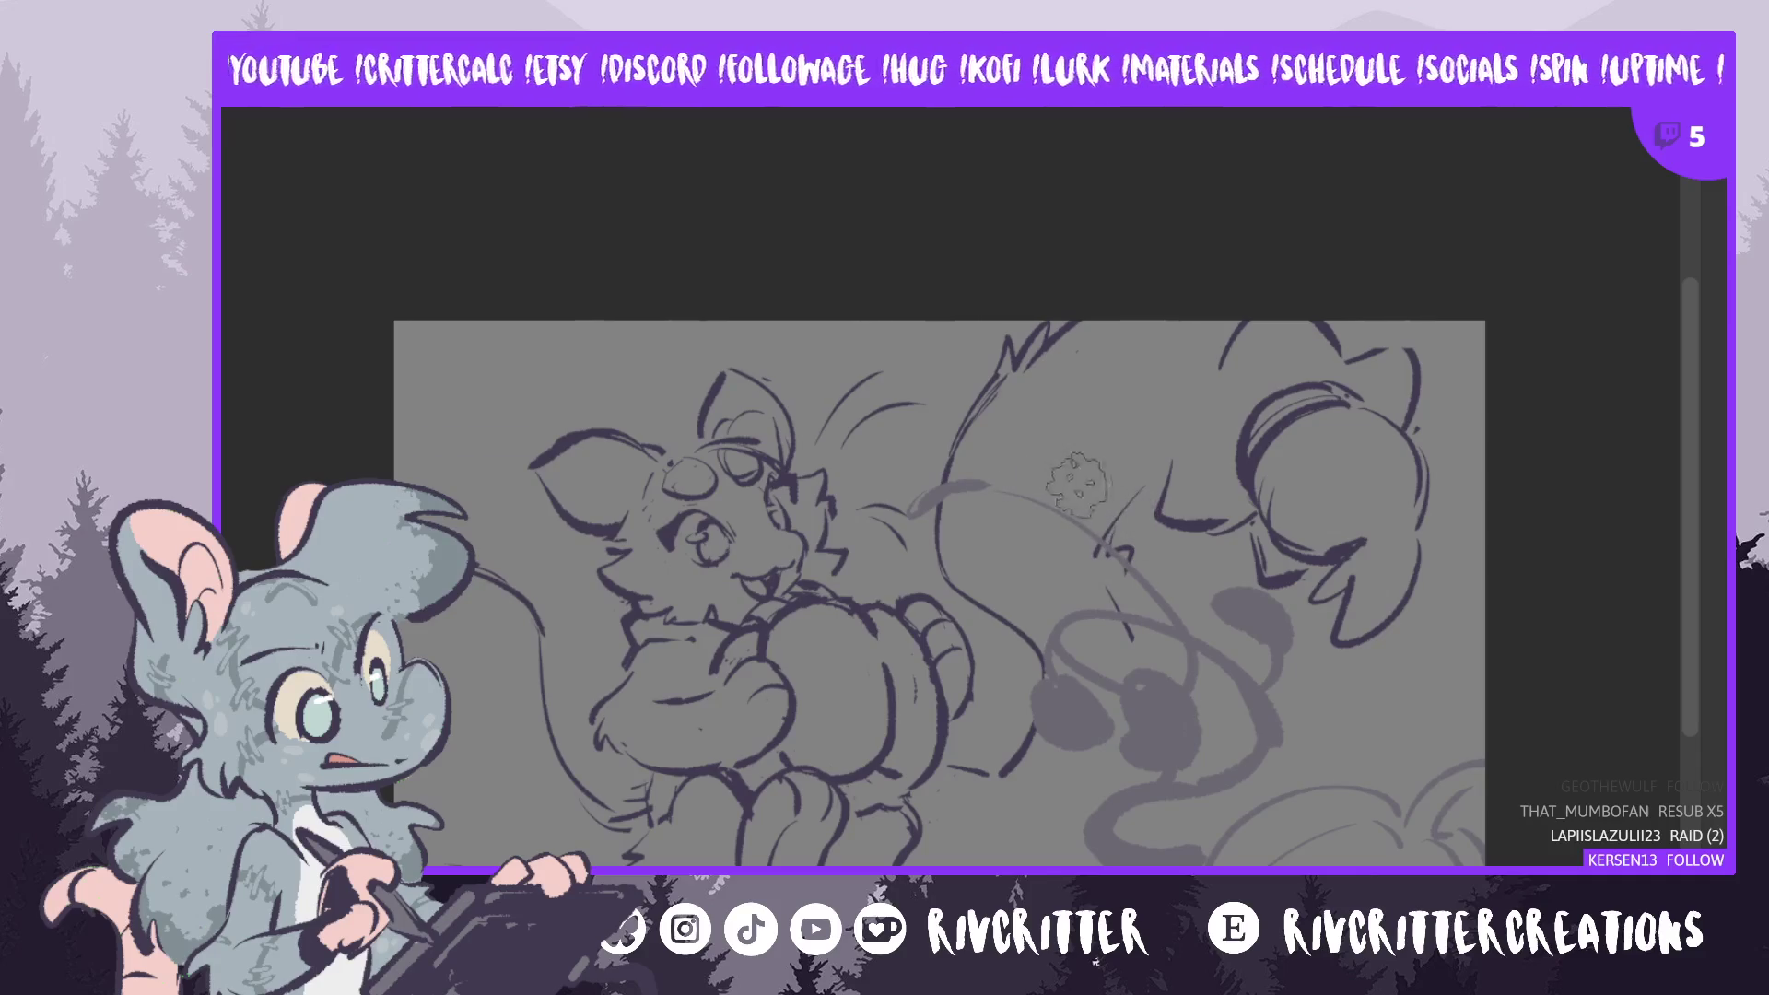
{"action": "mouse_move", "coordinate": [1076, 486]}
{"action": "left_mouse_down"}
{"action": "mouse_move", "coordinate": [1059, 479]}
{"action": "mouse_move", "coordinate": [1192, 538]}
{"action": "mouse_move", "coordinate": [1092, 488]}
{"action": "mouse_move", "coordinate": [1104, 520]}
{"action": "left_mouse_up"}
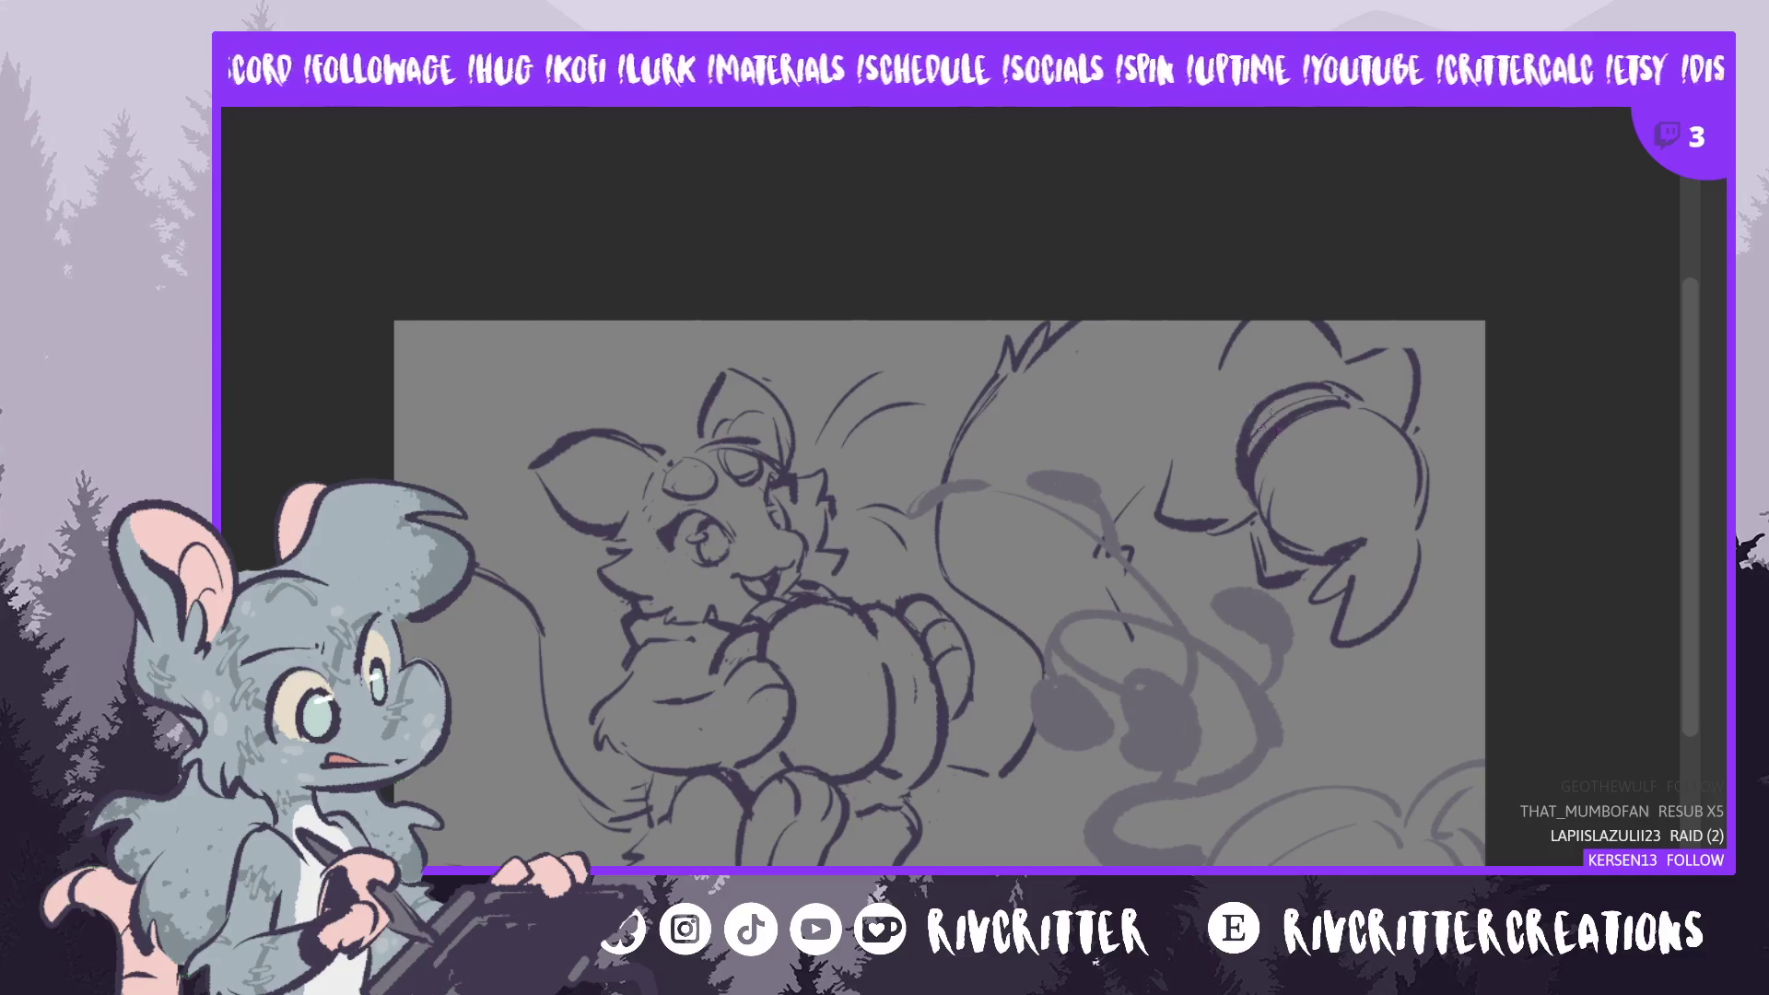
{"action": "key", "text": "m"}
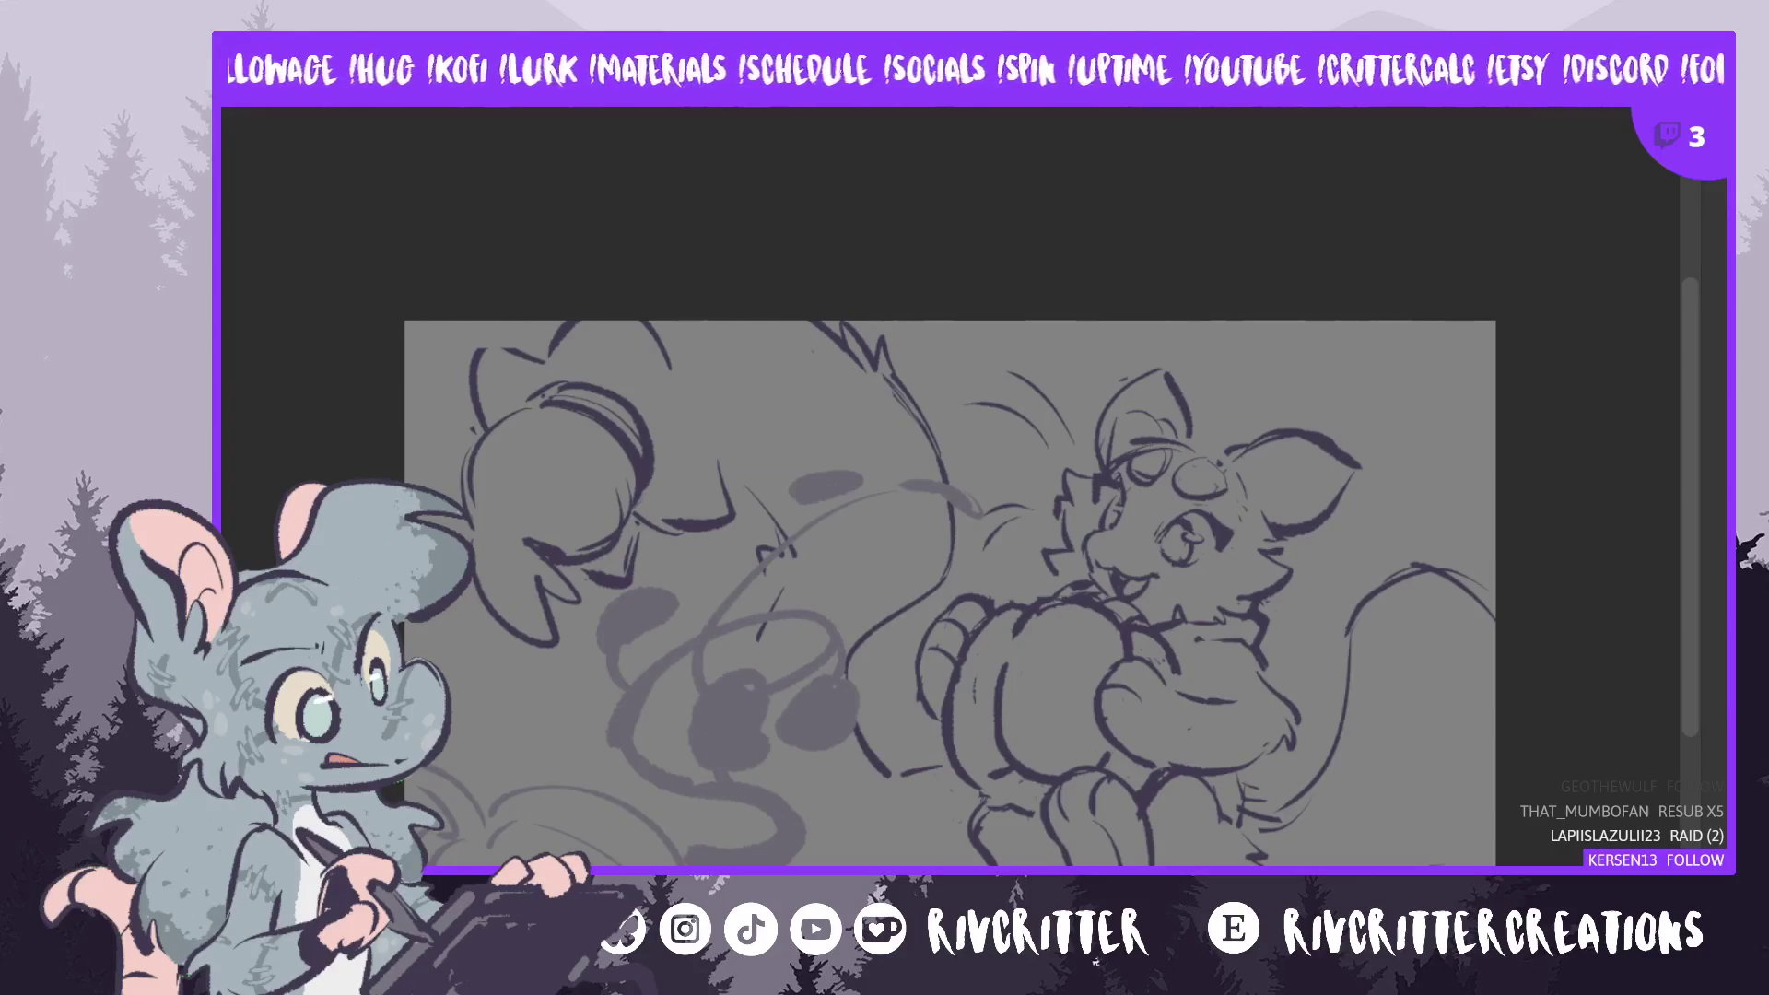
- Erase part of the grey tail strokes and flip the canvas view back to normal
{"action": "mouse_move", "coordinate": [789, 493]}
{"action": "left_mouse_down"}
{"action": "mouse_move", "coordinate": [756, 552]}
{"action": "mouse_move", "coordinate": [810, 473]}
{"action": "mouse_move", "coordinate": [810, 513]}
{"action": "mouse_move", "coordinate": [779, 552]}
{"action": "mouse_move", "coordinate": [820, 452]}
{"action": "mouse_move", "coordinate": [737, 542]}
{"action": "mouse_move", "coordinate": [718, 595]}
{"action": "mouse_move", "coordinate": [712, 577]}
{"action": "mouse_move", "coordinate": [717, 604]}
{"action": "mouse_move", "coordinate": [750, 513]}
{"action": "mouse_move", "coordinate": [903, 396]}
{"action": "mouse_move", "coordinate": [744, 620]}
{"action": "mouse_move", "coordinate": [723, 465]}
{"action": "mouse_move", "coordinate": [751, 502]}
{"action": "mouse_move", "coordinate": [728, 544]}
{"action": "mouse_move", "coordinate": [745, 537]}
{"action": "mouse_move", "coordinate": [702, 544]}
{"action": "left_mouse_up"}
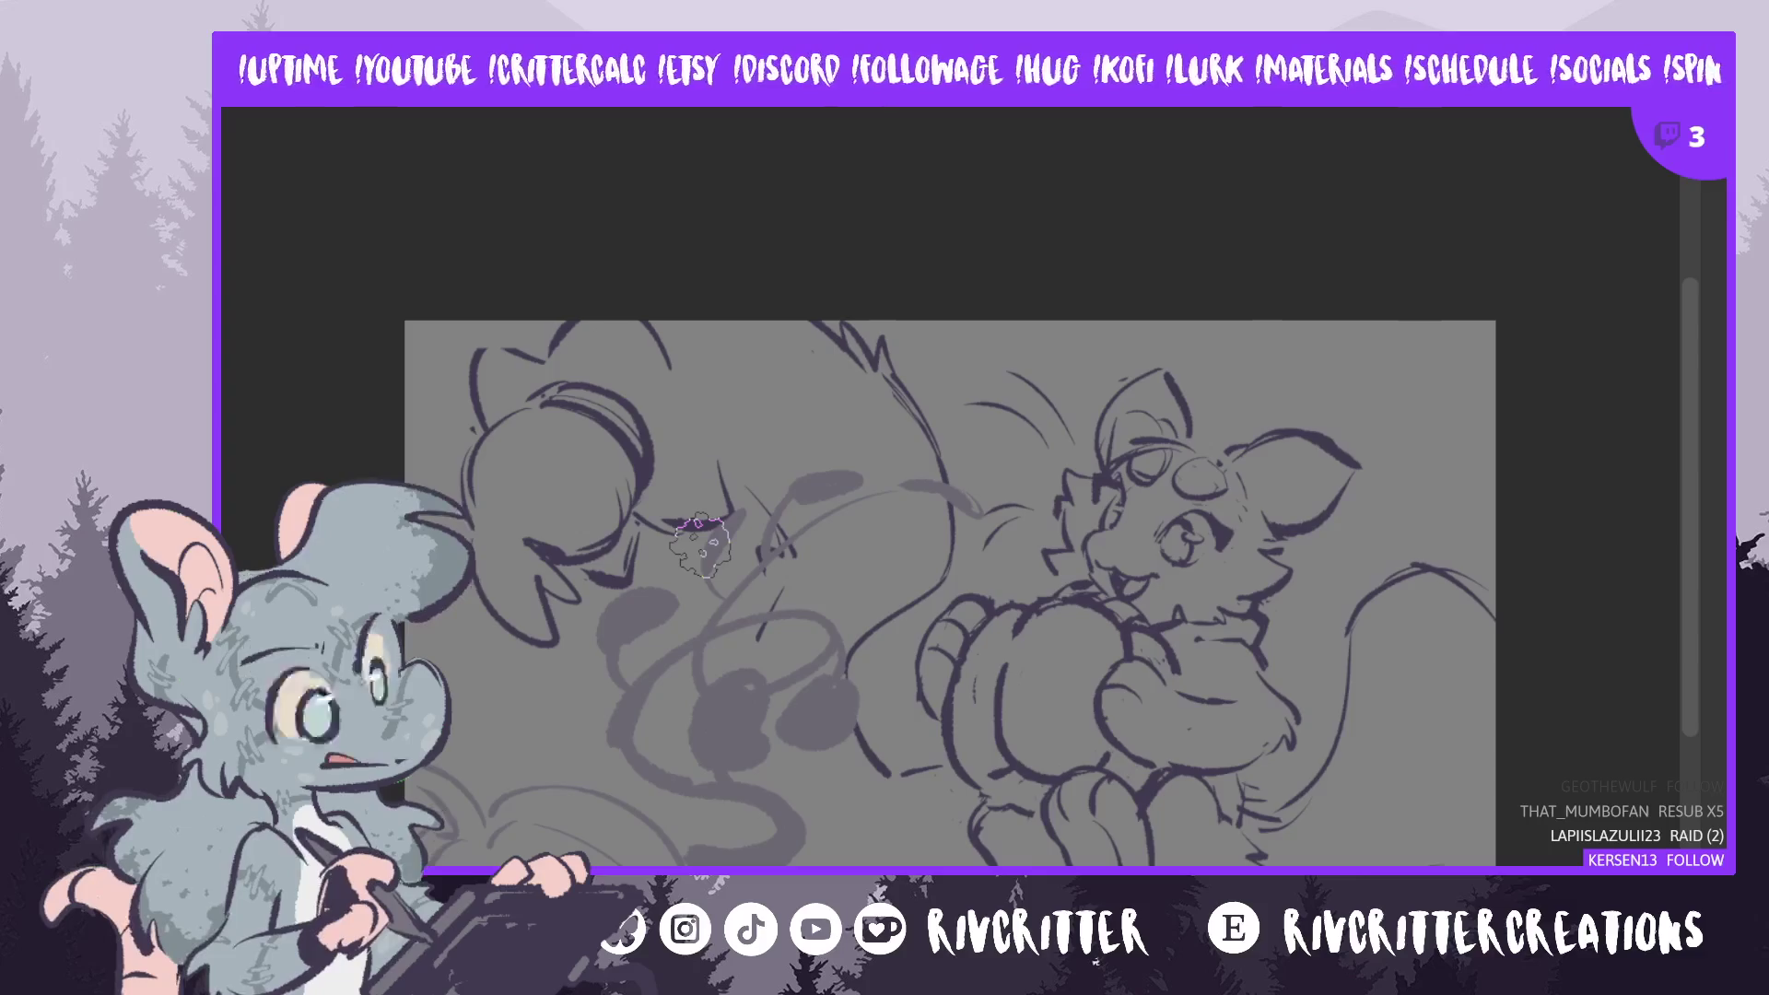
{"action": "key", "text": "m"}
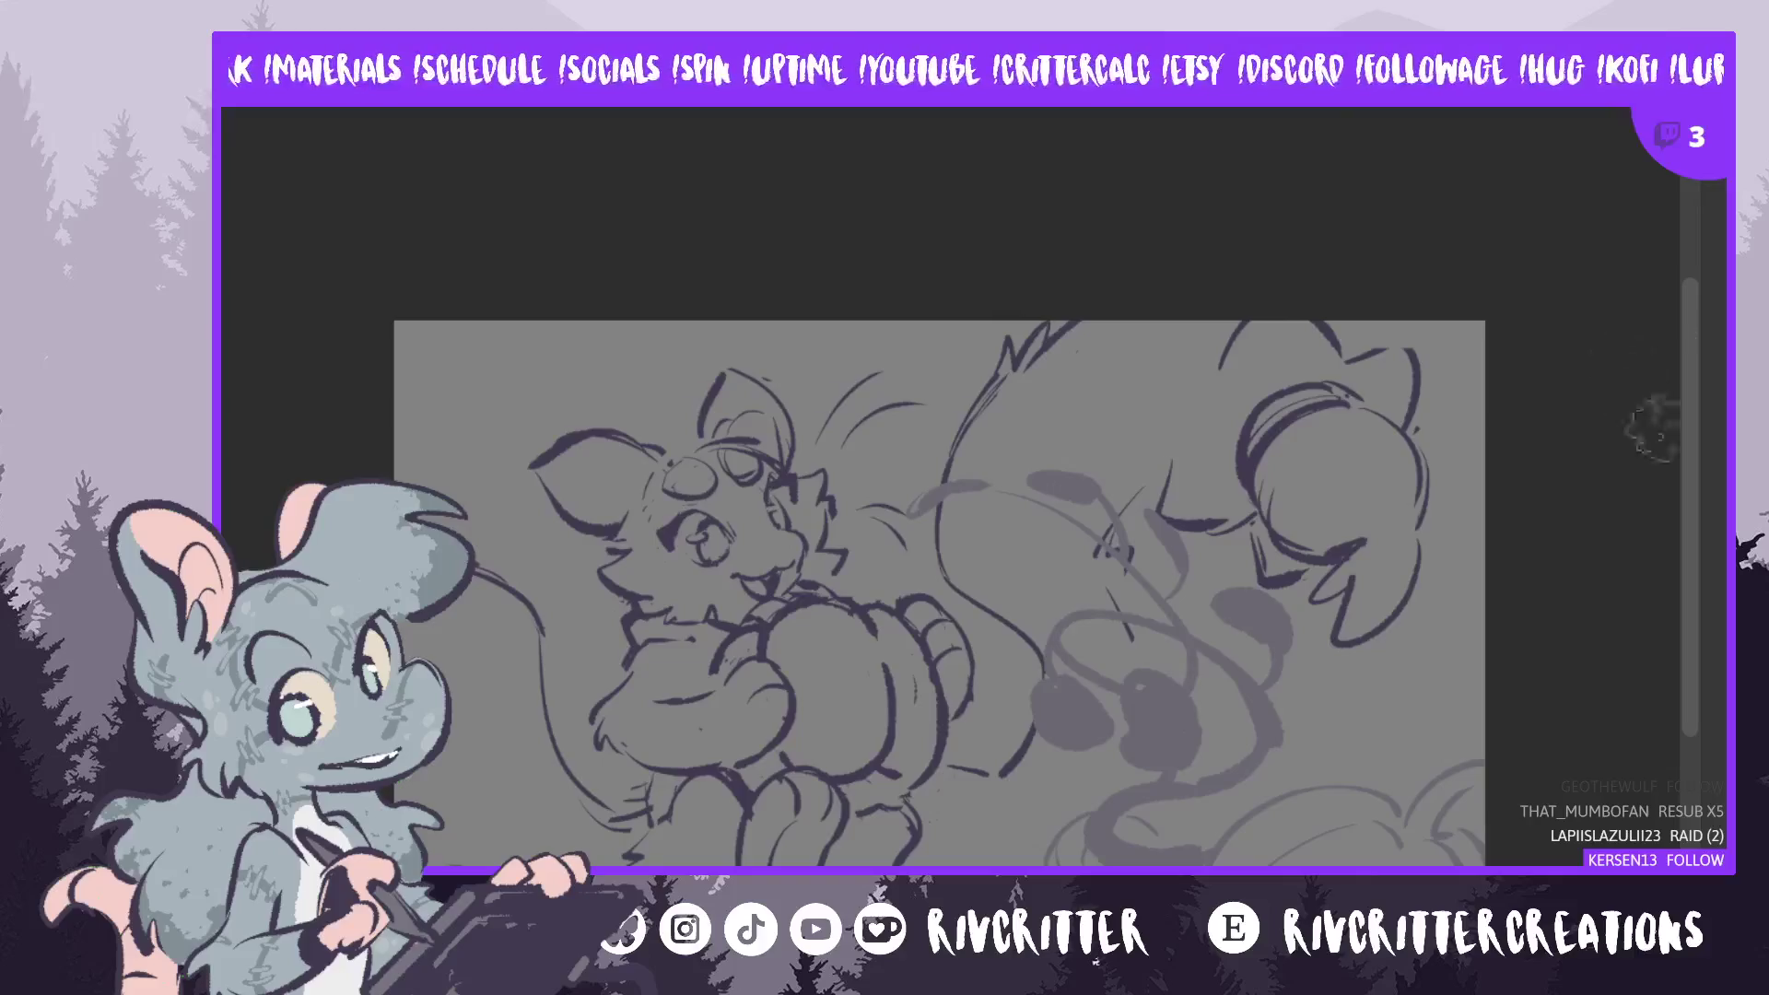
- Lasso the character's cheek area, then clear the selection
{"action": "left_click_drag", "start_coordinate": [1683, 539], "coordinate": [1684, 590]}
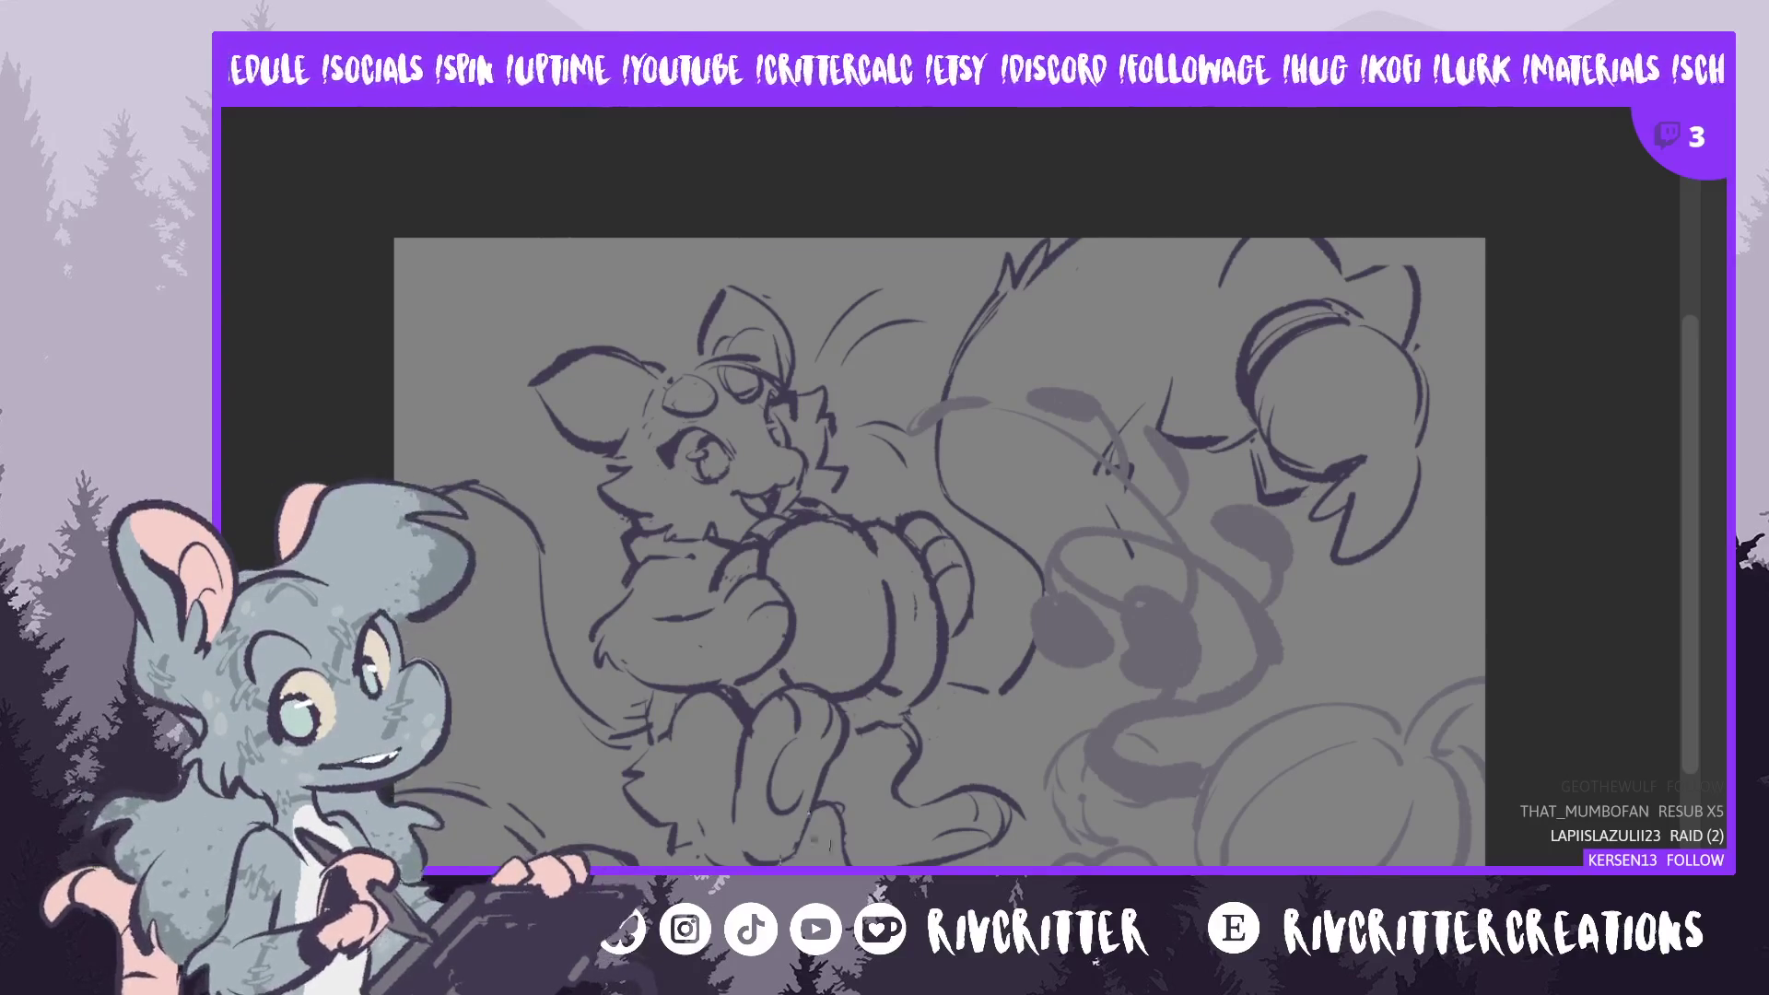
{"action": "scroll", "coordinate": [1188, 859], "scroll_direction": "up", "scroll_amount": 1}
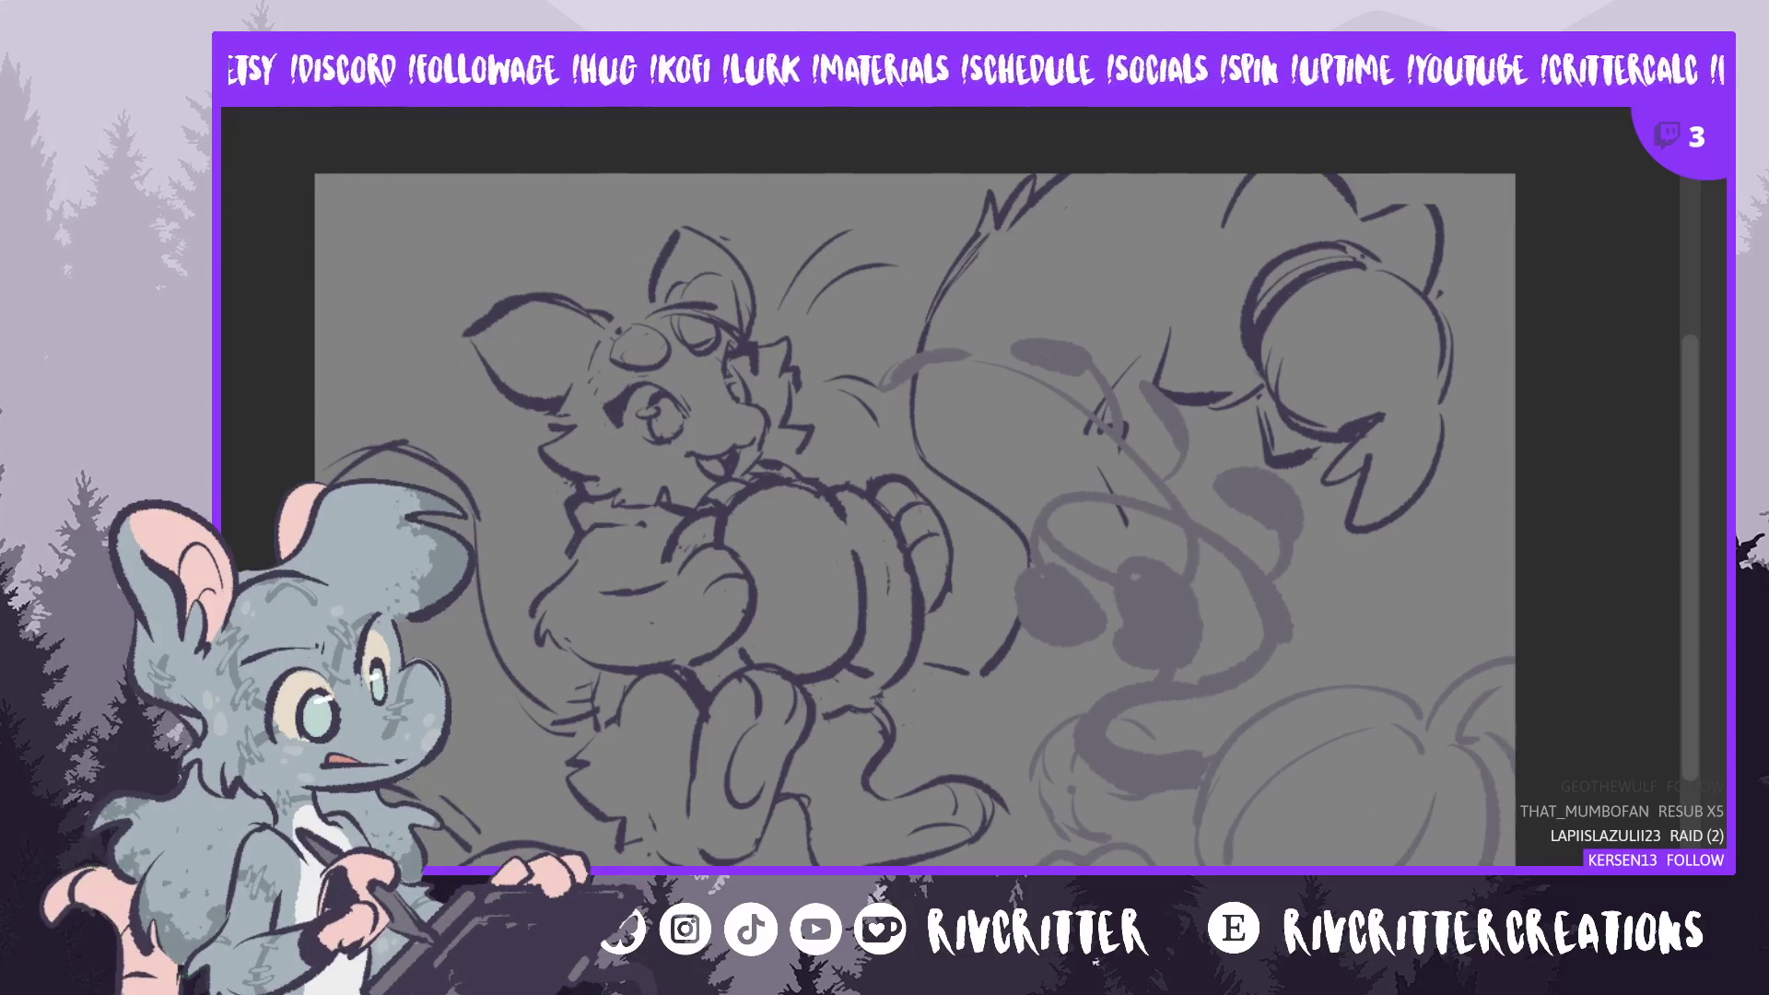
{"action": "left_click_drag", "start_coordinate": [617, 407], "coordinate": [569, 432]}
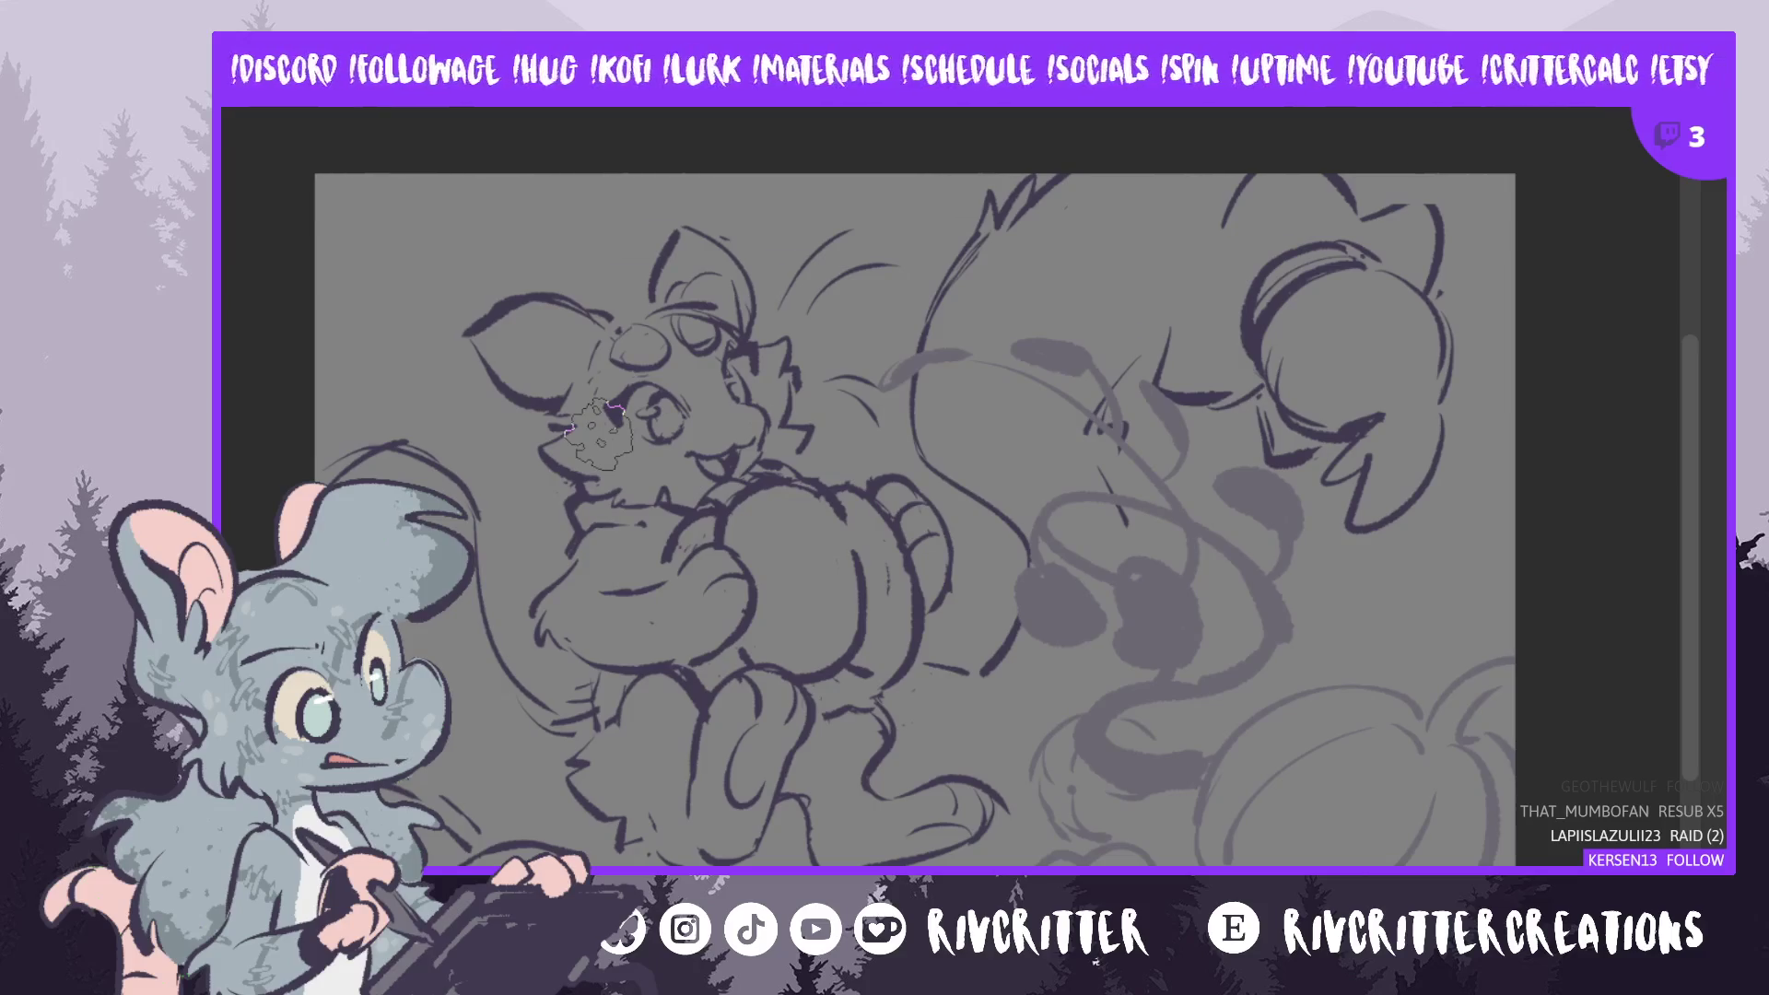
{"action": "key", "text": "ctrl+d"}
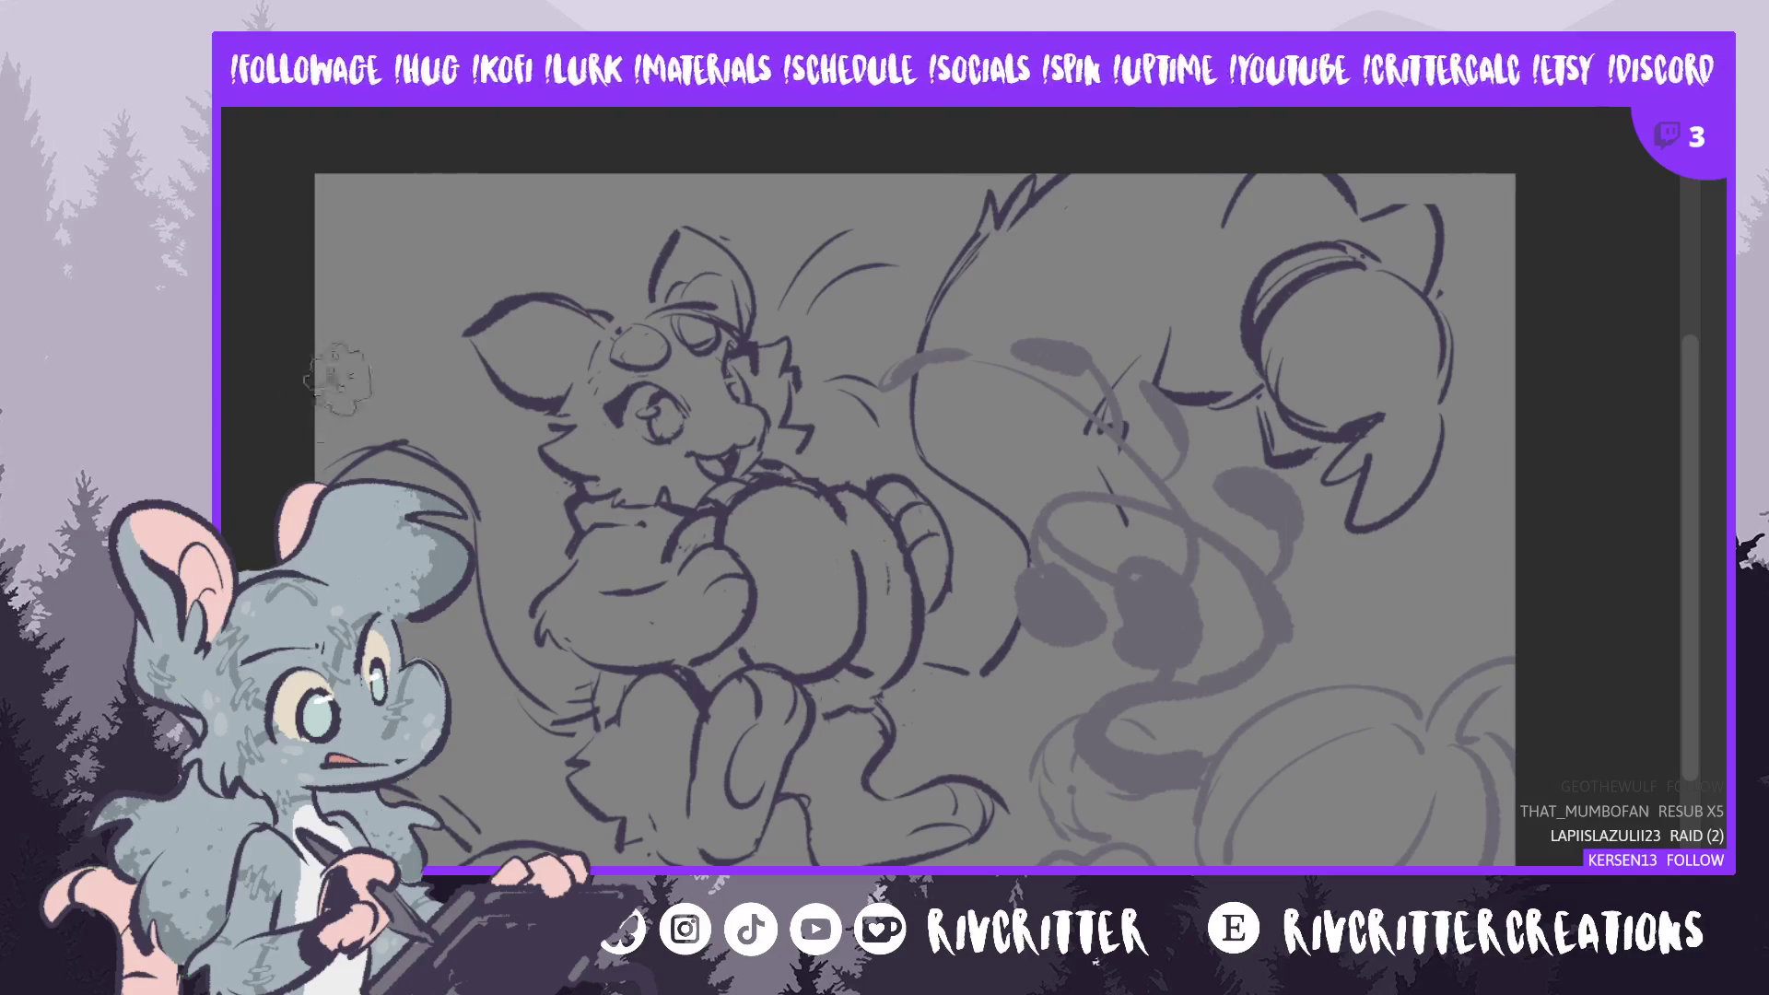
- Sketch two wavy cloud lines in the upper-left background behind the critter
{"action": "left_click_drag", "start_coordinate": [376, 381], "coordinate": [472, 339]}
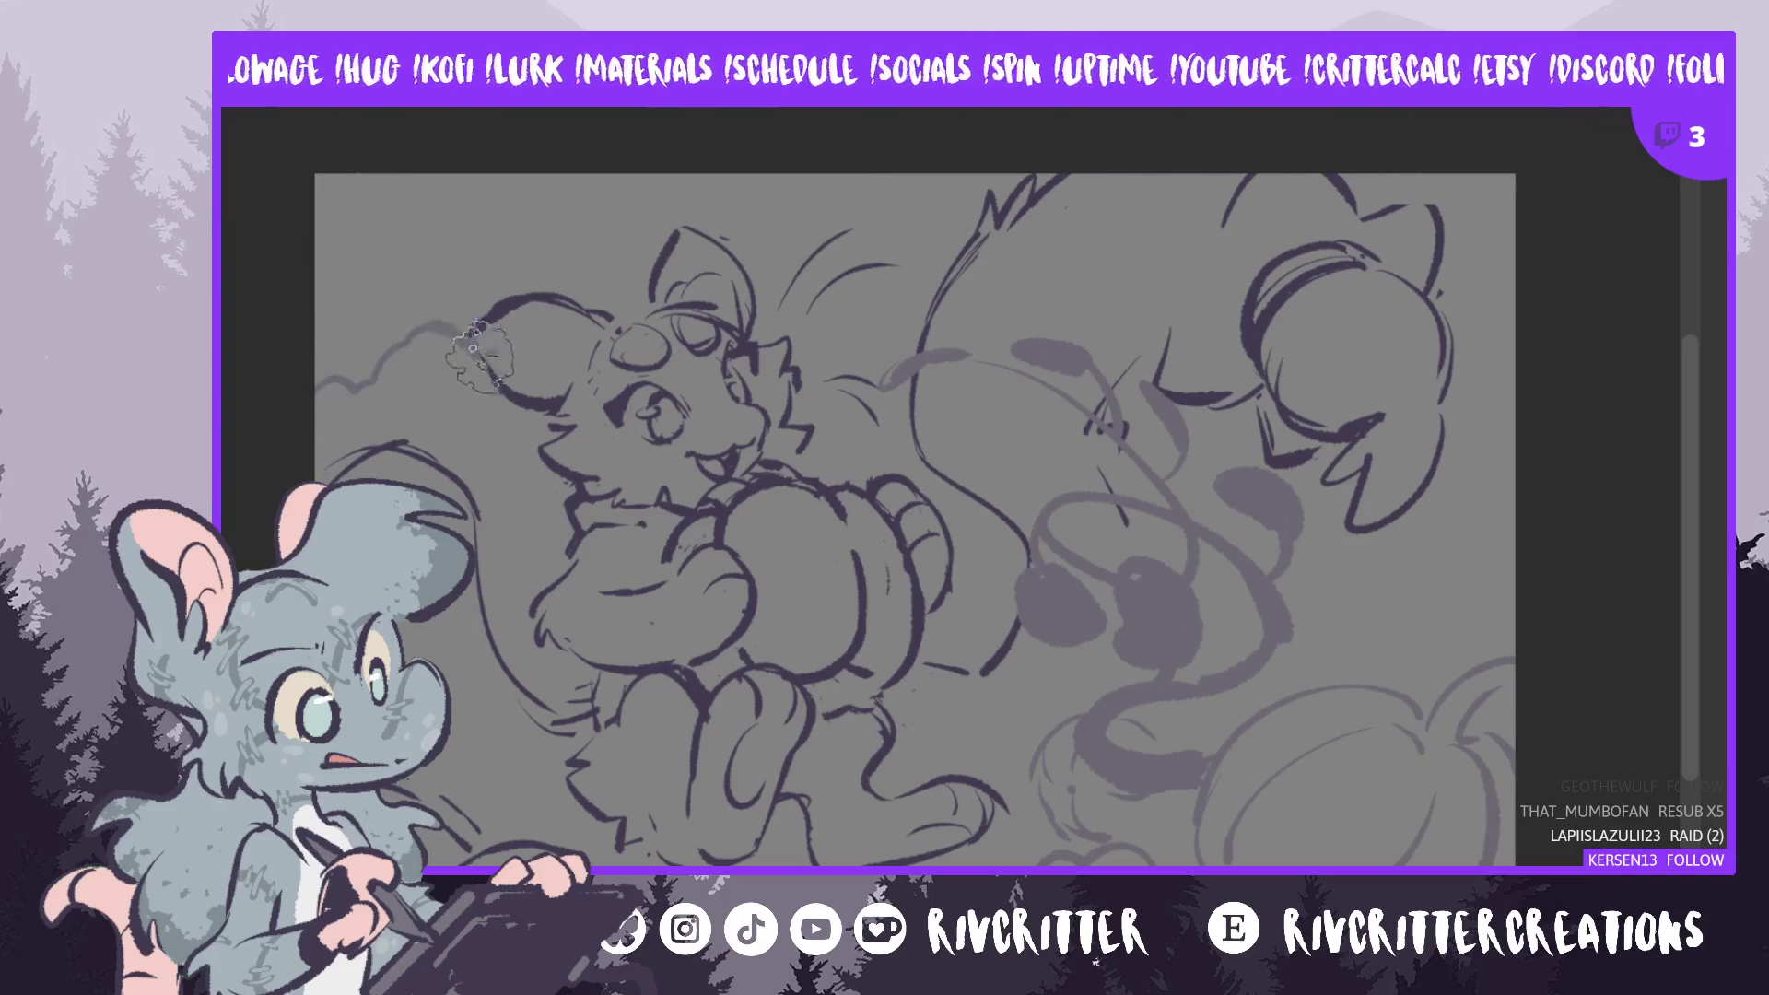
{"action": "key", "text": "ctrl+z"}
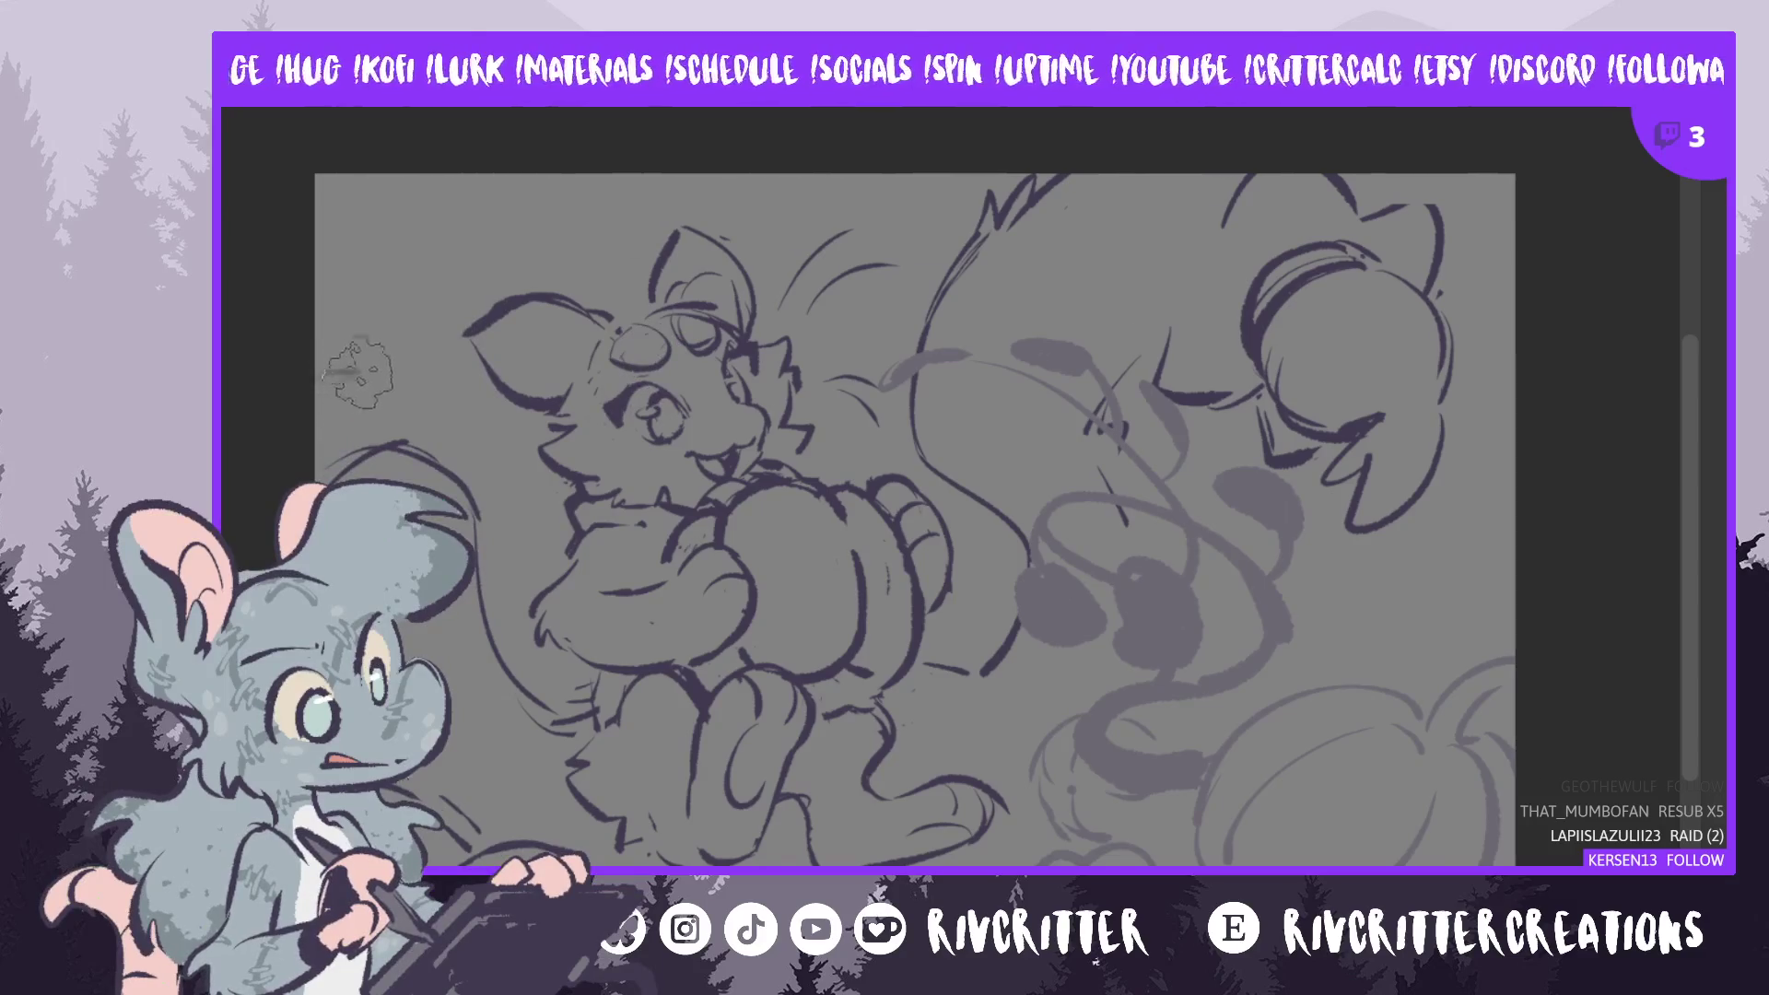
{"action": "key", "text": "ctrl+shift+z"}
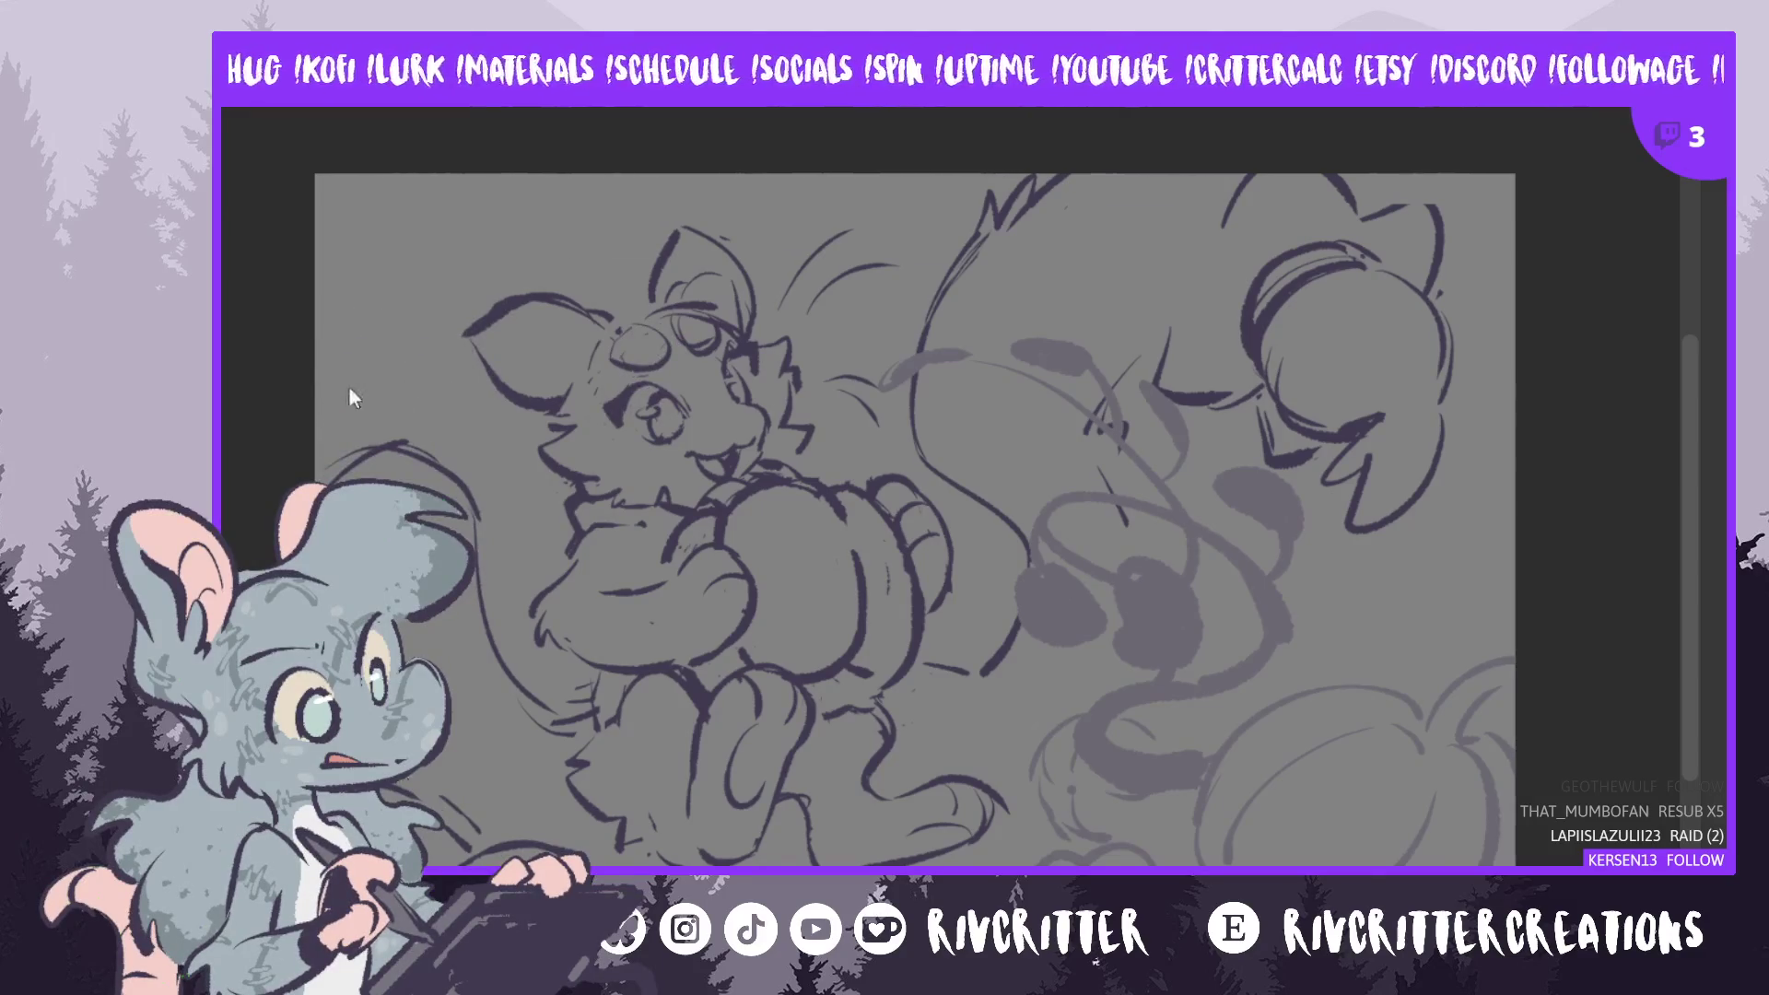
{"action": "mouse_move", "coordinate": [318, 410]}
{"action": "left_mouse_down"}
{"action": "mouse_move", "coordinate": [415, 337]}
{"action": "mouse_move", "coordinate": [428, 363]}
{"action": "mouse_move", "coordinate": [406, 391]}
{"action": "mouse_move", "coordinate": [460, 429]}
{"action": "mouse_move", "coordinate": [483, 440]}
{"action": "mouse_move", "coordinate": [529, 407]}
{"action": "left_mouse_up"}
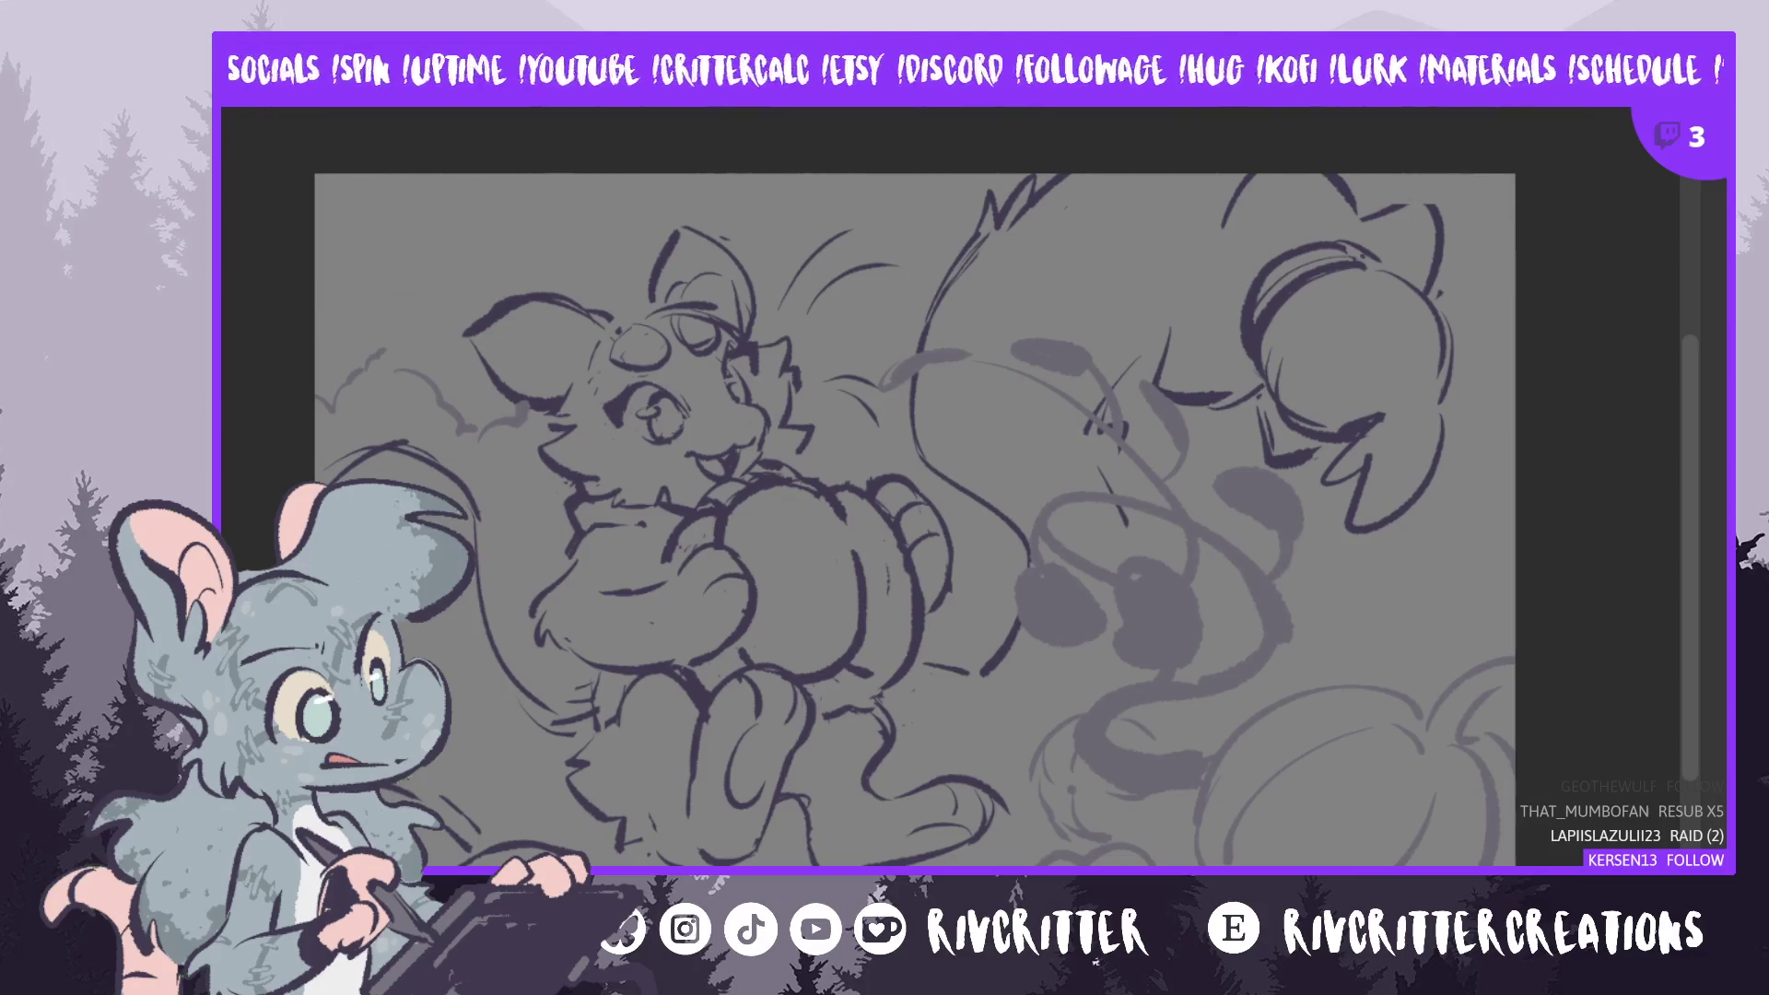
{"action": "key", "text": "ctrl+t"}
{"action": "key", "text": "ctrl+minus"}
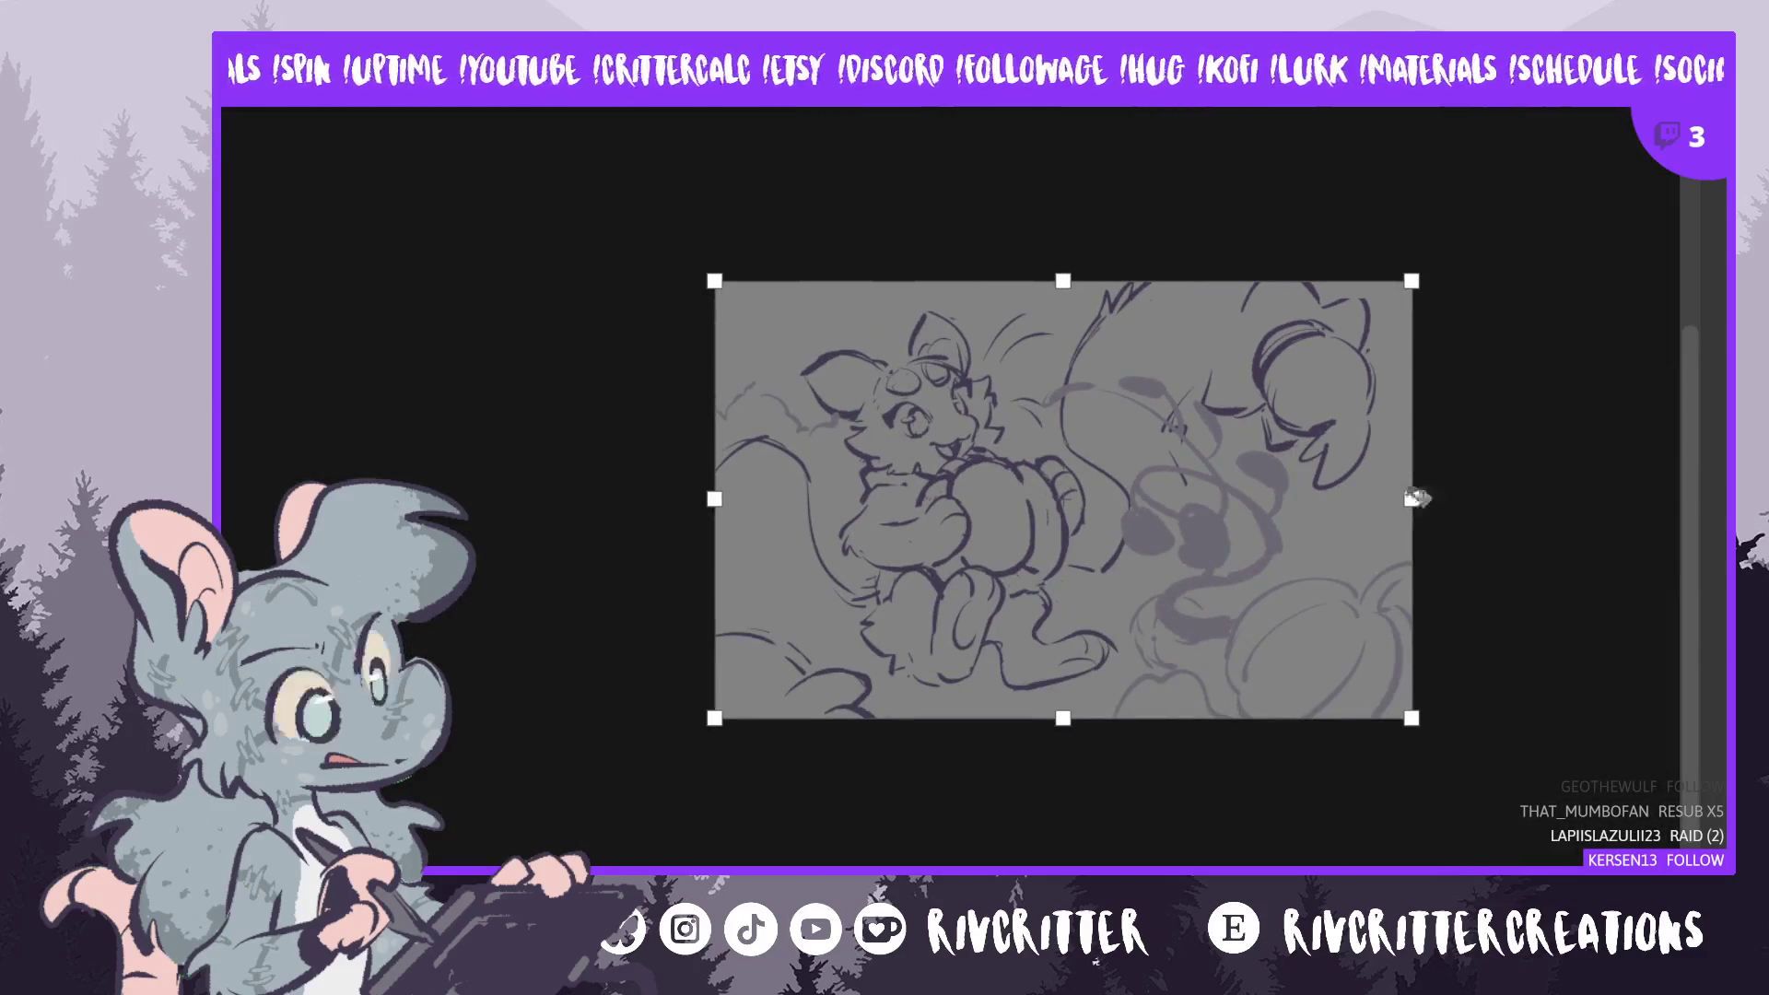
- Extend the canvas further to the right and apply the new size
{"action": "left_click_drag", "start_coordinate": [1416, 498], "coordinate": [1536, 497]}
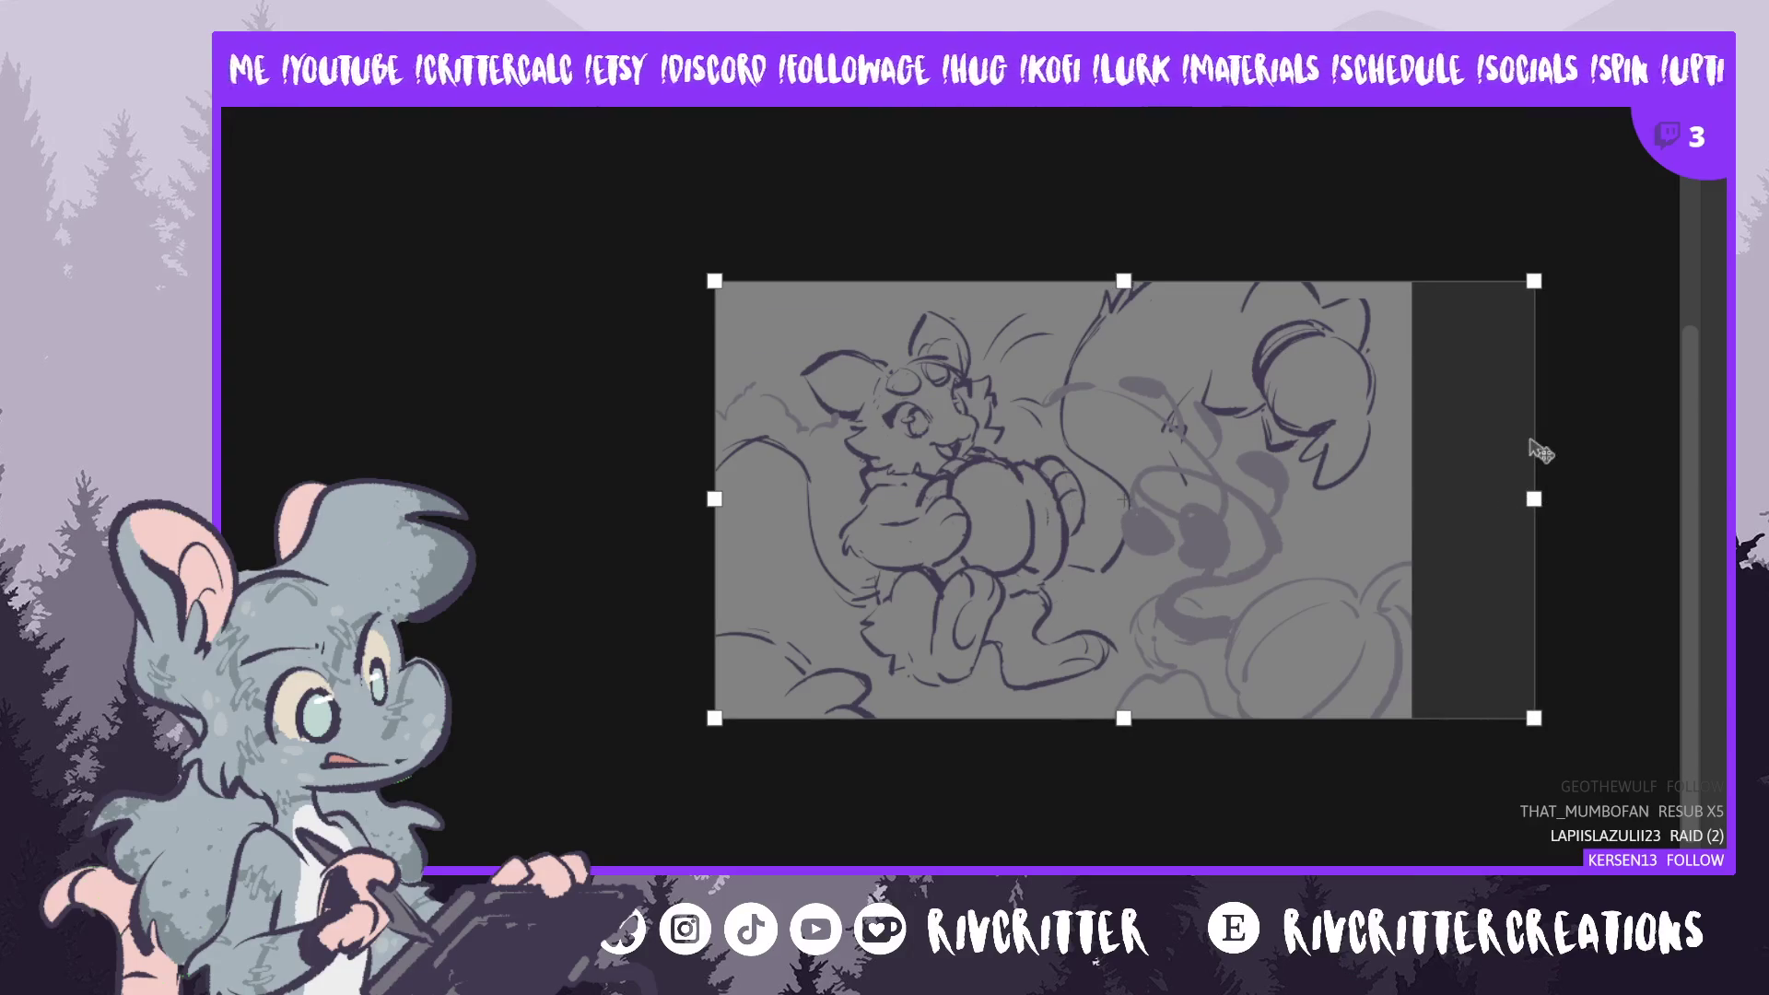
{"action": "key", "text": "Return"}
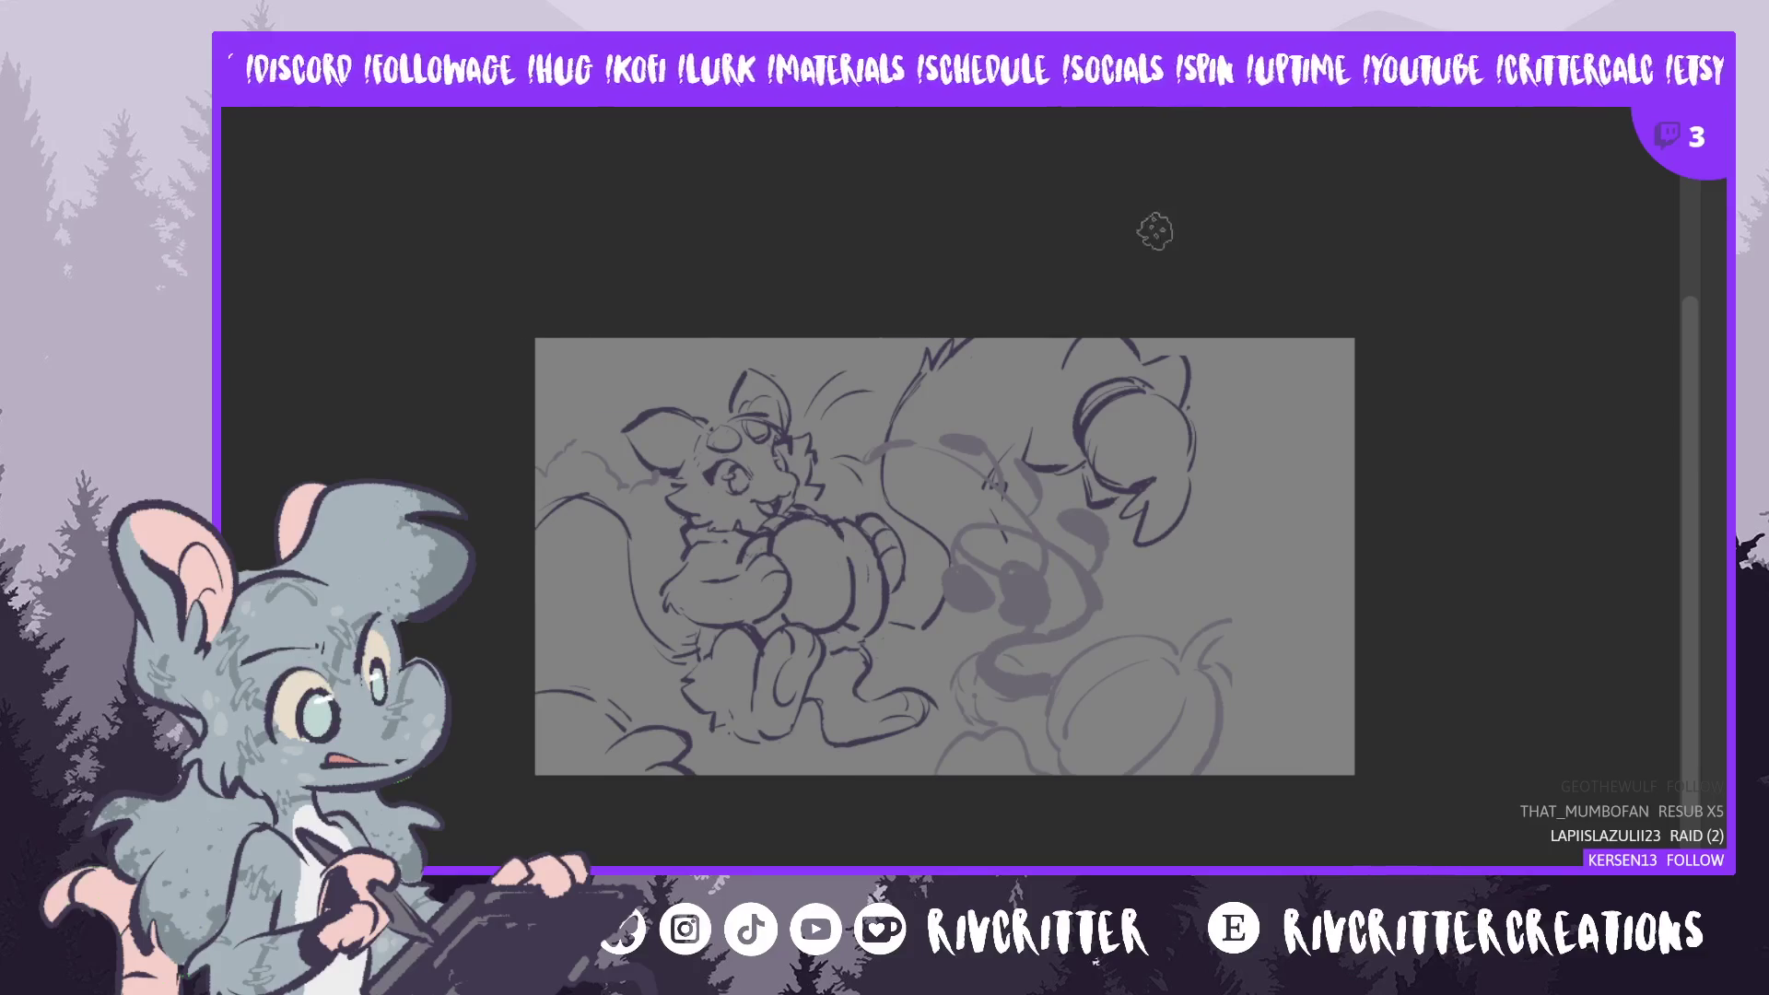
- Zoom in and sketch a wavy cloud line to the right of the large head
{"action": "scroll", "coordinate": [1180, 434], "scroll_direction": "up", "scroll_amount": 2}
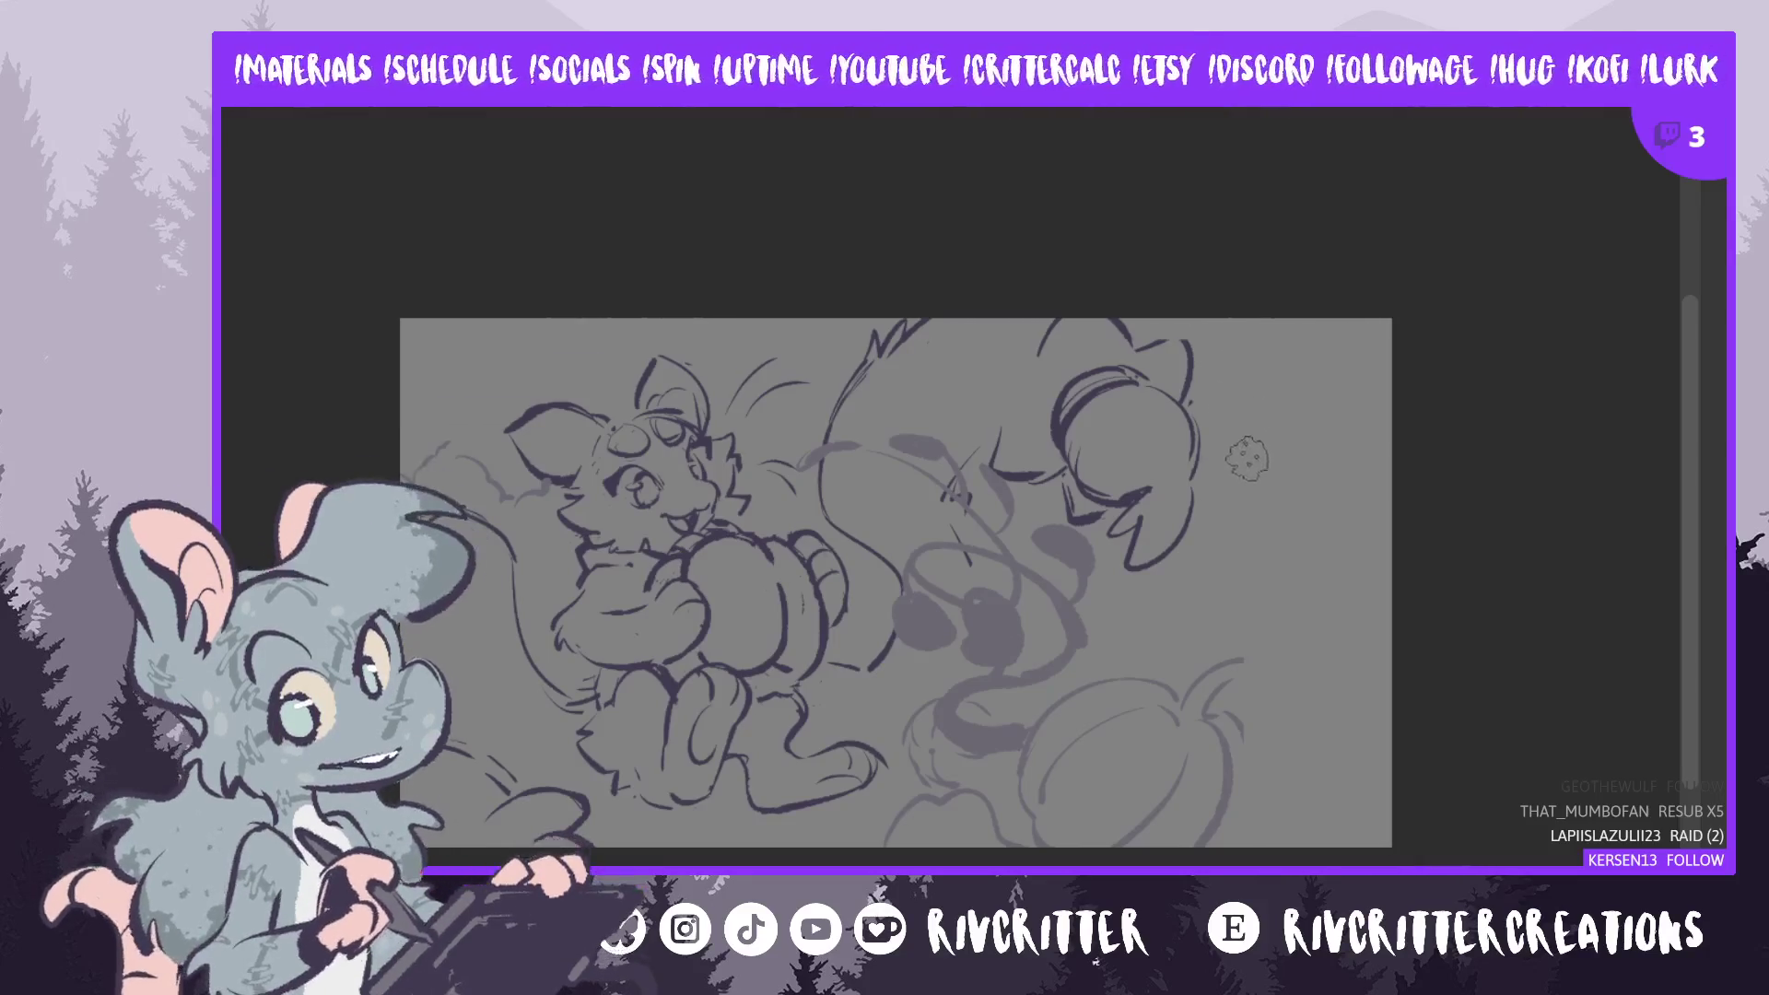
{"action": "mouse_move", "coordinate": [1203, 456]}
{"action": "left_mouse_down"}
{"action": "mouse_move", "coordinate": [1254, 421]}
{"action": "mouse_move", "coordinate": [1329, 410]}
{"action": "mouse_move", "coordinate": [1402, 456]}
{"action": "left_mouse_up"}
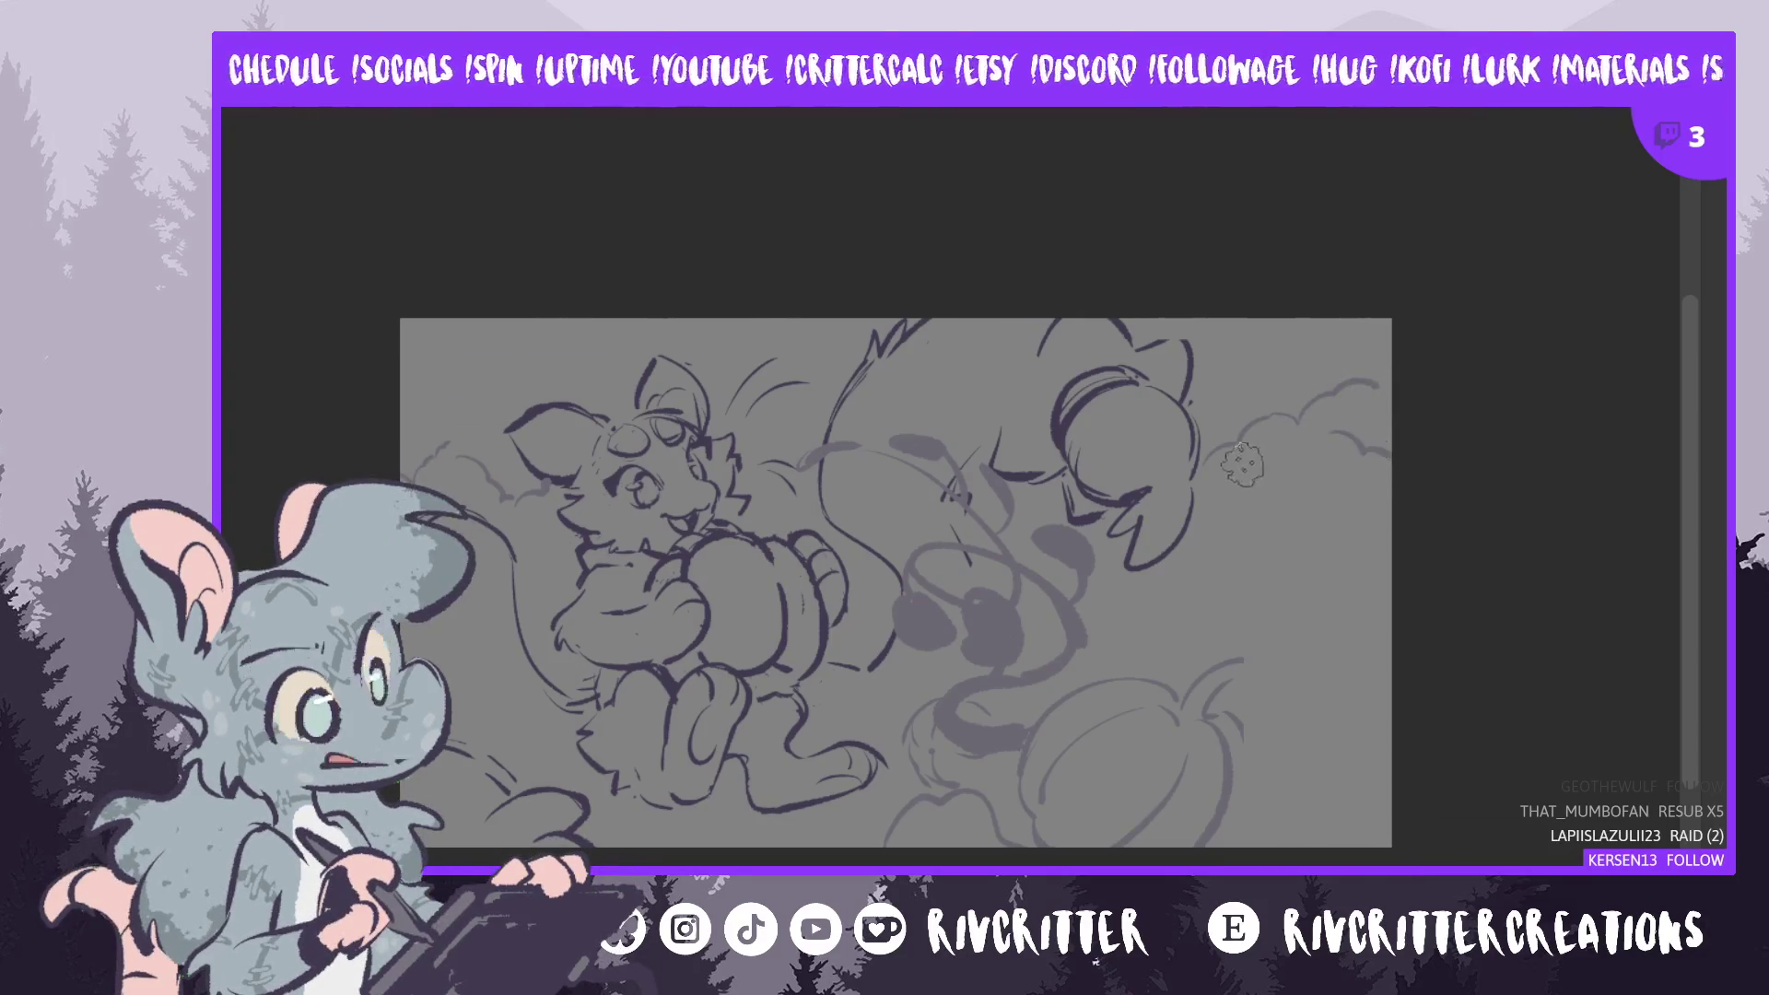
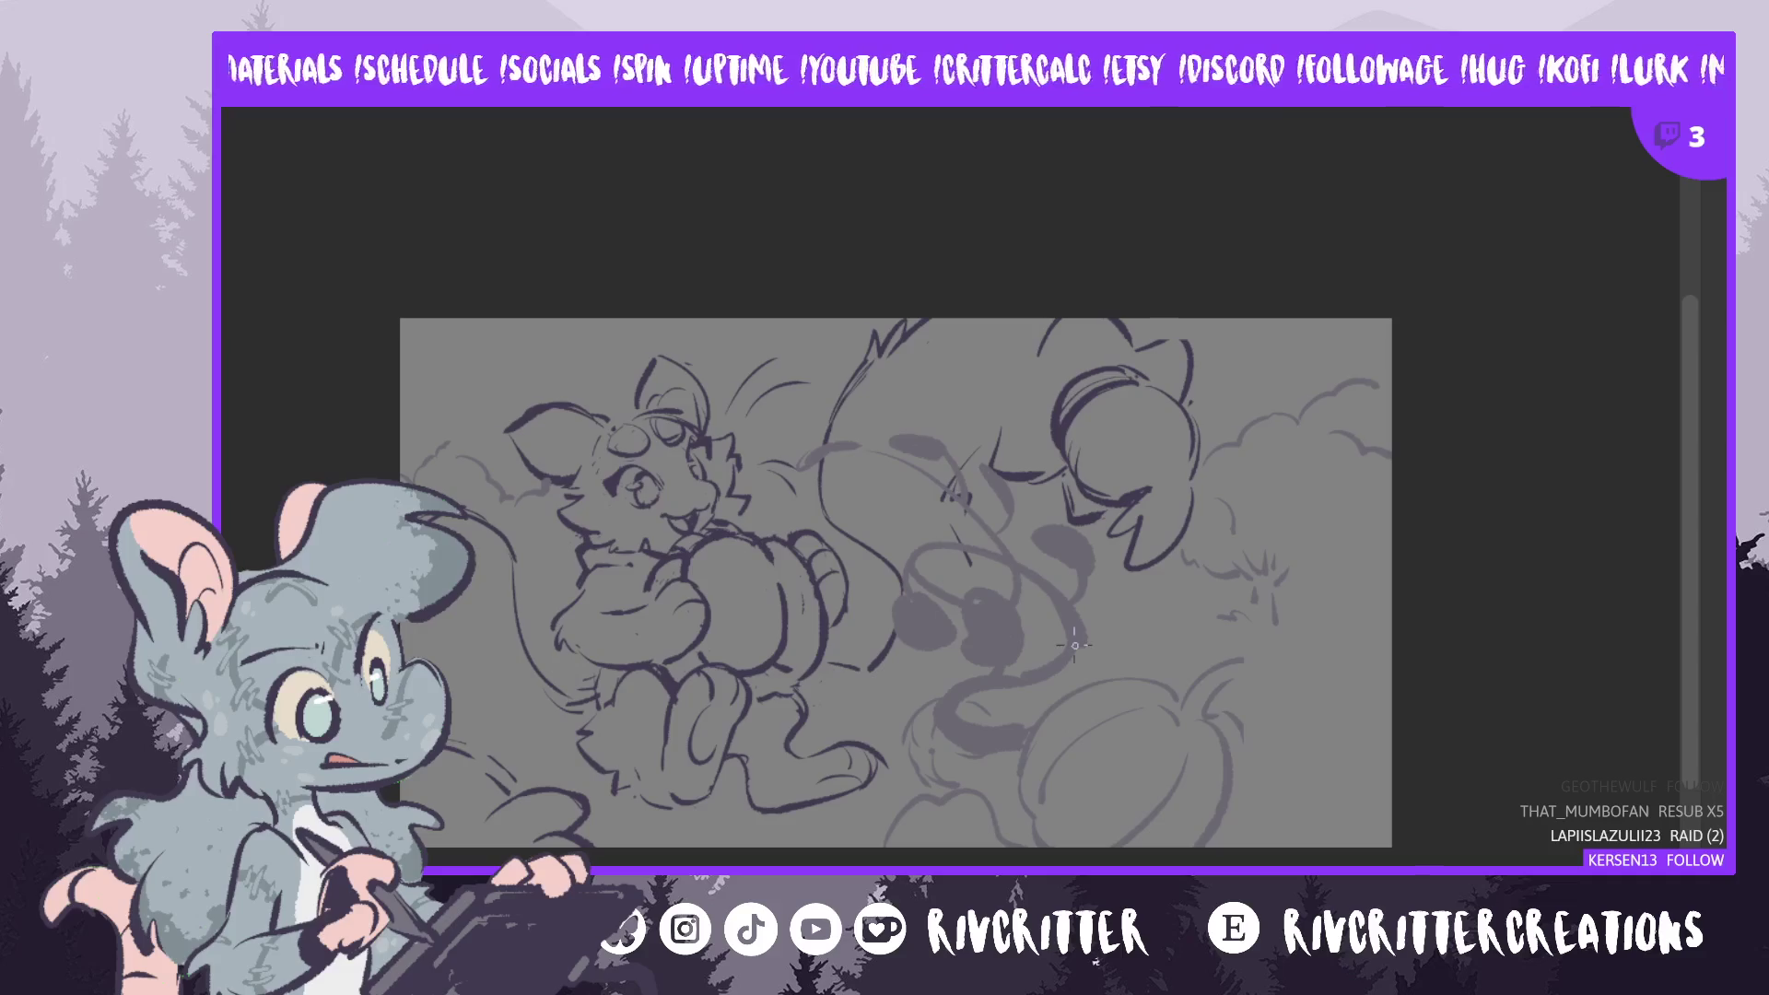
- Draw a straight horizon line across the field, extending it to the right edge
{"action": "left_click_drag", "start_coordinate": [516, 613], "coordinate": [1456, 617]}
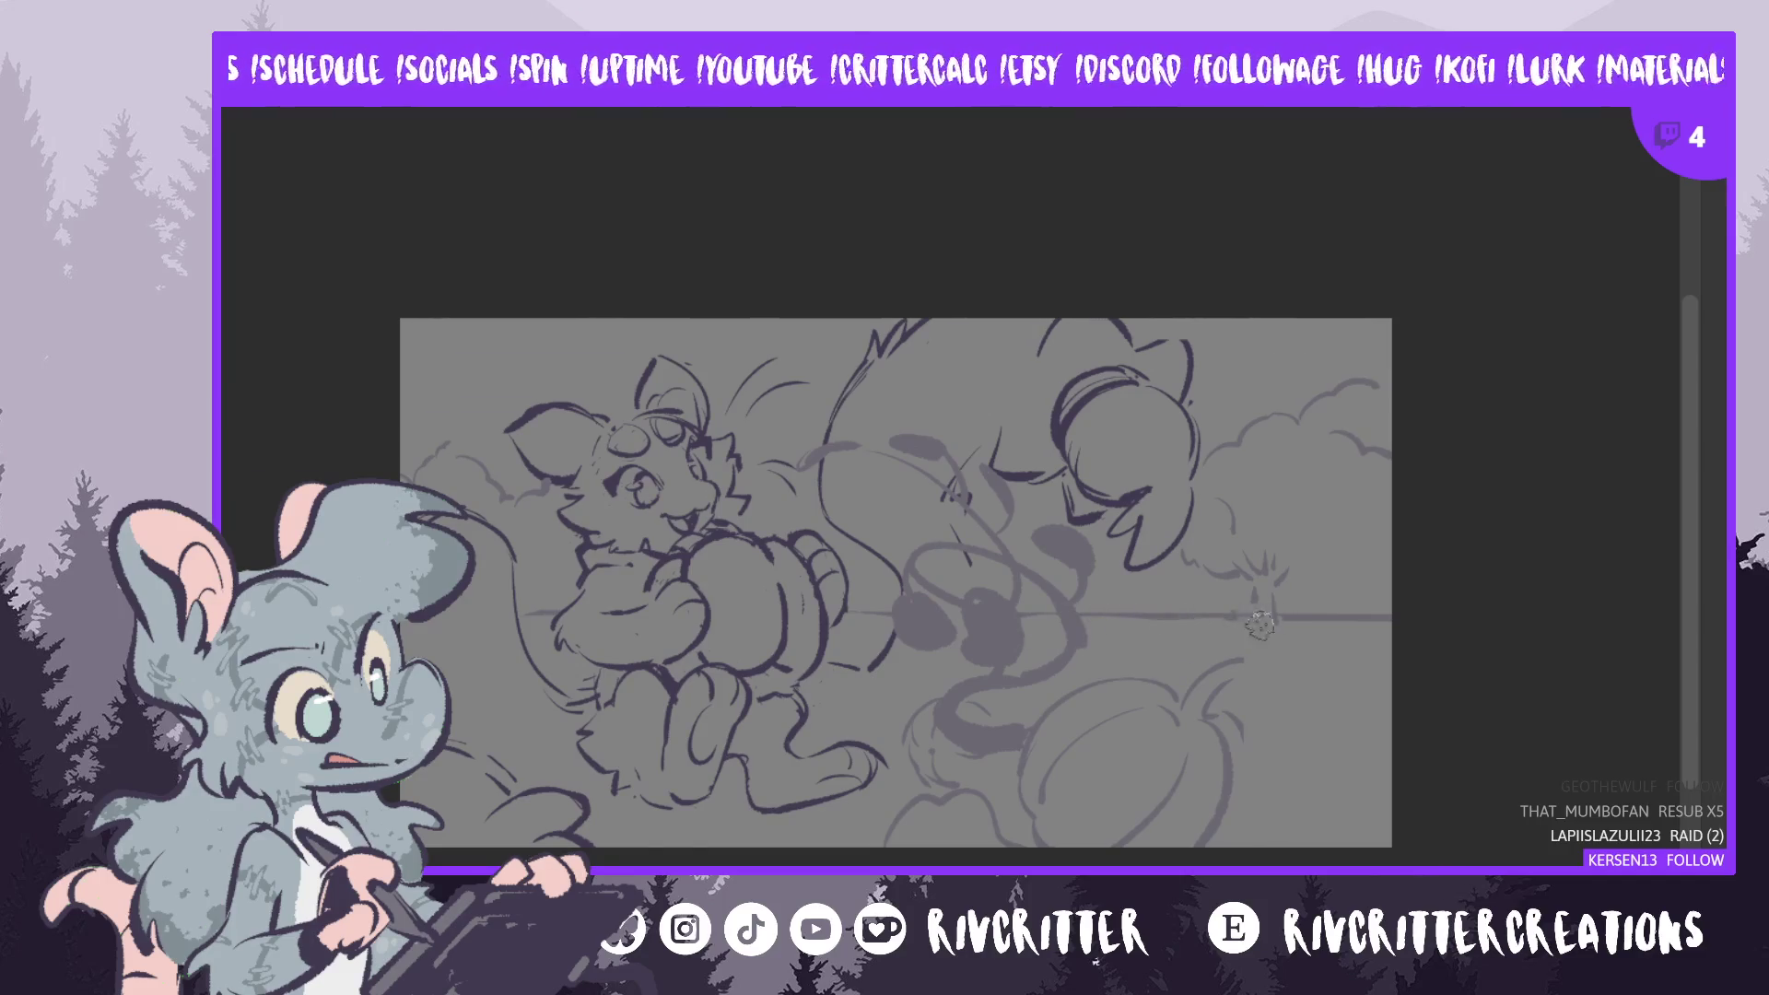
{"action": "left_click_drag", "start_coordinate": [1371, 612], "coordinate": [1290, 616]}
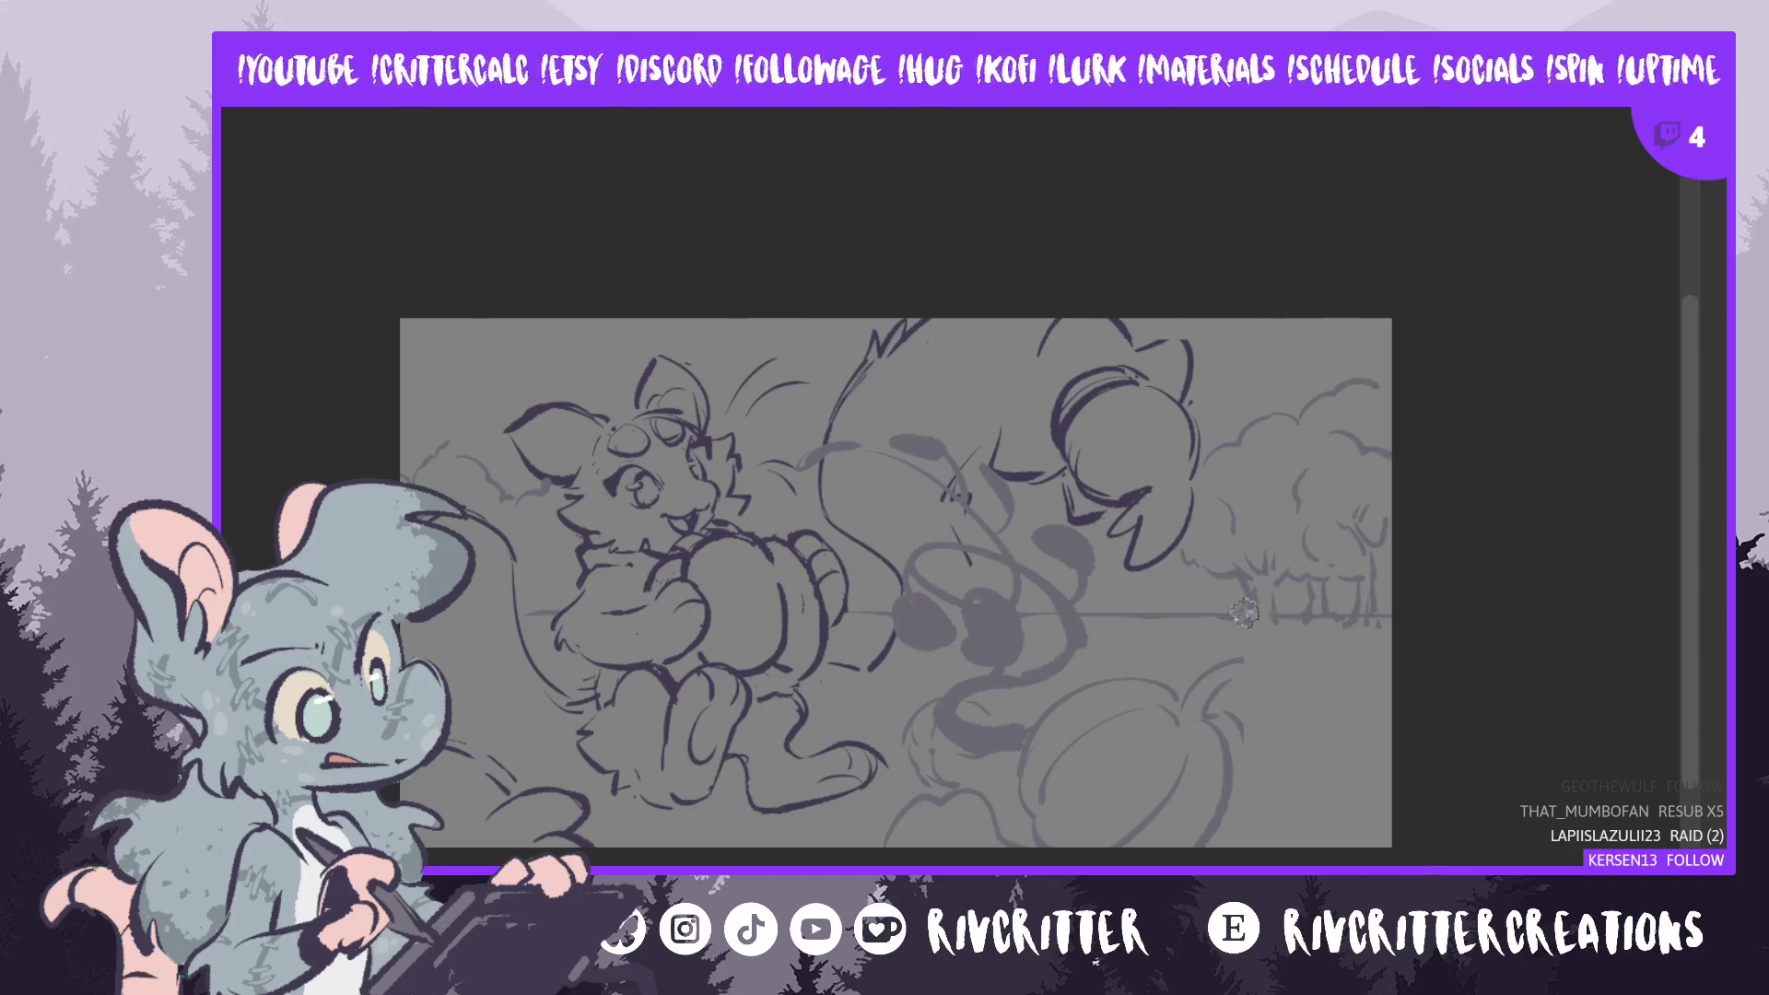
- Lasso the right trees and character, widen them leftward and tilt them slightly counter-clockwise
{"action": "mouse_move", "coordinate": [1290, 634]}
{"action": "left_mouse_down"}
{"action": "mouse_move", "coordinate": [1377, 323]}
{"action": "mouse_move", "coordinate": [1138, 516]}
{"action": "mouse_move", "coordinate": [1256, 636]}
{"action": "mouse_move", "coordinate": [1285, 636]}
{"action": "left_mouse_up"}
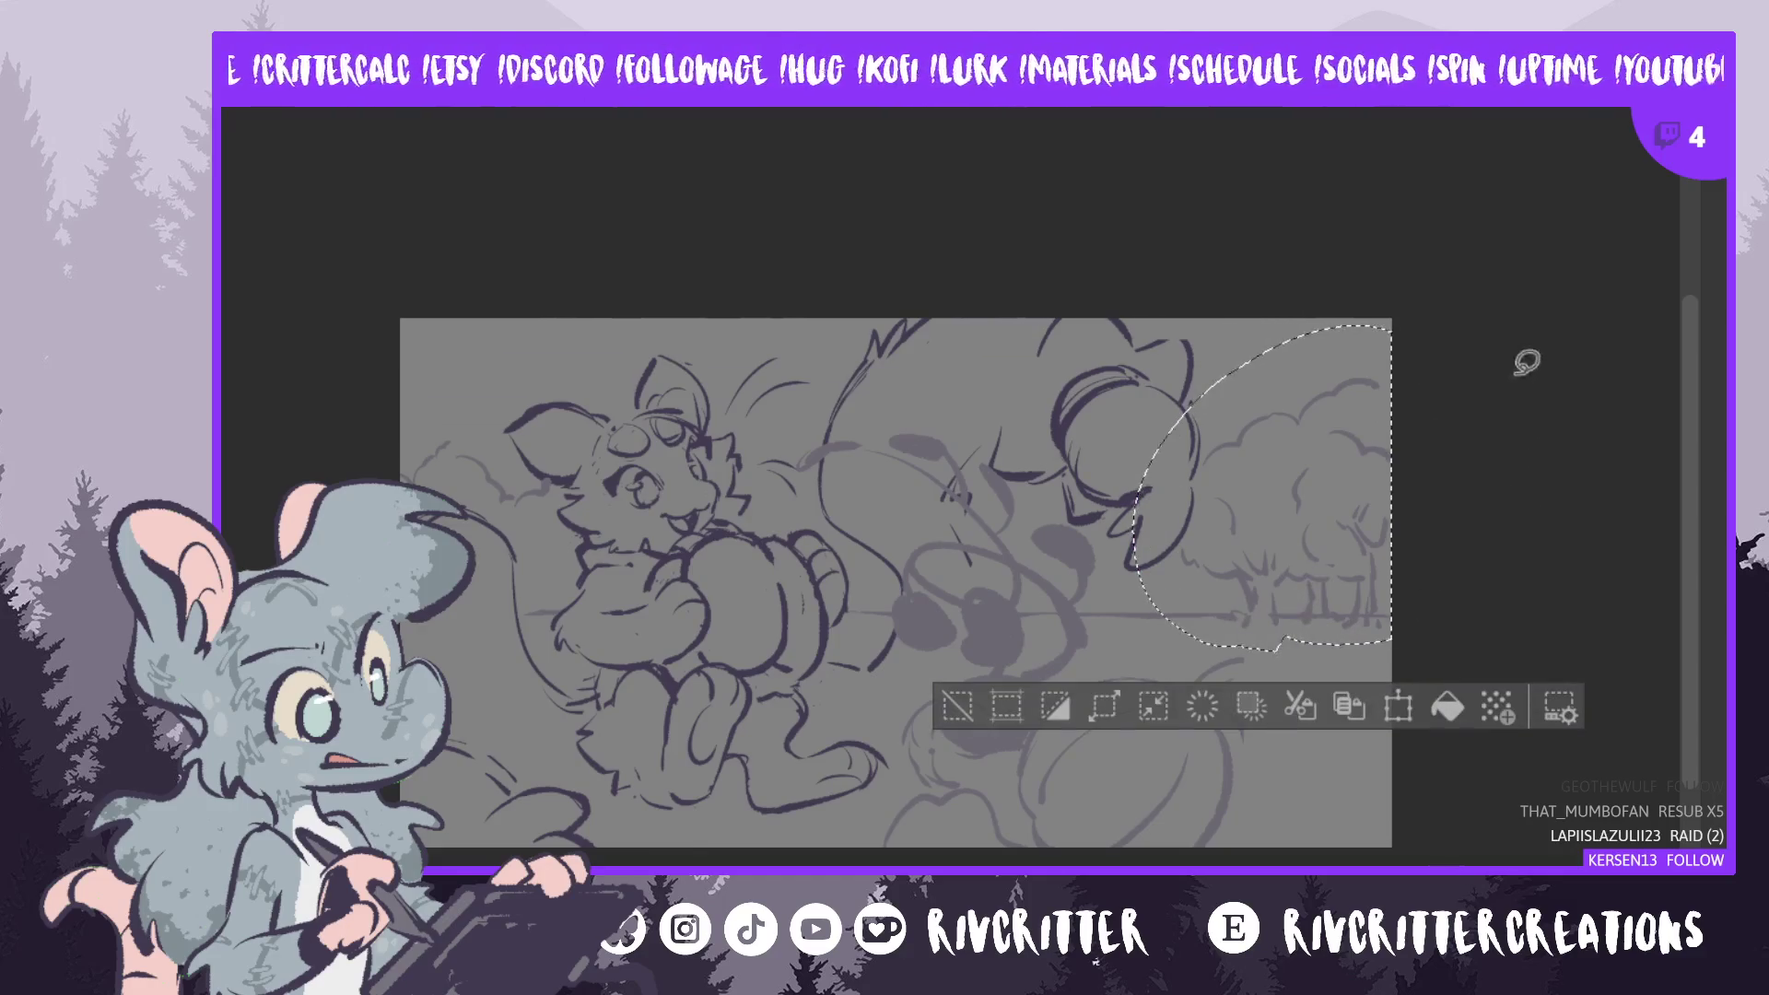
{"action": "key", "text": "ctrl+t"}
{"action": "left_click_drag", "start_coordinate": [1133, 488], "coordinate": [1103, 484]}
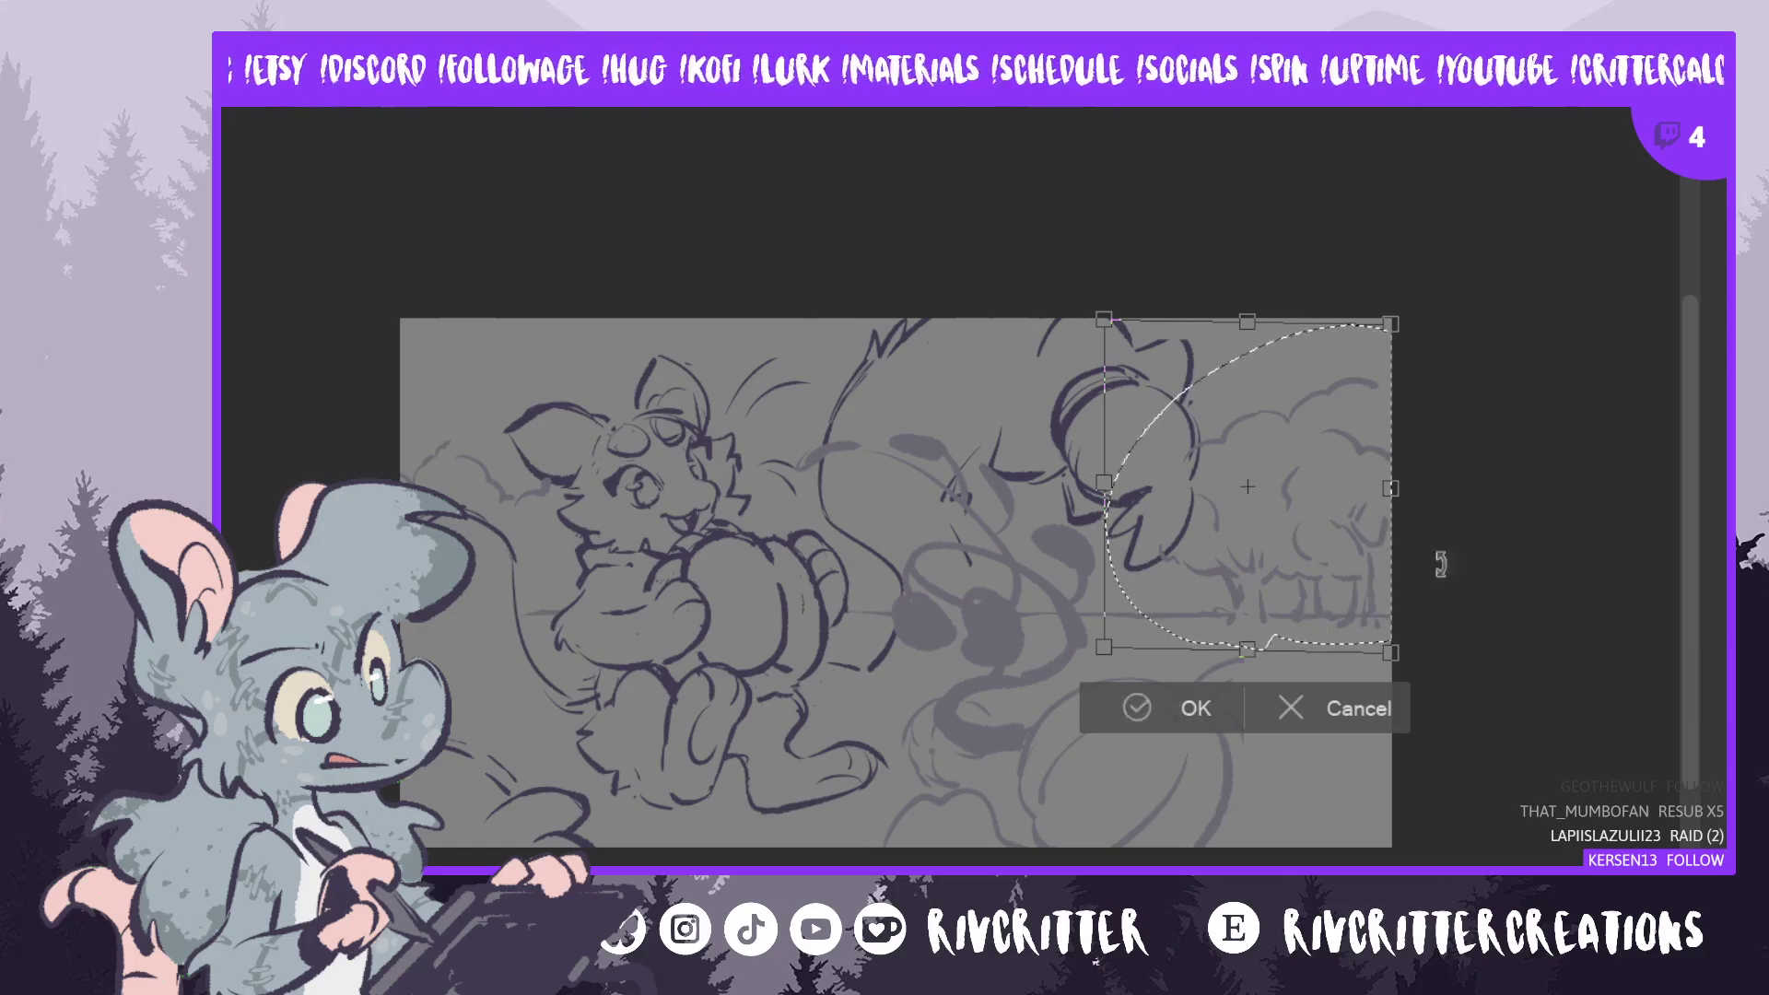
{"action": "left_click_drag", "start_coordinate": [1440, 564], "coordinate": [1443, 511]}
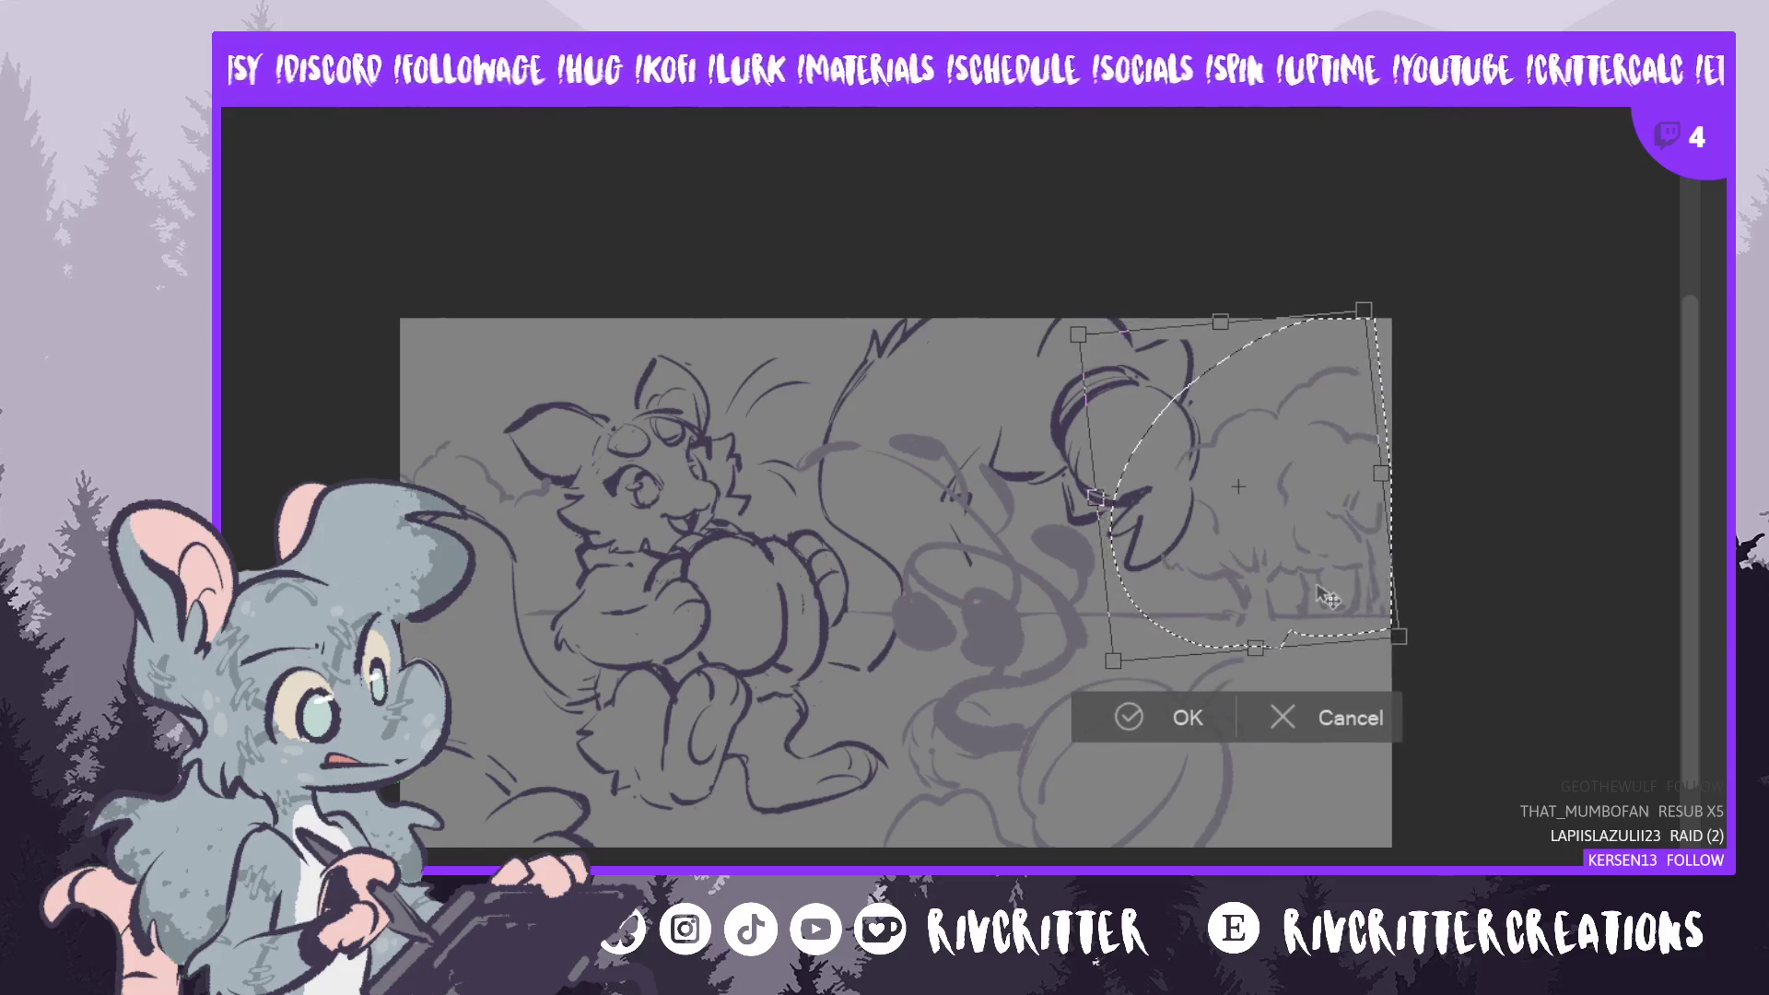
{"action": "left_click", "coordinate": [1197, 714]}
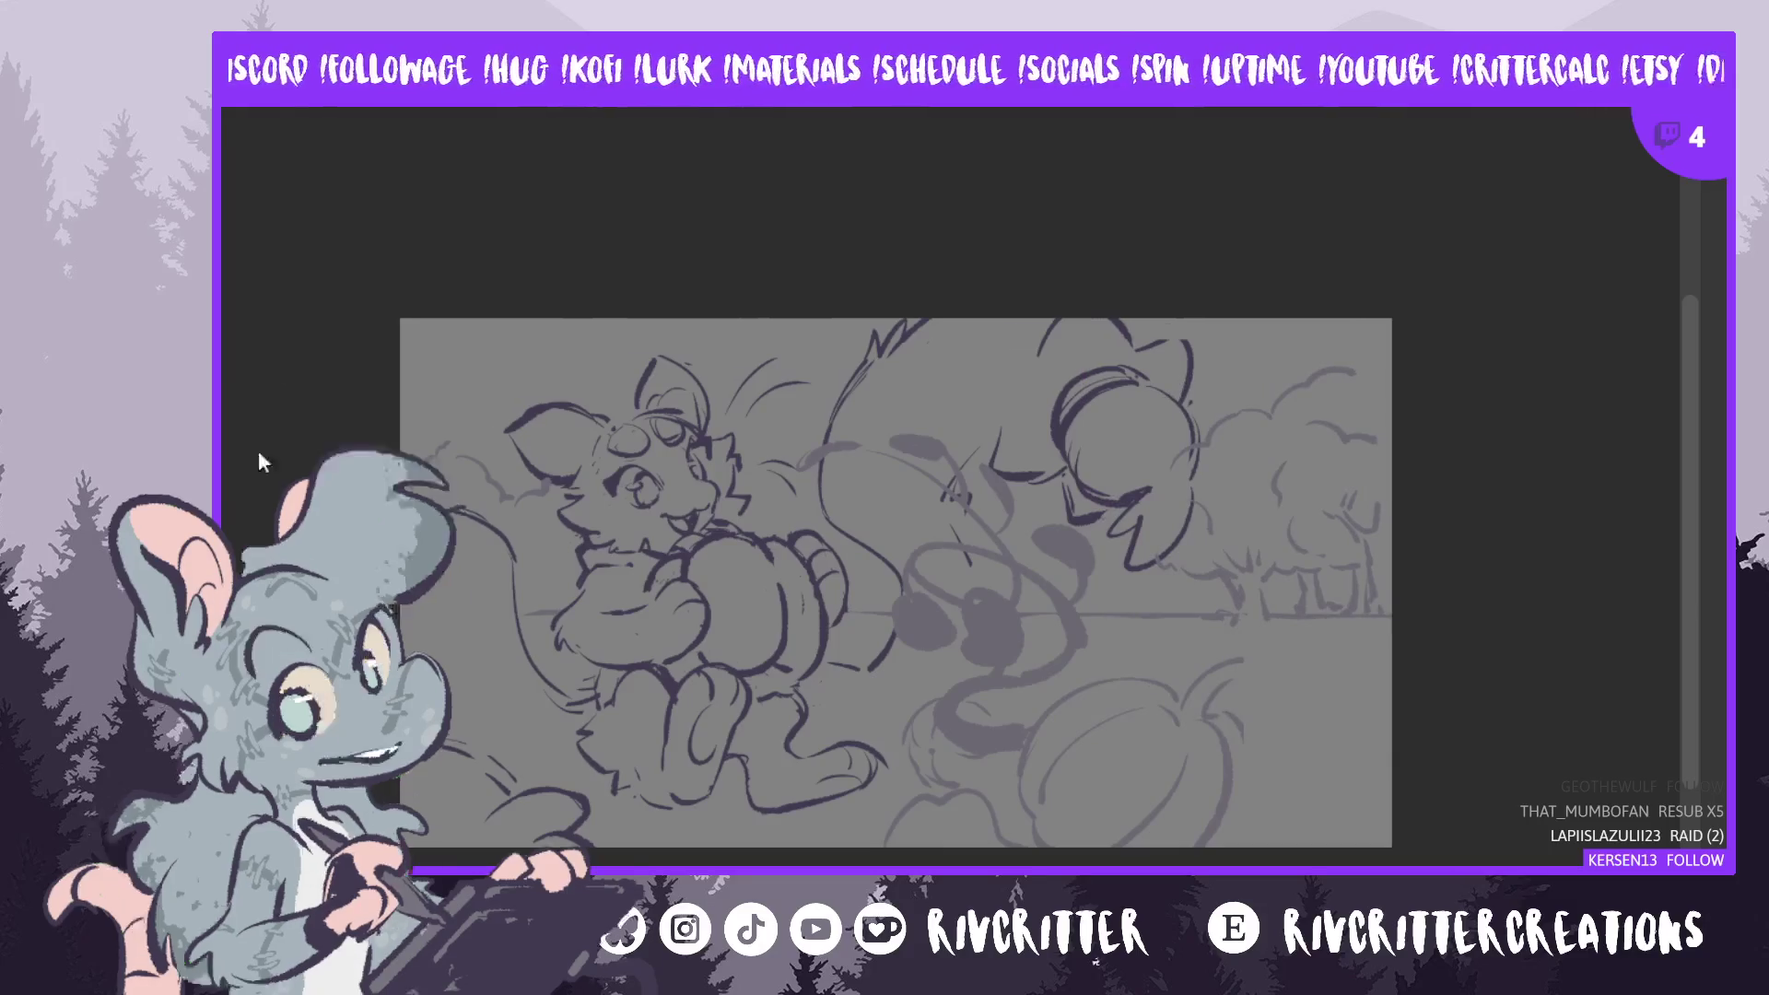
- Extend the canvas to the right and fill the new white strip with the background grey
{"action": "key", "text": "ctrl+alt+c"}
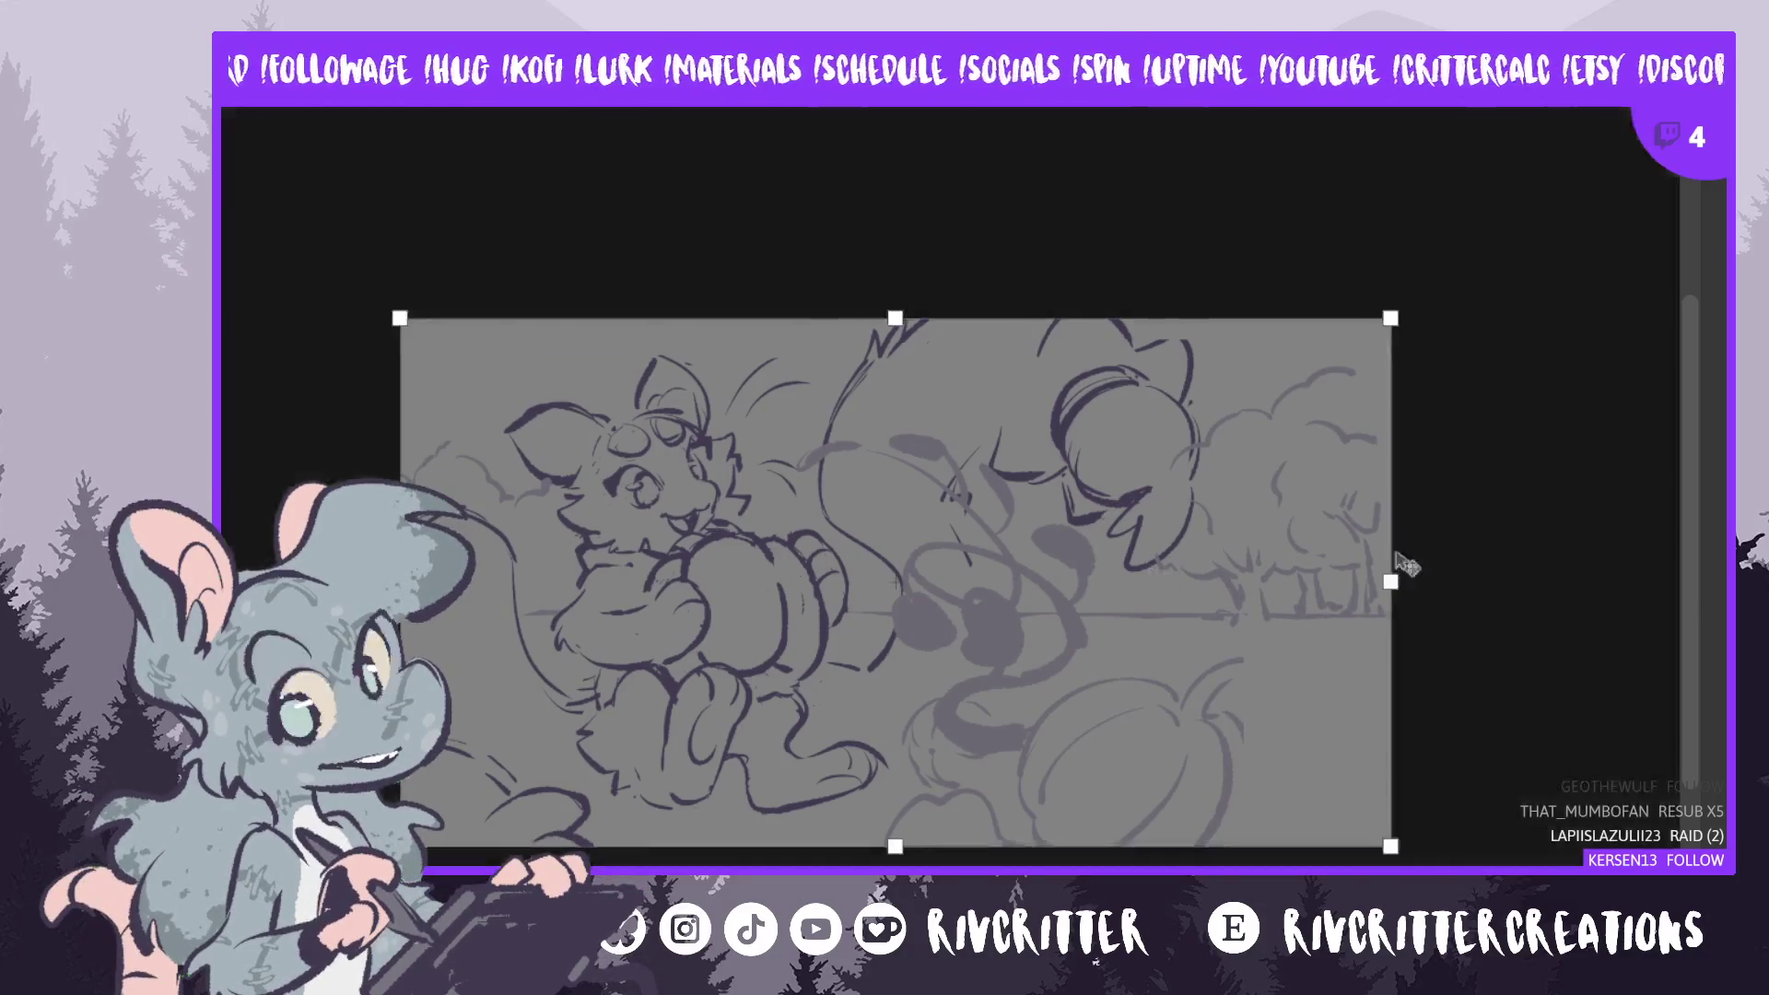
{"action": "left_click_drag", "start_coordinate": [1391, 580], "coordinate": [1454, 587]}
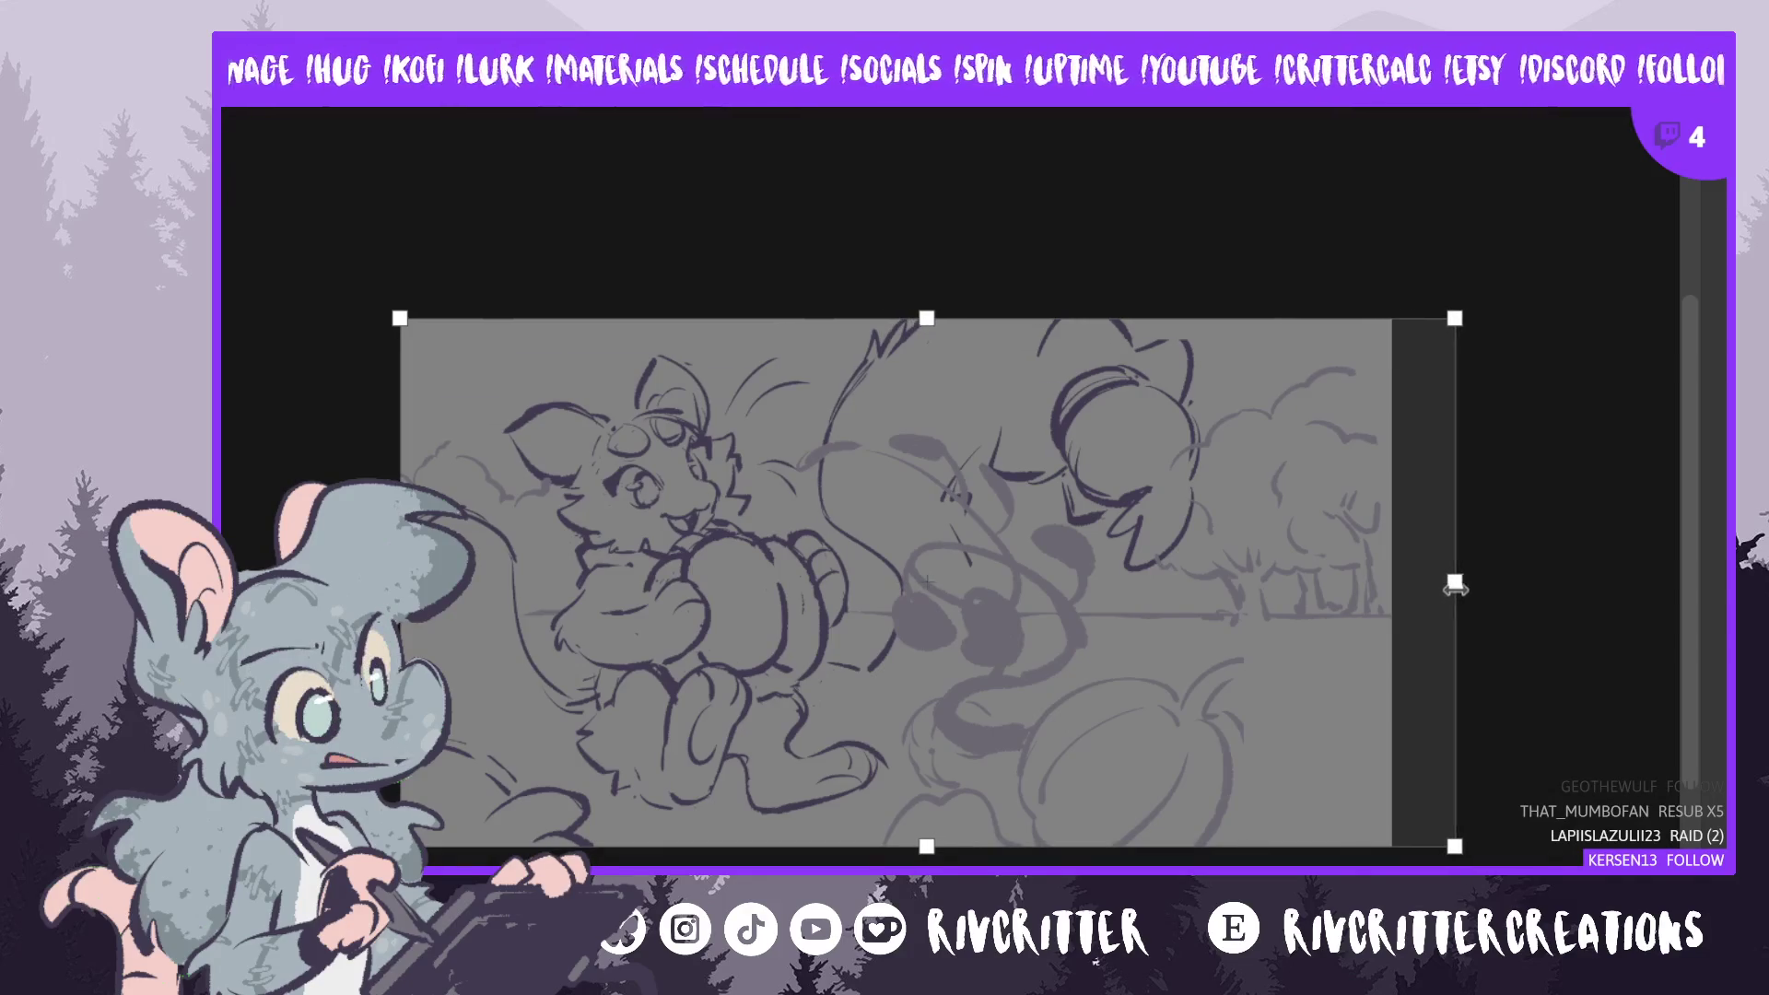
{"action": "key", "text": "Return"}
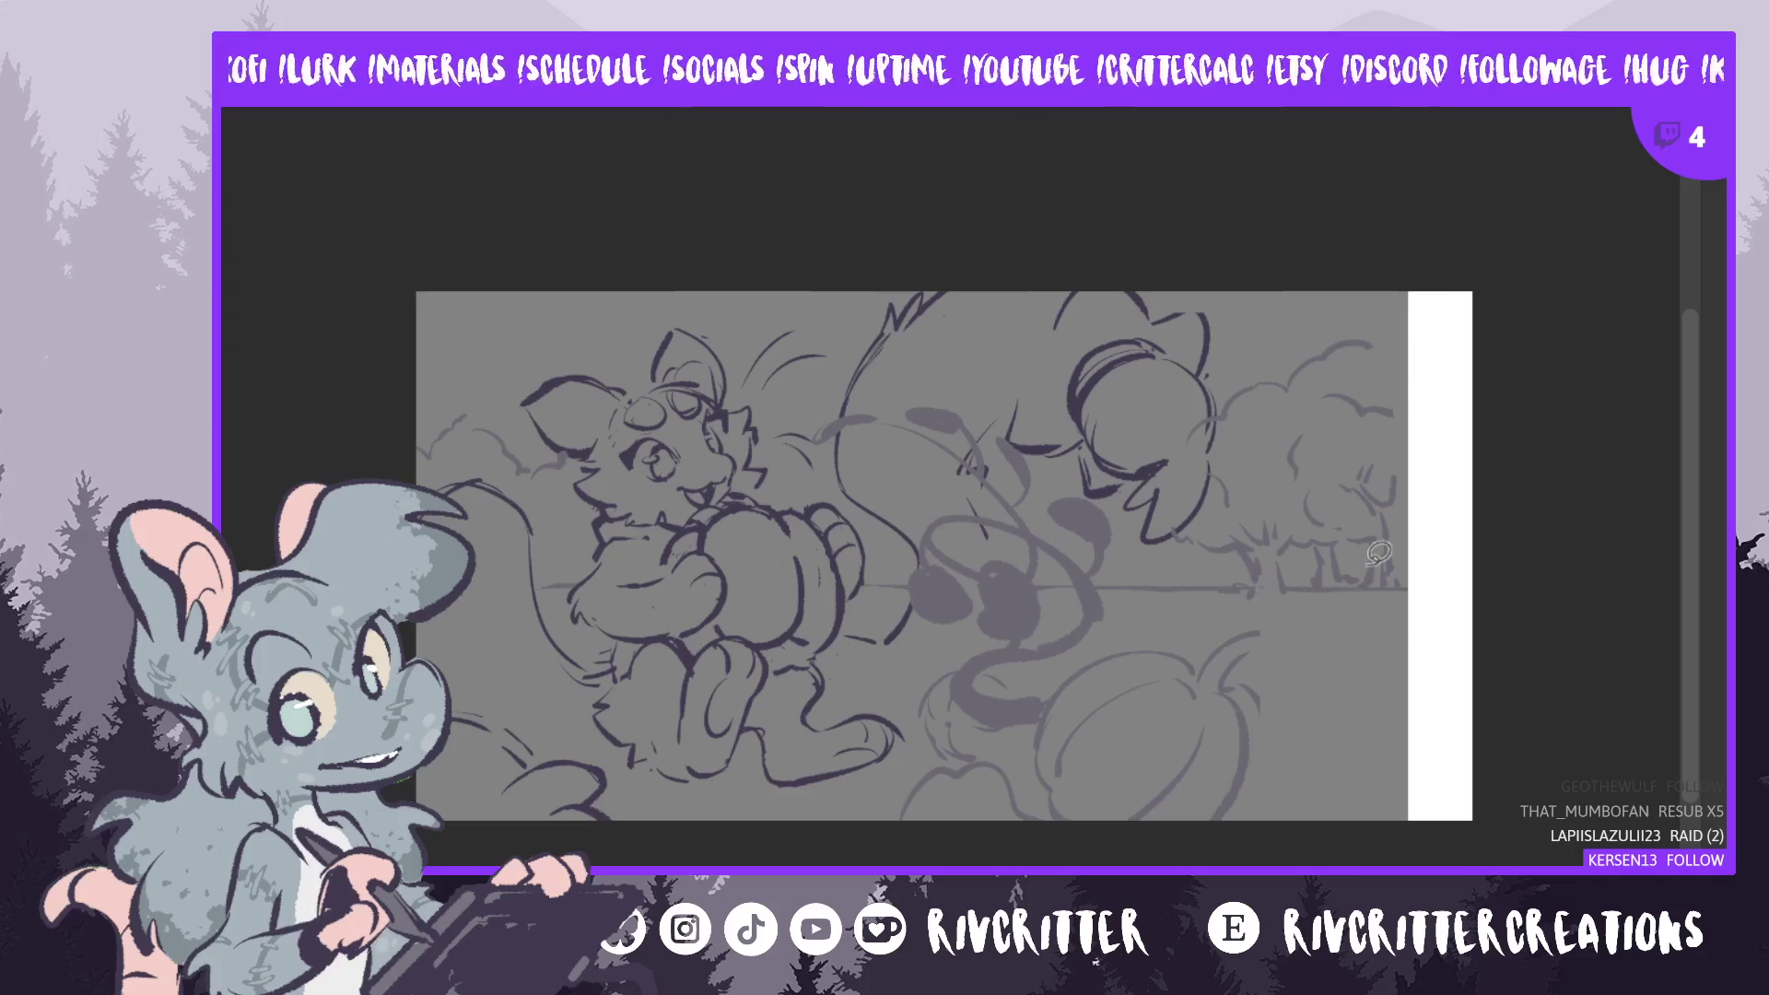
{"action": "key", "text": "alt+BackSpace"}
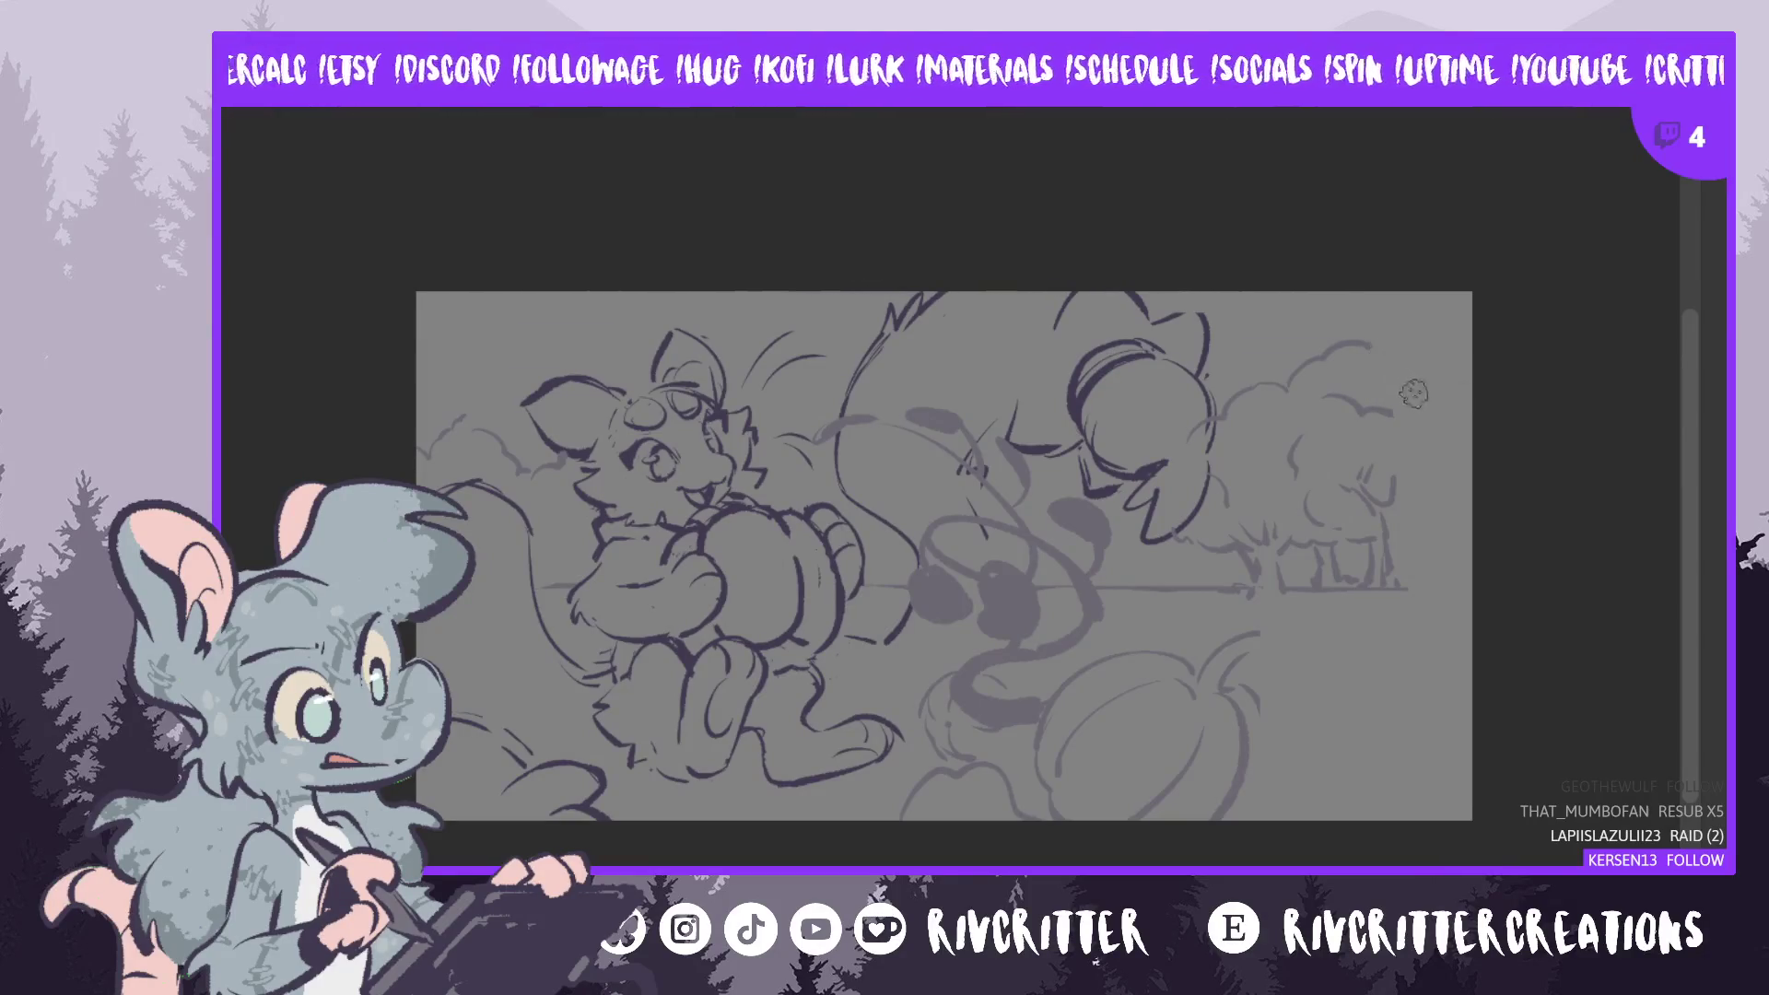
- Undo and redo the last ground stroke to compare the ground line
{"action": "key", "text": "ctrl+z"}
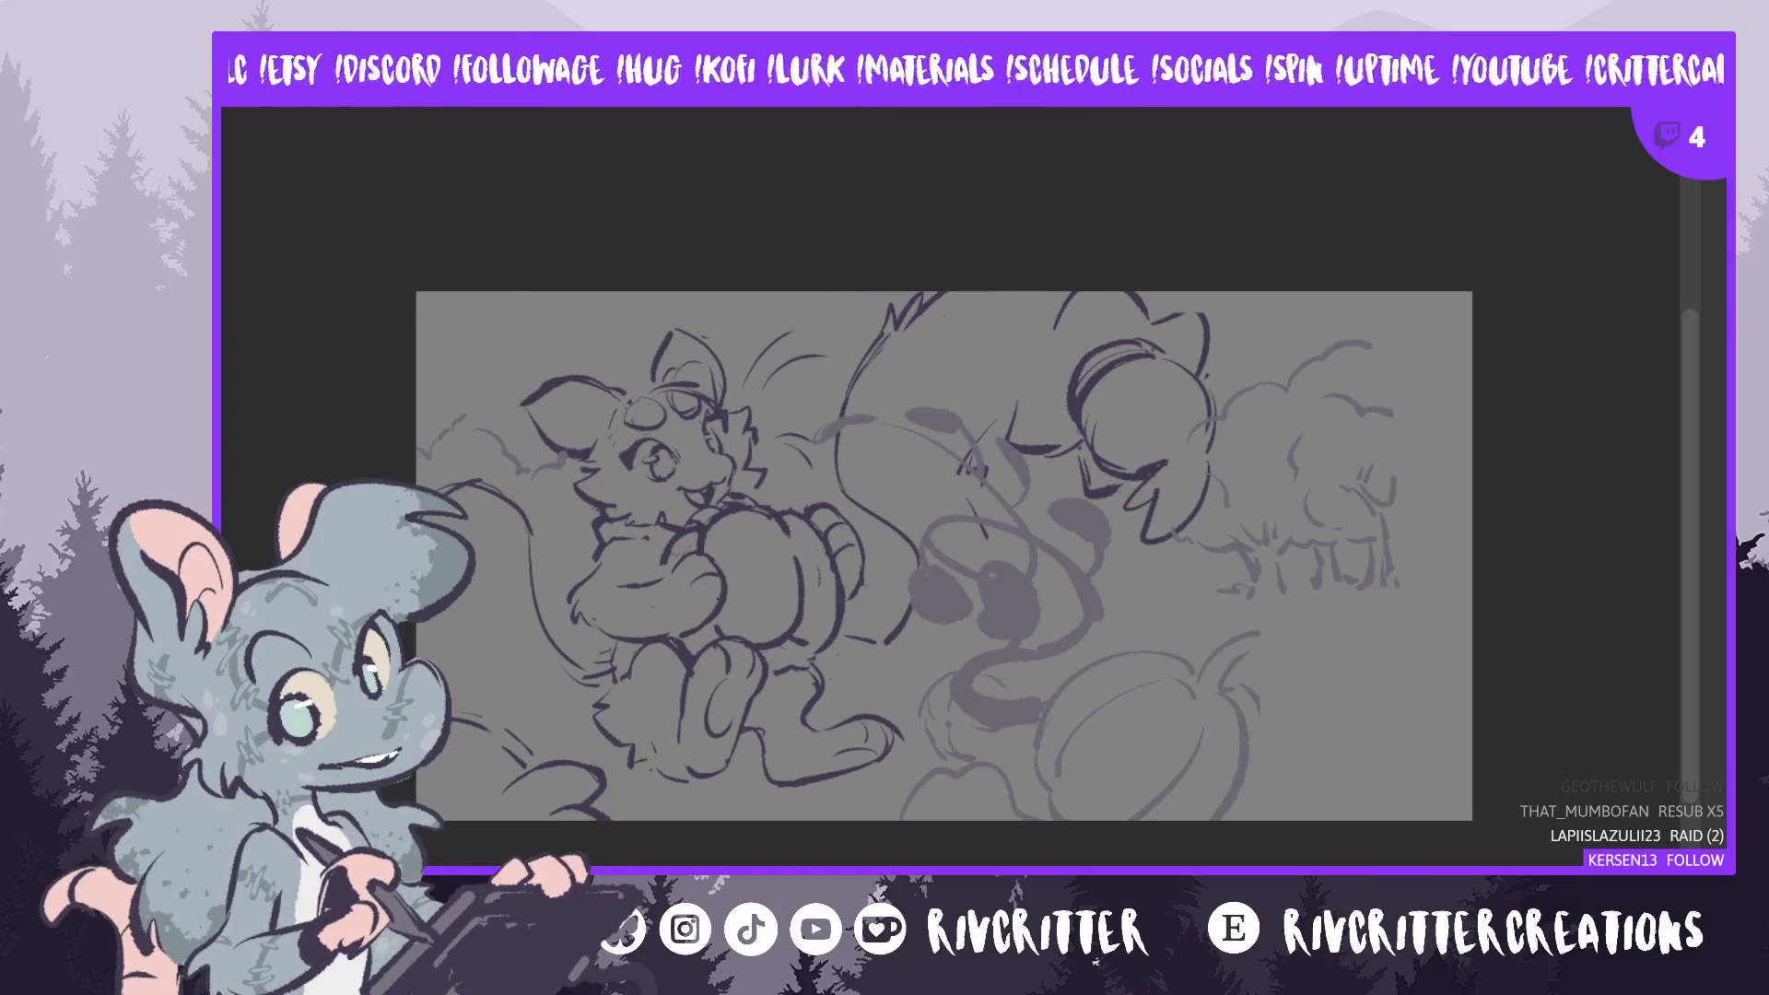
{"action": "key", "text": "ctrl+z"}
{"action": "key", "text": "ctrl+y"}
{"action": "key", "text": "ctrl+y"}
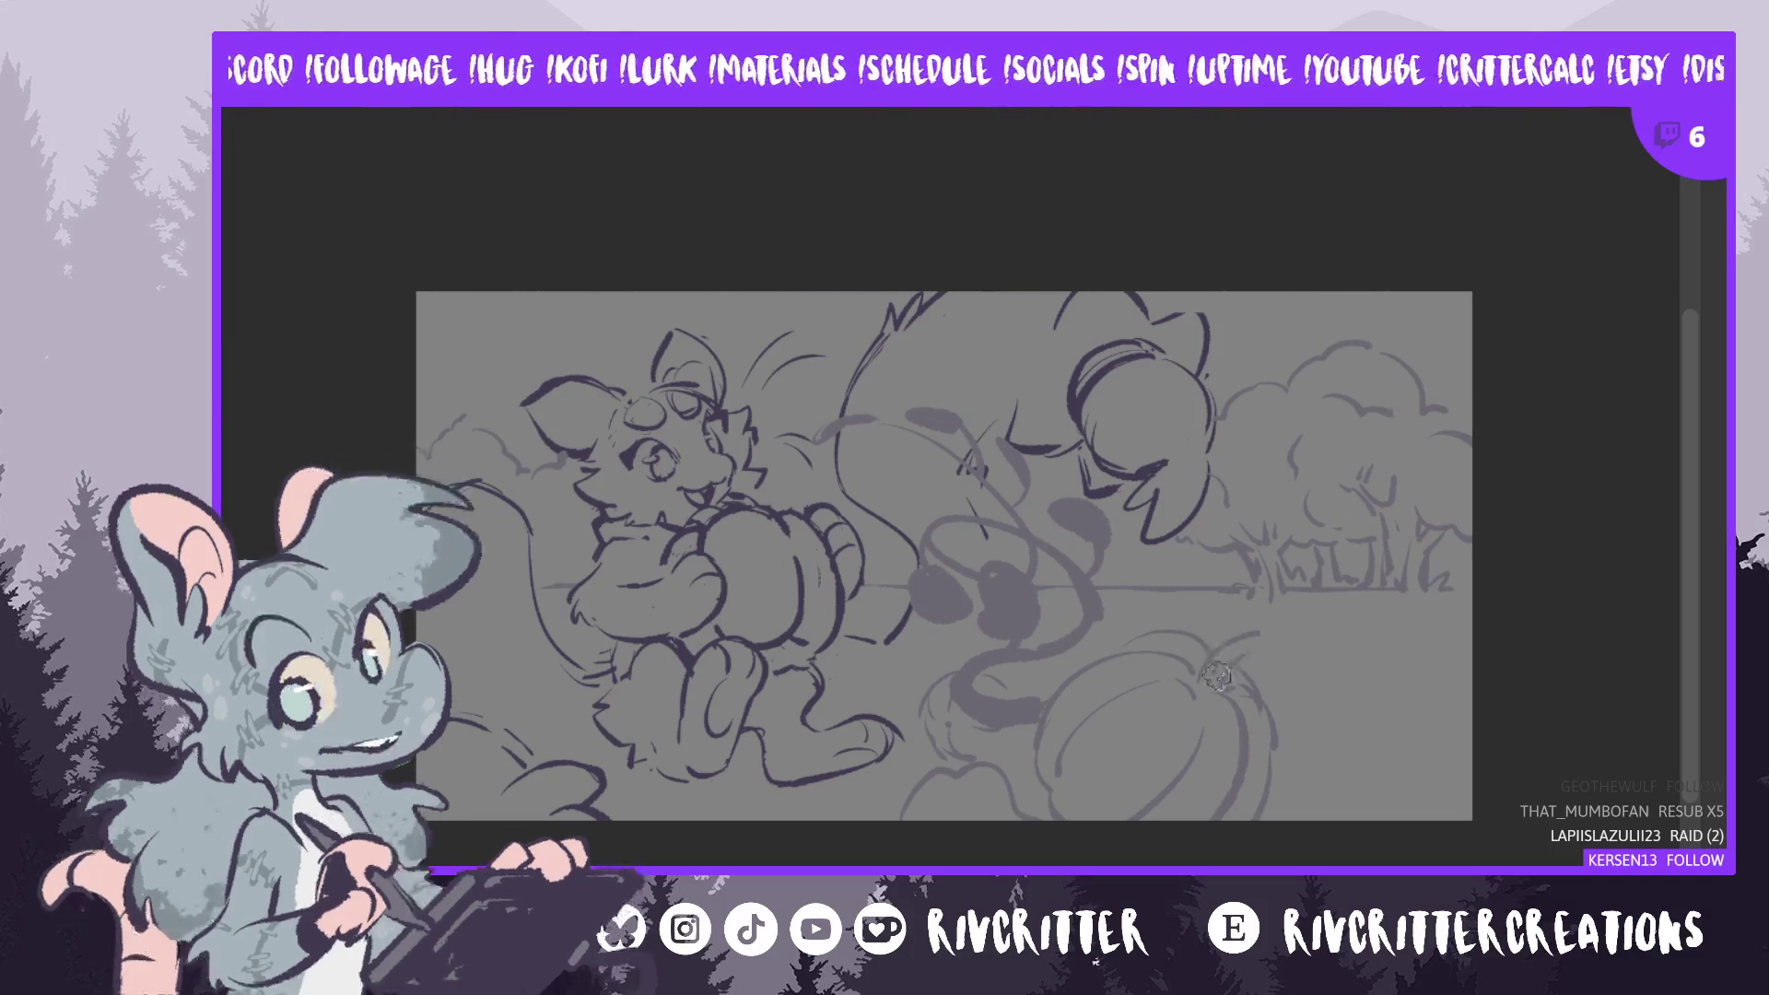
- Draw curling vines from the pumpkin stem and along its right side, redoing a stray stroke
{"action": "mouse_move", "coordinate": [1211, 677]}
{"action": "left_mouse_down"}
{"action": "mouse_move", "coordinate": [1313, 656]}
{"action": "mouse_move", "coordinate": [1360, 798]}
{"action": "mouse_move", "coordinate": [1310, 779]}
{"action": "mouse_move", "coordinate": [1340, 712]}
{"action": "left_mouse_up"}
{"action": "key", "text": "ctrl+z"}
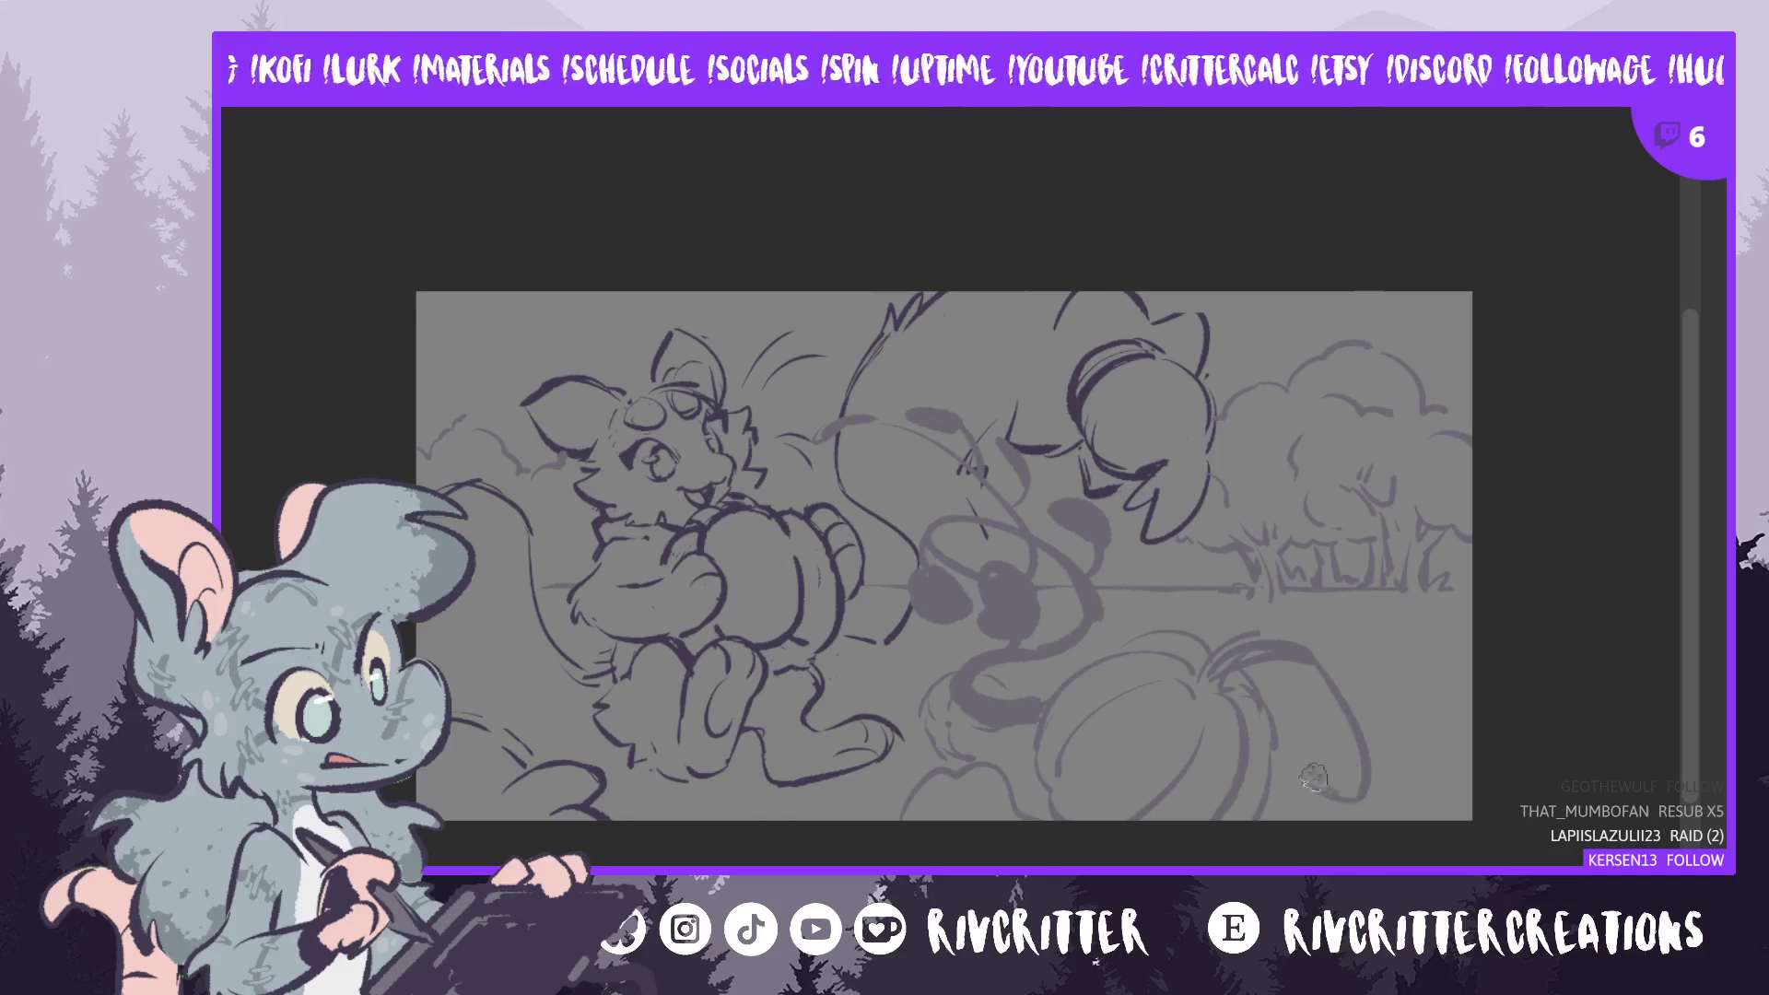
{"action": "left_click_drag", "start_coordinate": [1313, 783], "coordinate": [1343, 711]}
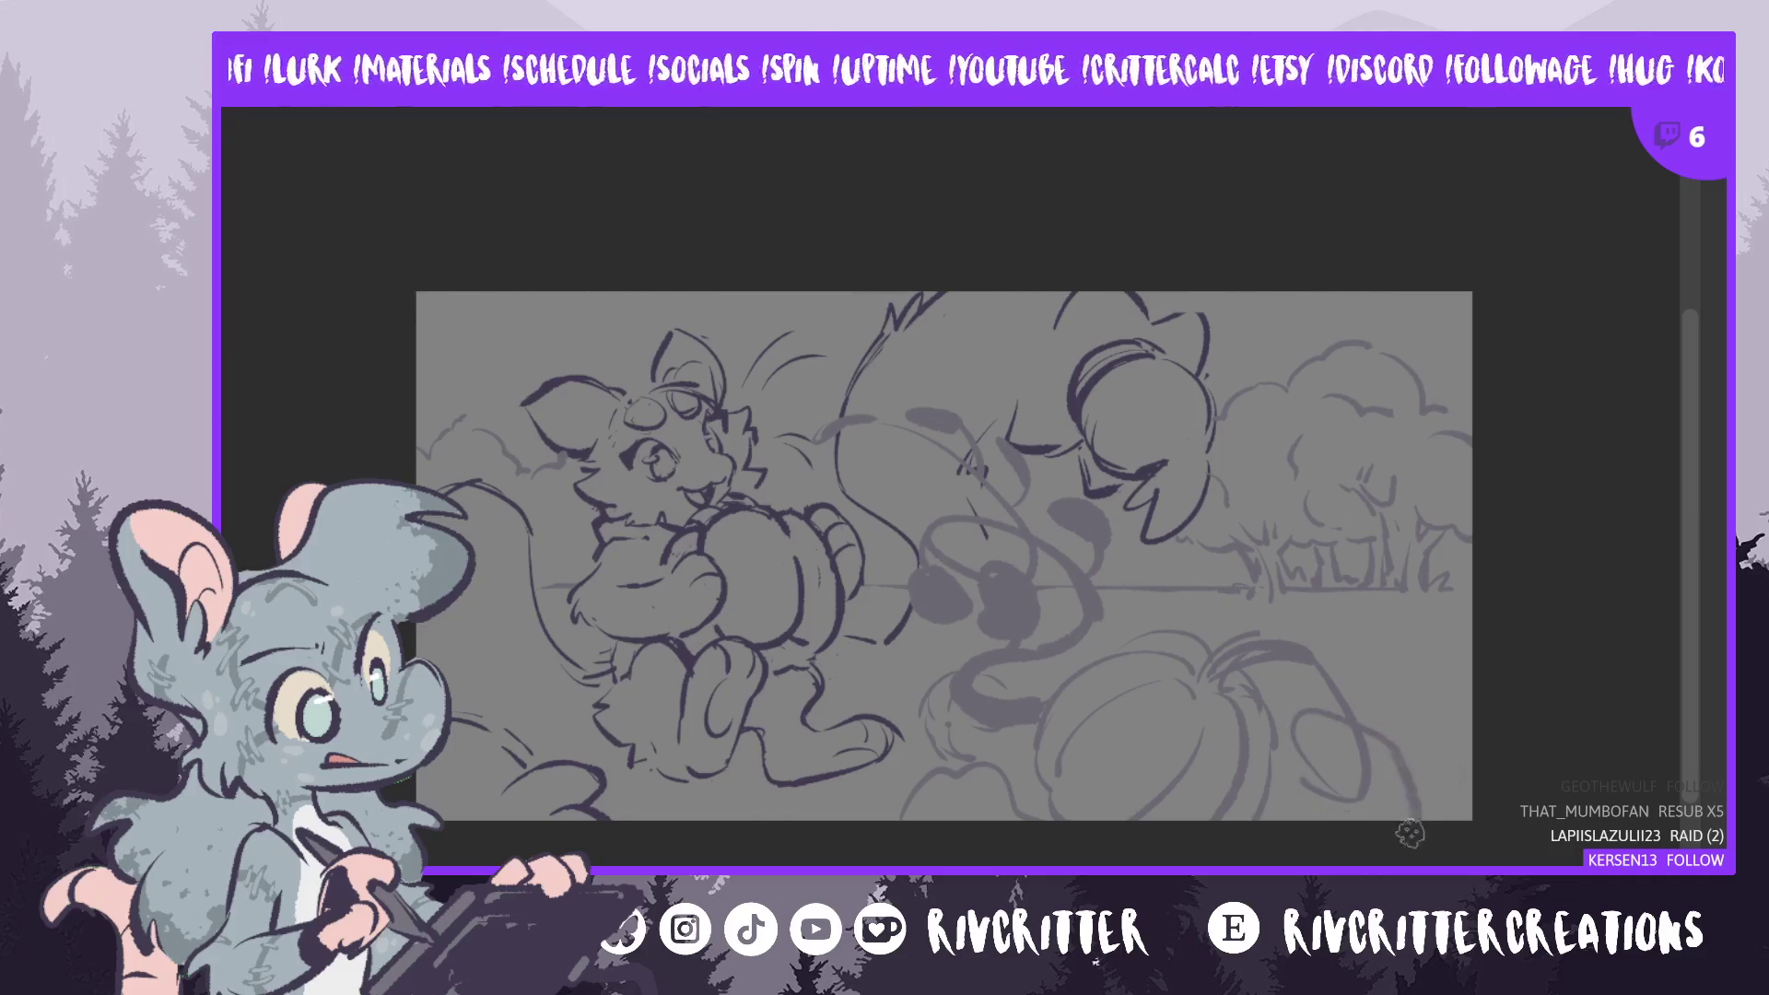
{"action": "left_click_drag", "start_coordinate": [1408, 825], "coordinate": [1392, 779]}
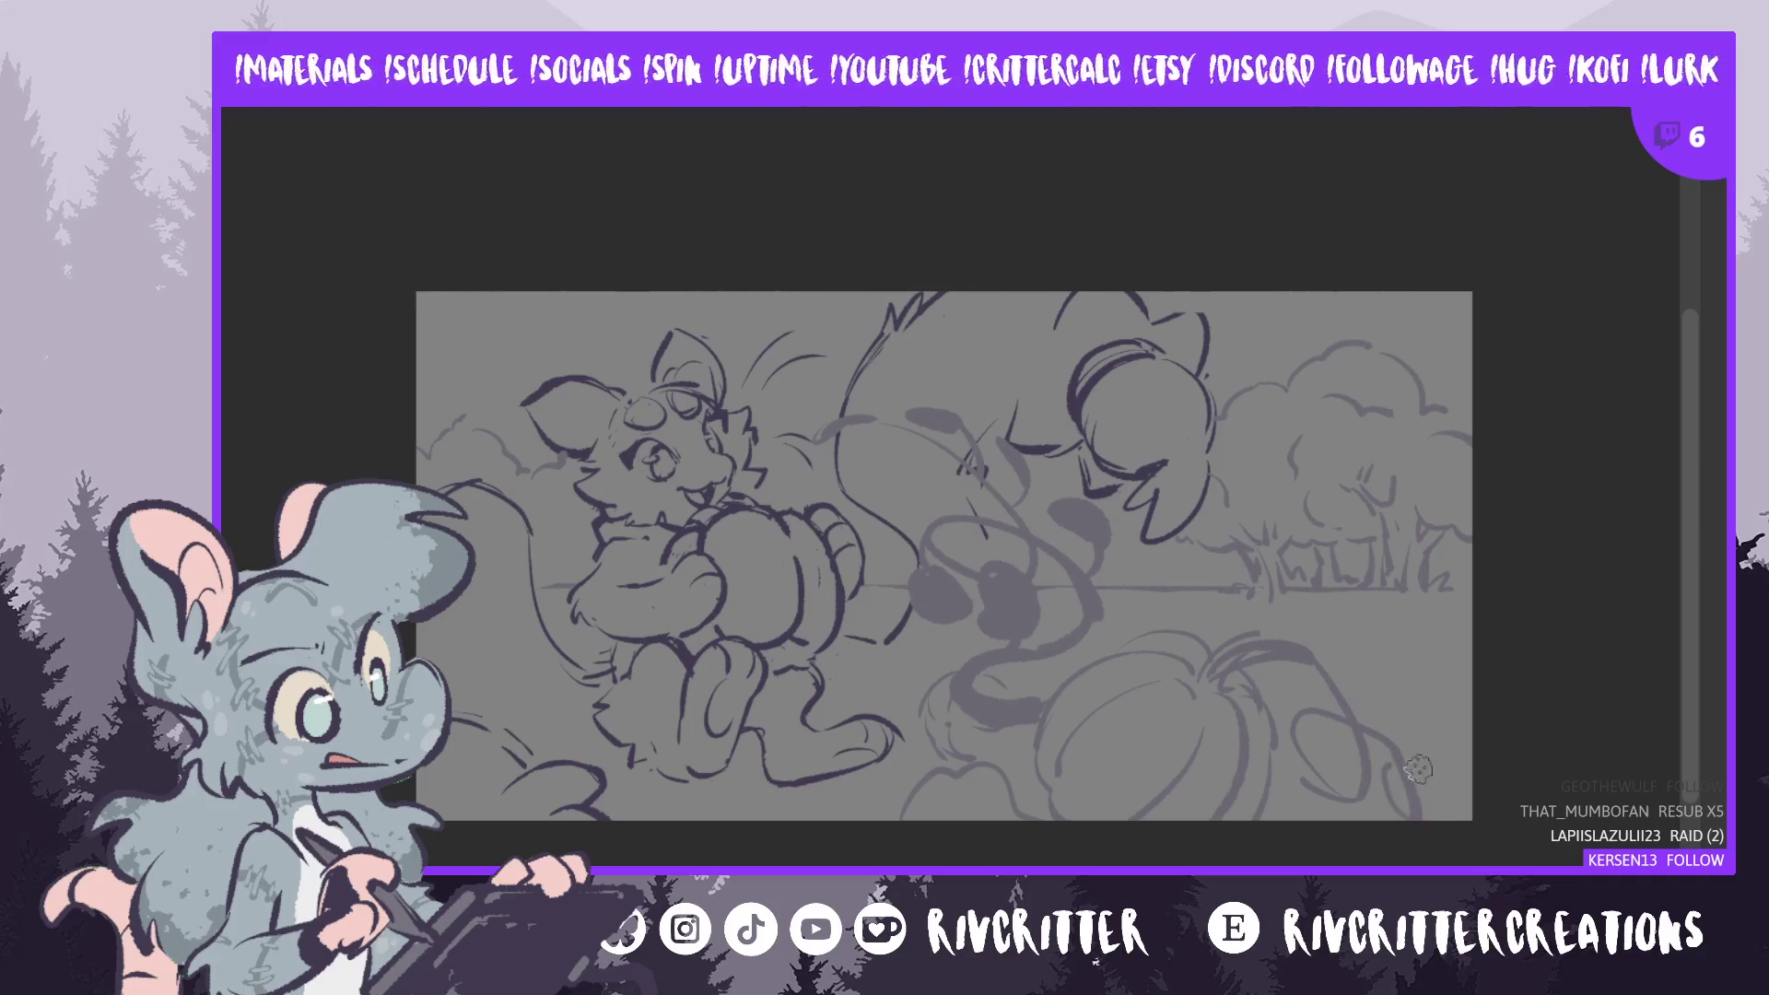
{"action": "left_click_drag", "start_coordinate": [1384, 670], "coordinate": [1439, 767]}
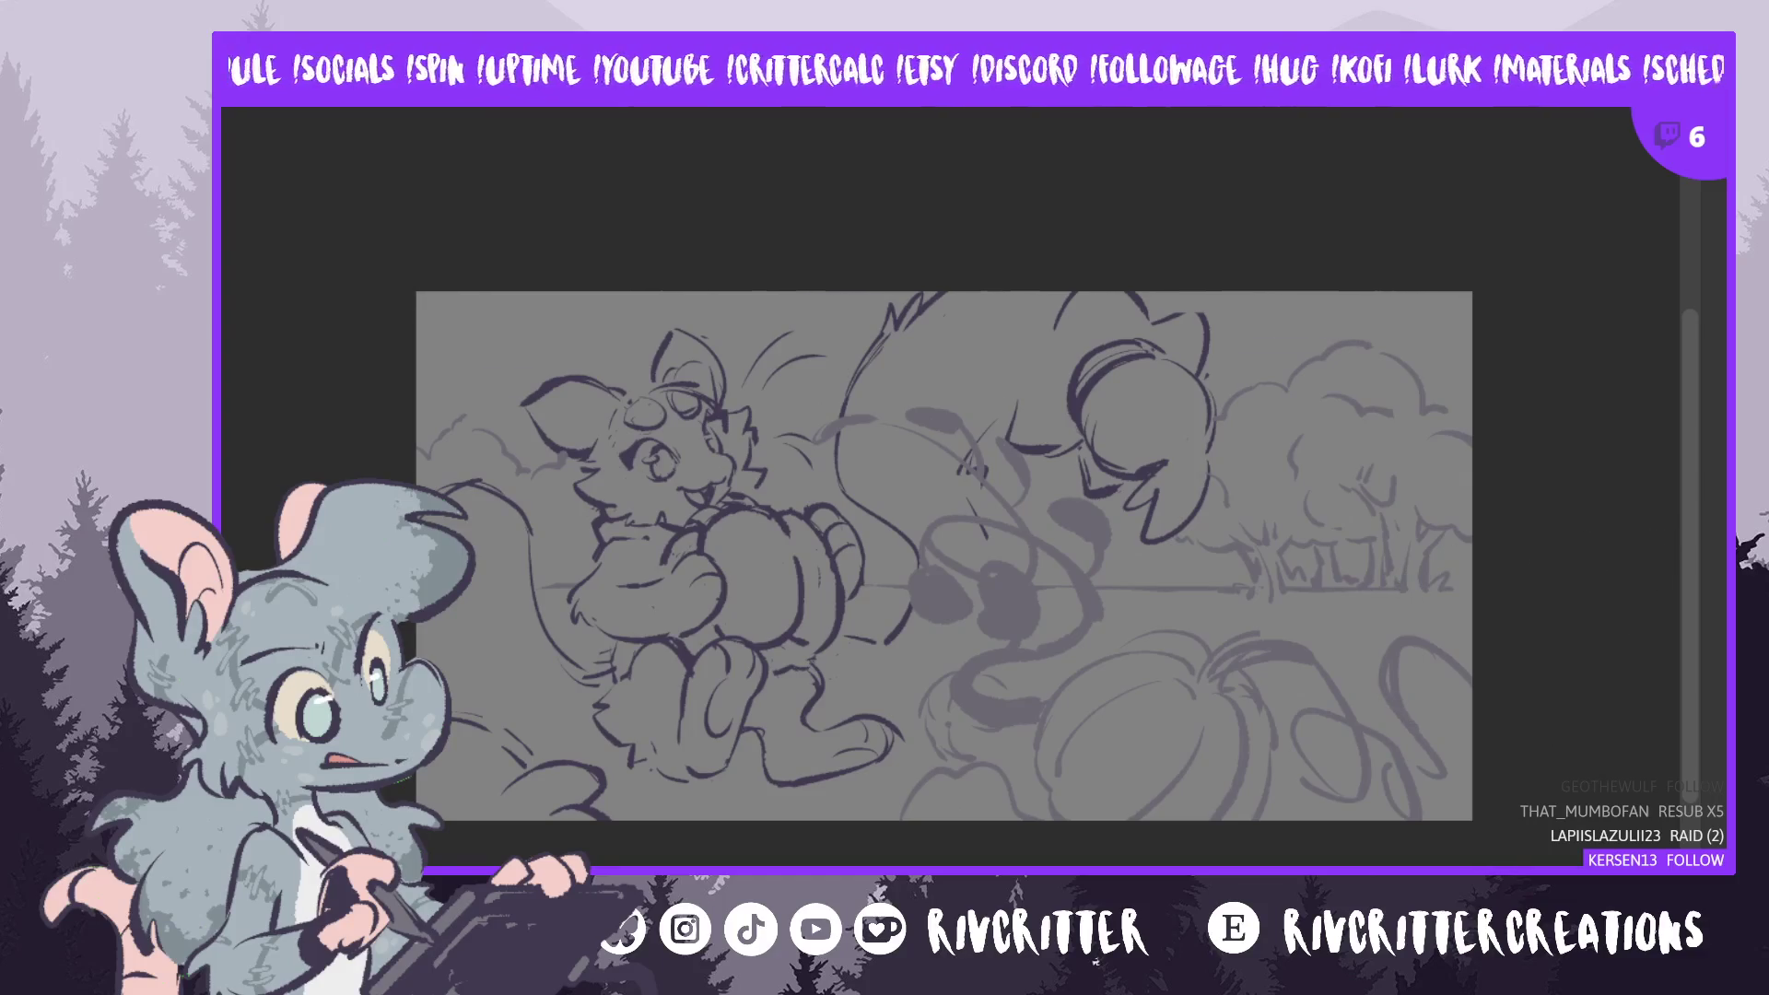
{"action": "mouse_move", "coordinate": [944, 555]}
{"action": "left_mouse_down"}
{"action": "mouse_move", "coordinate": [1029, 556]}
{"action": "mouse_move", "coordinate": [843, 555]}
{"action": "mouse_move", "coordinate": [861, 556]}
{"action": "left_mouse_up"}
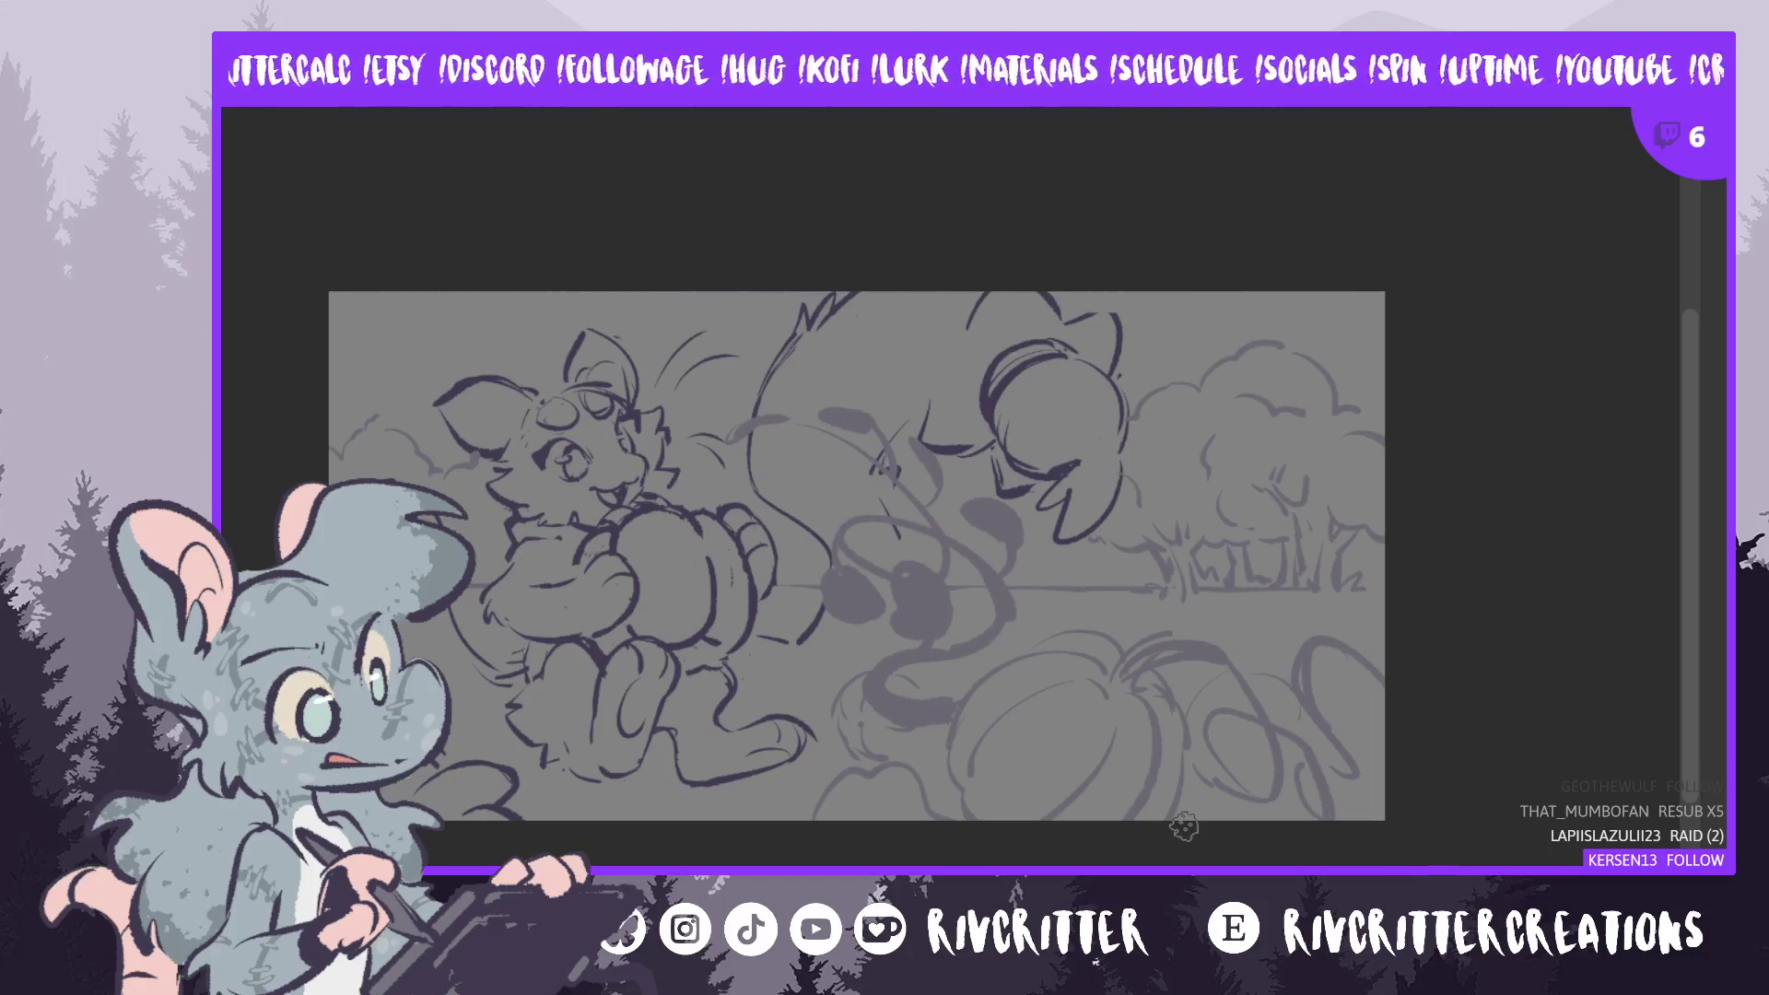
{"action": "scroll", "coordinate": [885, 552], "scroll_direction": "left", "scroll_amount": 2}
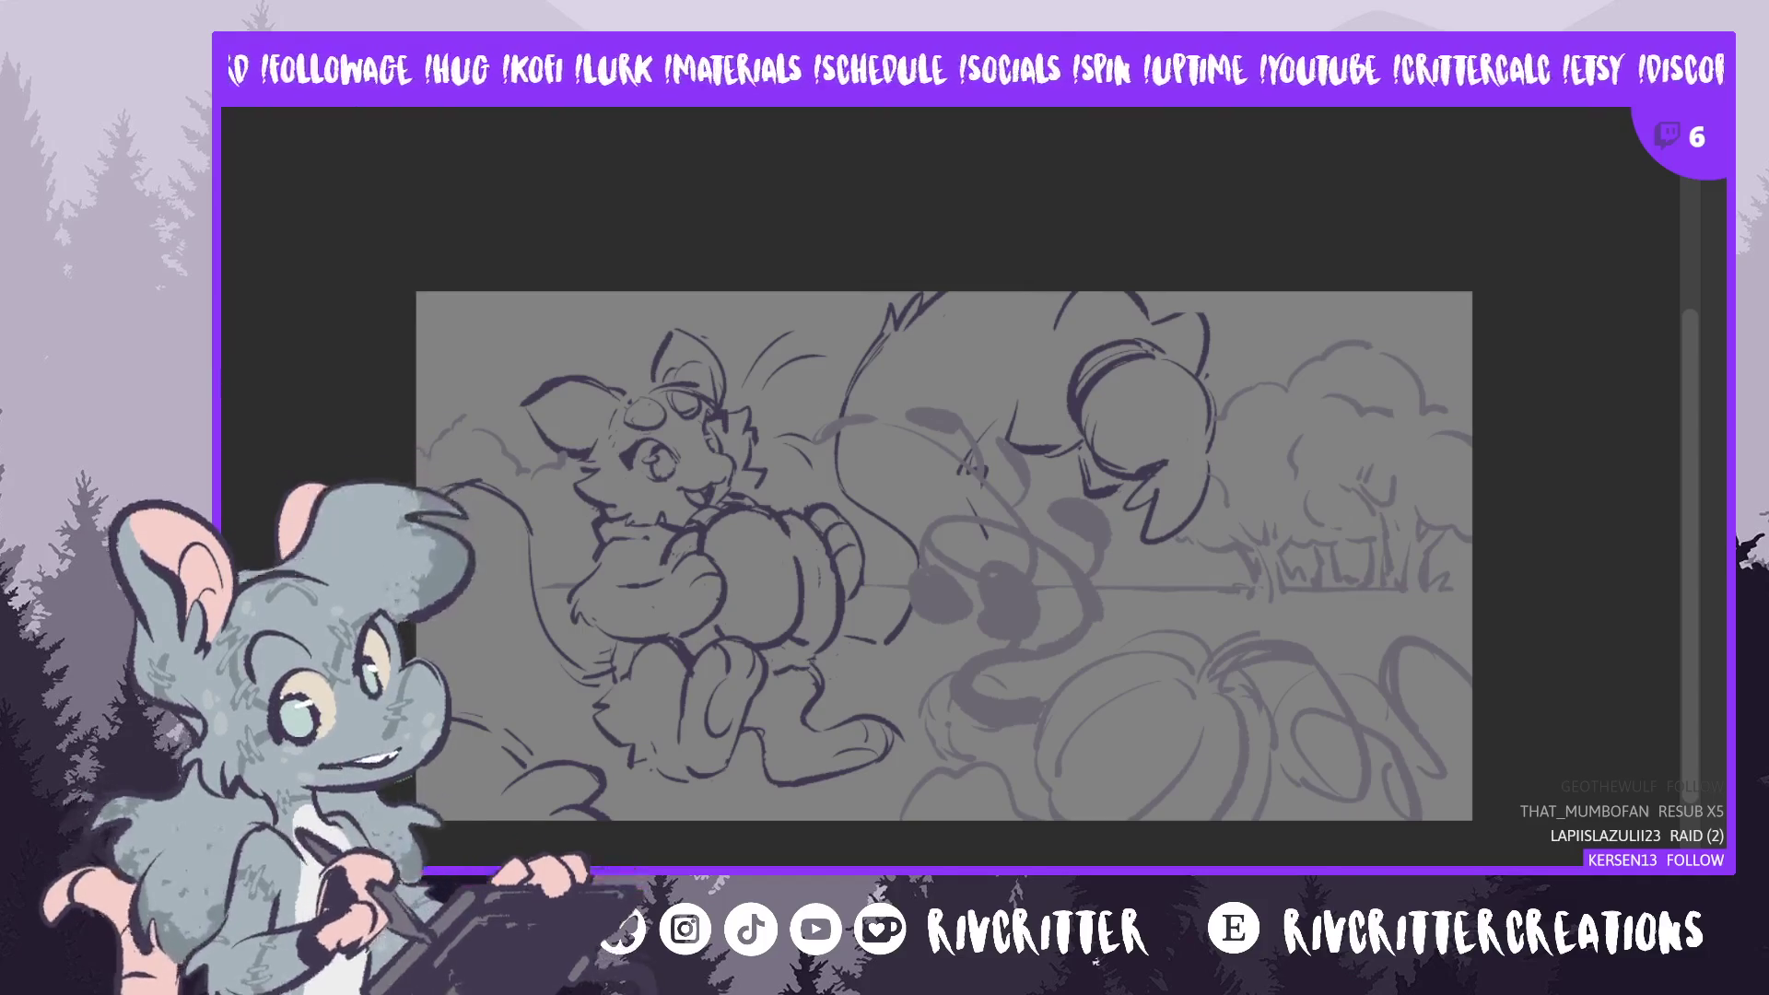
- Extend the canvas downward and sketch a dark line near the new bottom edge
{"action": "key", "text": "ctrl+t"}
{"action": "left_click_drag", "start_coordinate": [943, 819], "coordinate": [942, 873]}
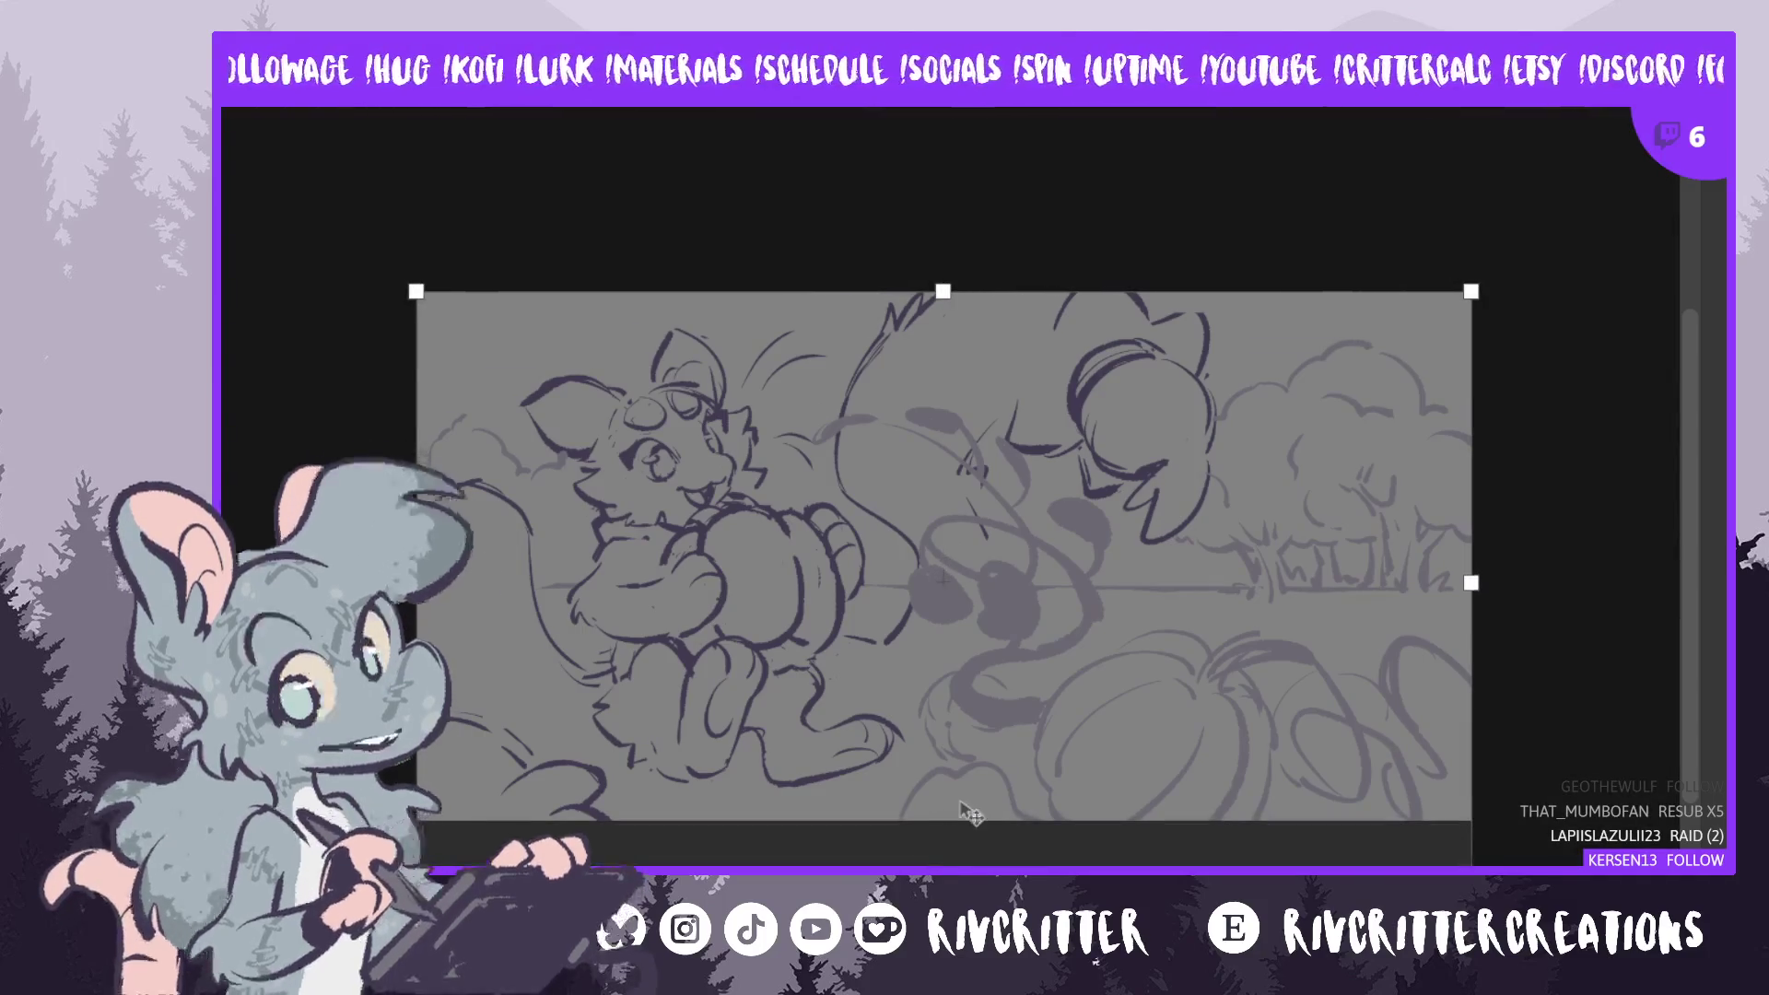
{"action": "key", "text": "Return"}
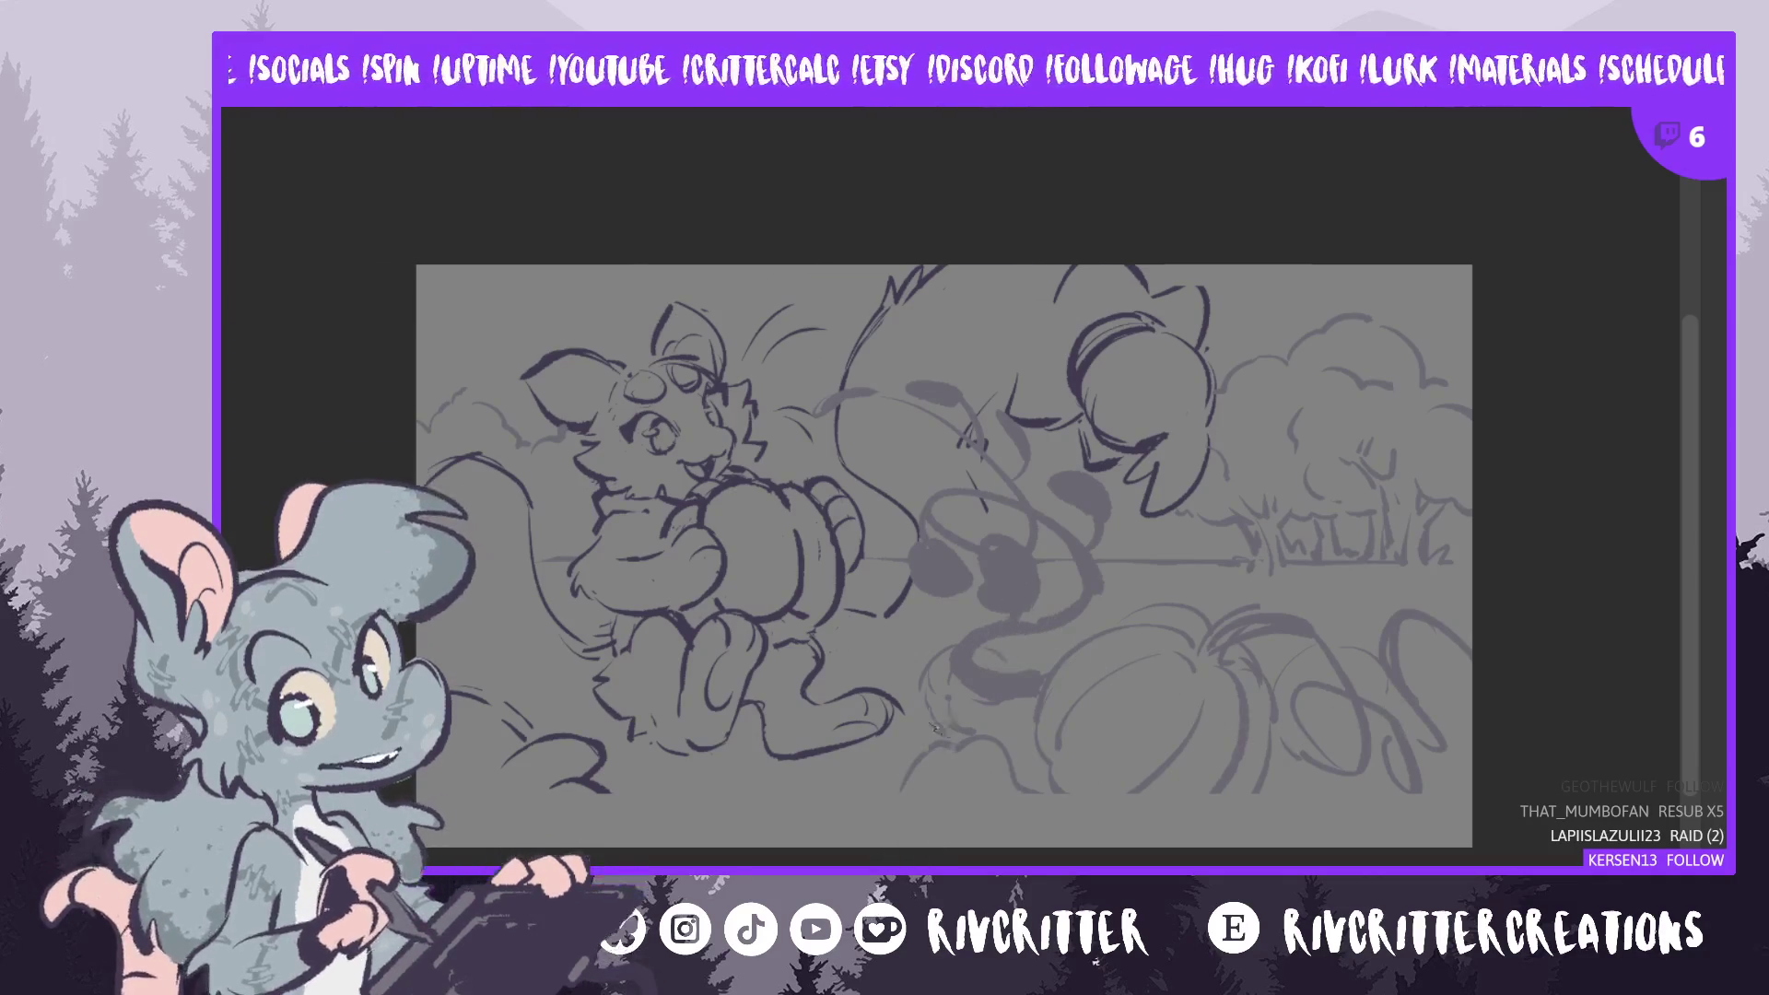
{"action": "left_click_drag", "start_coordinate": [949, 741], "coordinate": [896, 843]}
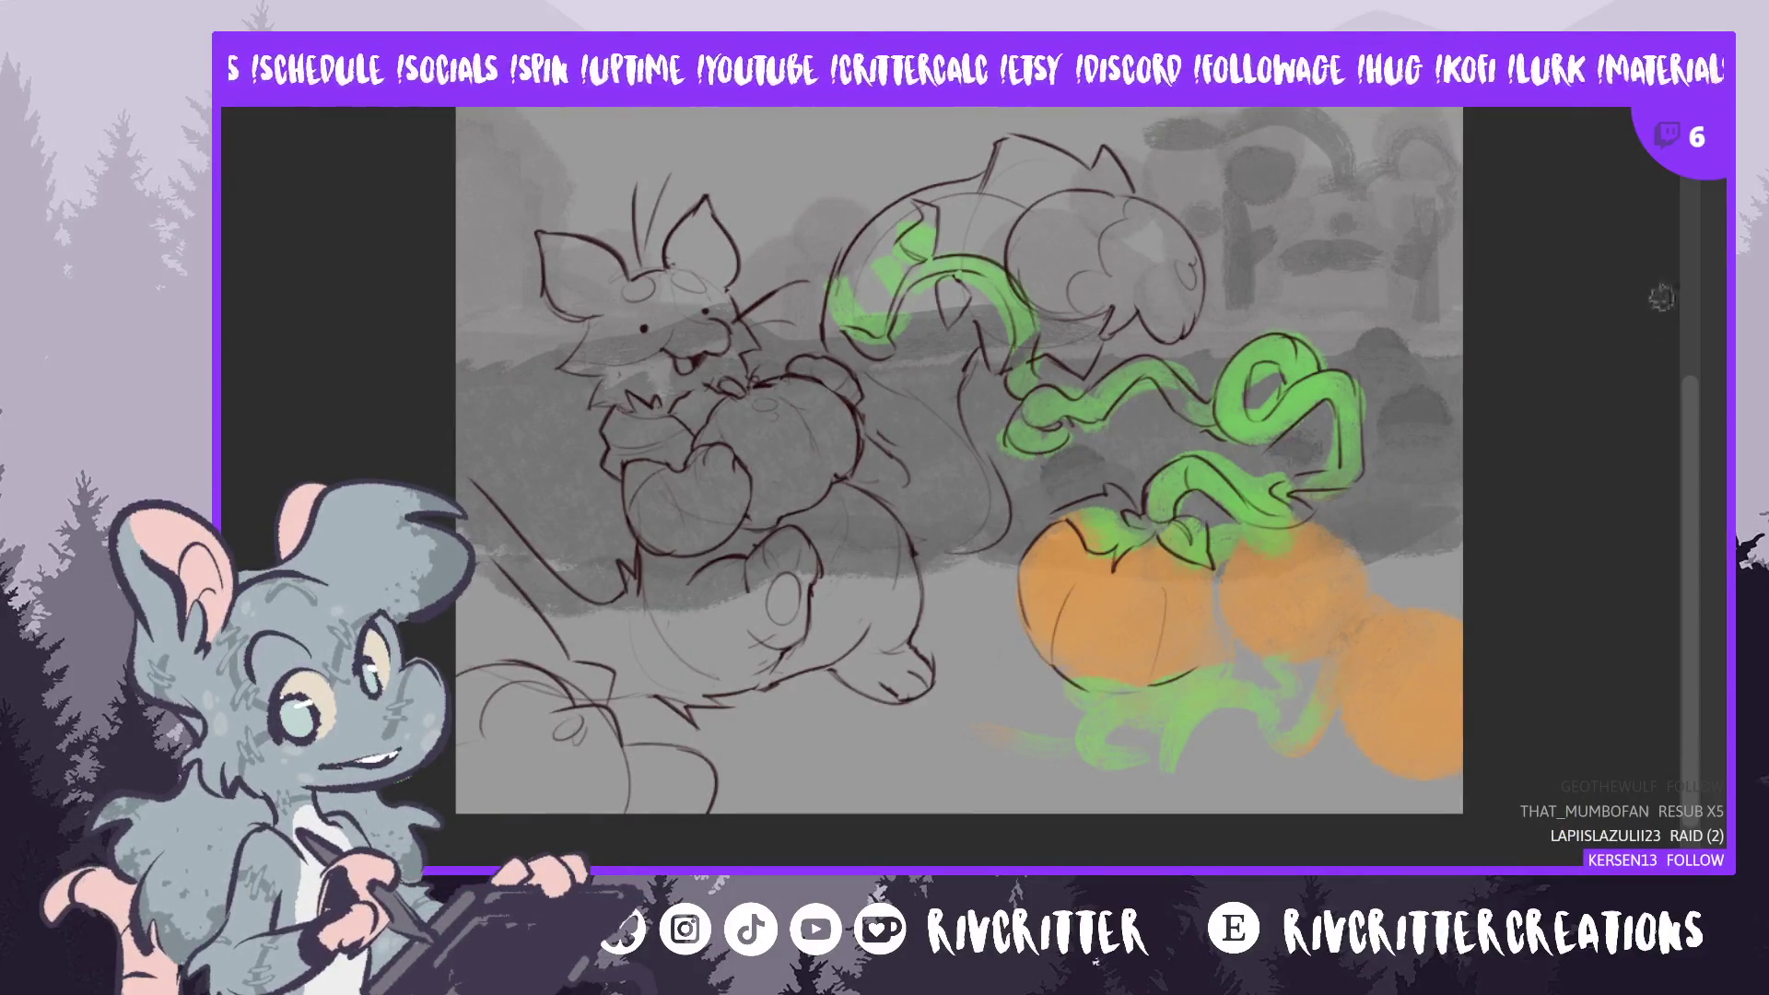
- Pan around the colour blocking and add a thin sketch line above the cat's head
{"action": "left_click_drag", "start_coordinate": [1695, 424], "coordinate": [1686, 375]}
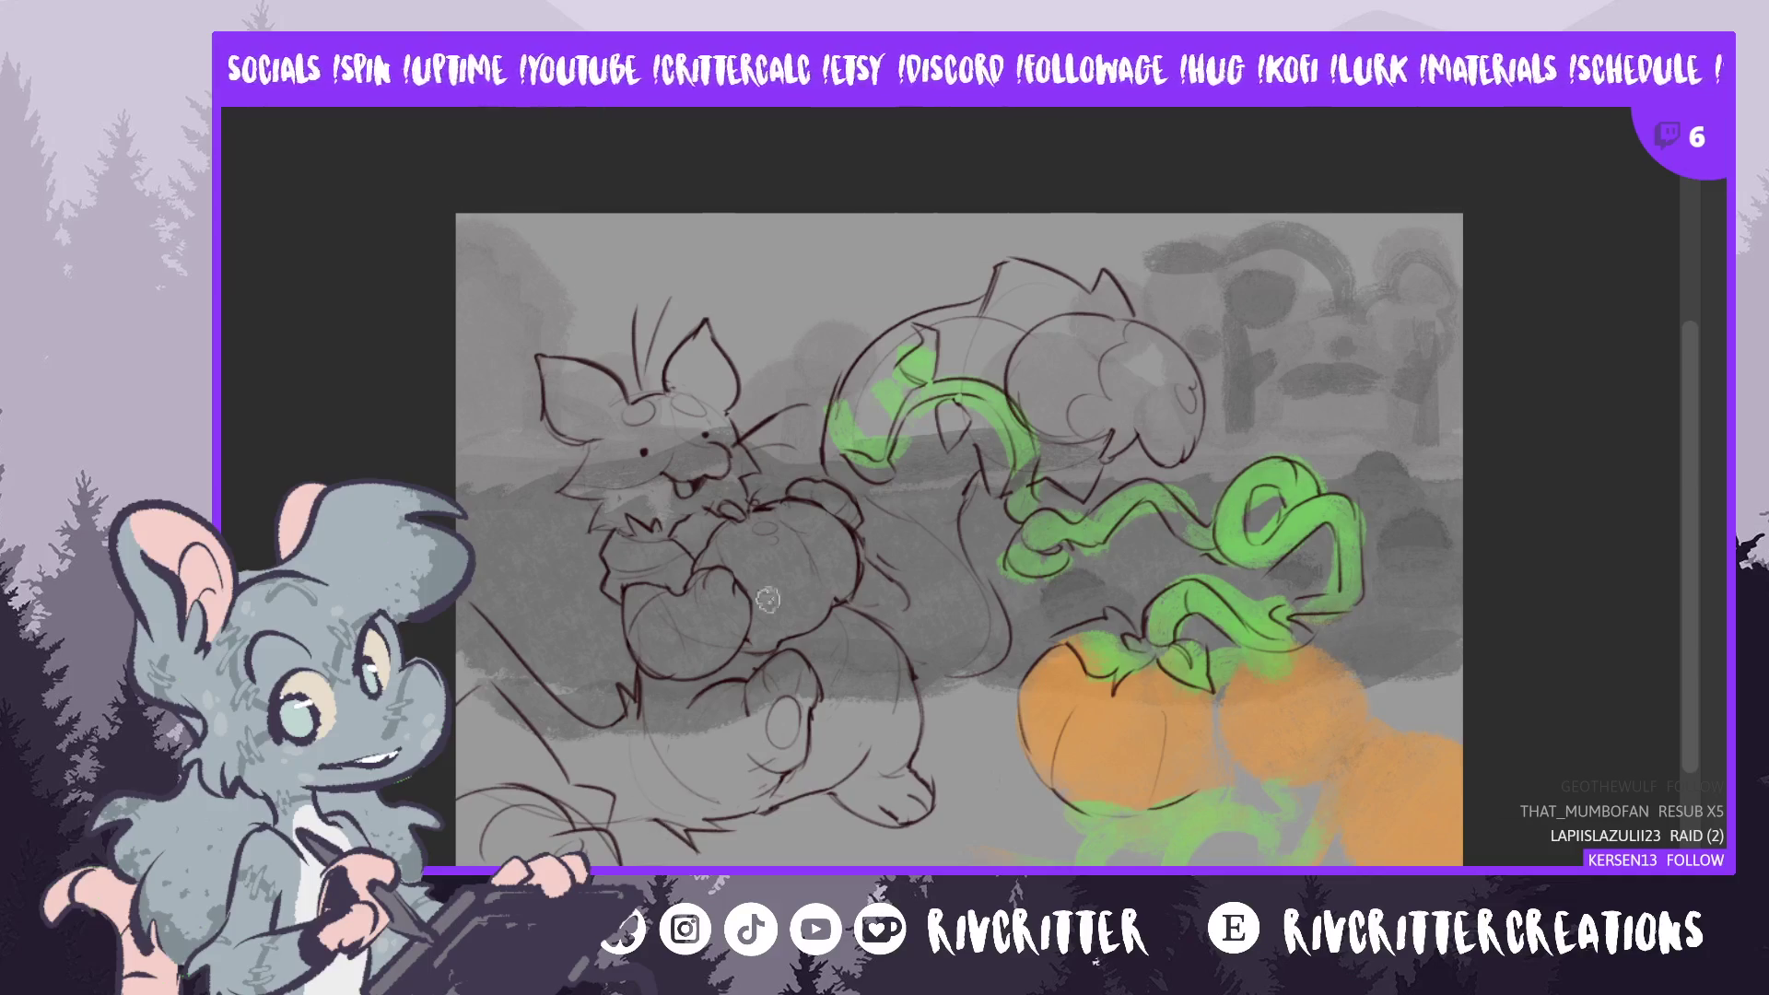
{"action": "left_click_drag", "start_coordinate": [634, 300], "coordinate": [638, 342]}
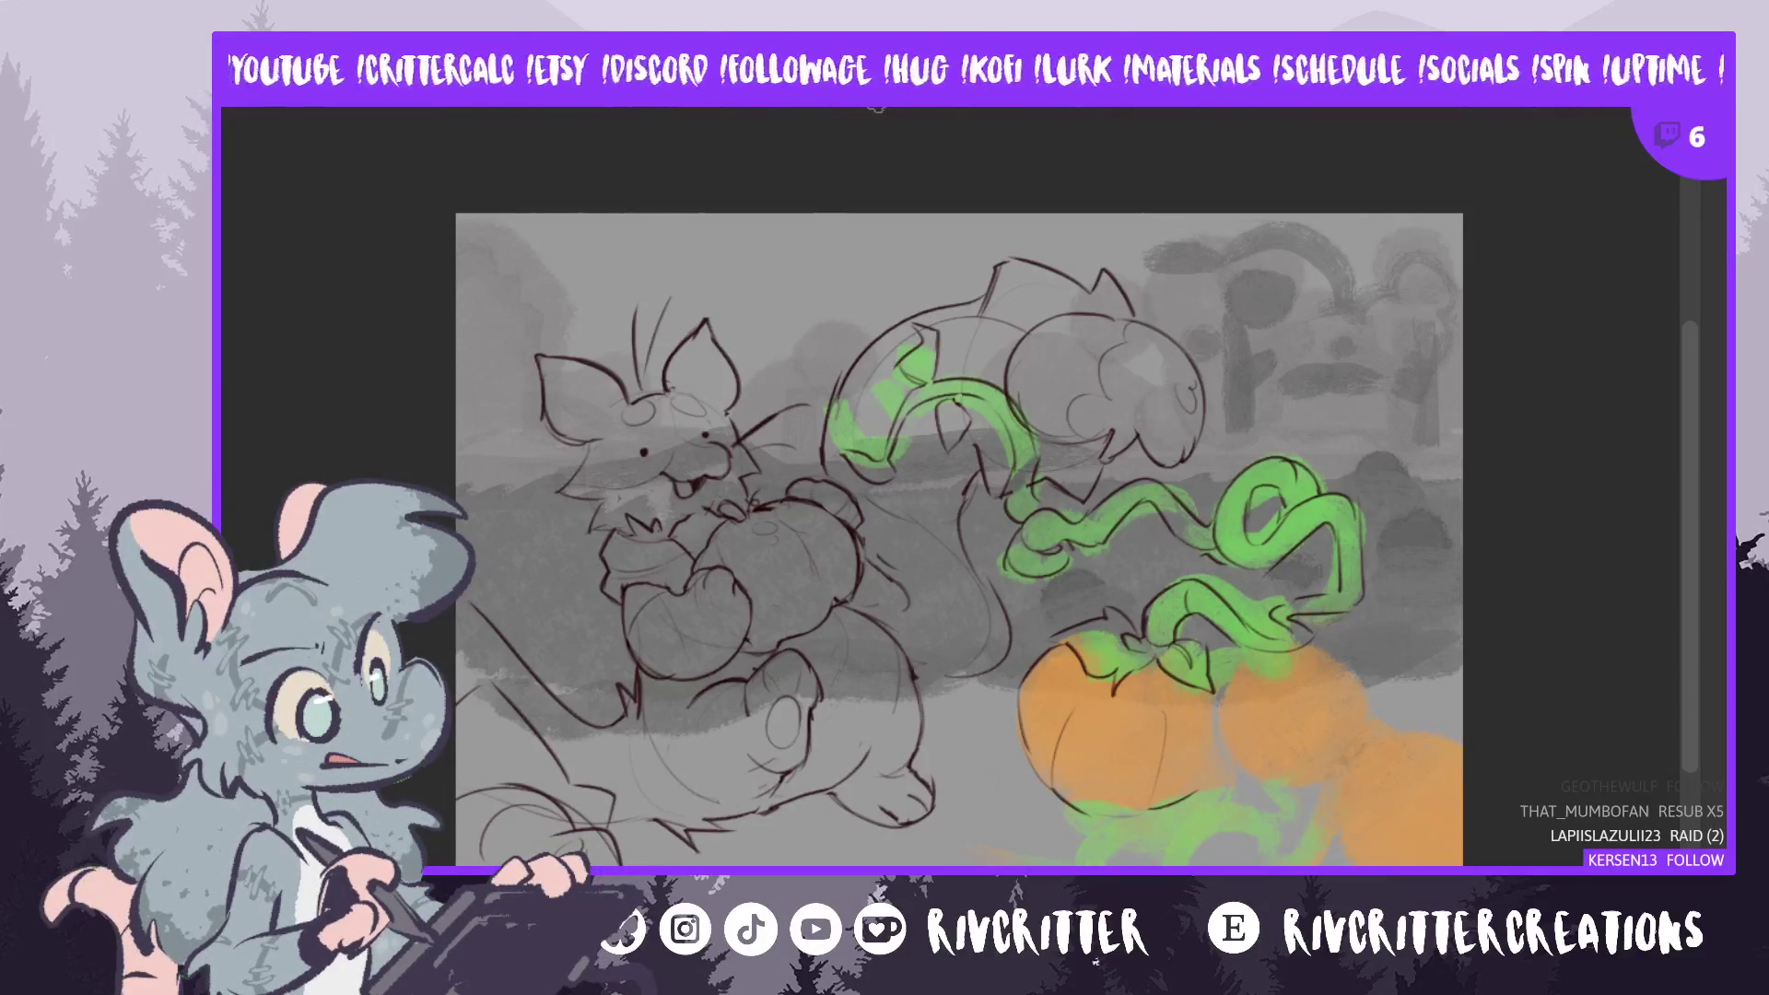
{"action": "scroll", "coordinate": [1498, 234], "scroll_direction": "down", "scroll_amount": 2}
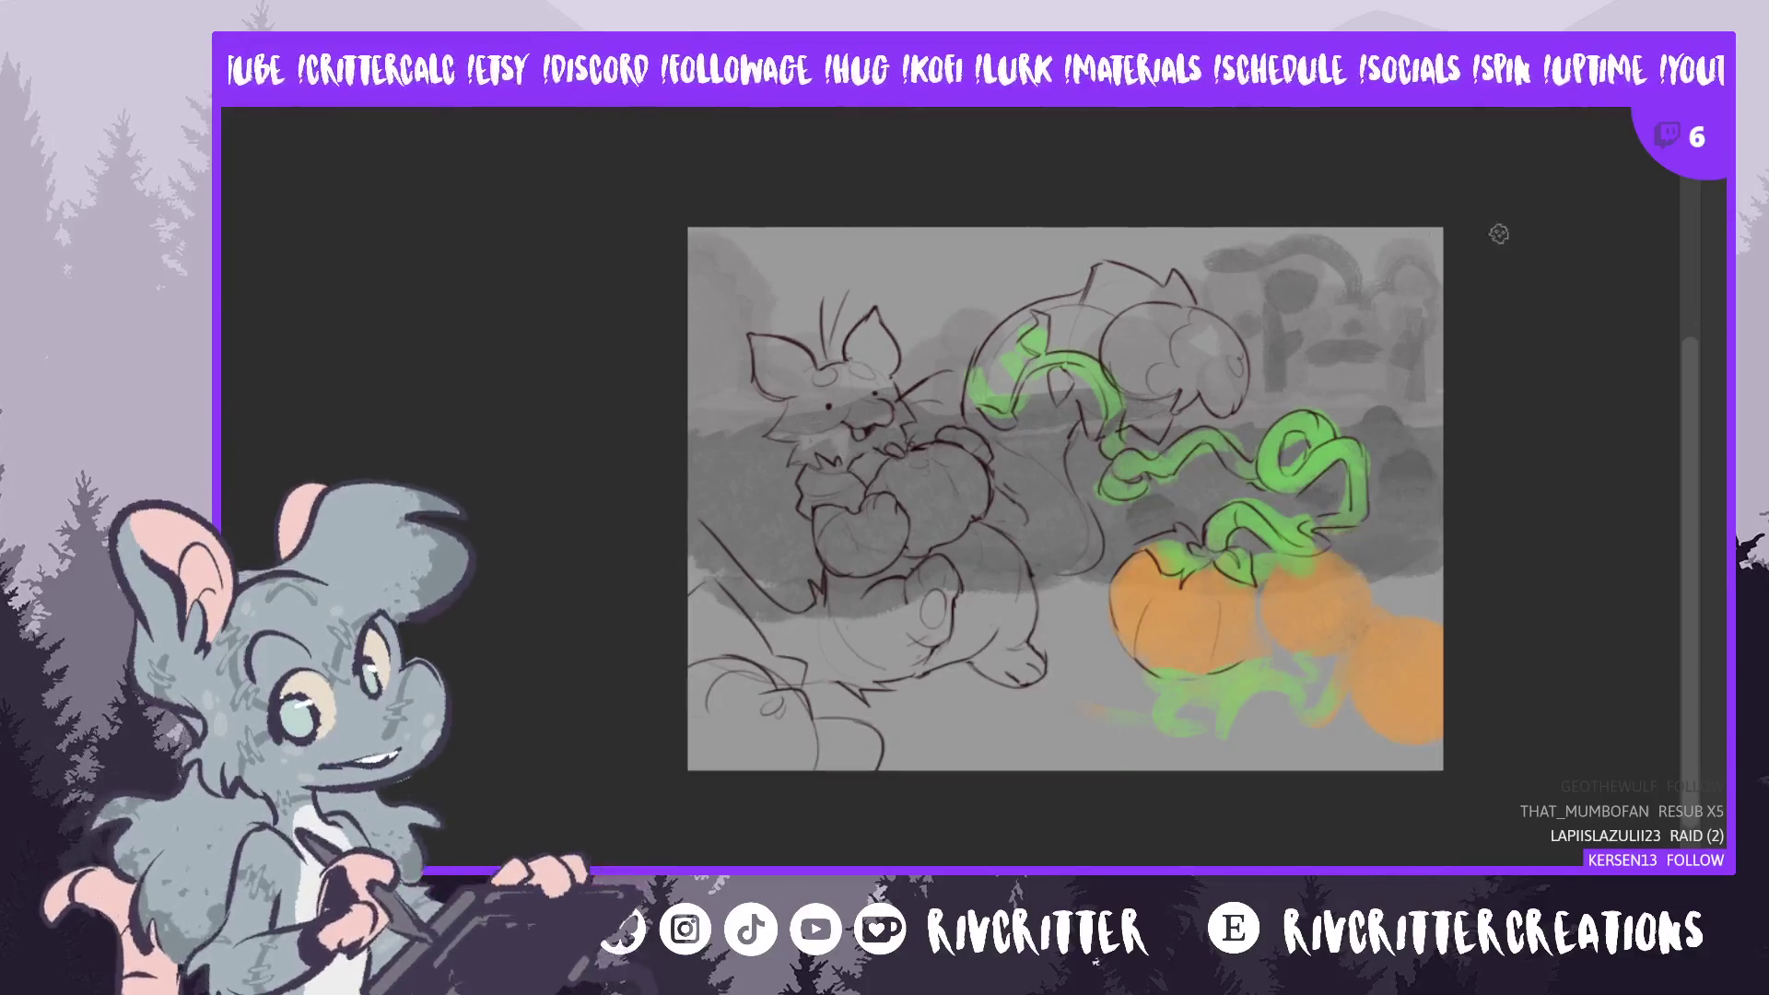
{"action": "scroll", "coordinate": [1688, 329], "scroll_direction": "up", "scroll_amount": 5}
{"action": "scroll", "coordinate": [1688, 336], "scroll_direction": "down", "scroll_amount": 10}
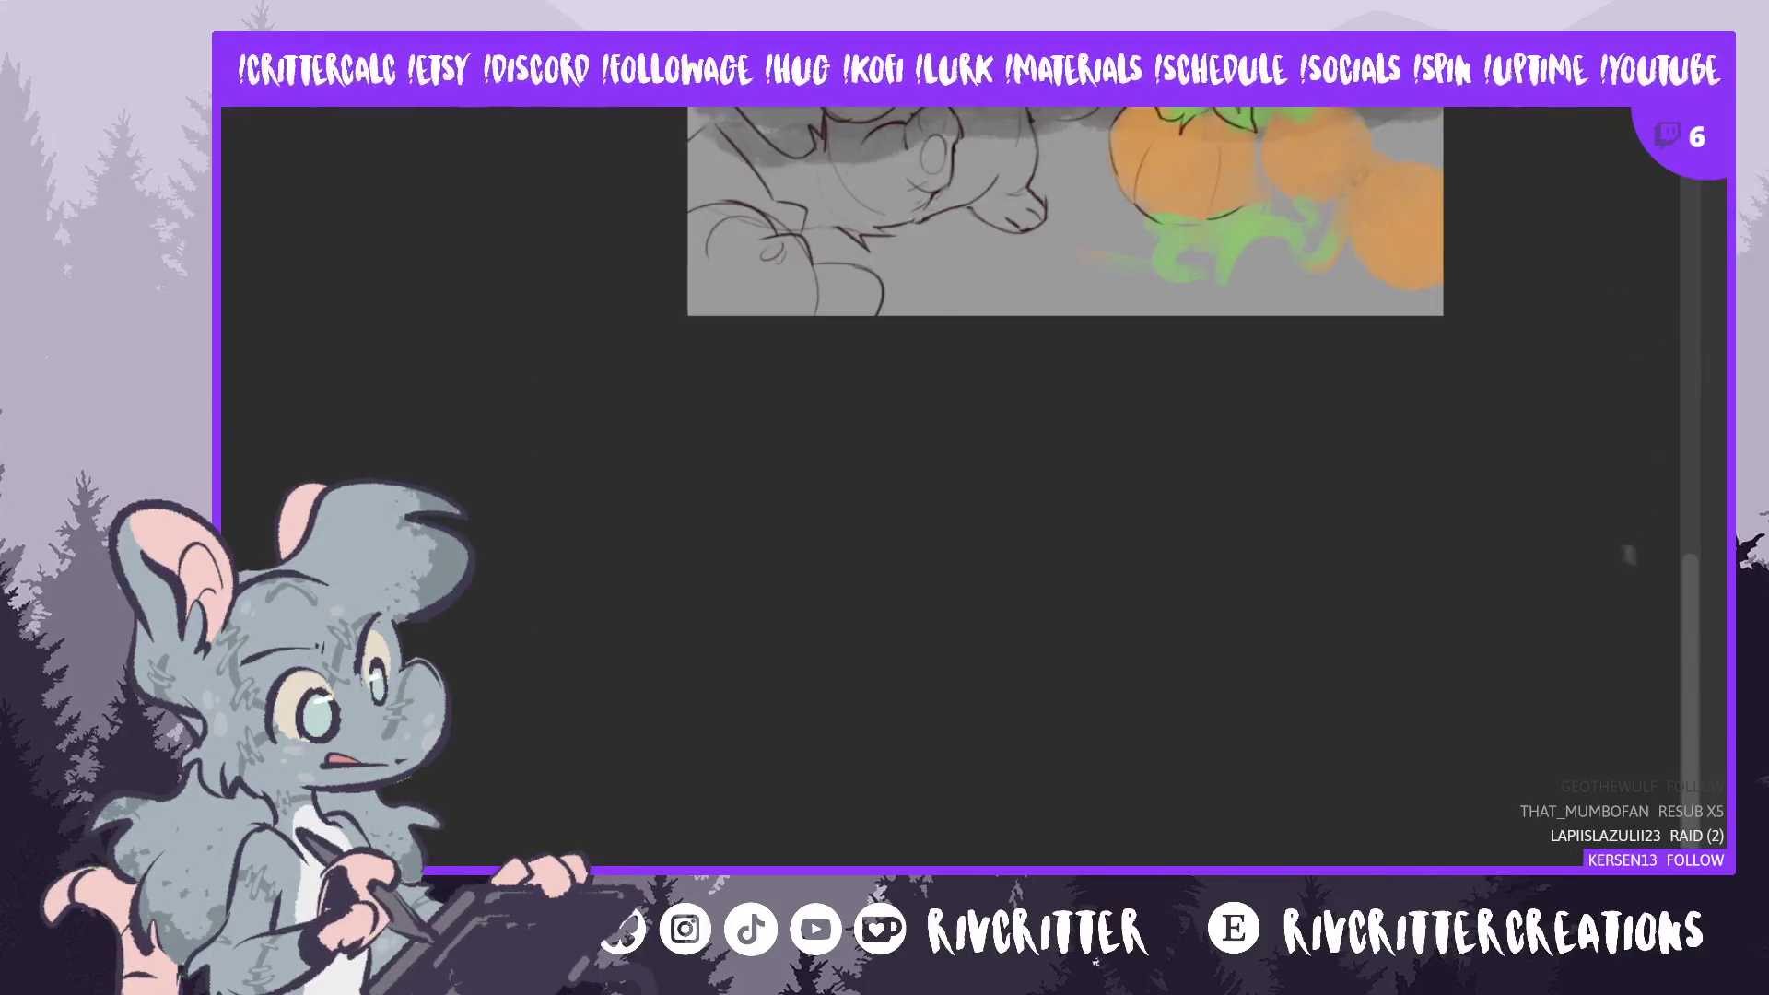
{"action": "left_click_drag", "start_coordinate": [1687, 716], "coordinate": [1664, 462]}
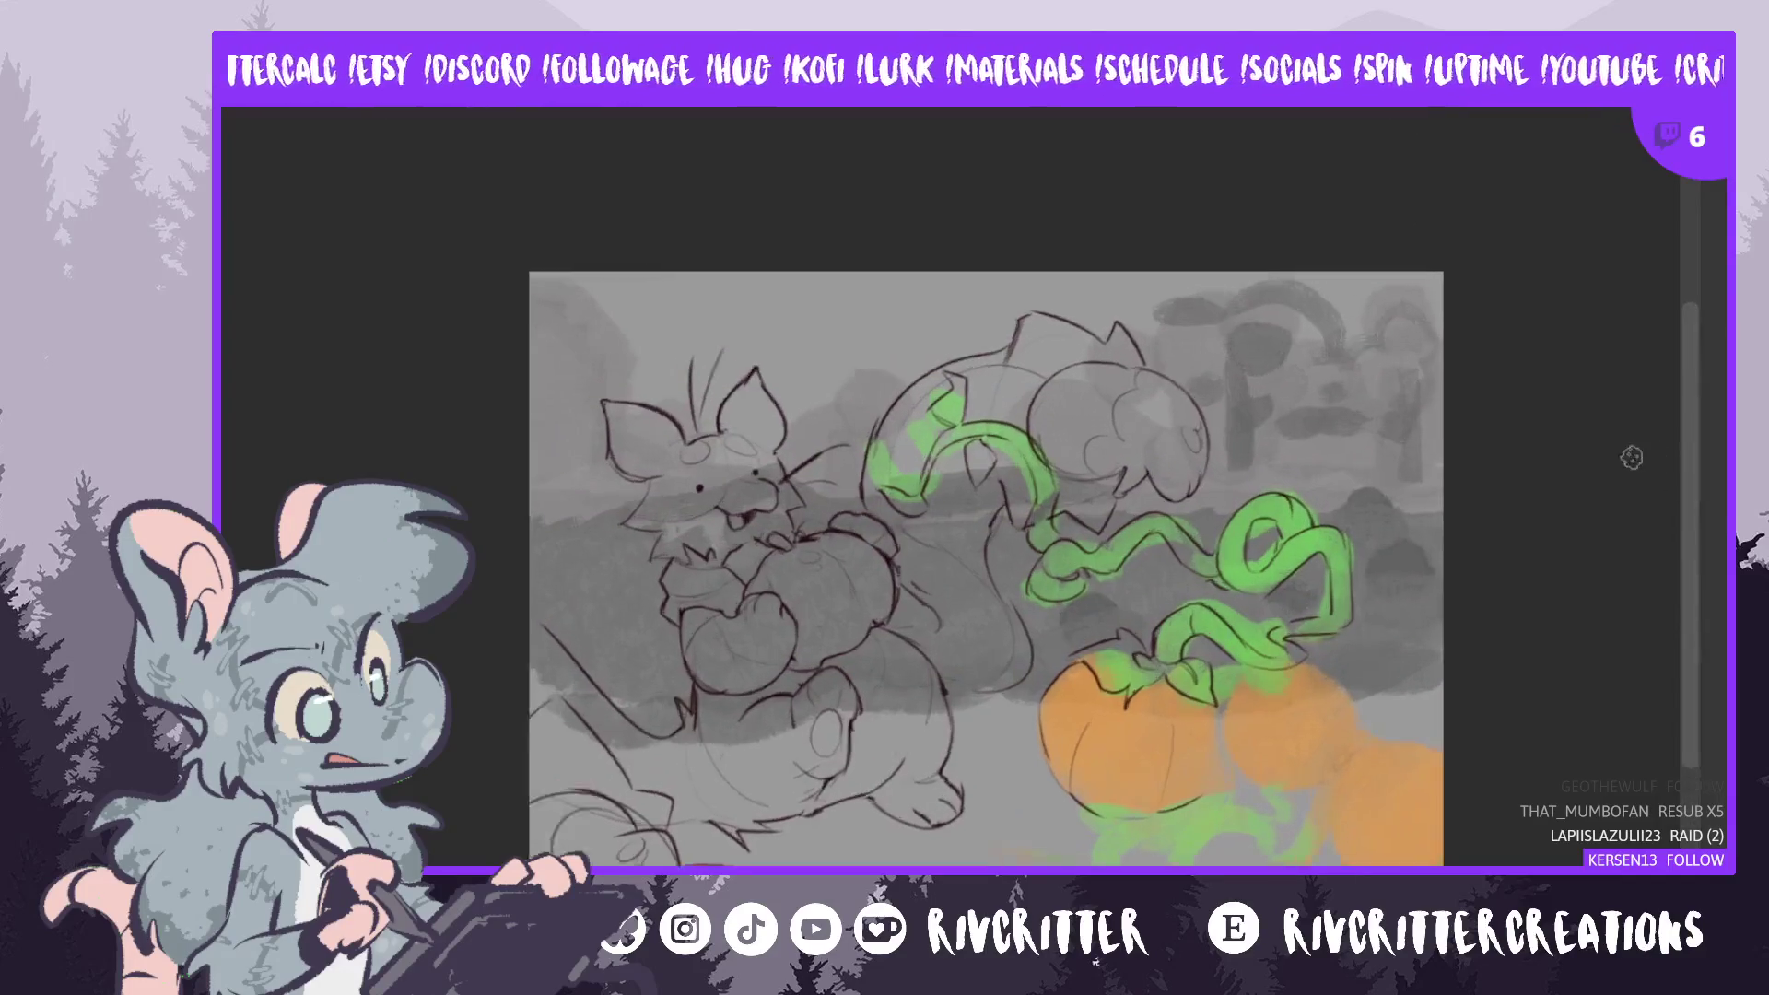
{"action": "scroll", "coordinate": [1034, 693], "scroll_direction": "right", "scroll_amount": 5}
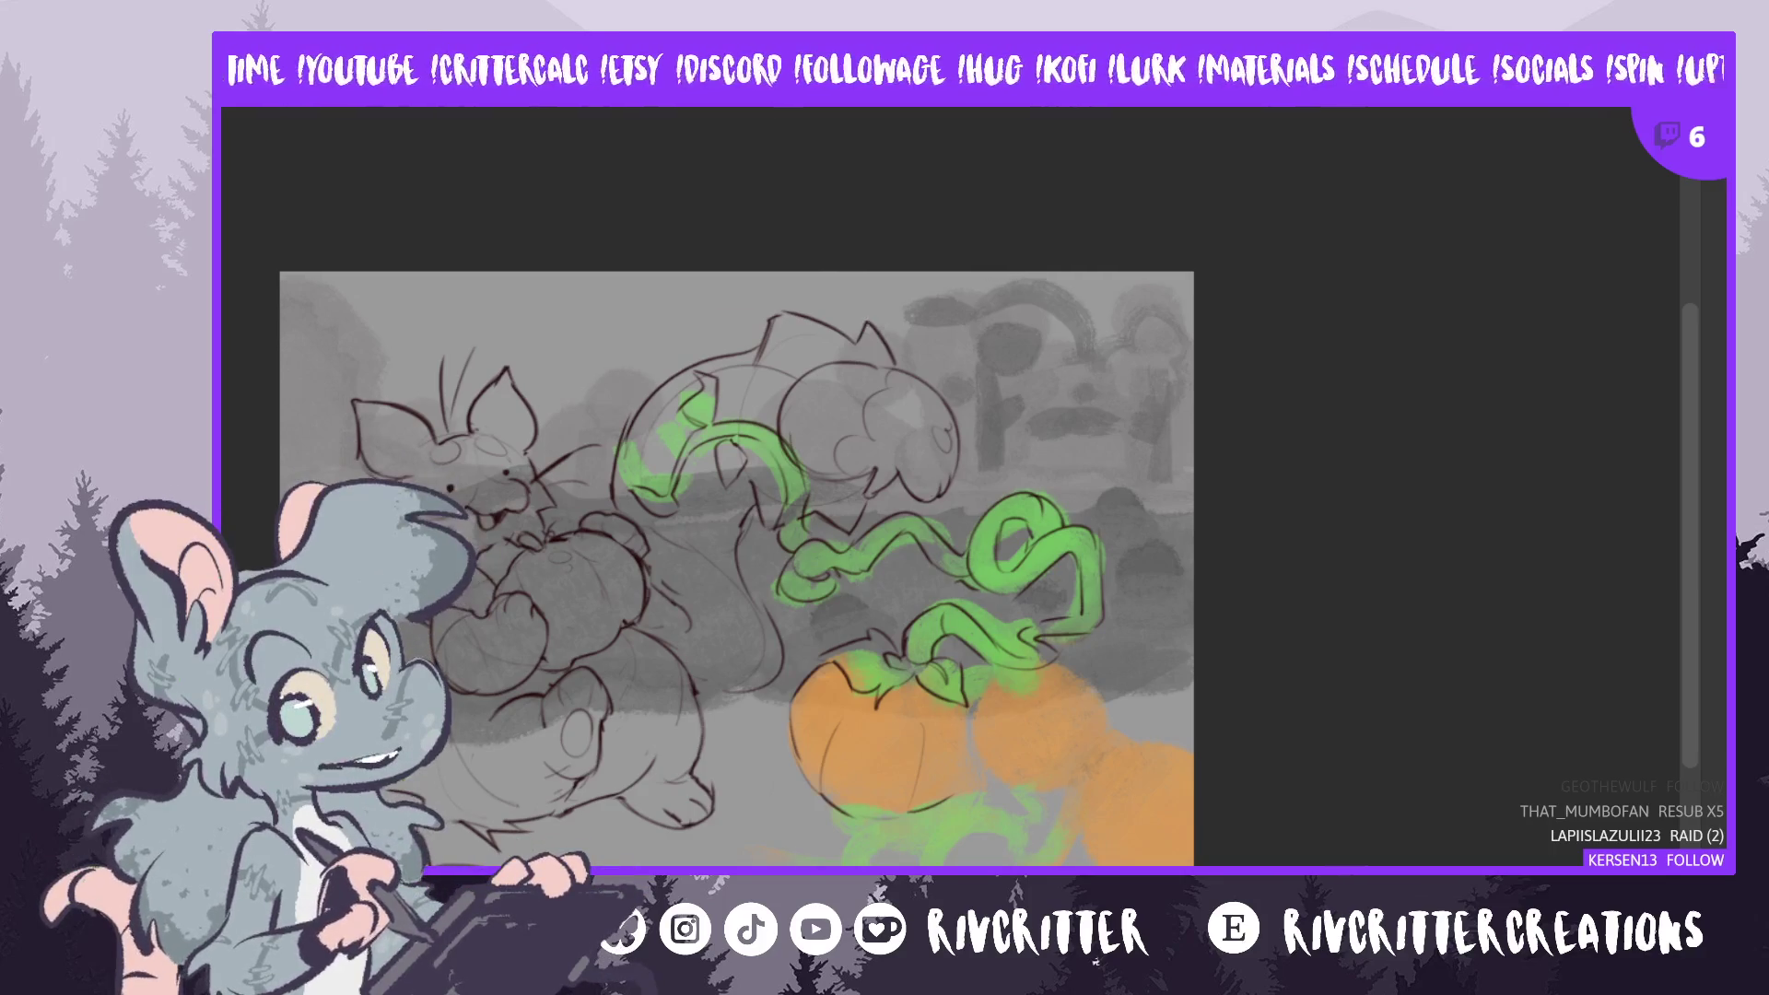
{"action": "left_click_drag", "start_coordinate": [901, 223], "coordinate": [1043, 223]}
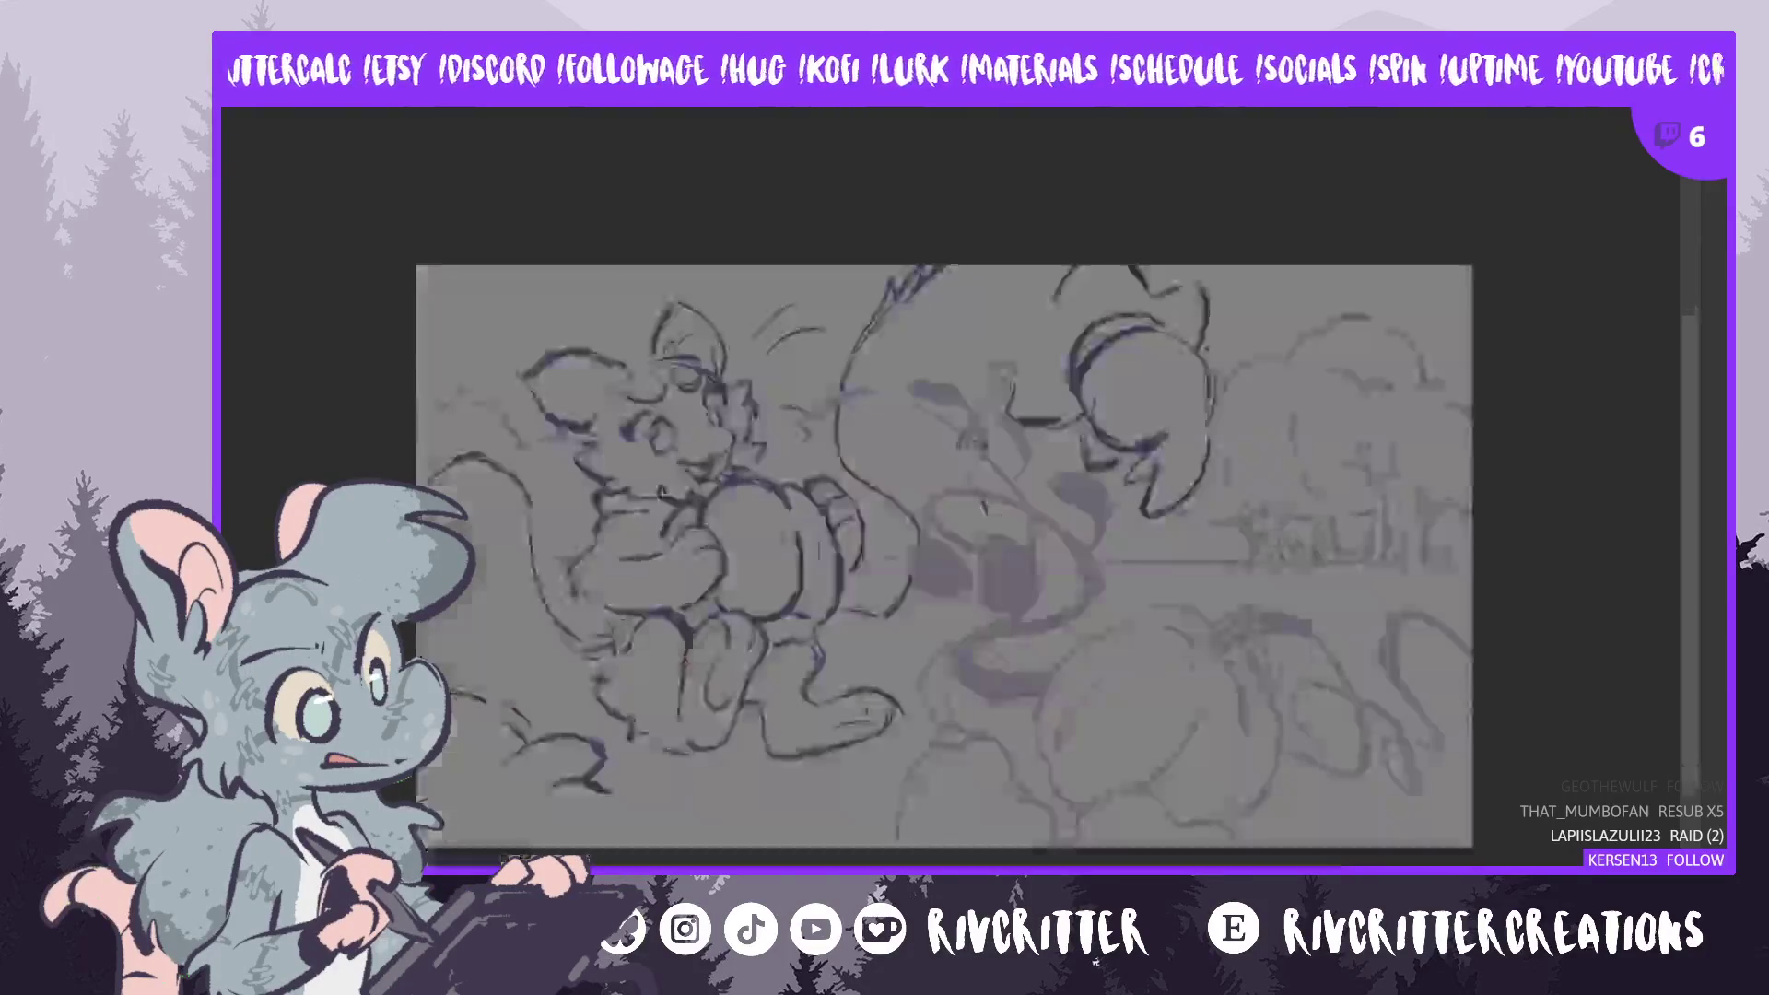
- Shrink the background pumpkins, vines and bushes slightly toward the top-left
{"action": "scroll", "coordinate": [986, 447], "scroll_direction": "up", "scroll_amount": 1}
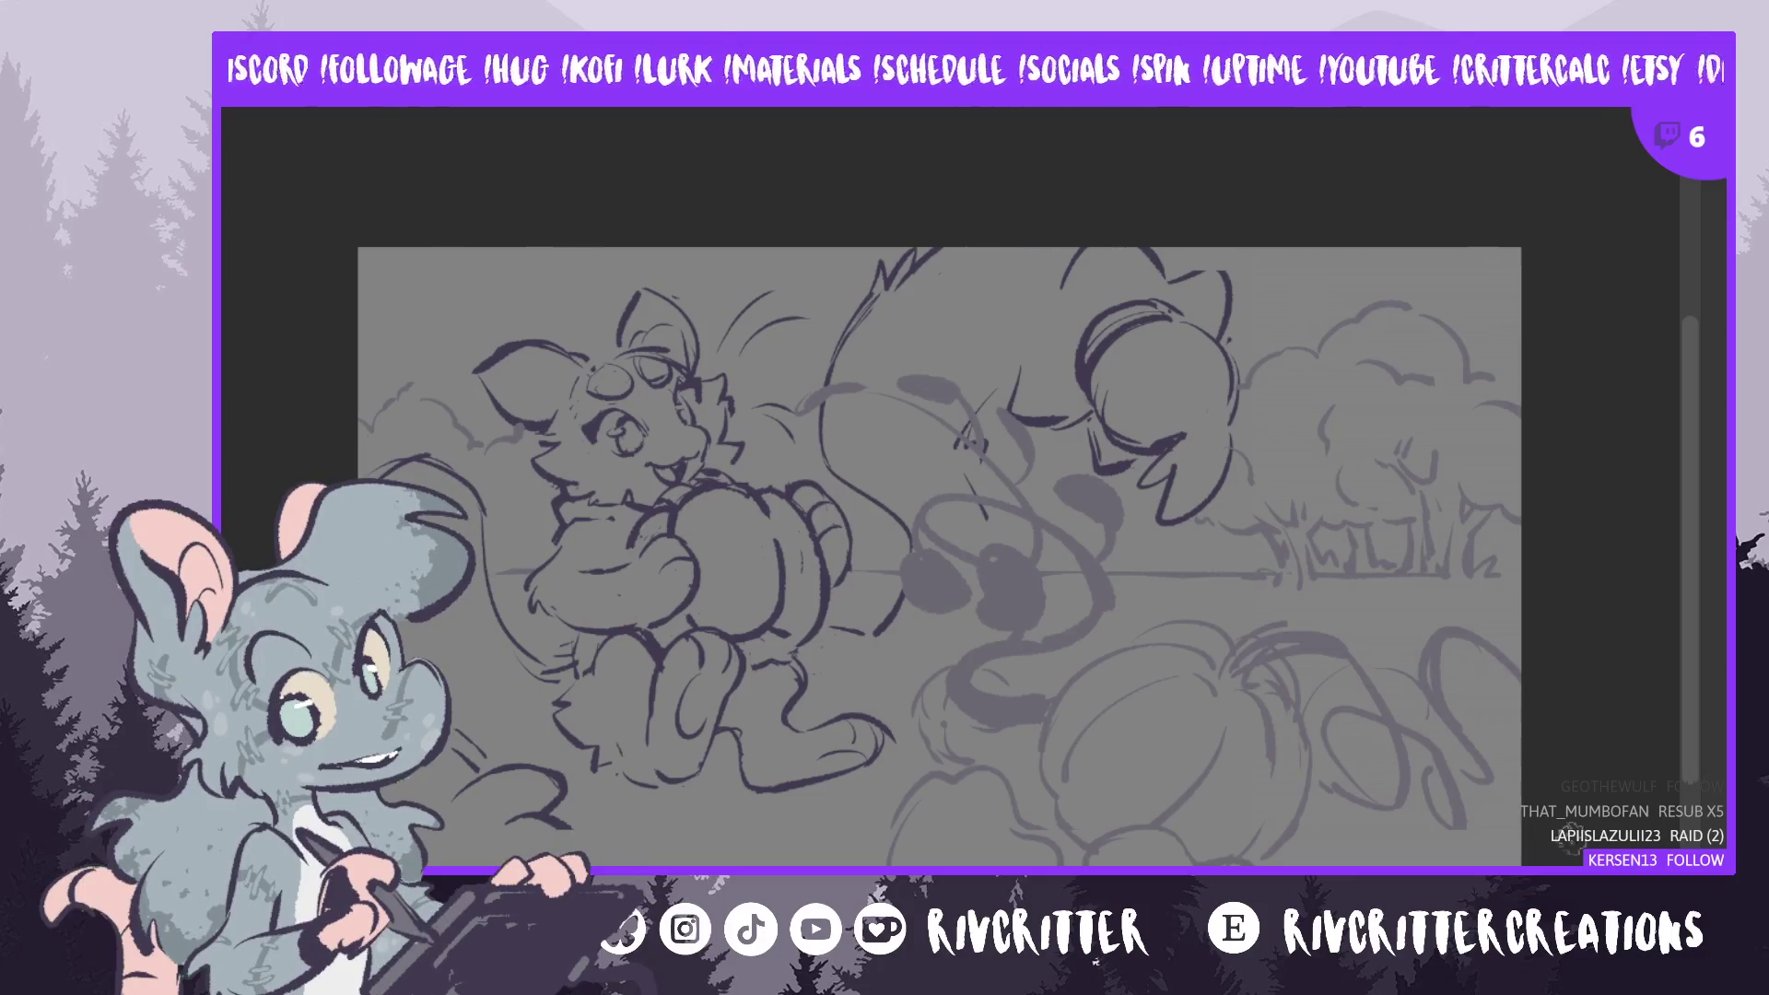
{"action": "key", "text": "ctrl+z"}
{"action": "key", "text": "ctrl+y"}
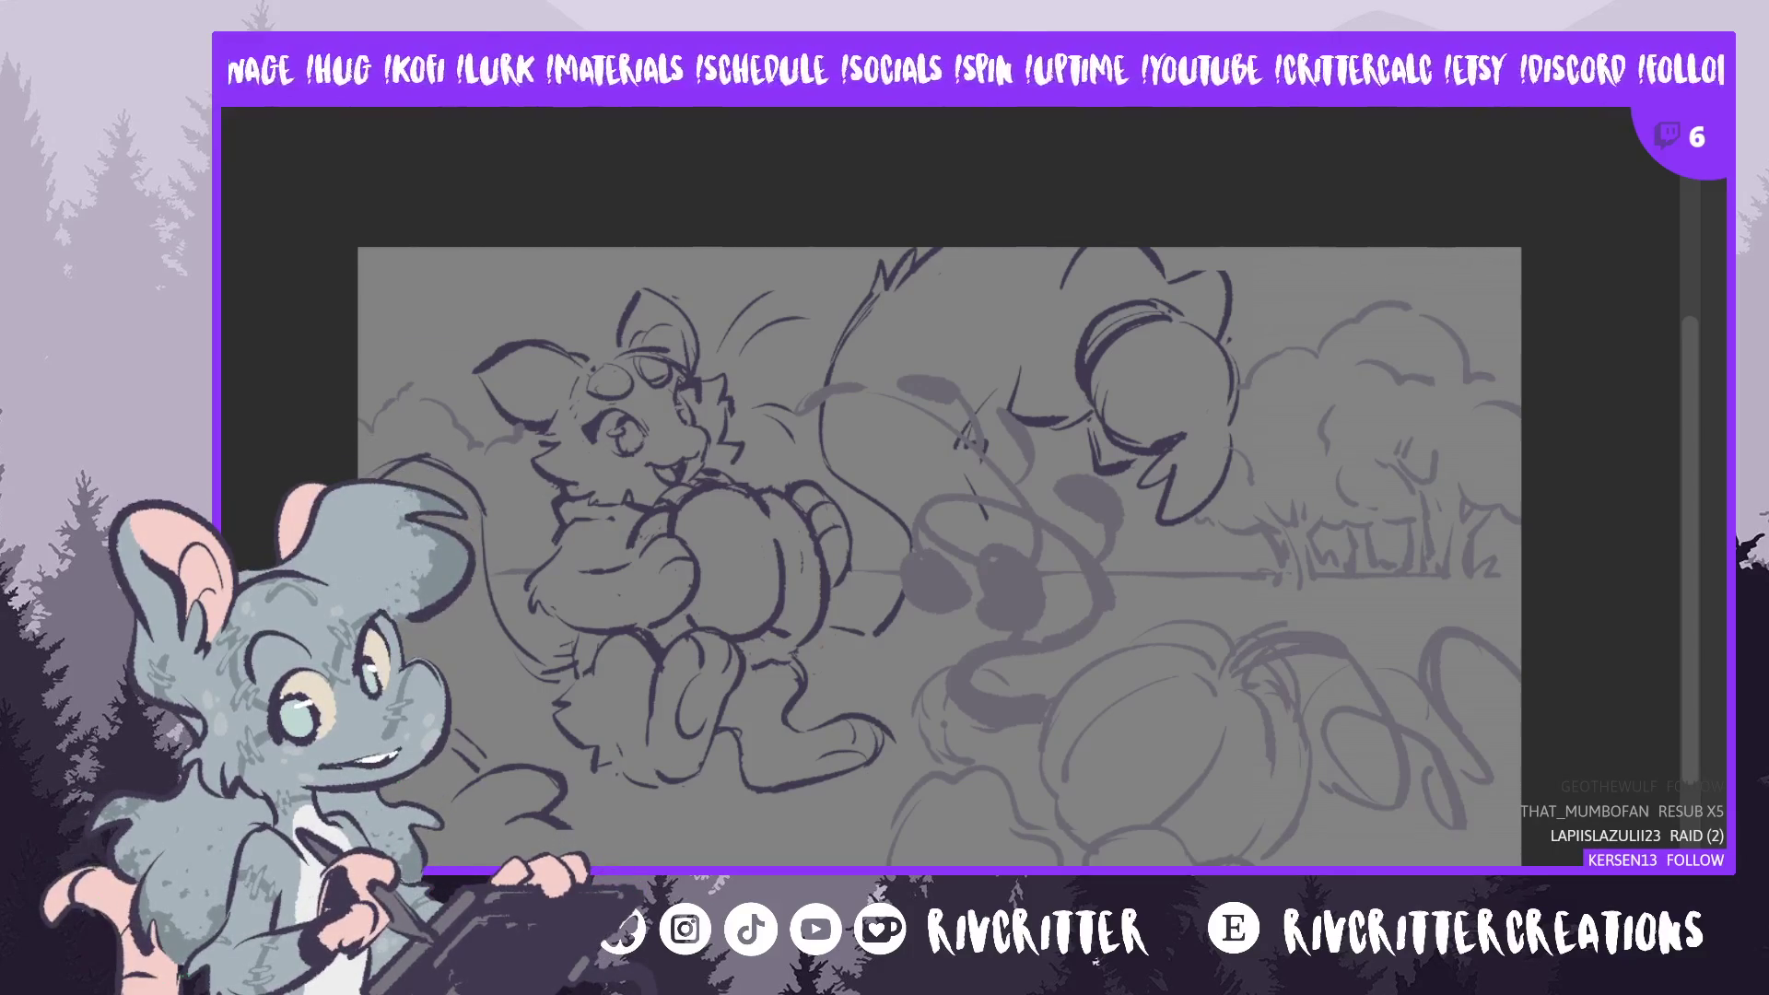
{"action": "key", "text": "ctrl+t"}
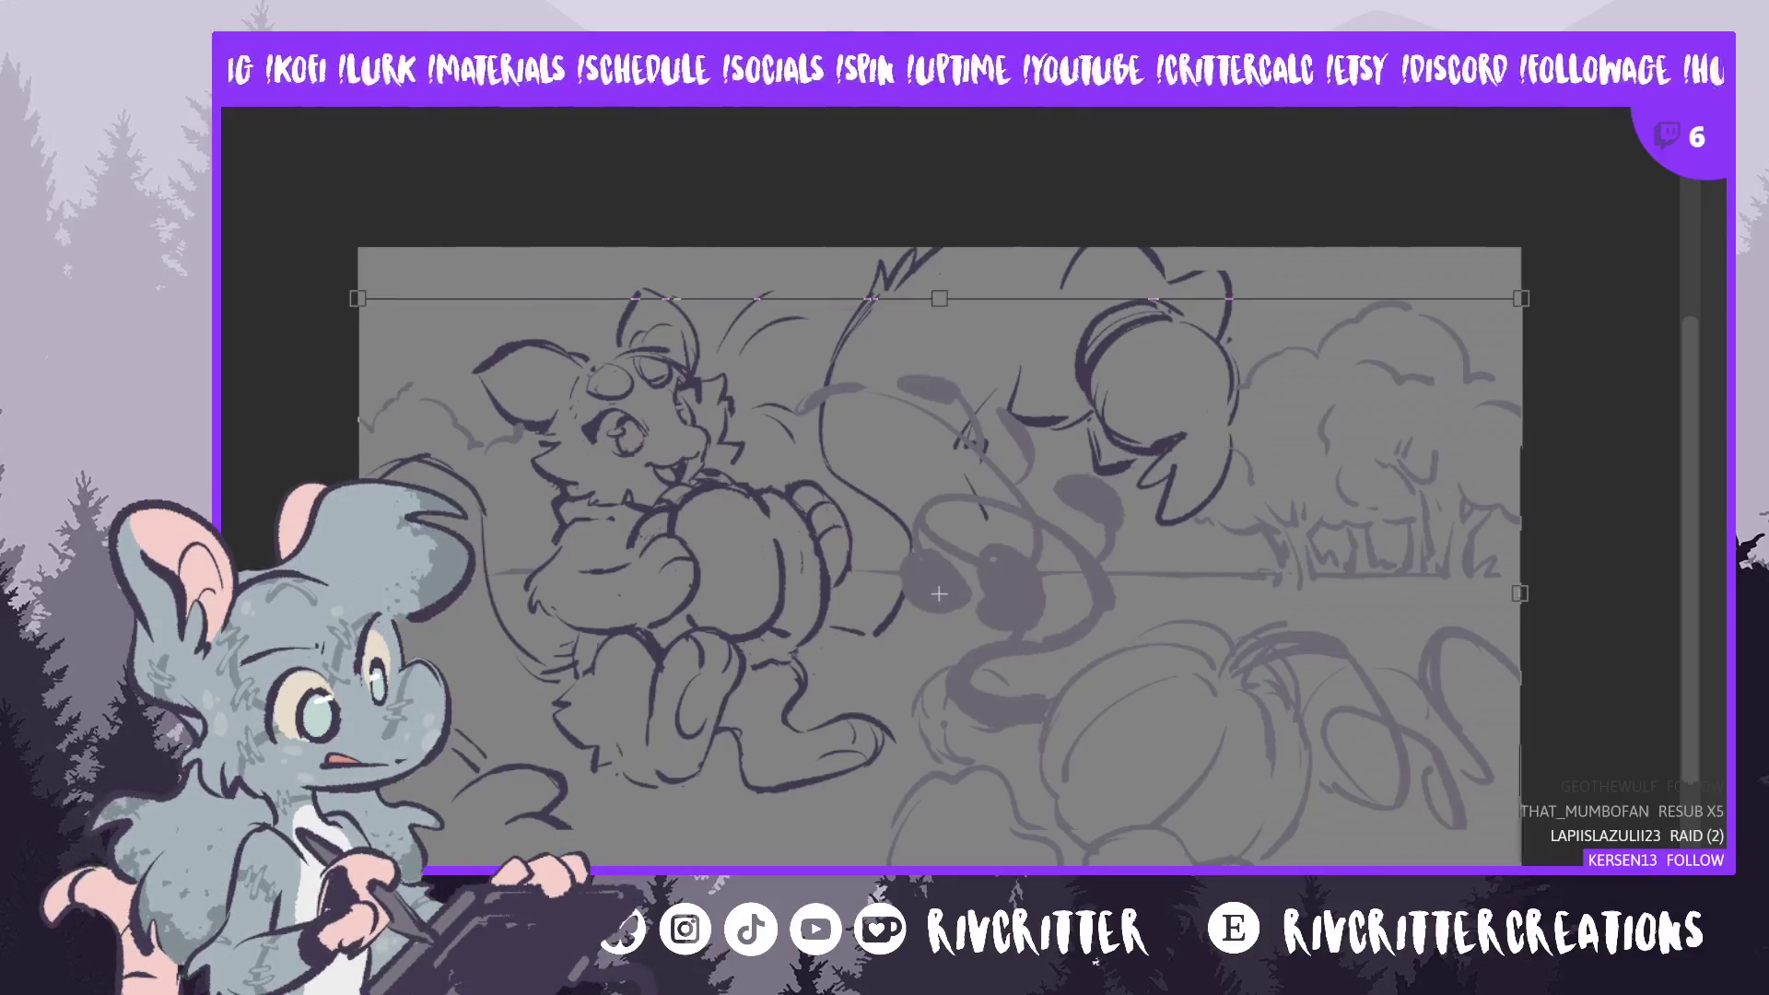
{"action": "left_click_drag", "start_coordinate": [1520, 889], "coordinate": [1438, 862]}
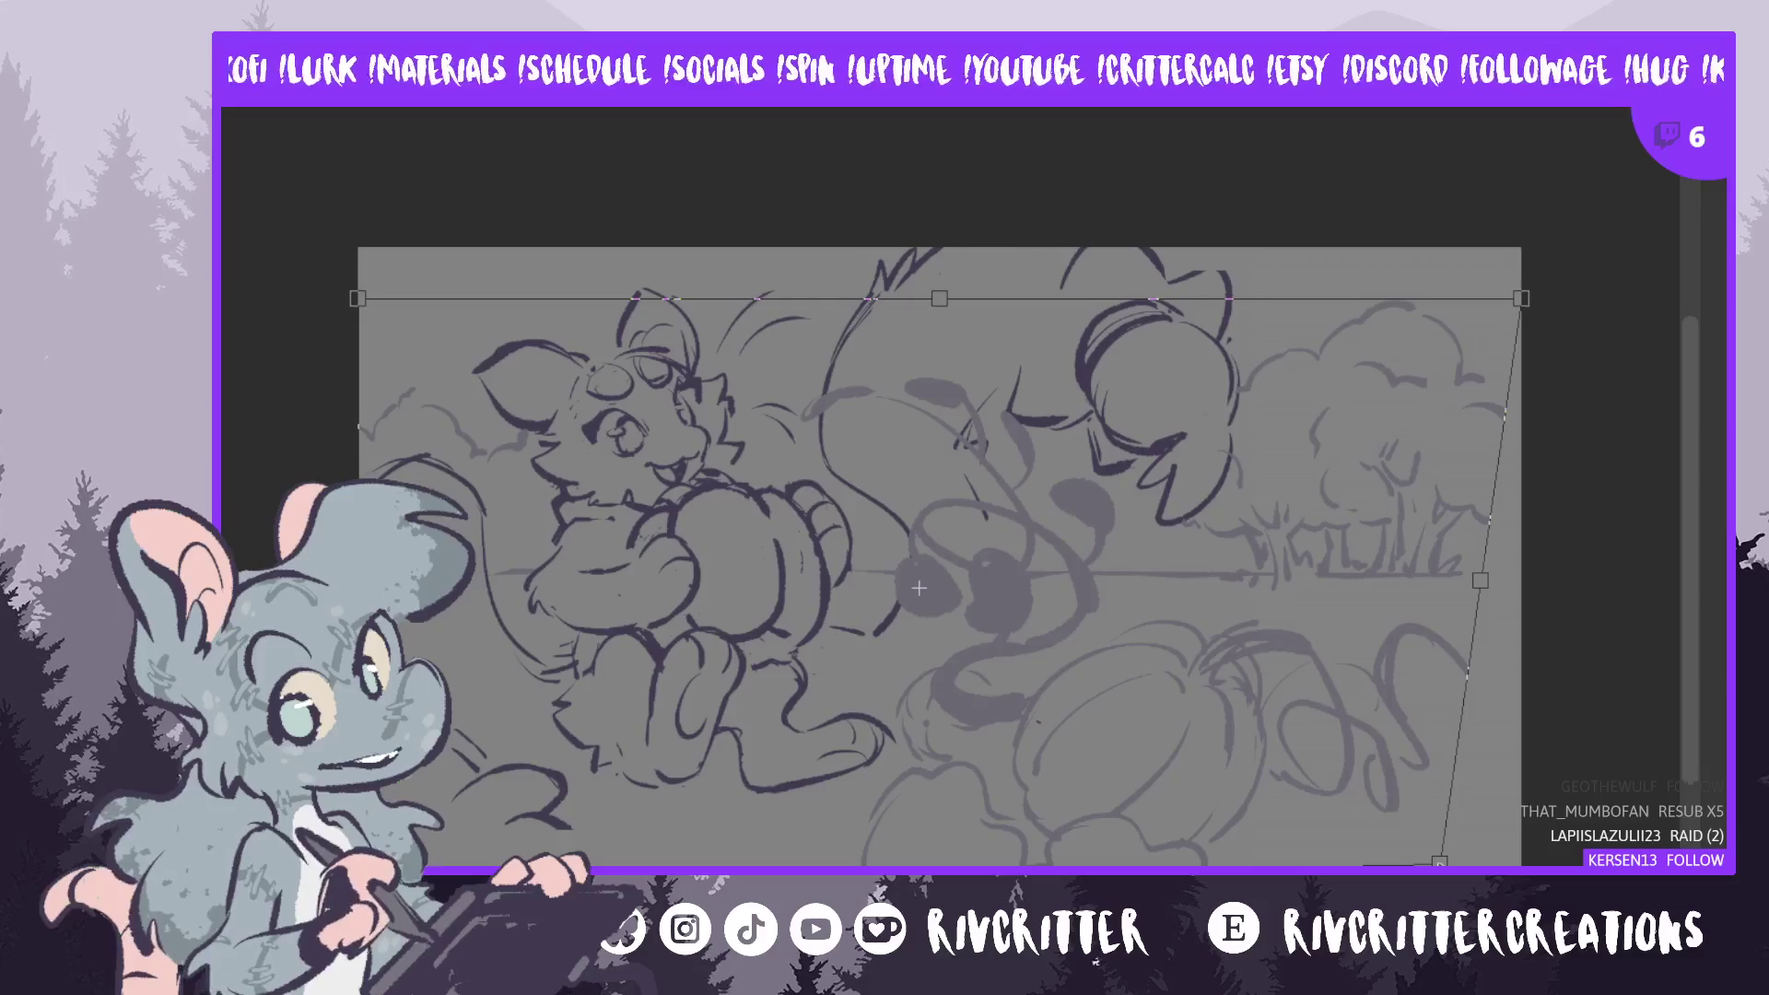
{"action": "key", "text": "ctrl+z"}
{"action": "key", "text": "ctrl+z"}
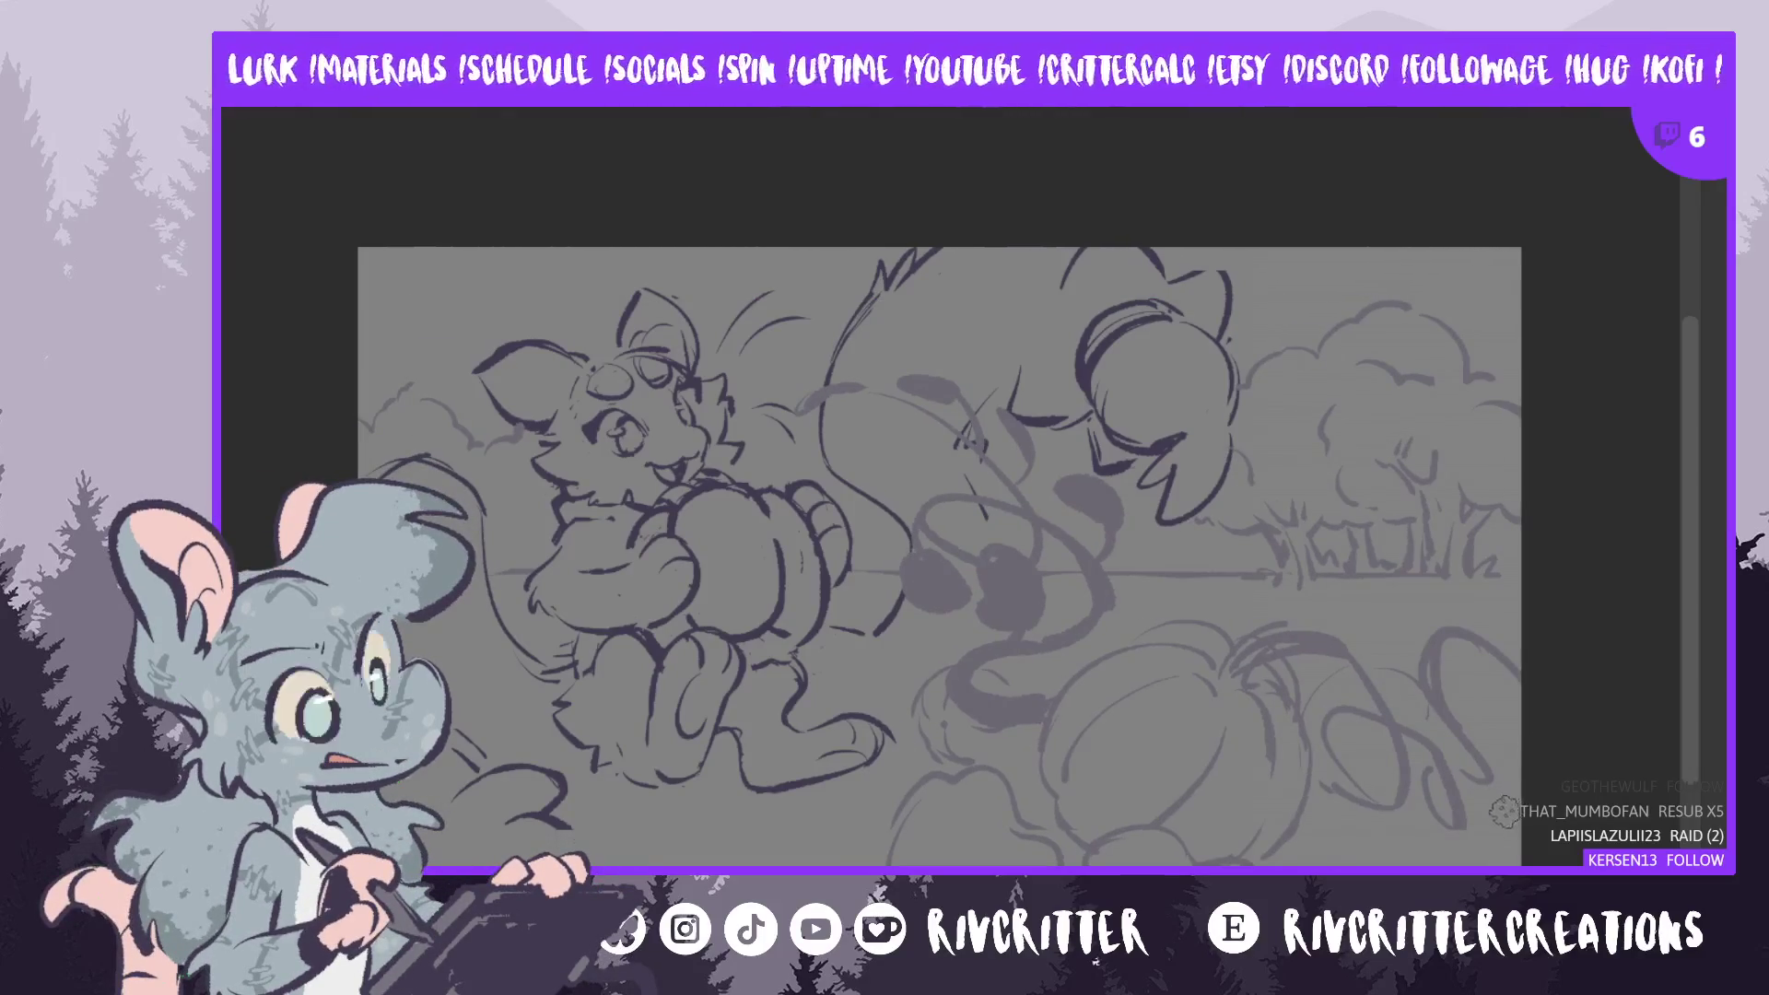
{"action": "mouse_move", "coordinate": [1521, 889]}
{"action": "left_mouse_down"}
{"action": "mouse_move", "coordinate": [1400, 804]}
{"action": "mouse_move", "coordinate": [1424, 803]}
{"action": "left_mouse_up"}
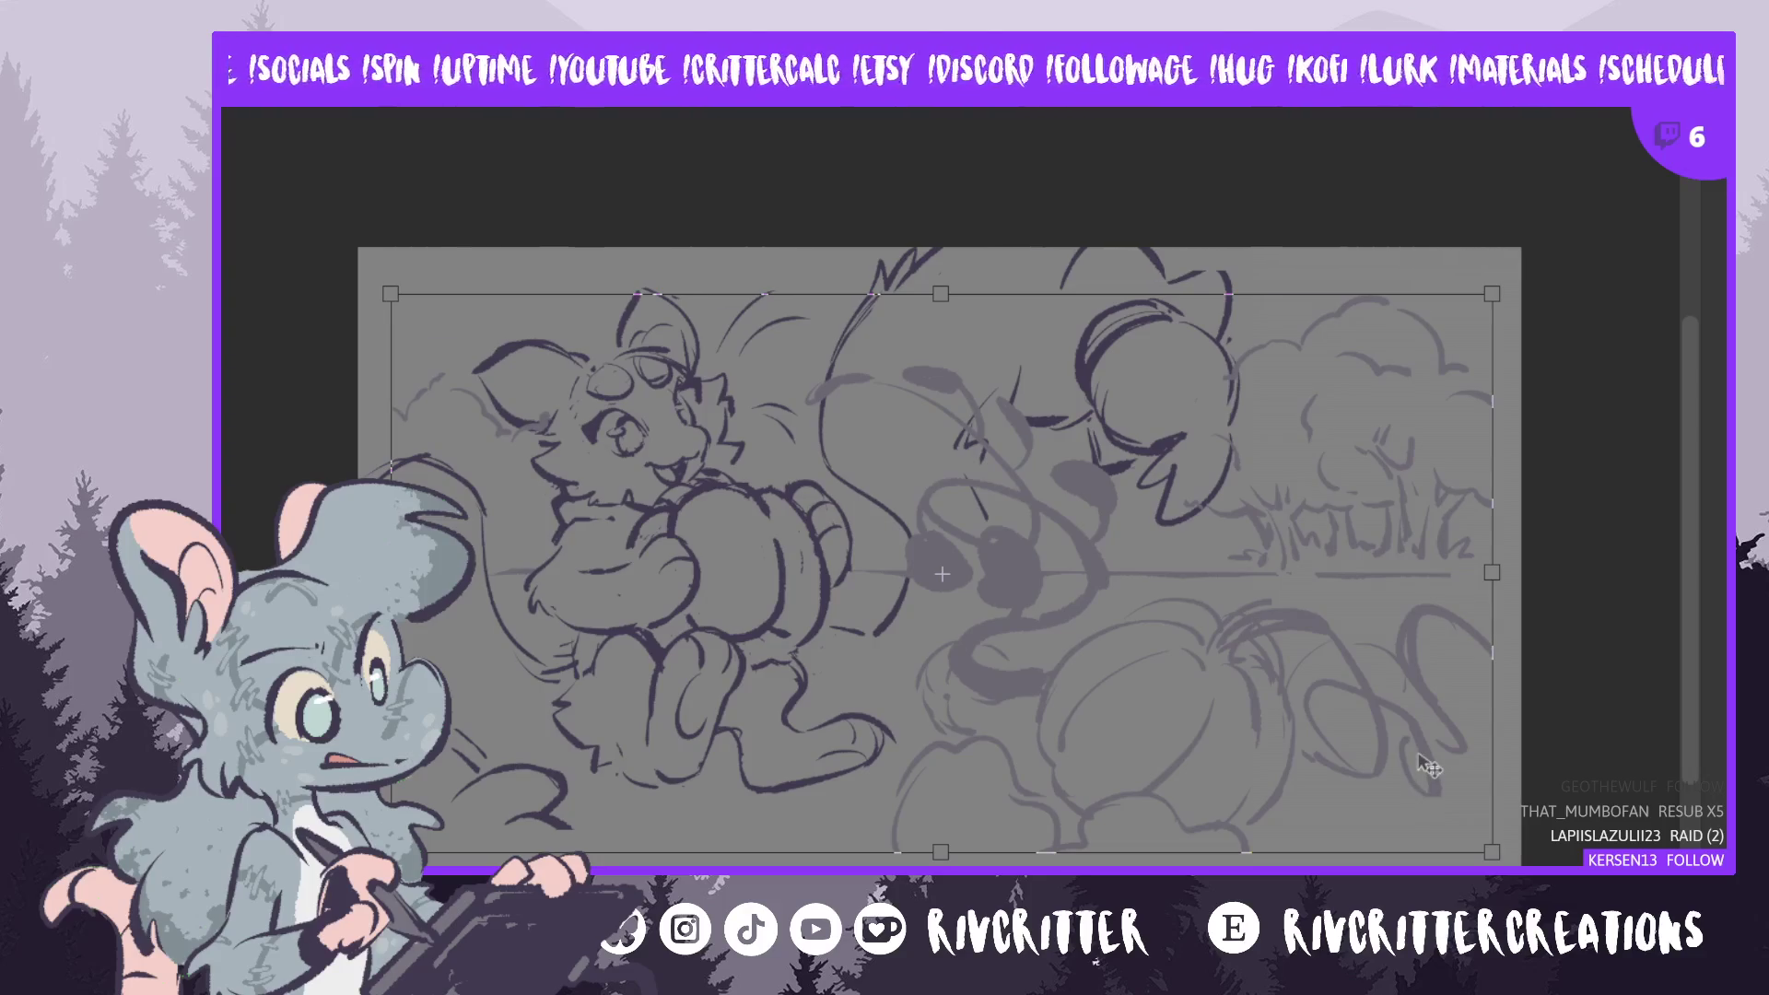
{"action": "key", "text": "Return"}
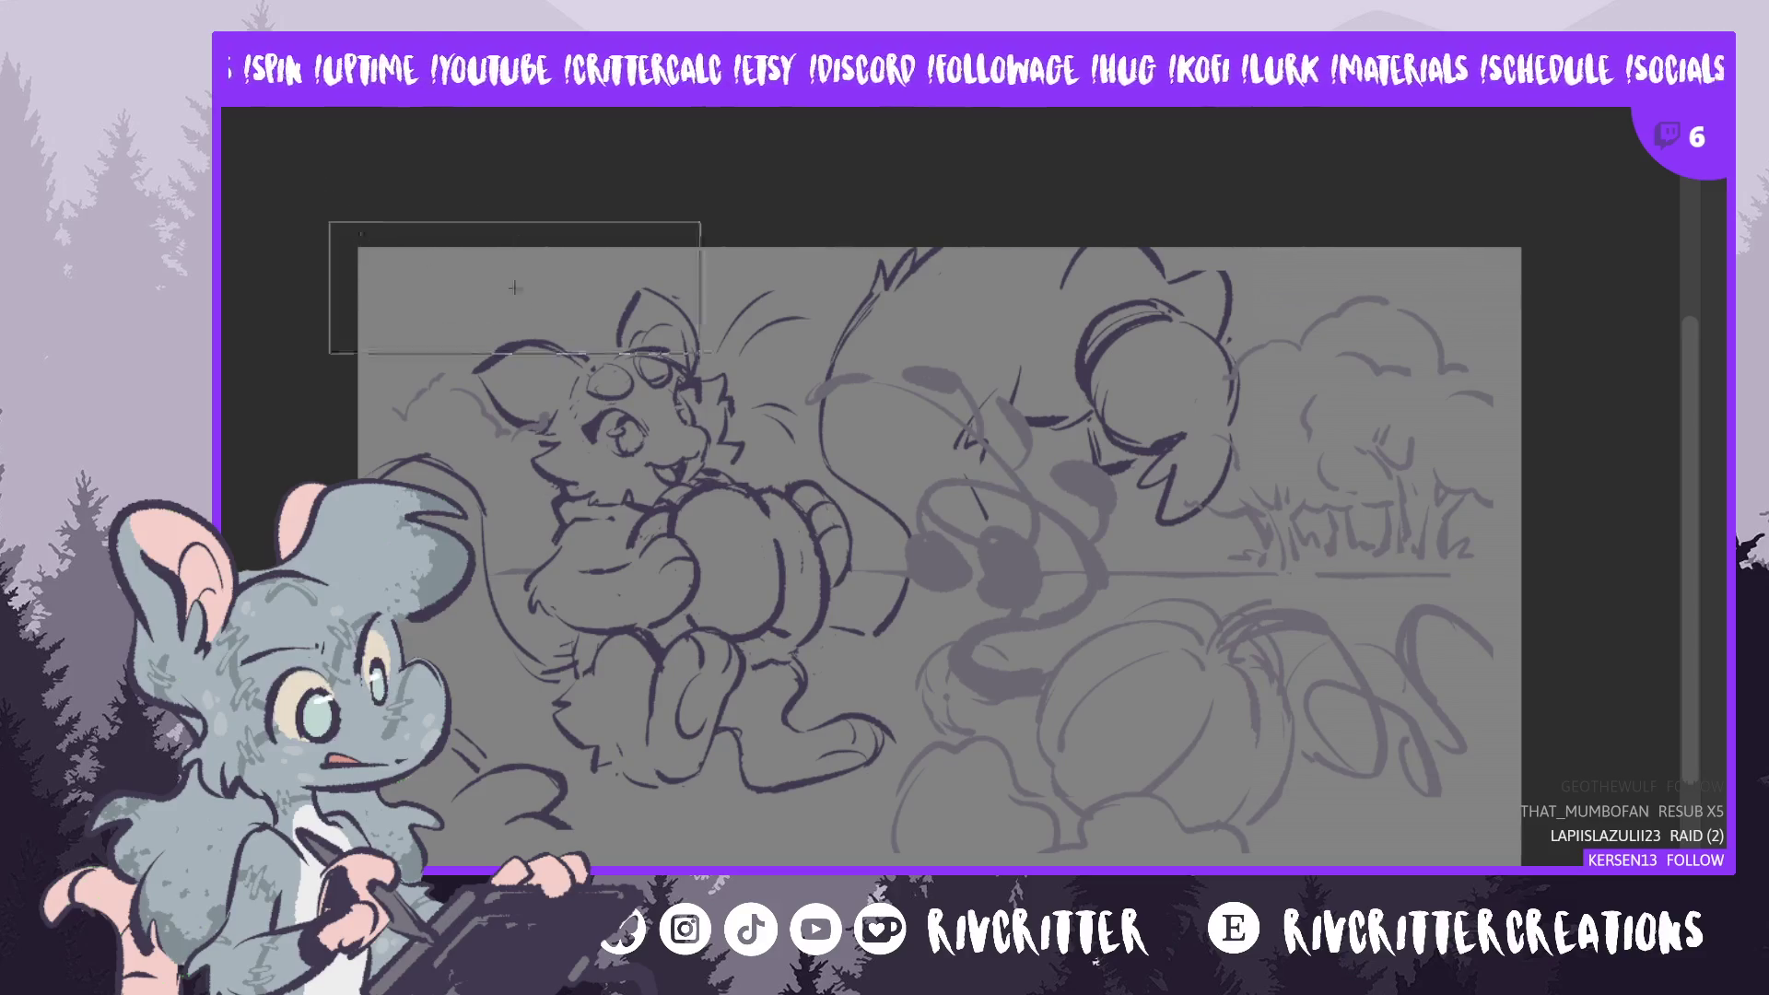
- Select the whole canvas and nudge its content slightly down and right
{"action": "left_click_drag", "start_coordinate": [514, 287], "coordinate": [968, 538]}
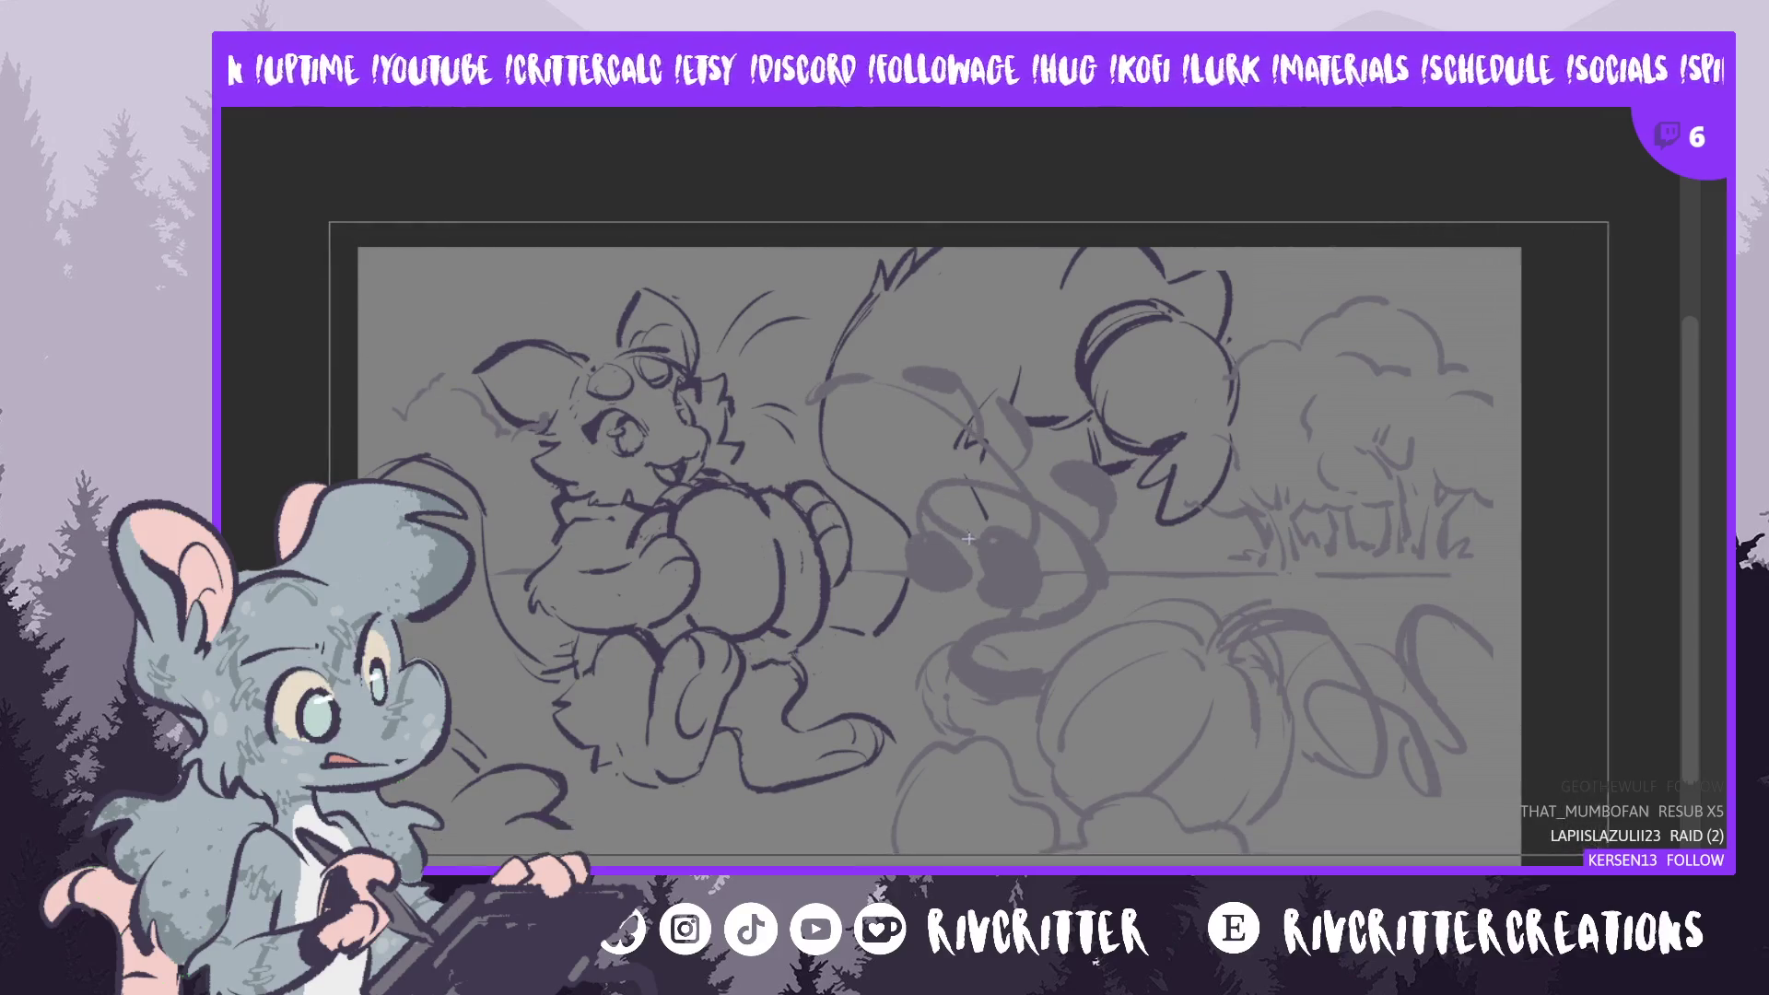
{"action": "key", "text": "ctrl+a"}
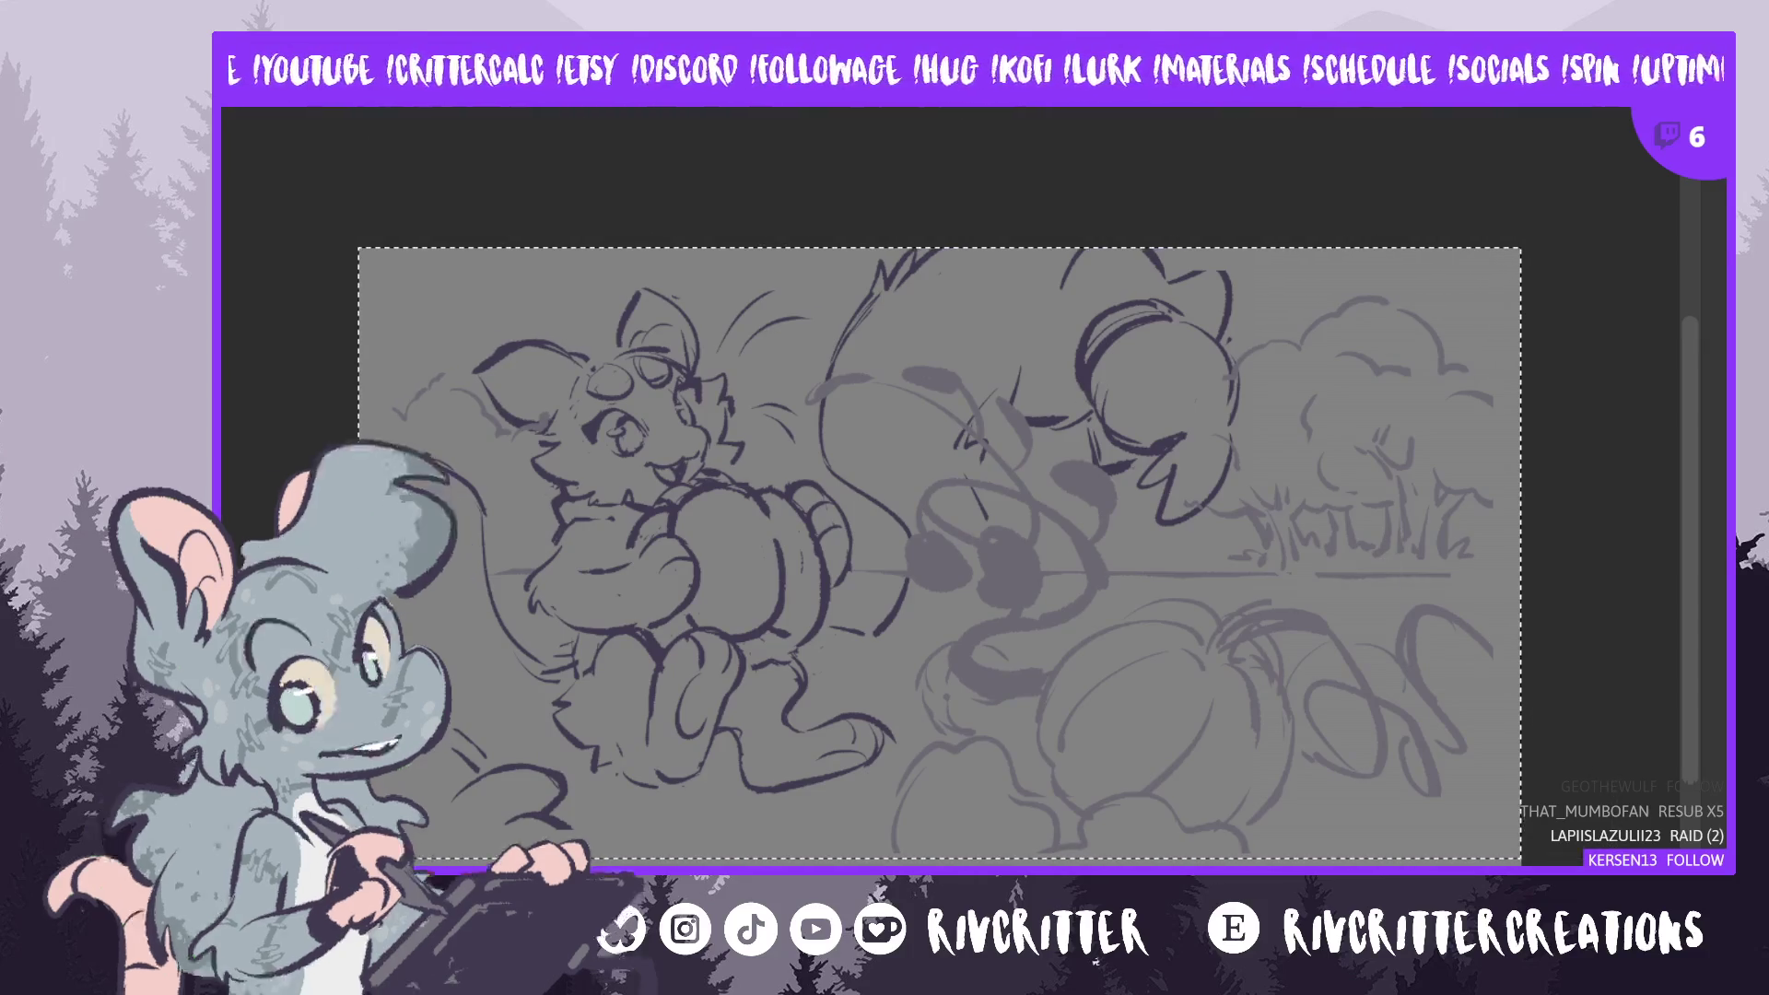
{"action": "key", "text": "Right"}
{"action": "key", "text": "Right"}
{"action": "key", "text": "Right"}
{"action": "key", "text": "Down"}
{"action": "key", "text": "Down"}
{"action": "key", "text": "Down"}
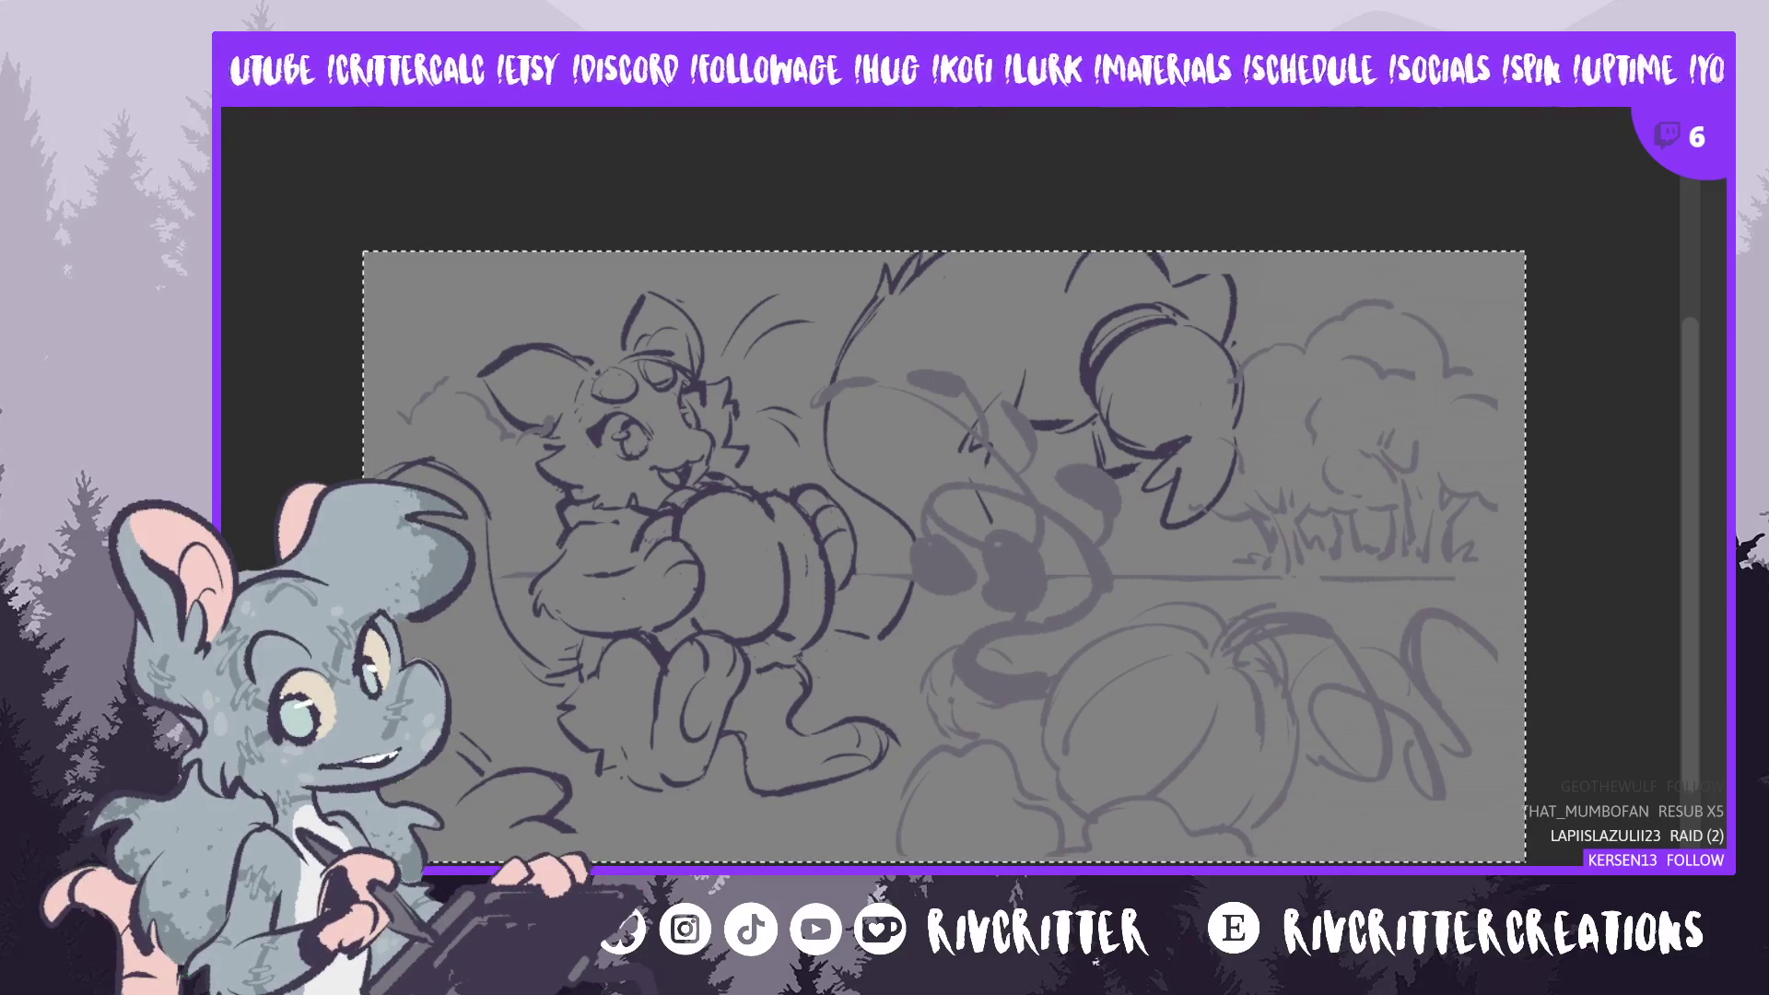
{"action": "key", "text": "ctrl+d"}
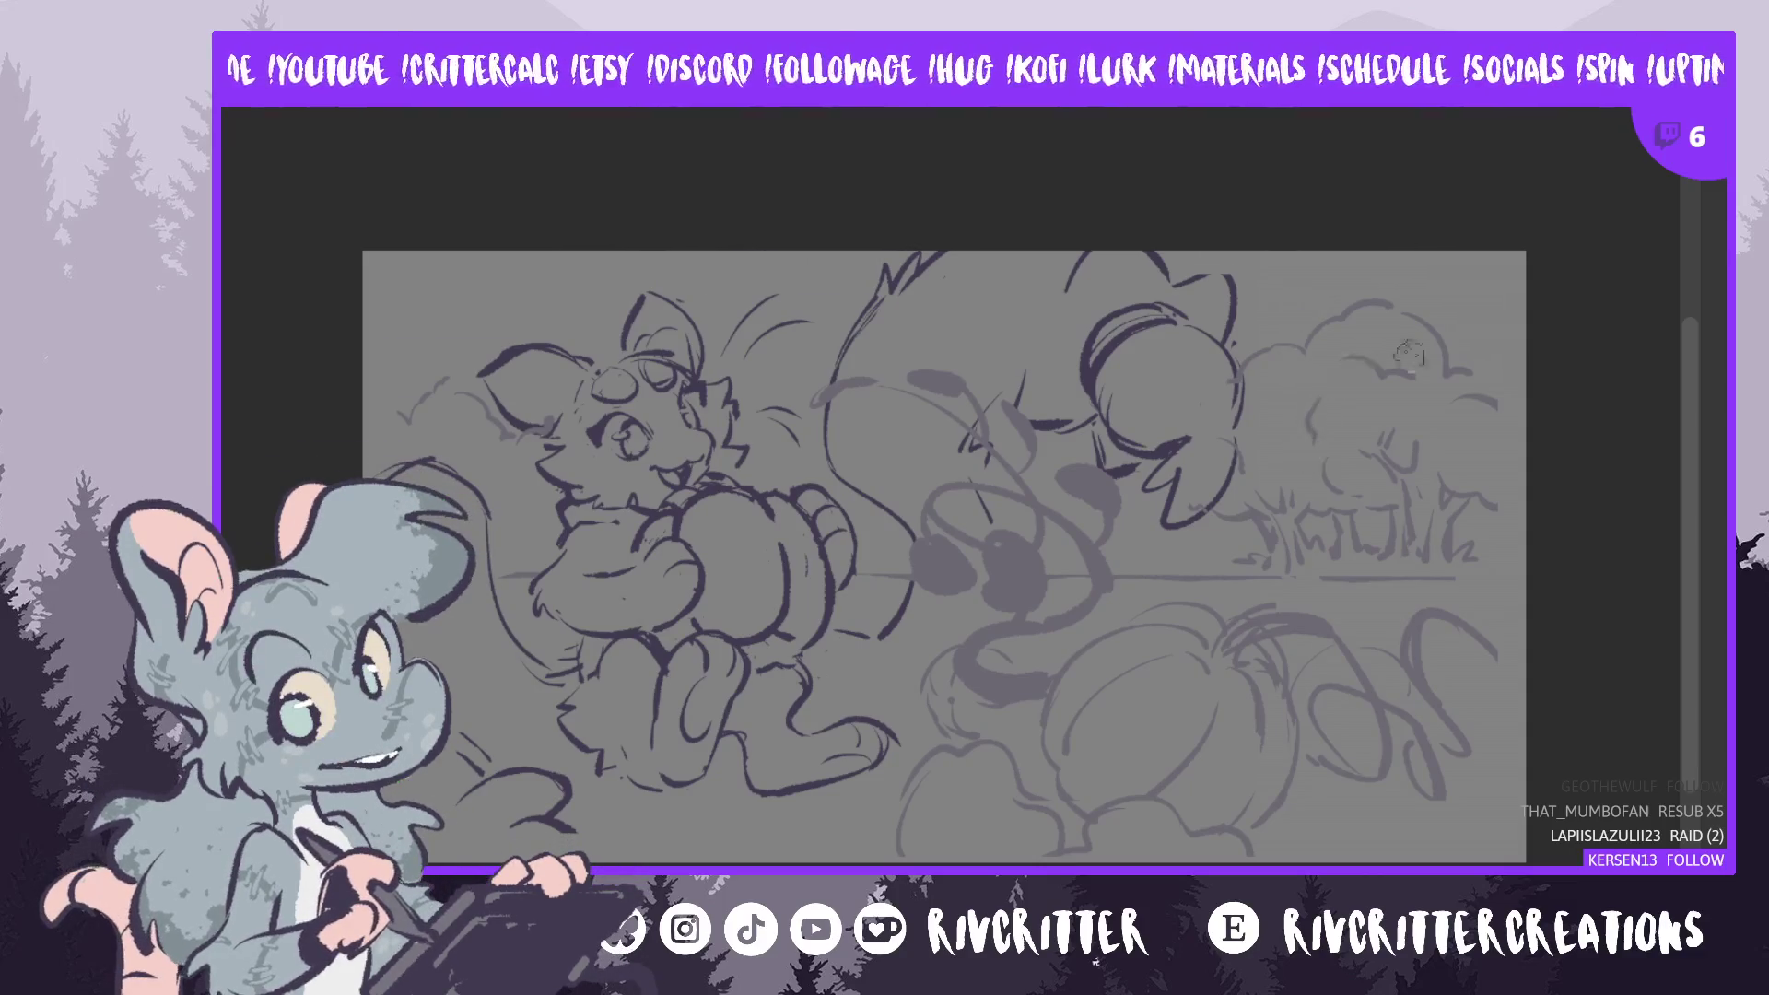
{"action": "scroll", "coordinate": [928, 556], "scroll_direction": "right", "scroll_amount": 2}
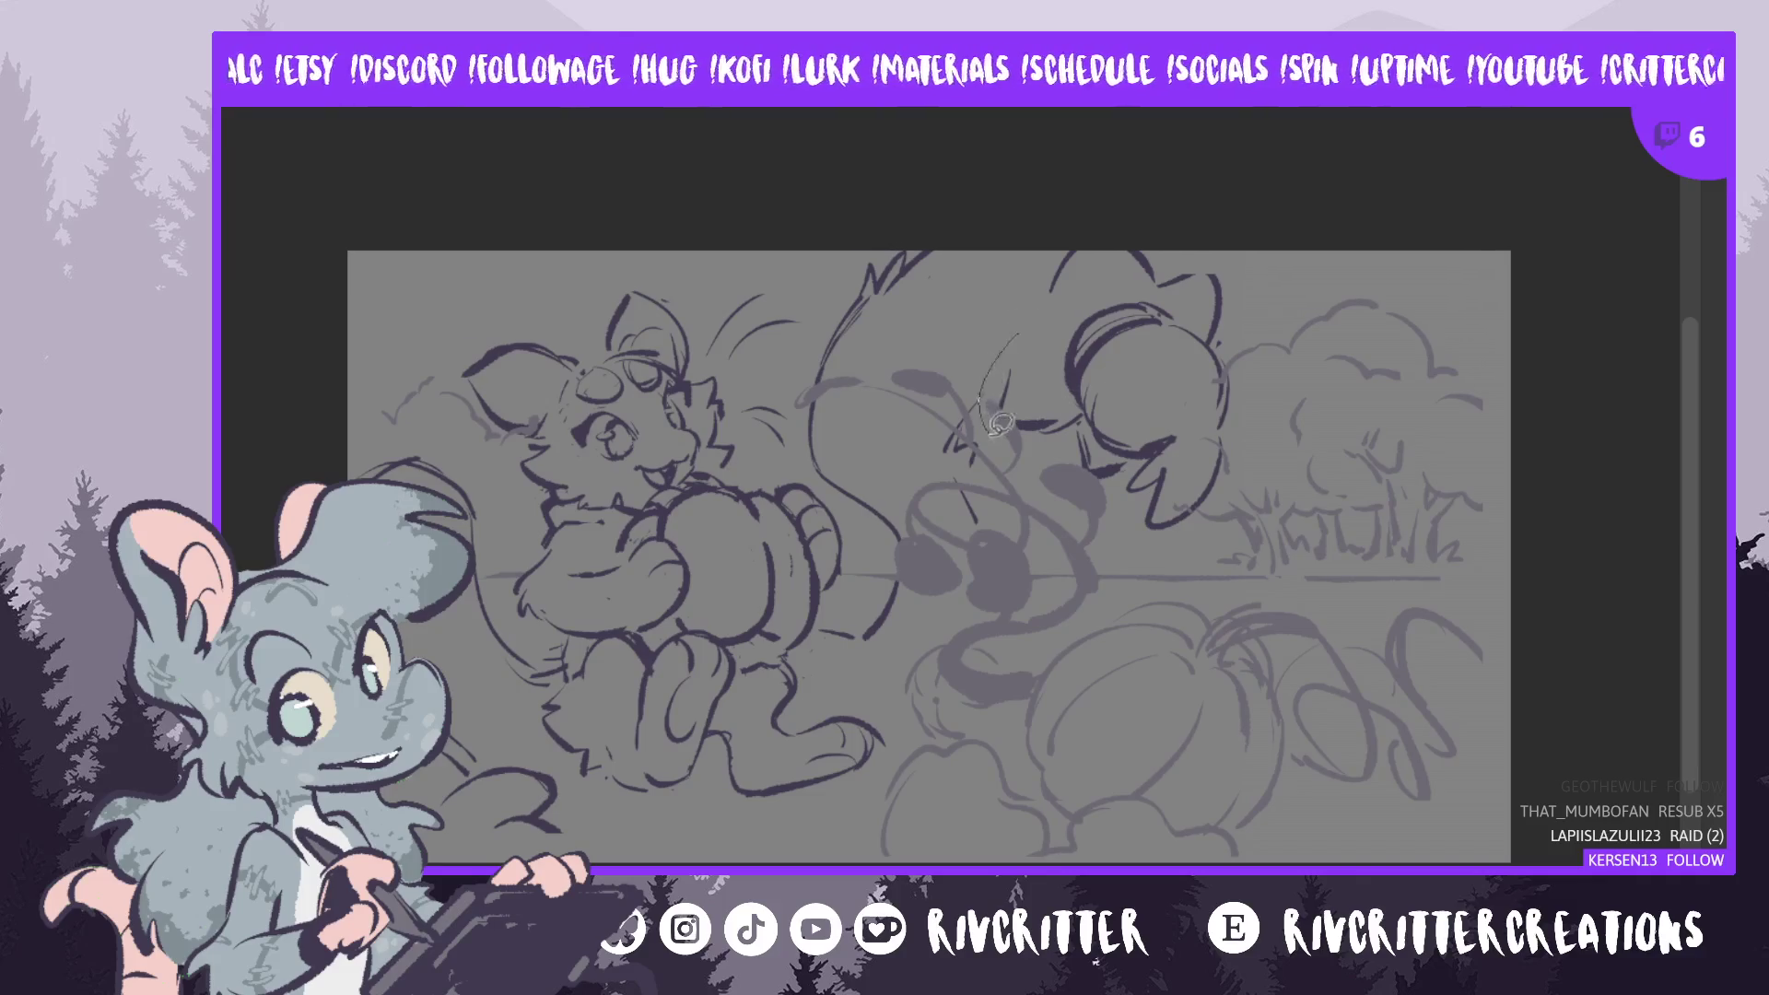
- Lasso the right creature's head and paw, enlarge them slightly, then toggle the character layer to check
{"action": "left_click_drag", "start_coordinate": [1001, 423], "coordinate": [1117, 537]}
{"action": "left_click_drag", "start_coordinate": [1287, 373], "coordinate": [1112, 229]}
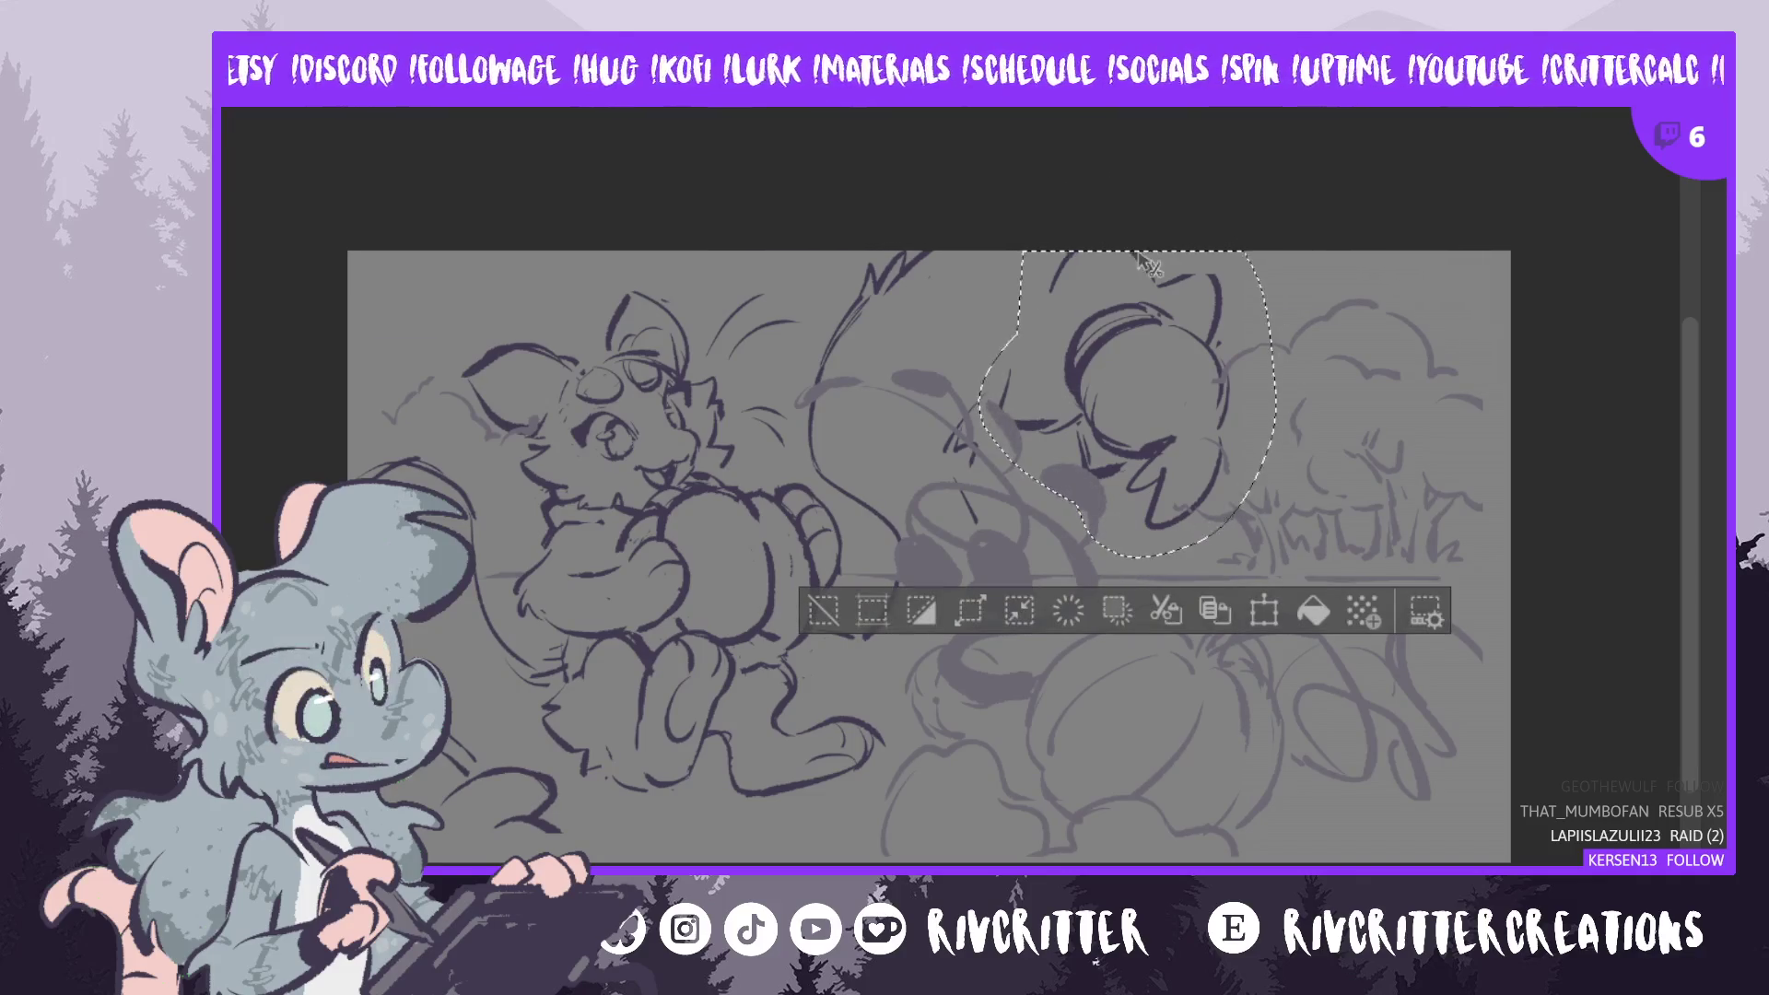
{"action": "key", "text": "ctrl+t"}
{"action": "left_click_drag", "start_coordinate": [1122, 560], "coordinate": [1124, 587]}
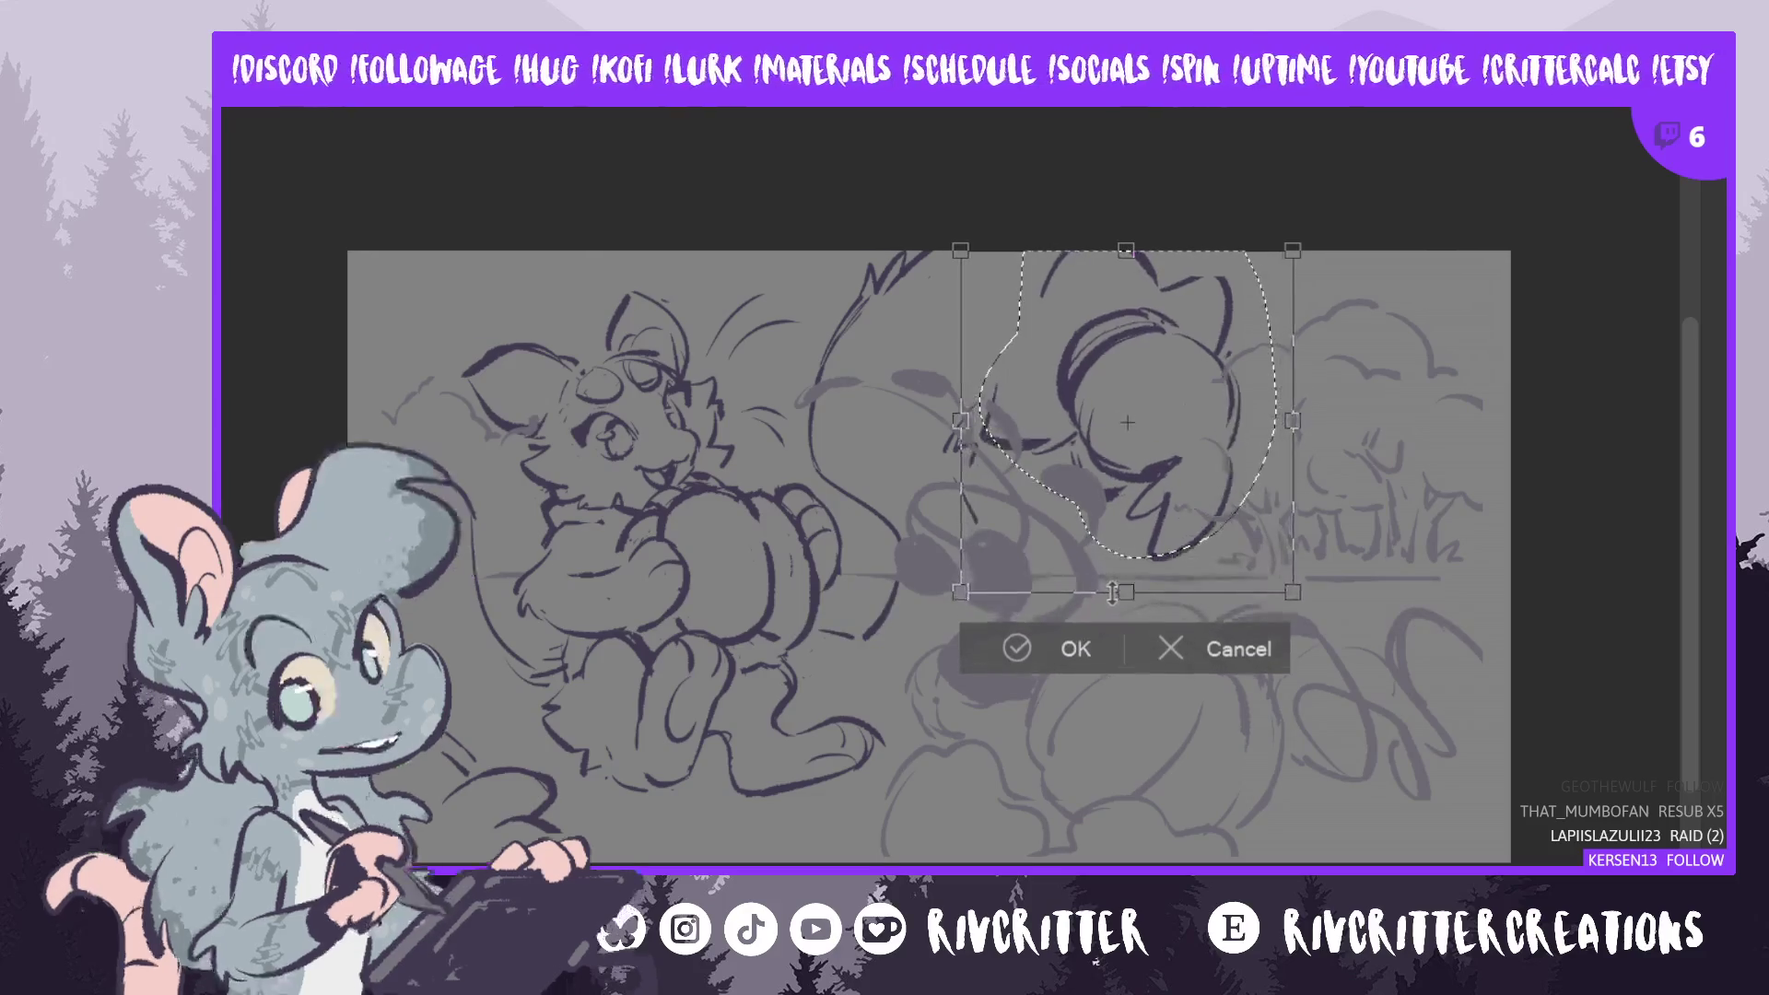
{"action": "key", "text": "Return"}
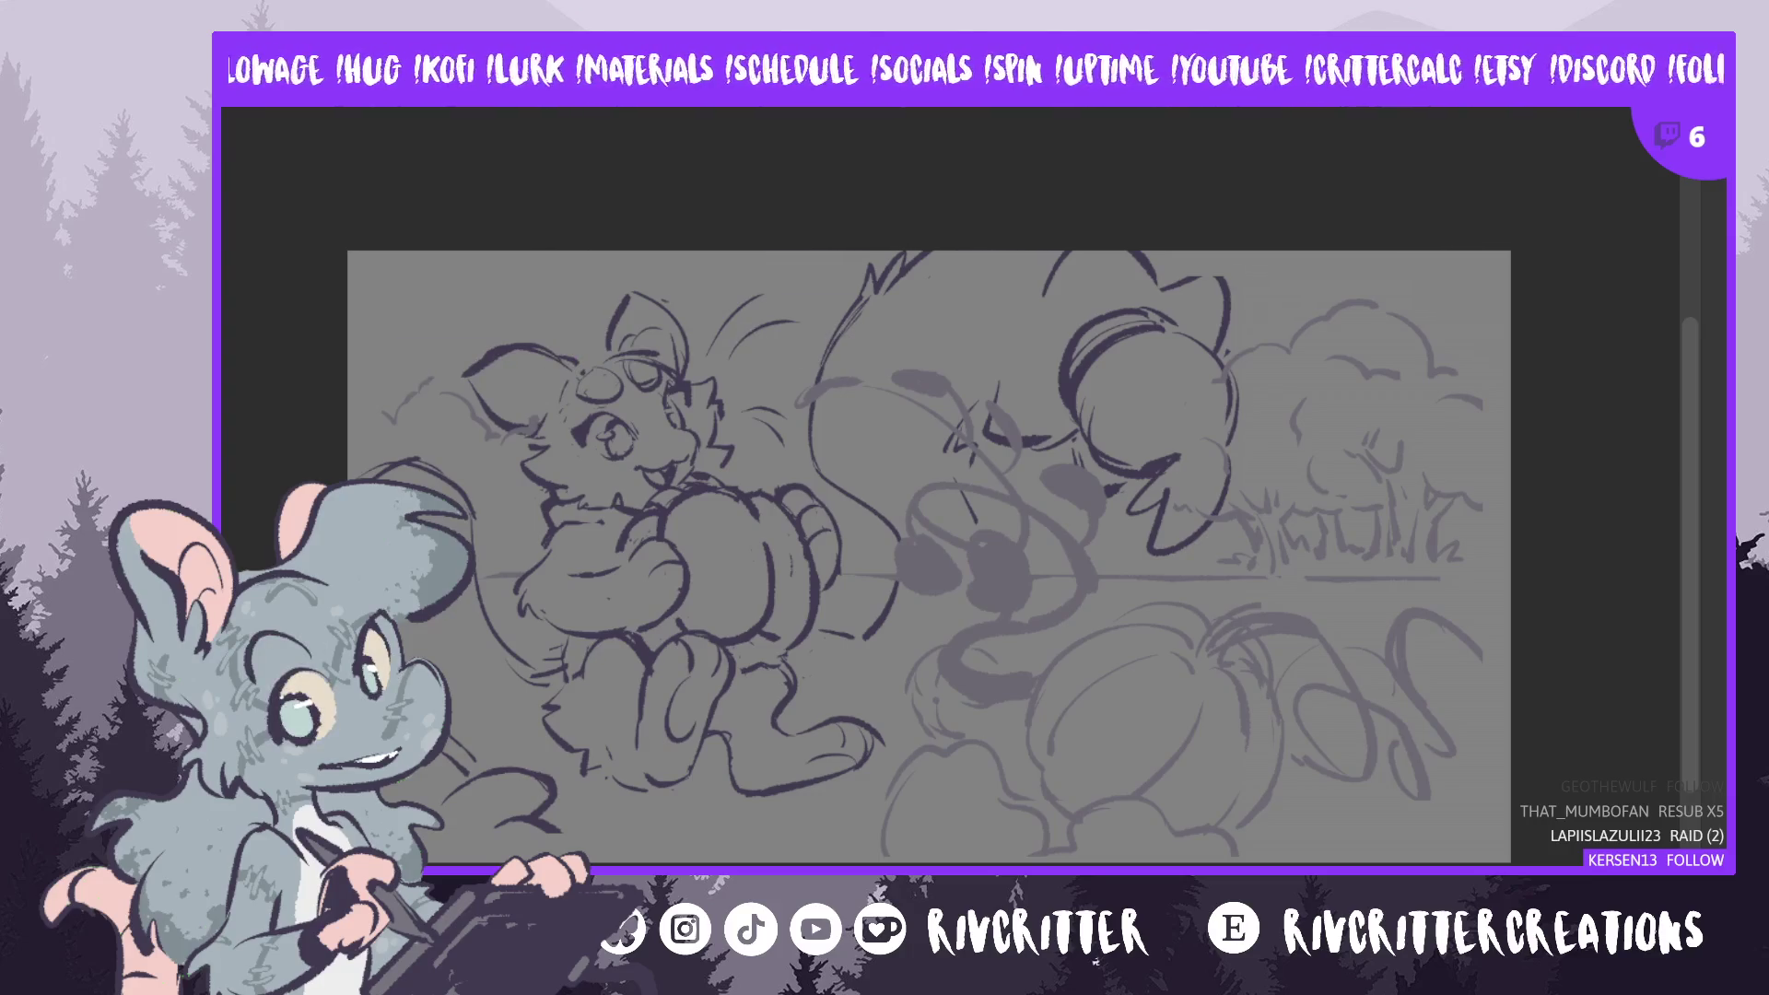
{"action": "key", "text": "ctrl+comma"}
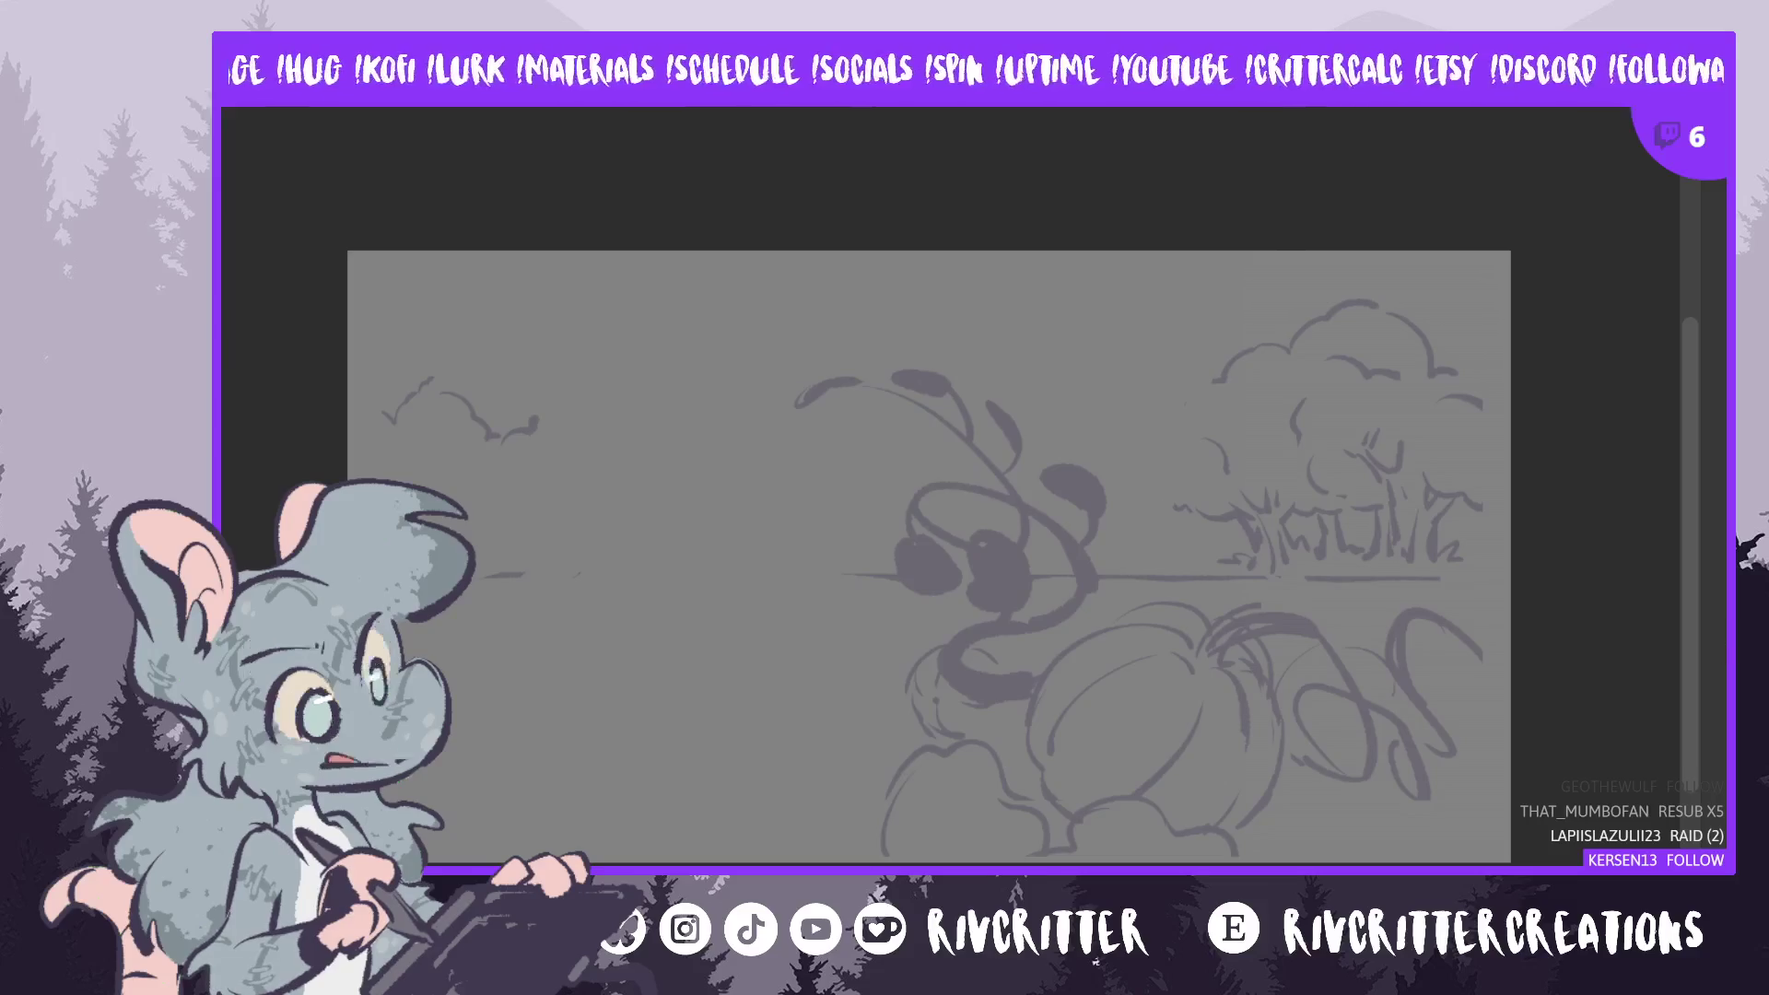
{"action": "key", "text": "ctrl+comma"}
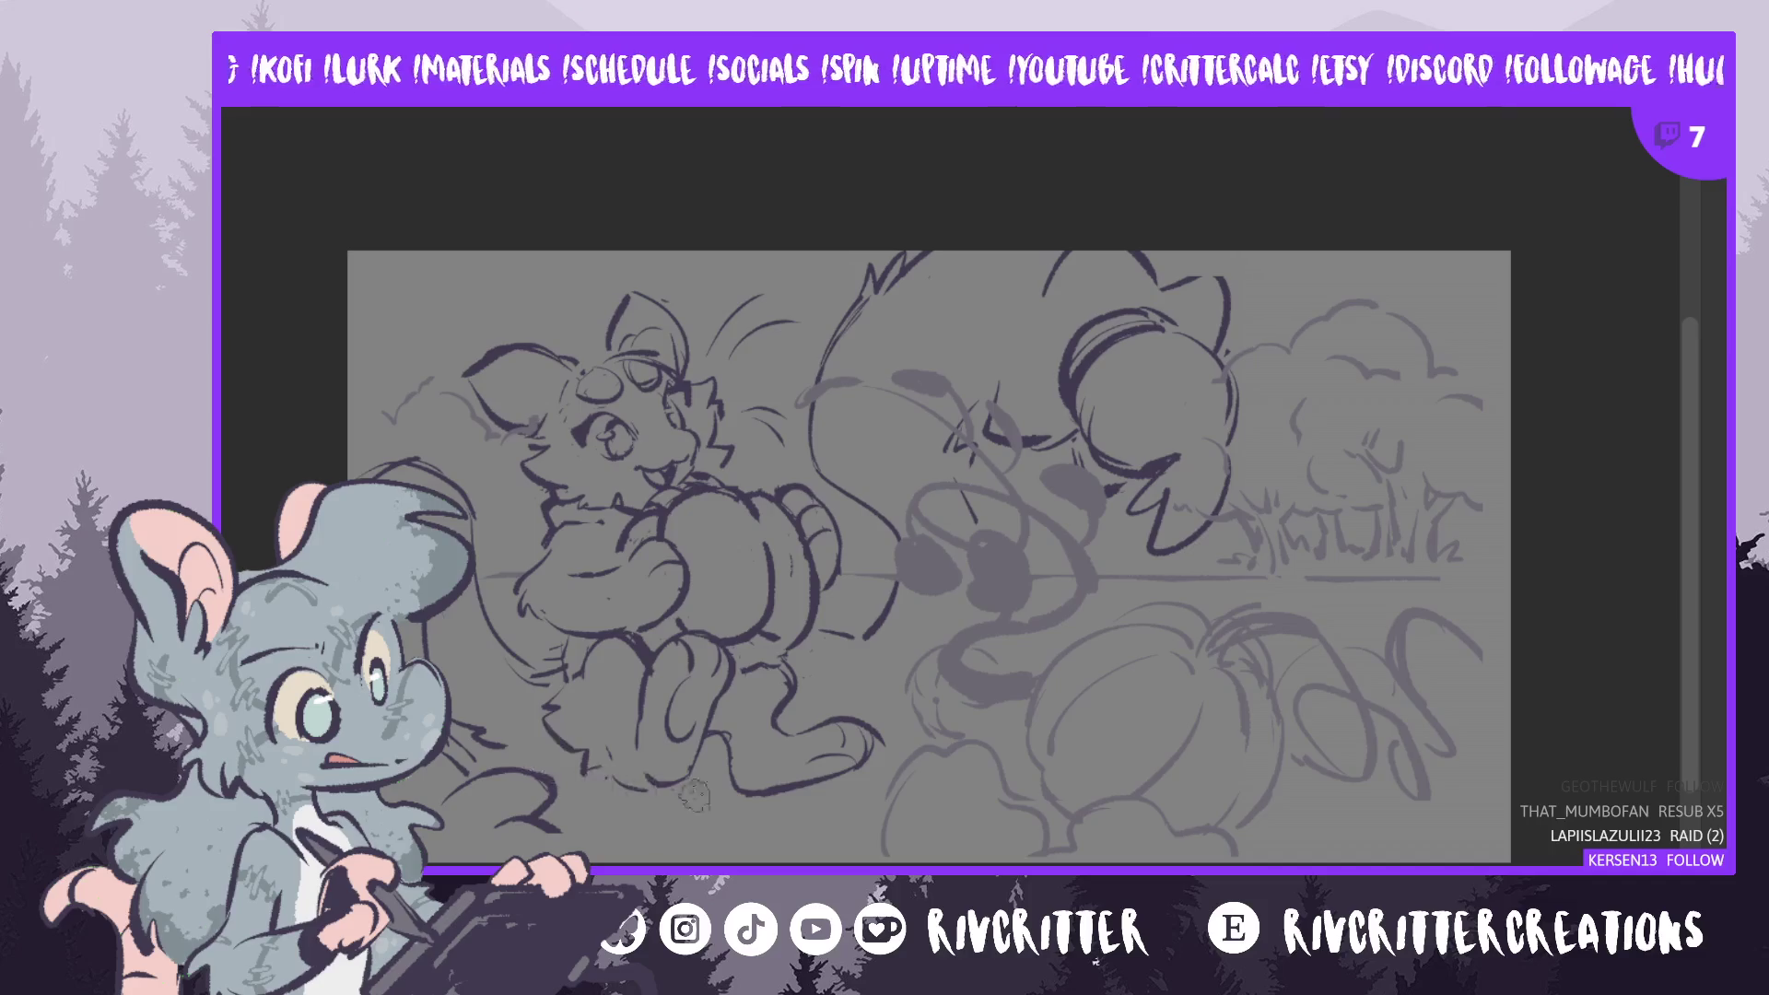
- Mirror the view to check, then enlarge the left creature's ear and shift it slightly right and down
{"action": "key", "text": "m"}
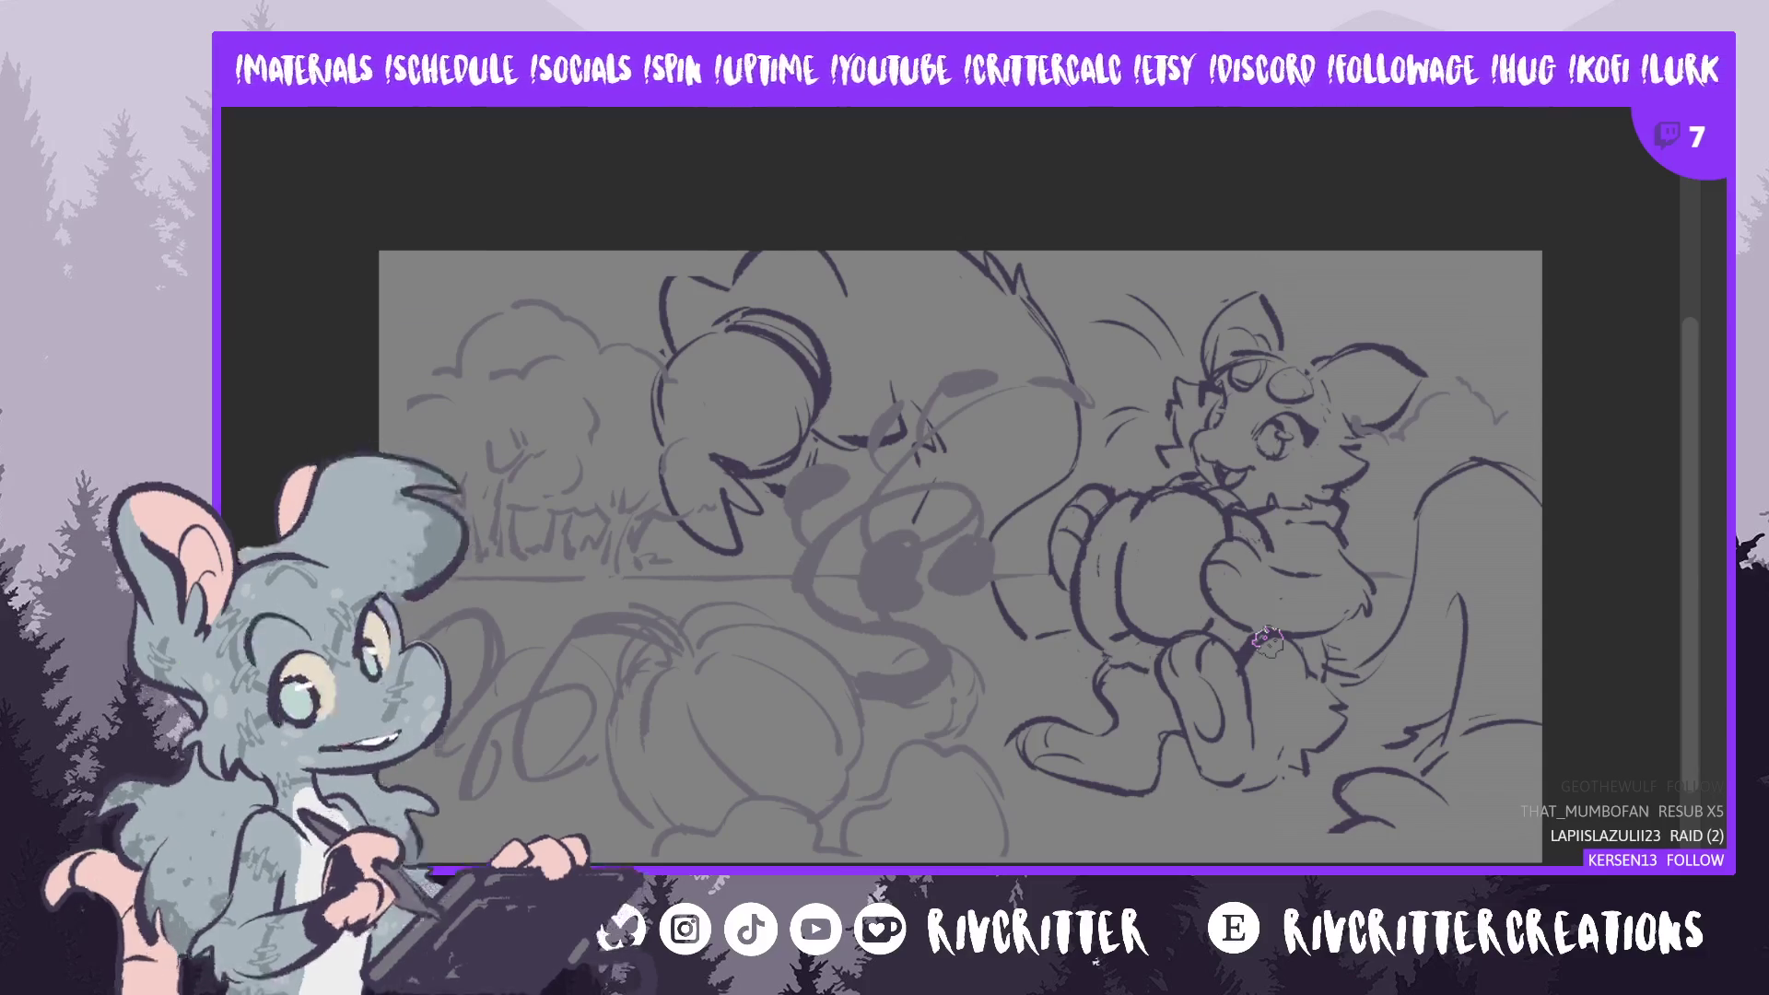
{"action": "mouse_move", "coordinate": [1266, 641]}
{"action": "left_mouse_down"}
{"action": "mouse_move", "coordinate": [959, 640]}
{"action": "mouse_move", "coordinate": [1117, 640]}
{"action": "left_mouse_up"}
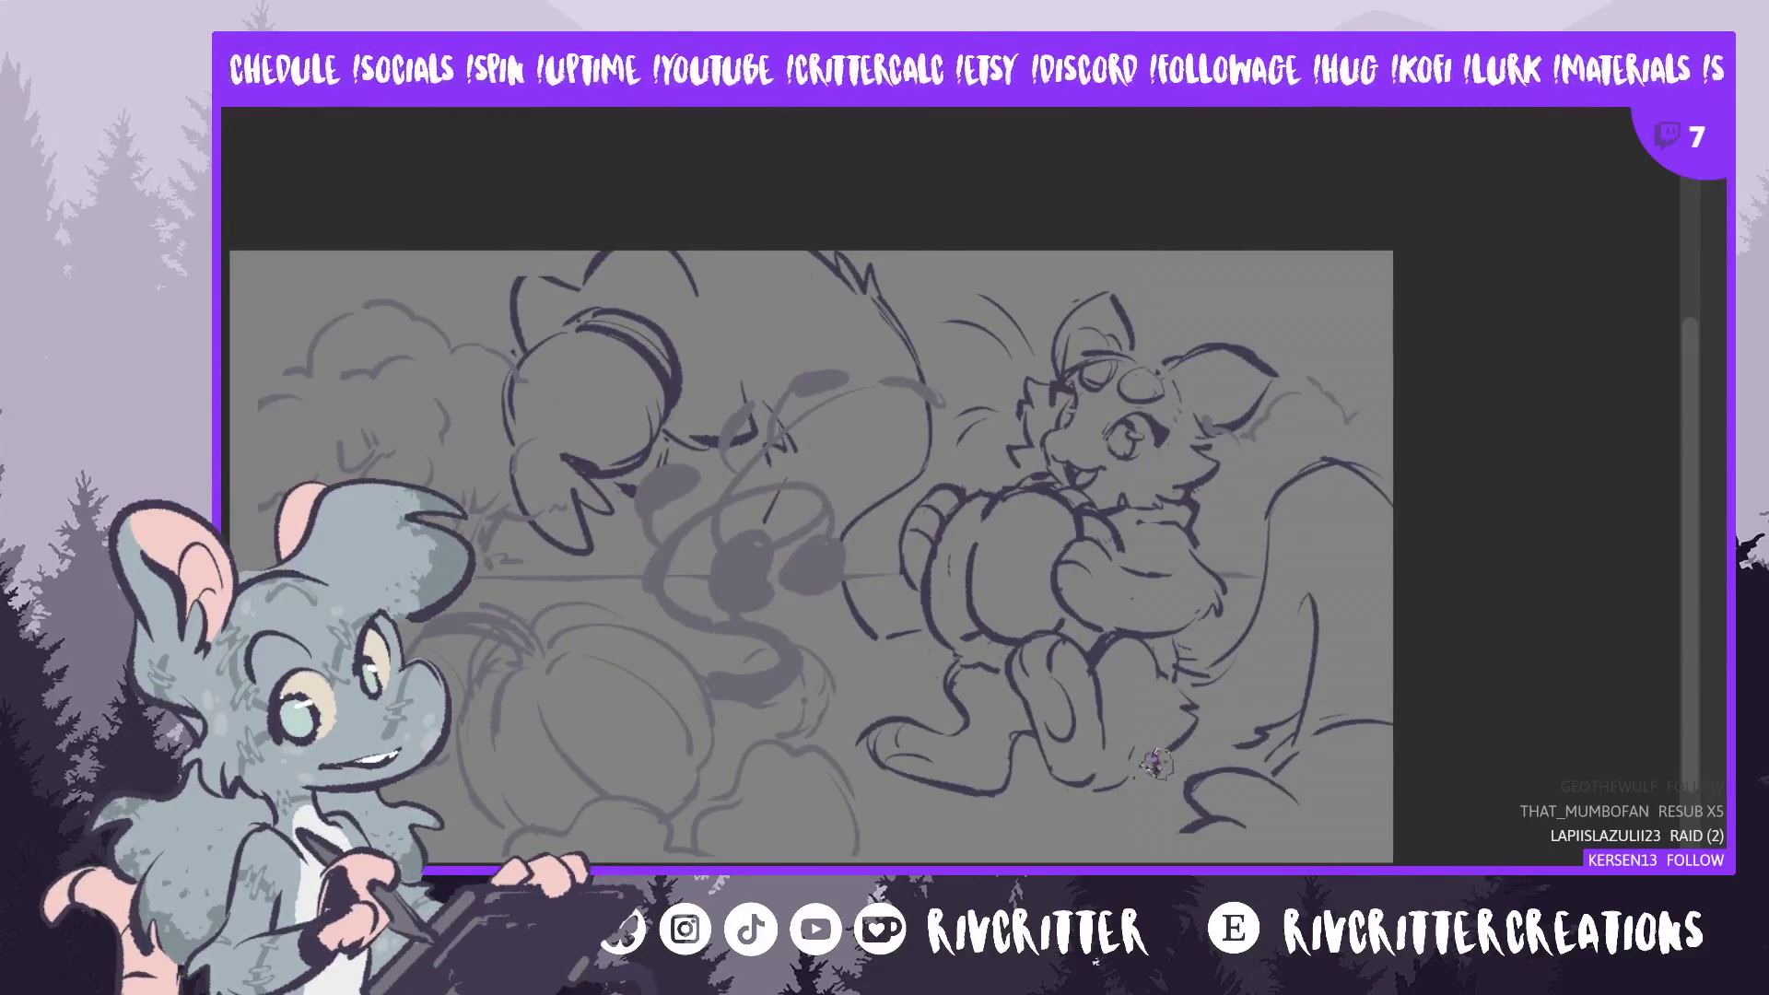
{"action": "key", "text": "m"}
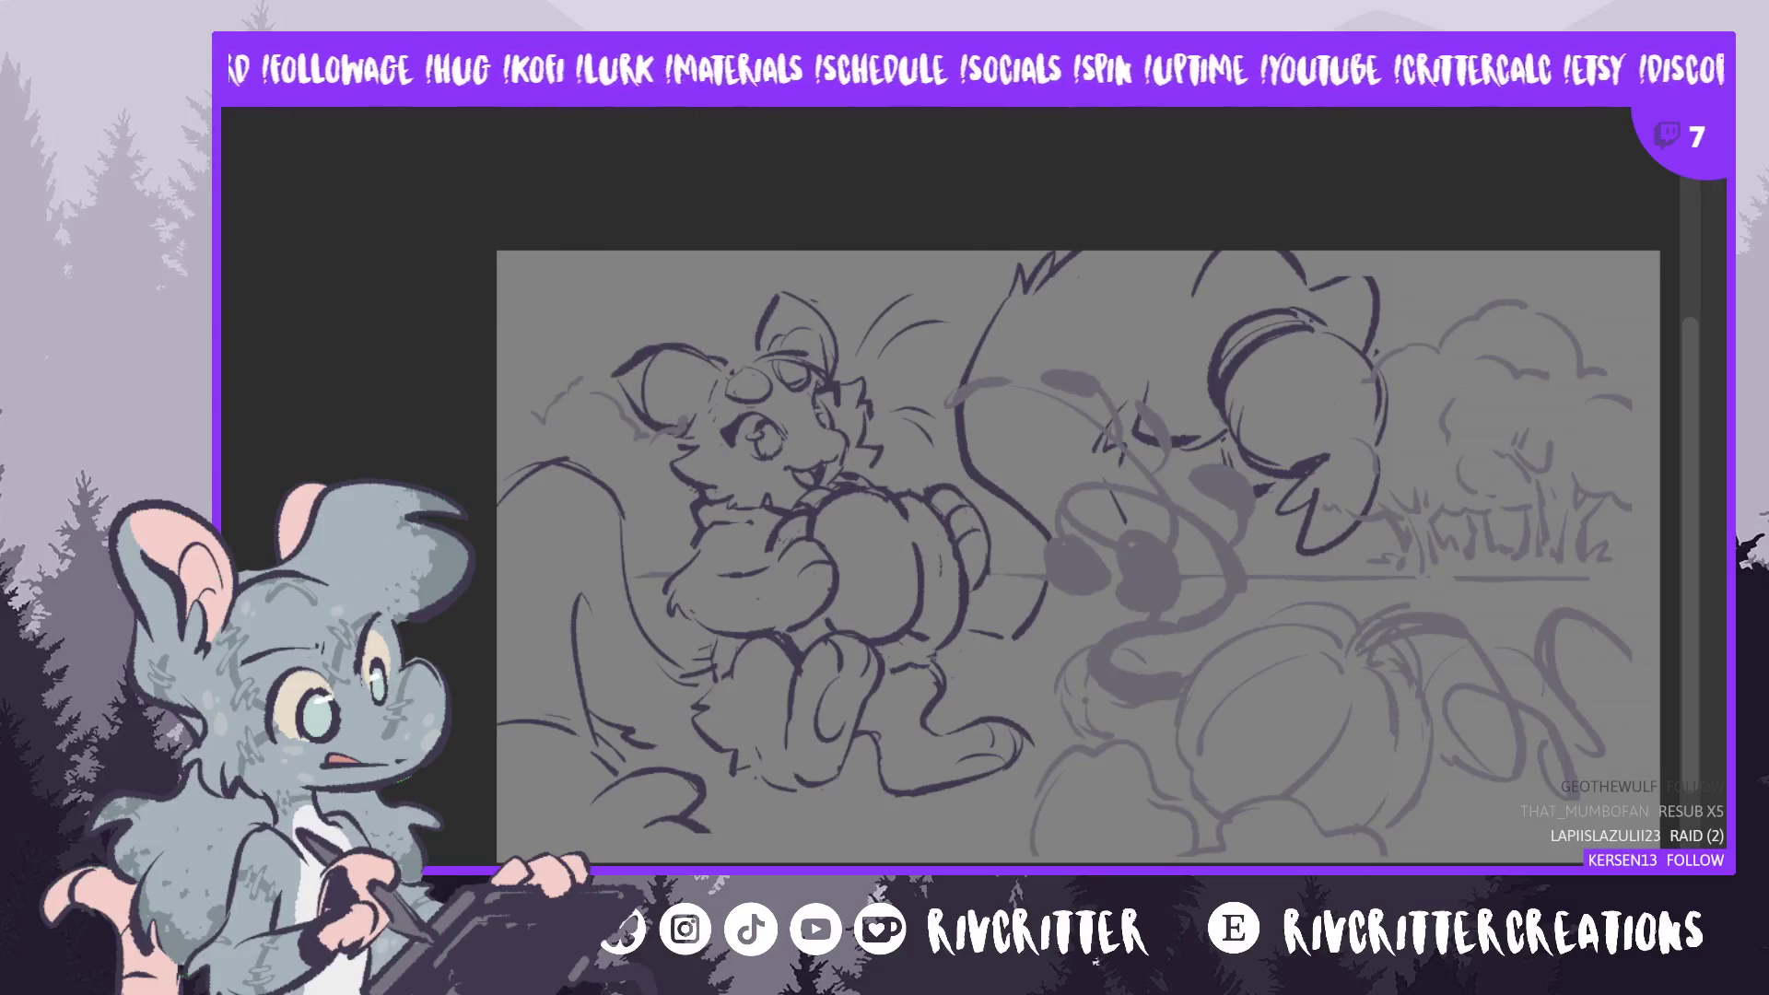
{"action": "mouse_move", "coordinate": [732, 370]}
{"action": "left_mouse_down"}
{"action": "mouse_move", "coordinate": [594, 387]}
{"action": "mouse_move", "coordinate": [719, 405]}
{"action": "left_mouse_up"}
{"action": "key", "text": "ctrl+t"}
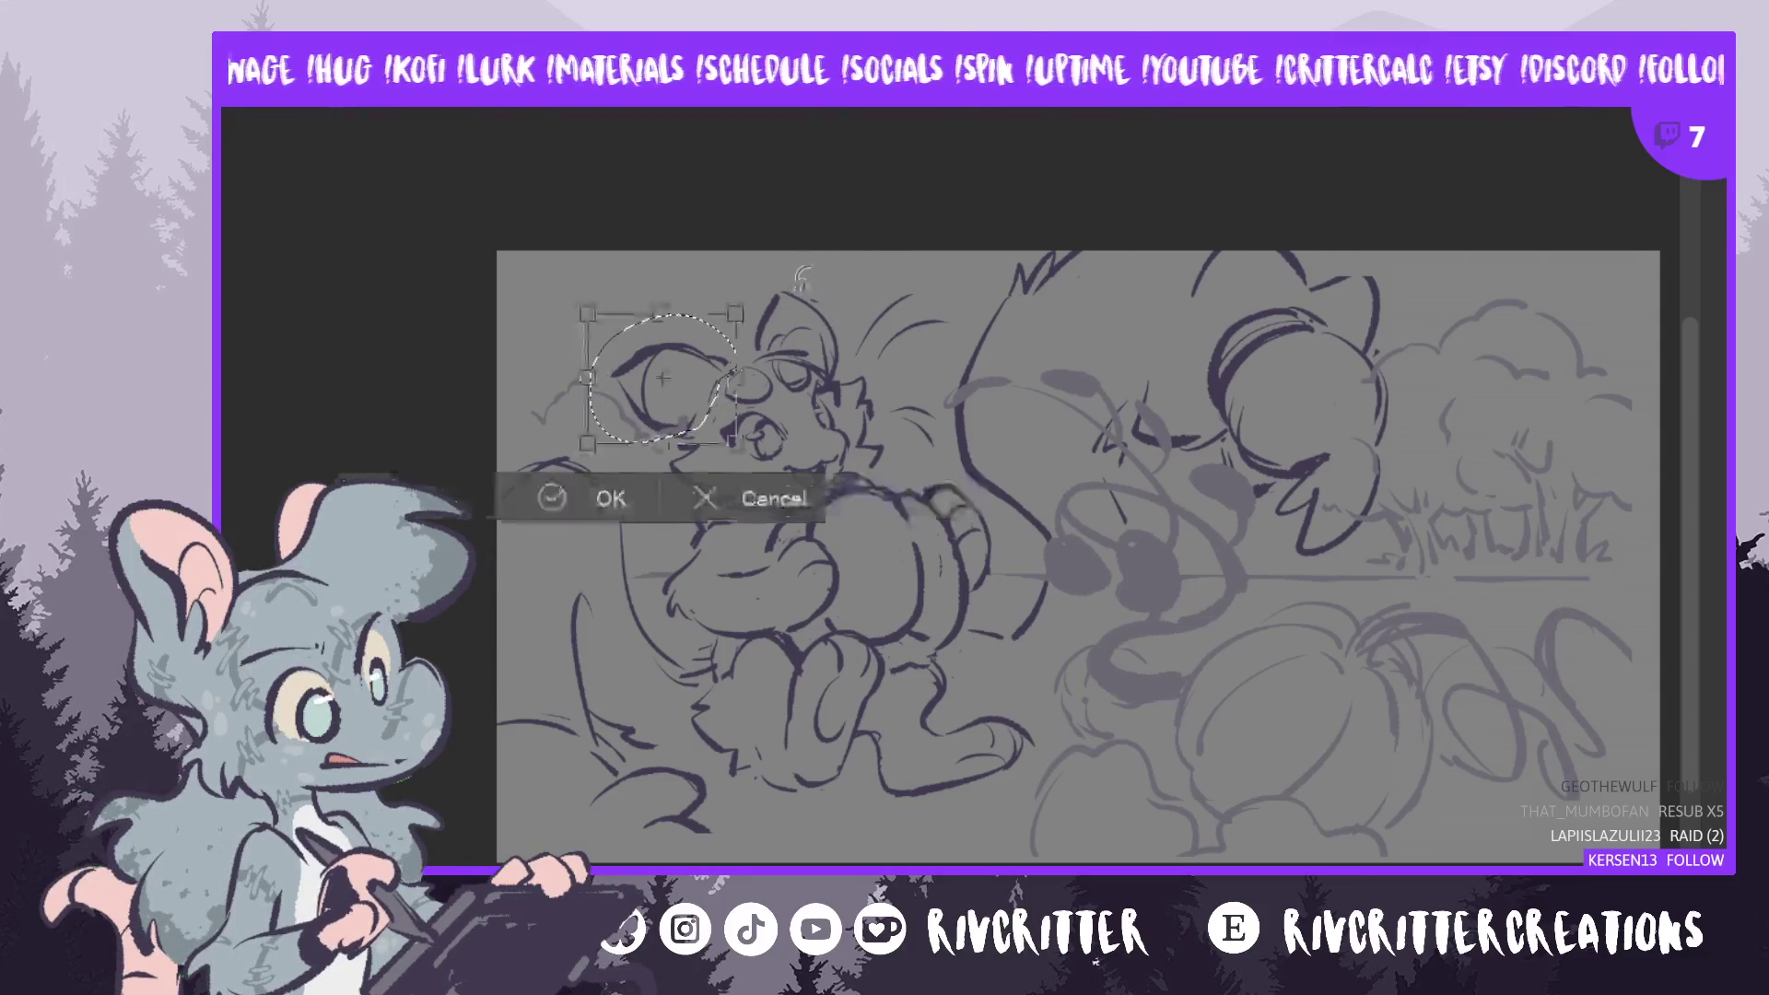
{"action": "left_click_drag", "start_coordinate": [587, 313], "coordinate": [572, 299]}
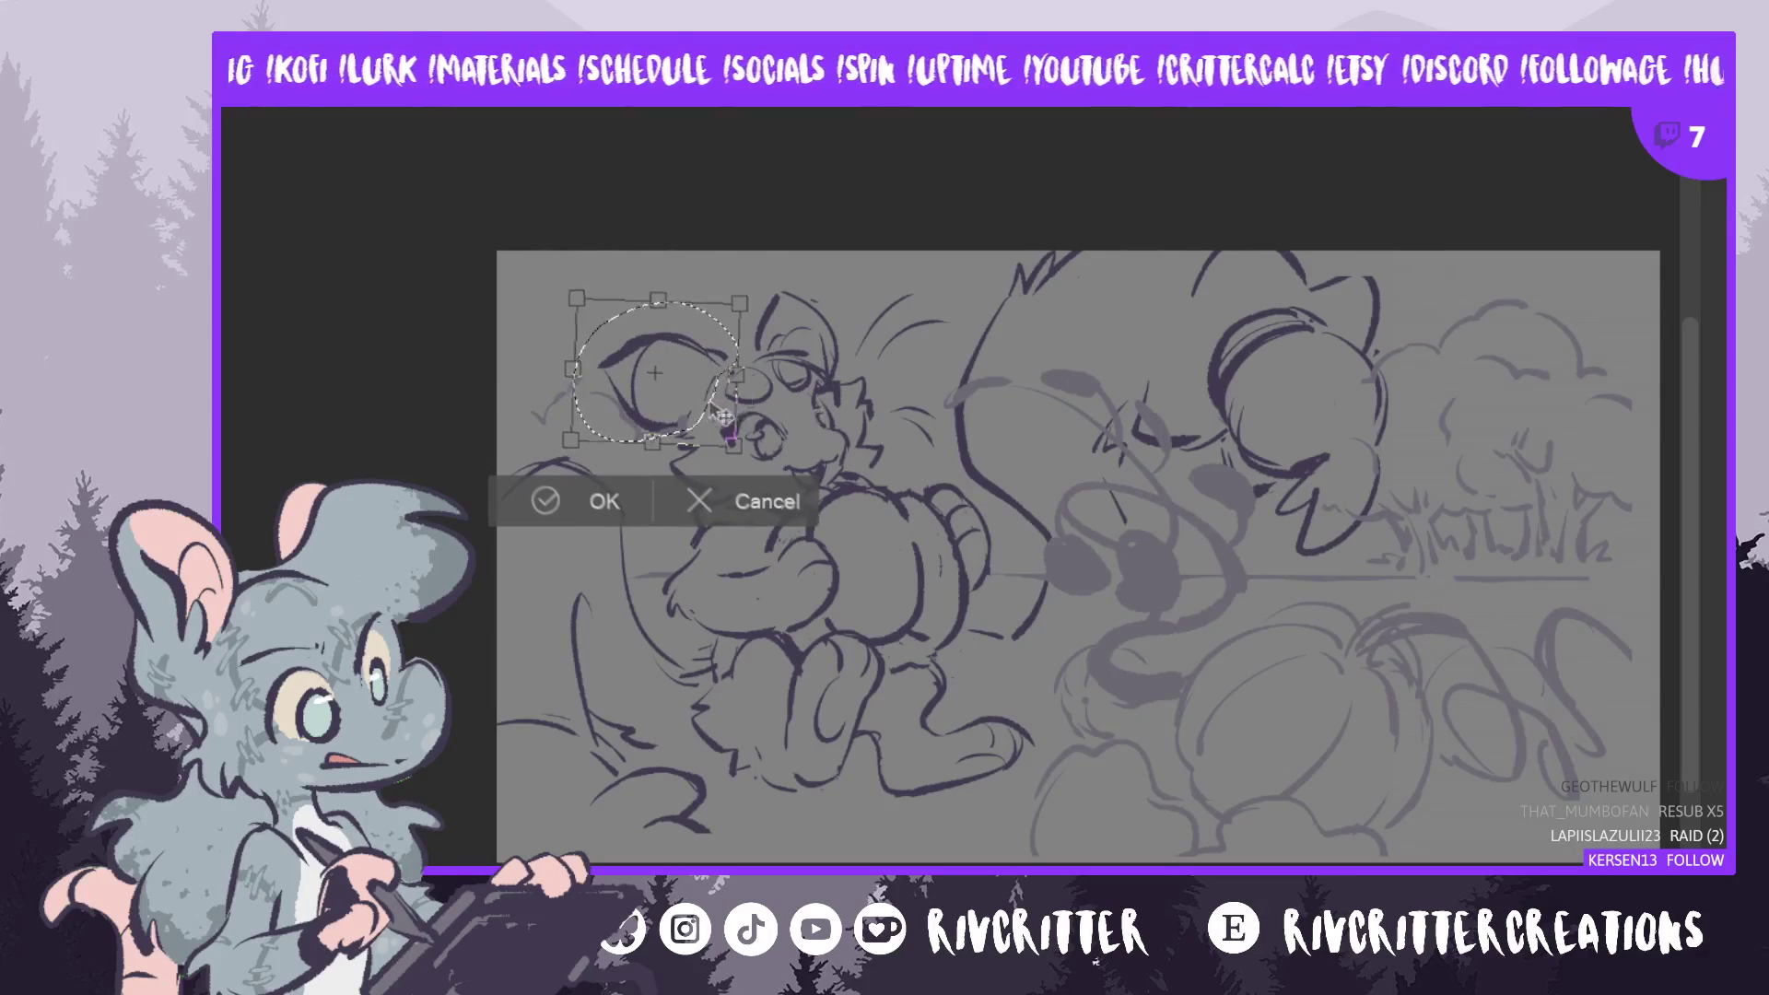
{"action": "left_click_drag", "start_coordinate": [715, 412], "coordinate": [721, 415]}
{"action": "left_click", "coordinate": [589, 503]}
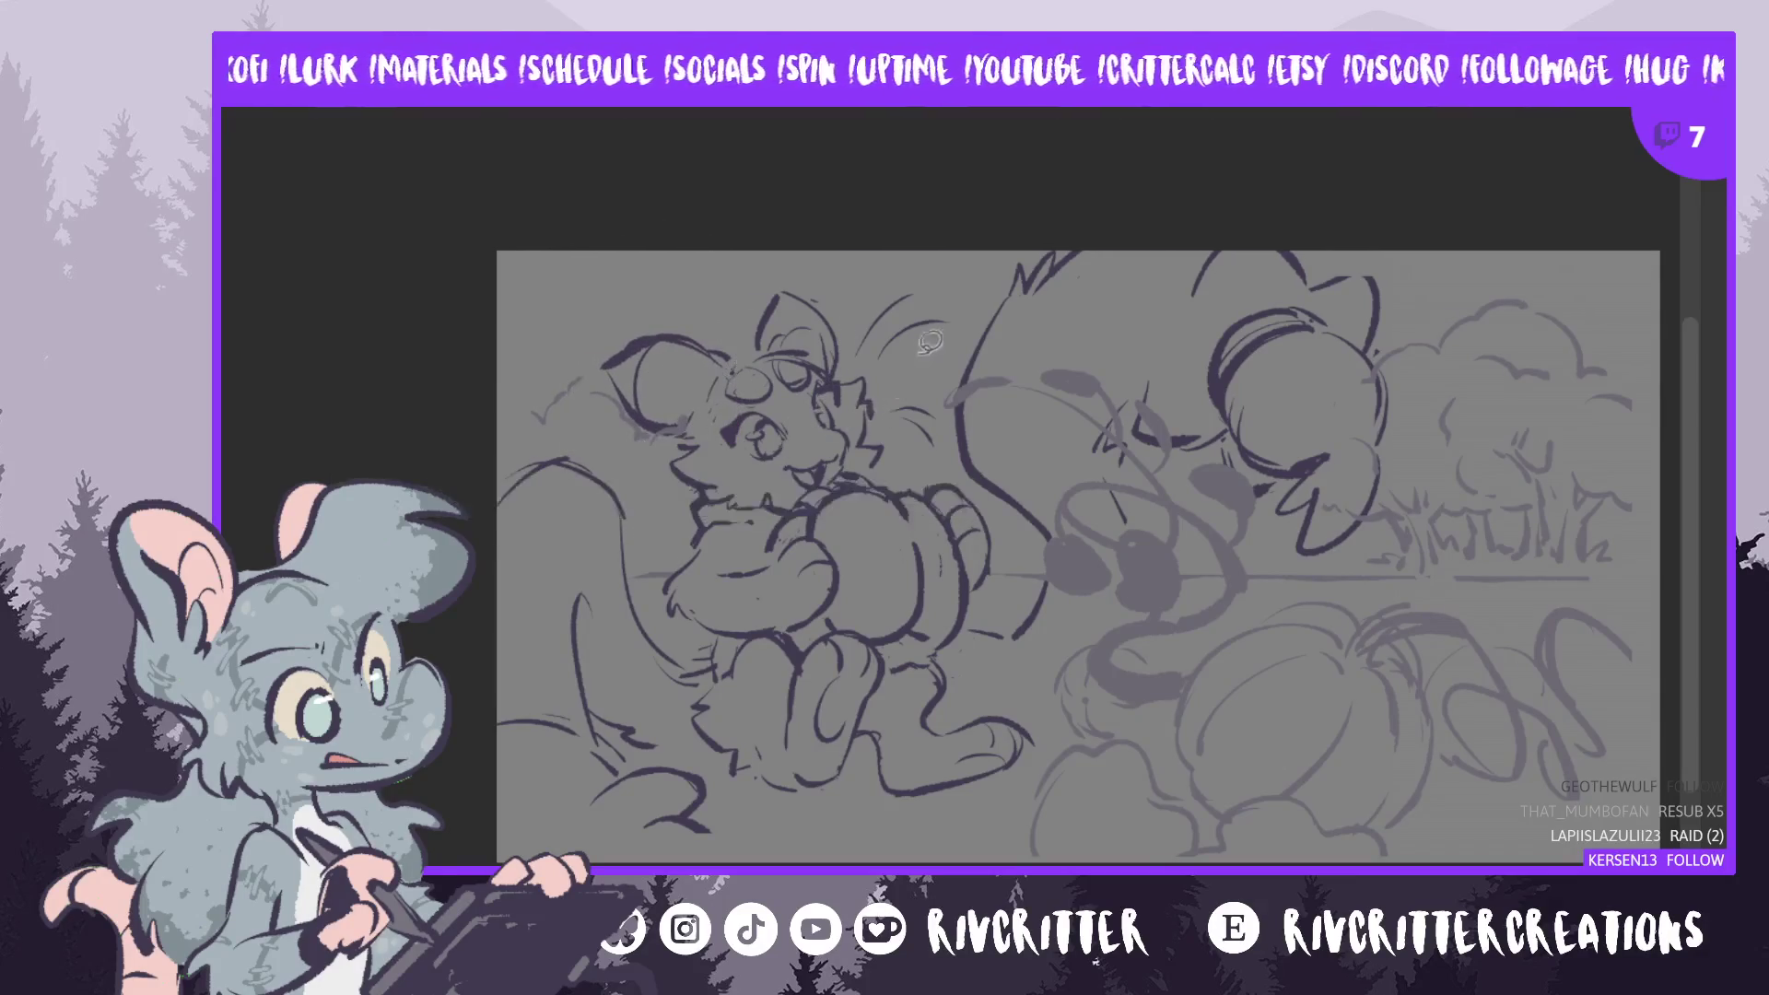
- Lasso the top of the ear and enlarge it, pushing it outward
{"action": "mouse_move", "coordinate": [765, 327]}
{"action": "left_mouse_down"}
{"action": "mouse_move", "coordinate": [782, 272]}
{"action": "mouse_move", "coordinate": [856, 364]}
{"action": "mouse_move", "coordinate": [769, 334]}
{"action": "left_mouse_up"}
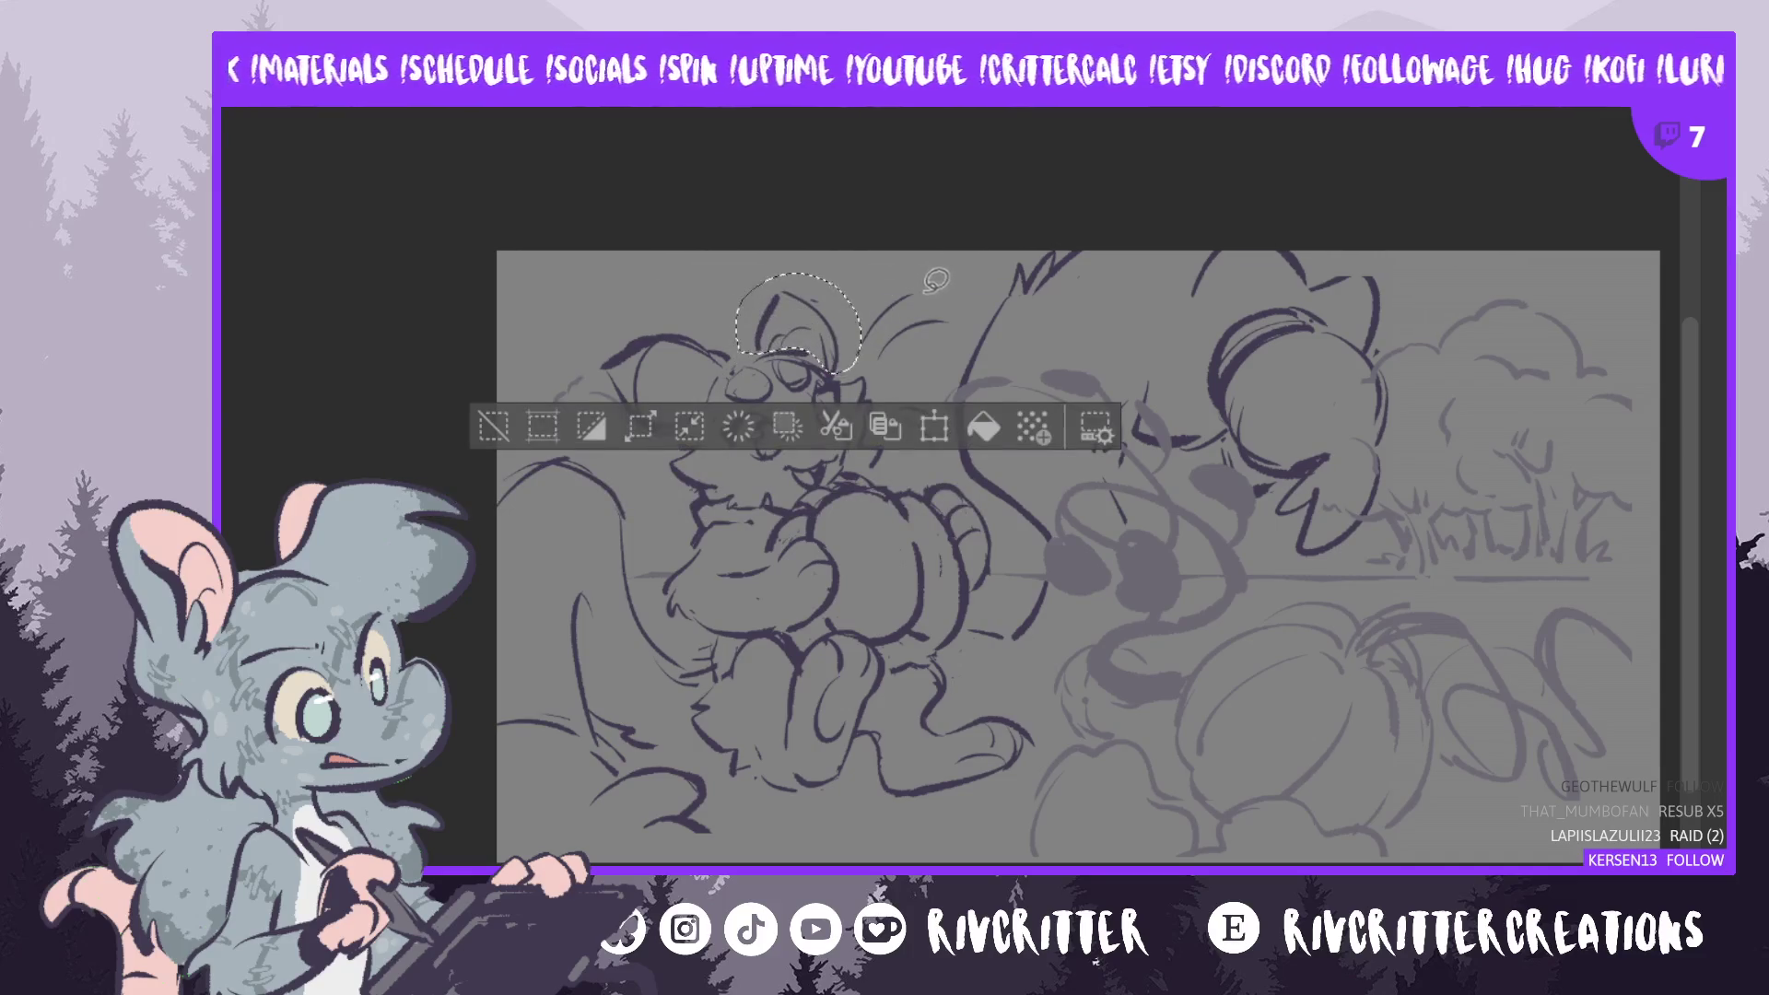
{"action": "key", "text": "ctrl+t"}
{"action": "left_click_drag", "start_coordinate": [871, 274], "coordinate": [840, 333]}
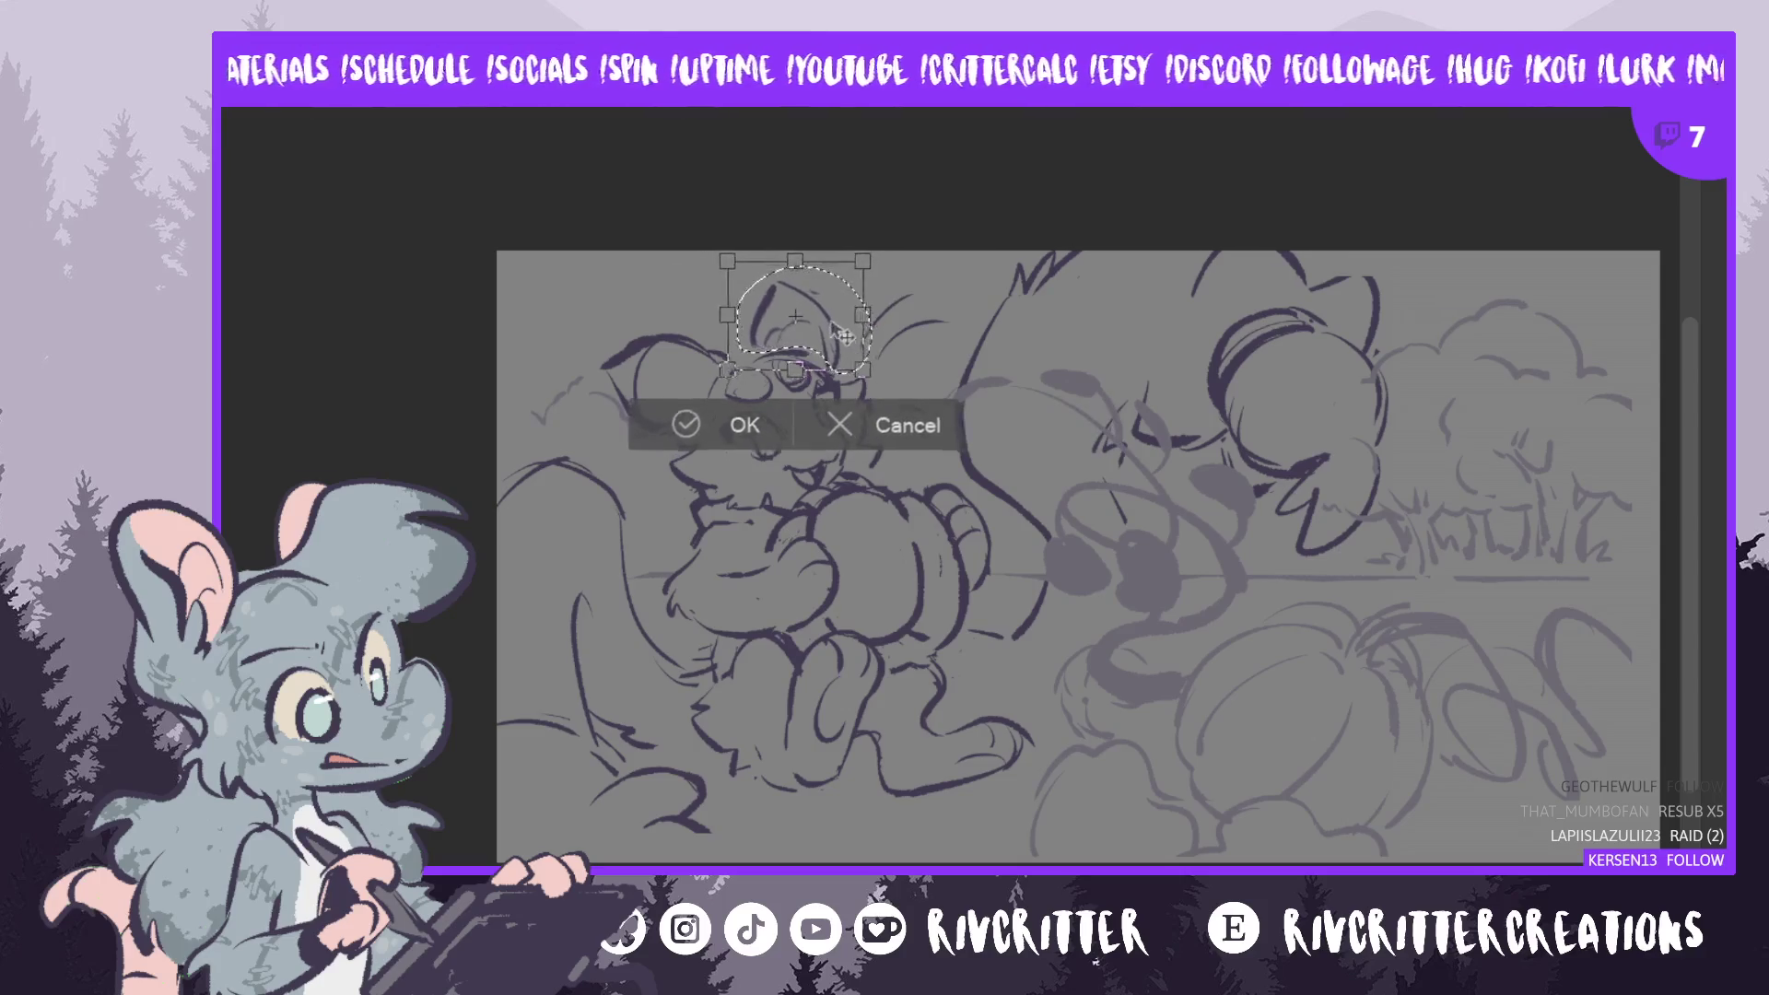
- Confirm the transformation of the left creature's ear
{"action": "left_click", "coordinate": [737, 433]}
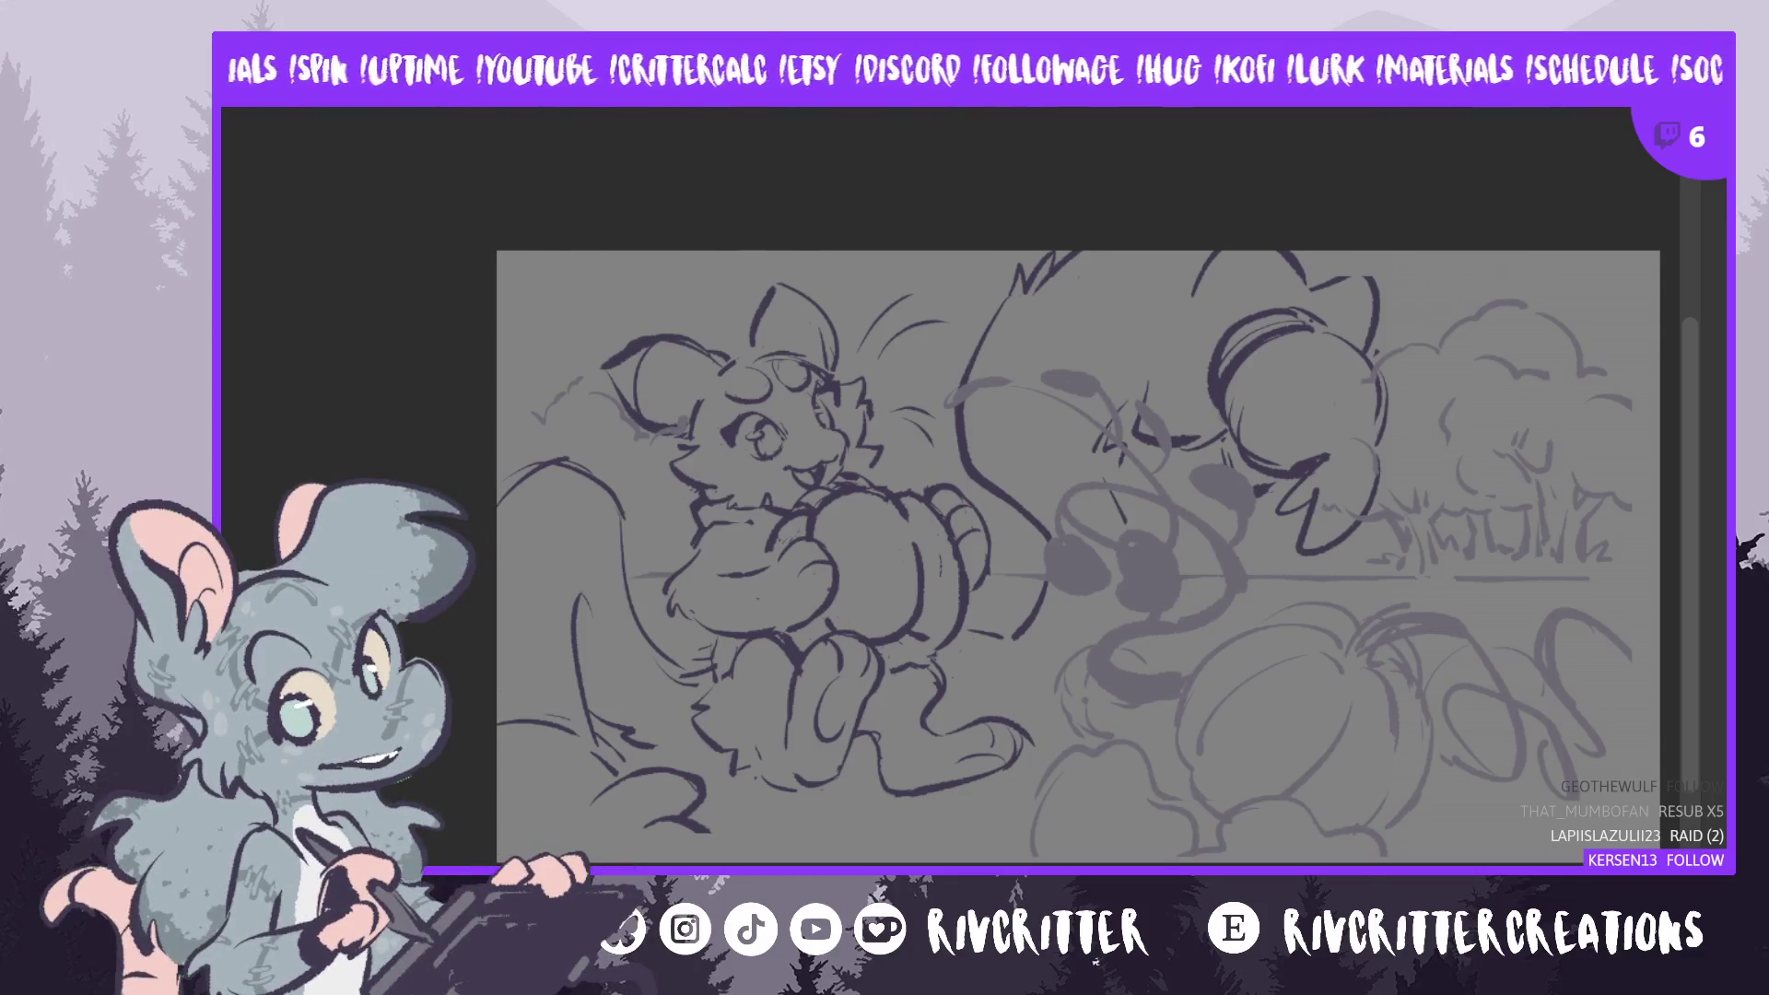
{"action": "left_click_drag", "start_coordinate": [1240, 777], "coordinate": [1171, 777]}
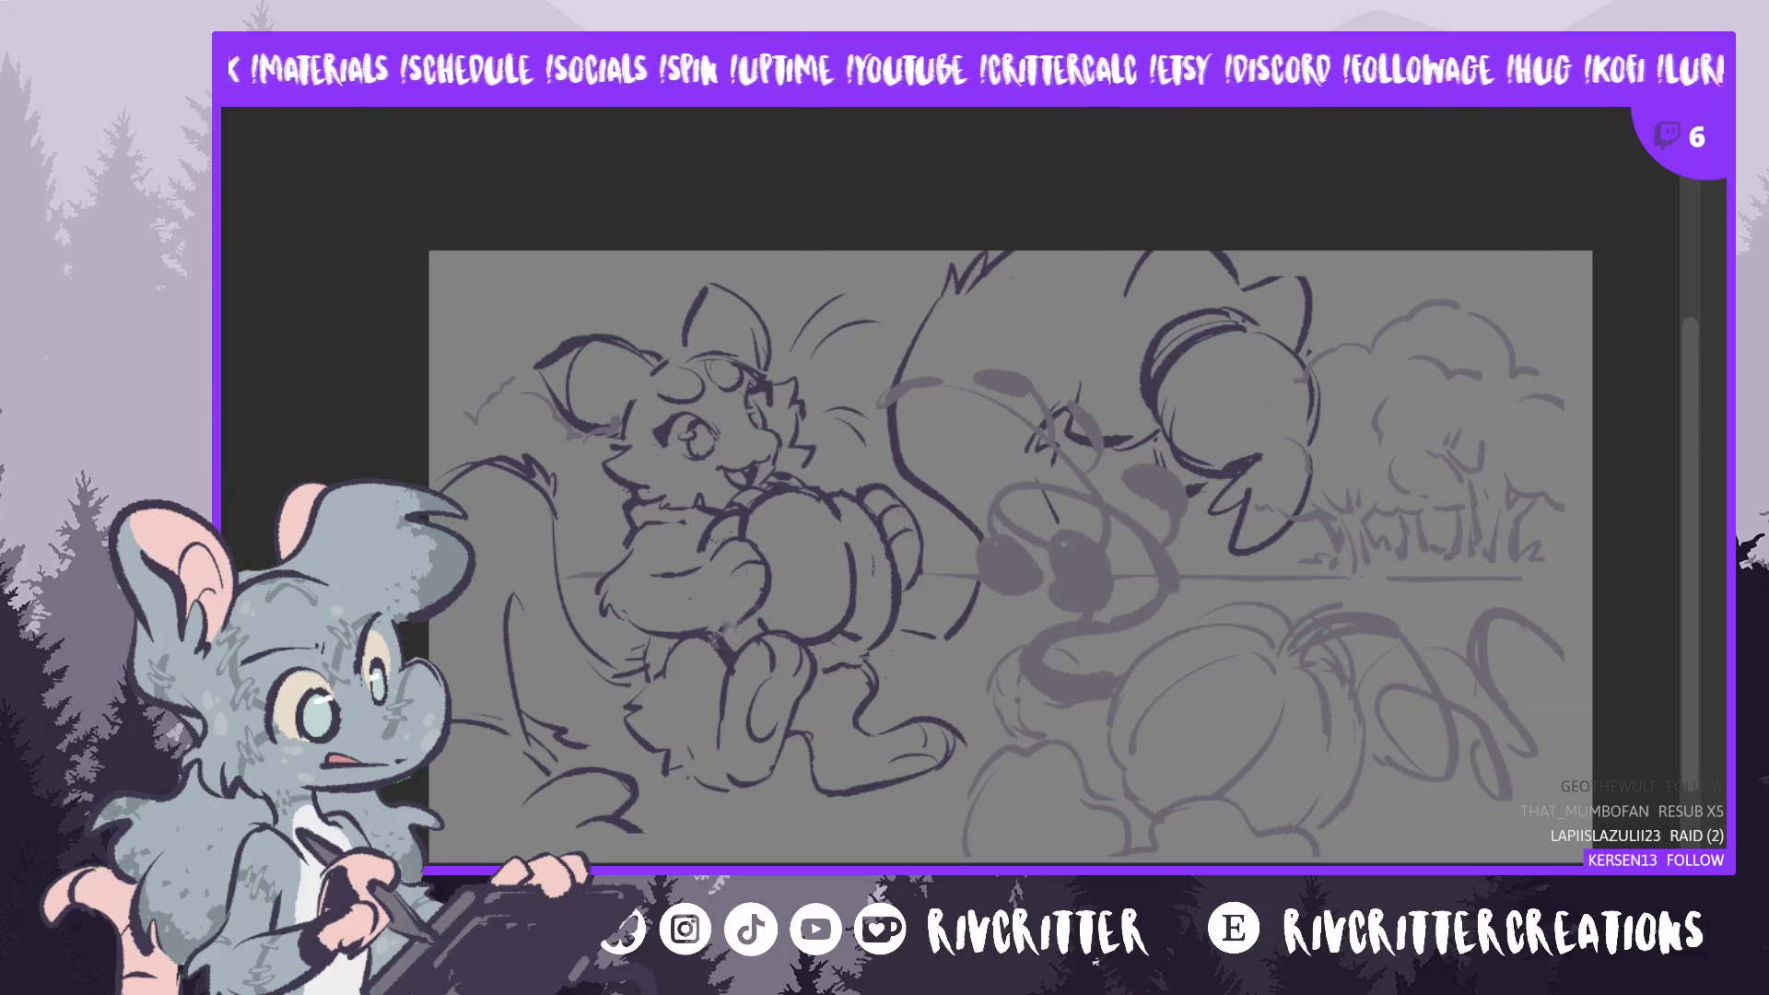
- Select the lower-left tail area, shift it slightly upward with Ctrl+T, then deselect
{"action": "mouse_move", "coordinate": [467, 680]}
{"action": "left_mouse_down"}
{"action": "mouse_move", "coordinate": [452, 855]}
{"action": "mouse_move", "coordinate": [650, 757]}
{"action": "mouse_move", "coordinate": [497, 691]}
{"action": "left_mouse_up"}
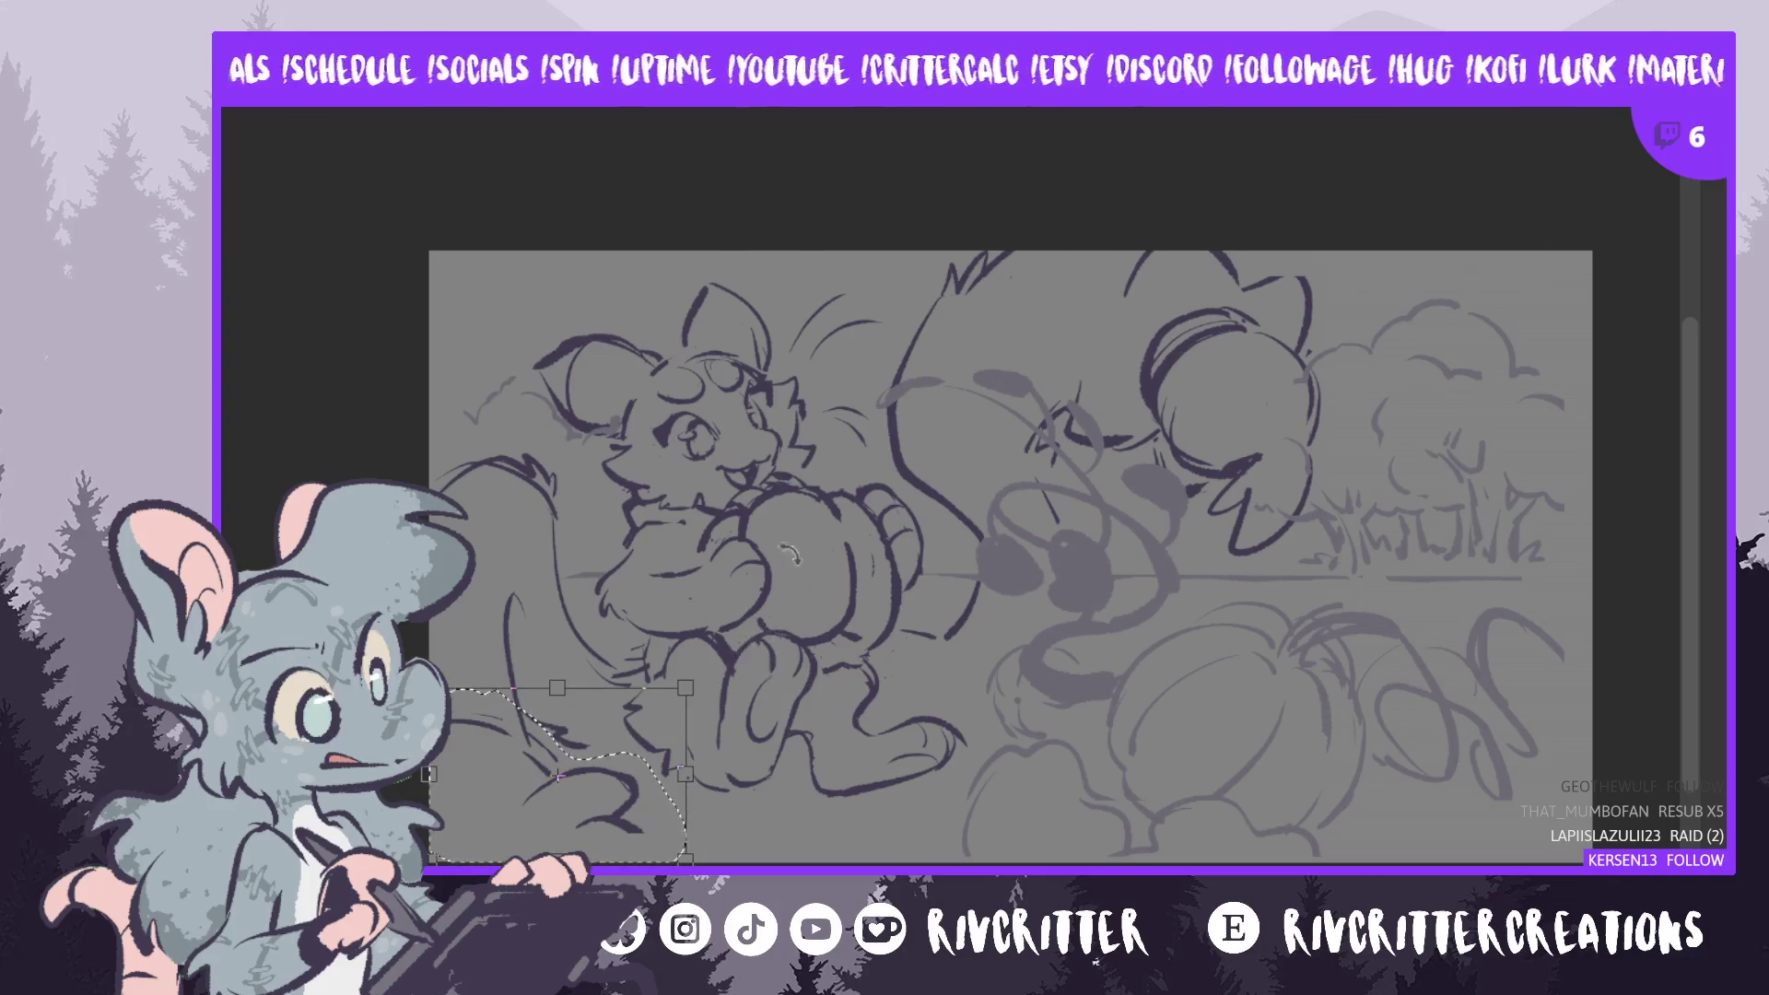
{"action": "key", "text": "ctrl+t"}
{"action": "left_click_drag", "start_coordinate": [626, 781], "coordinate": [635, 738]}
{"action": "key", "text": "Return"}
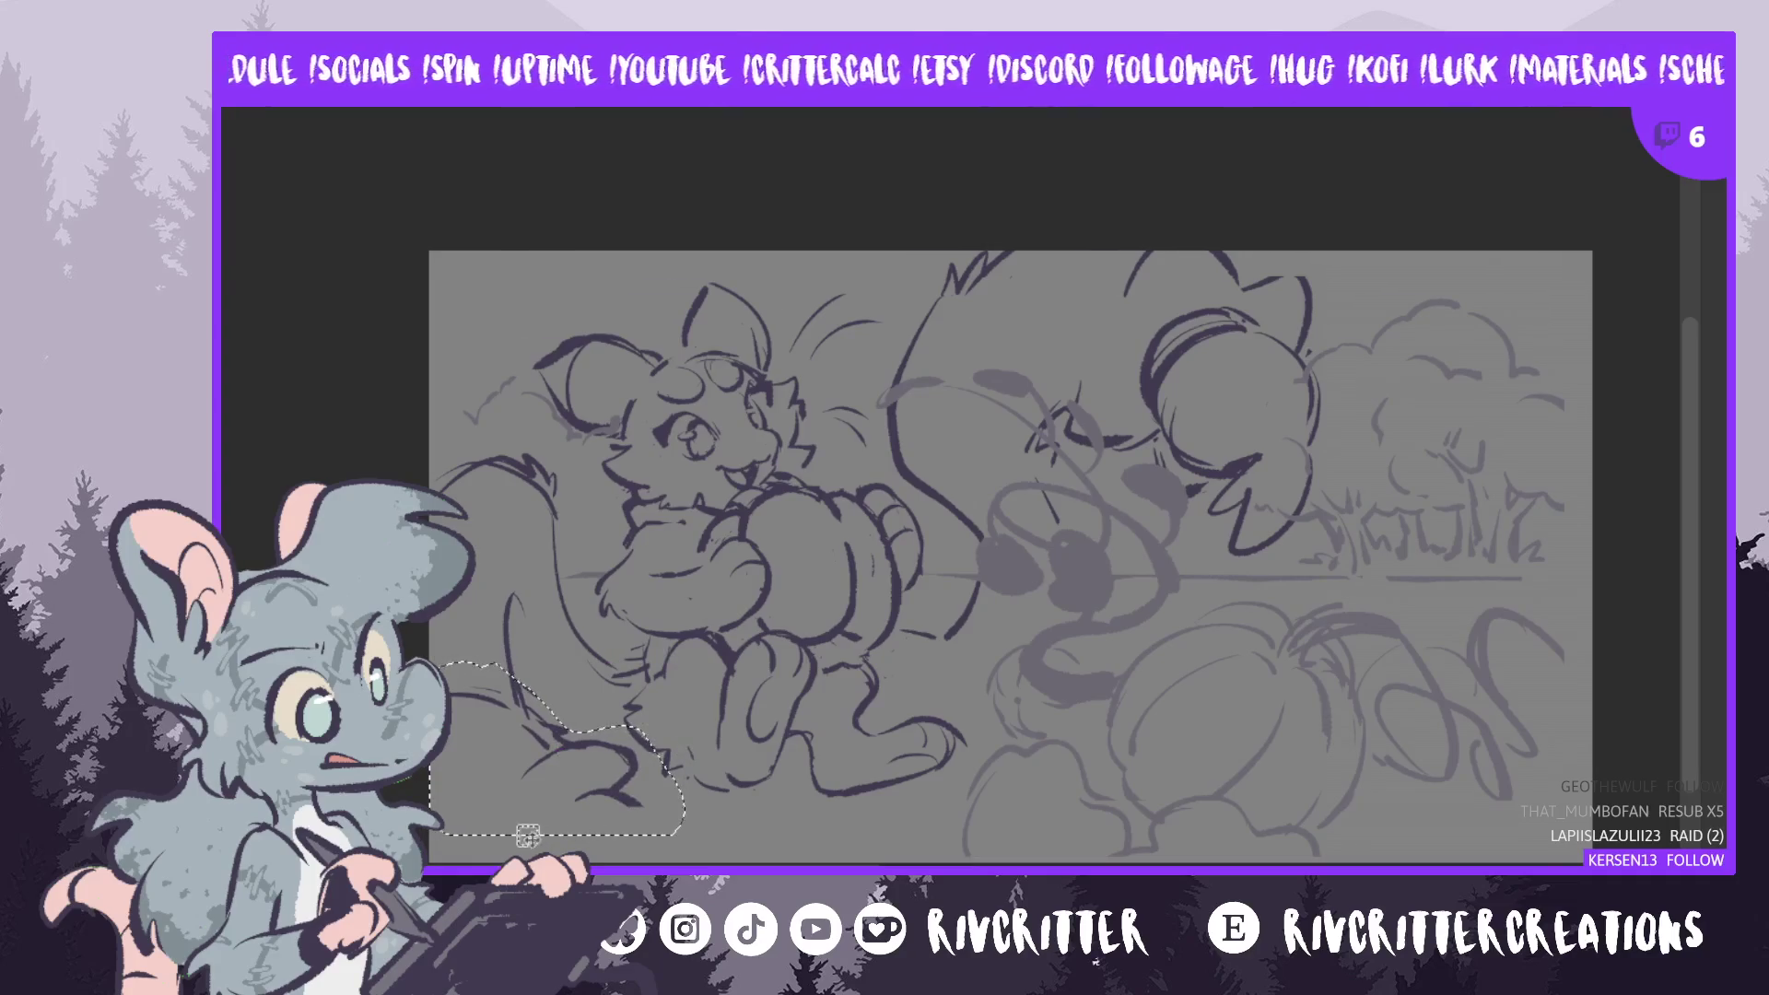
{"action": "key", "text": "ctrl+d"}
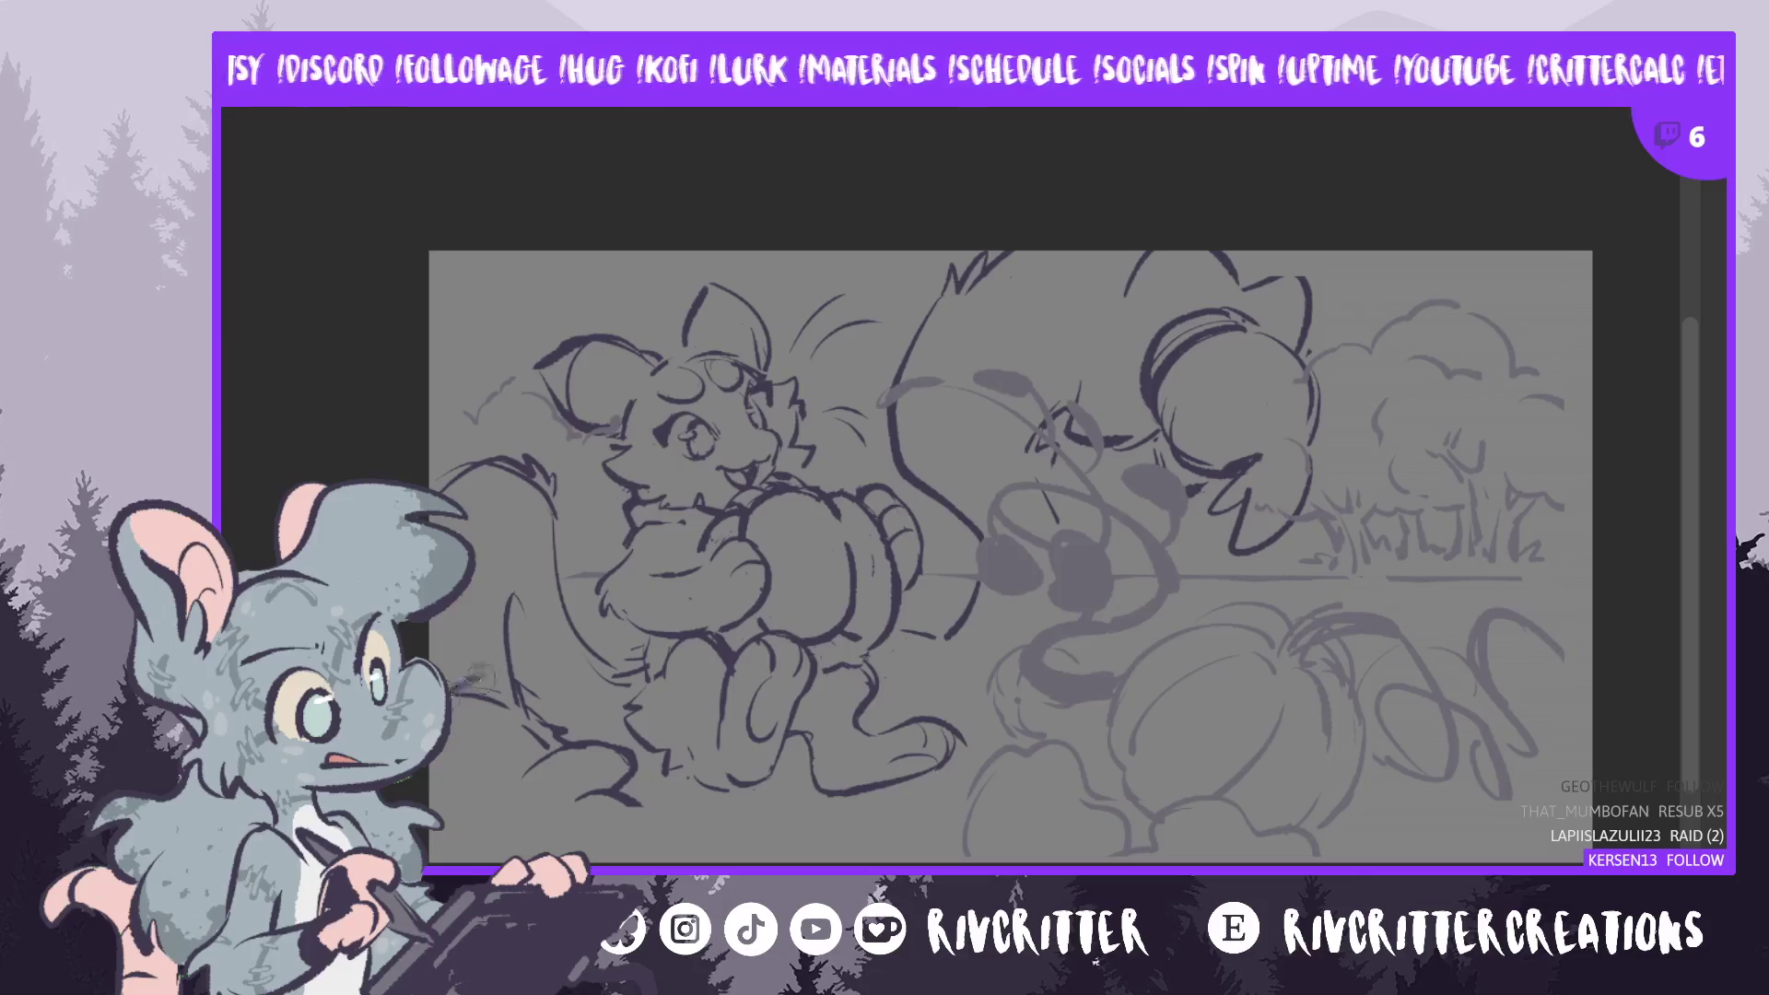
- Draw leafy bush outlines in the lower-left corner beside the left creature
{"action": "left_click_drag", "start_coordinate": [477, 677], "coordinate": [518, 736]}
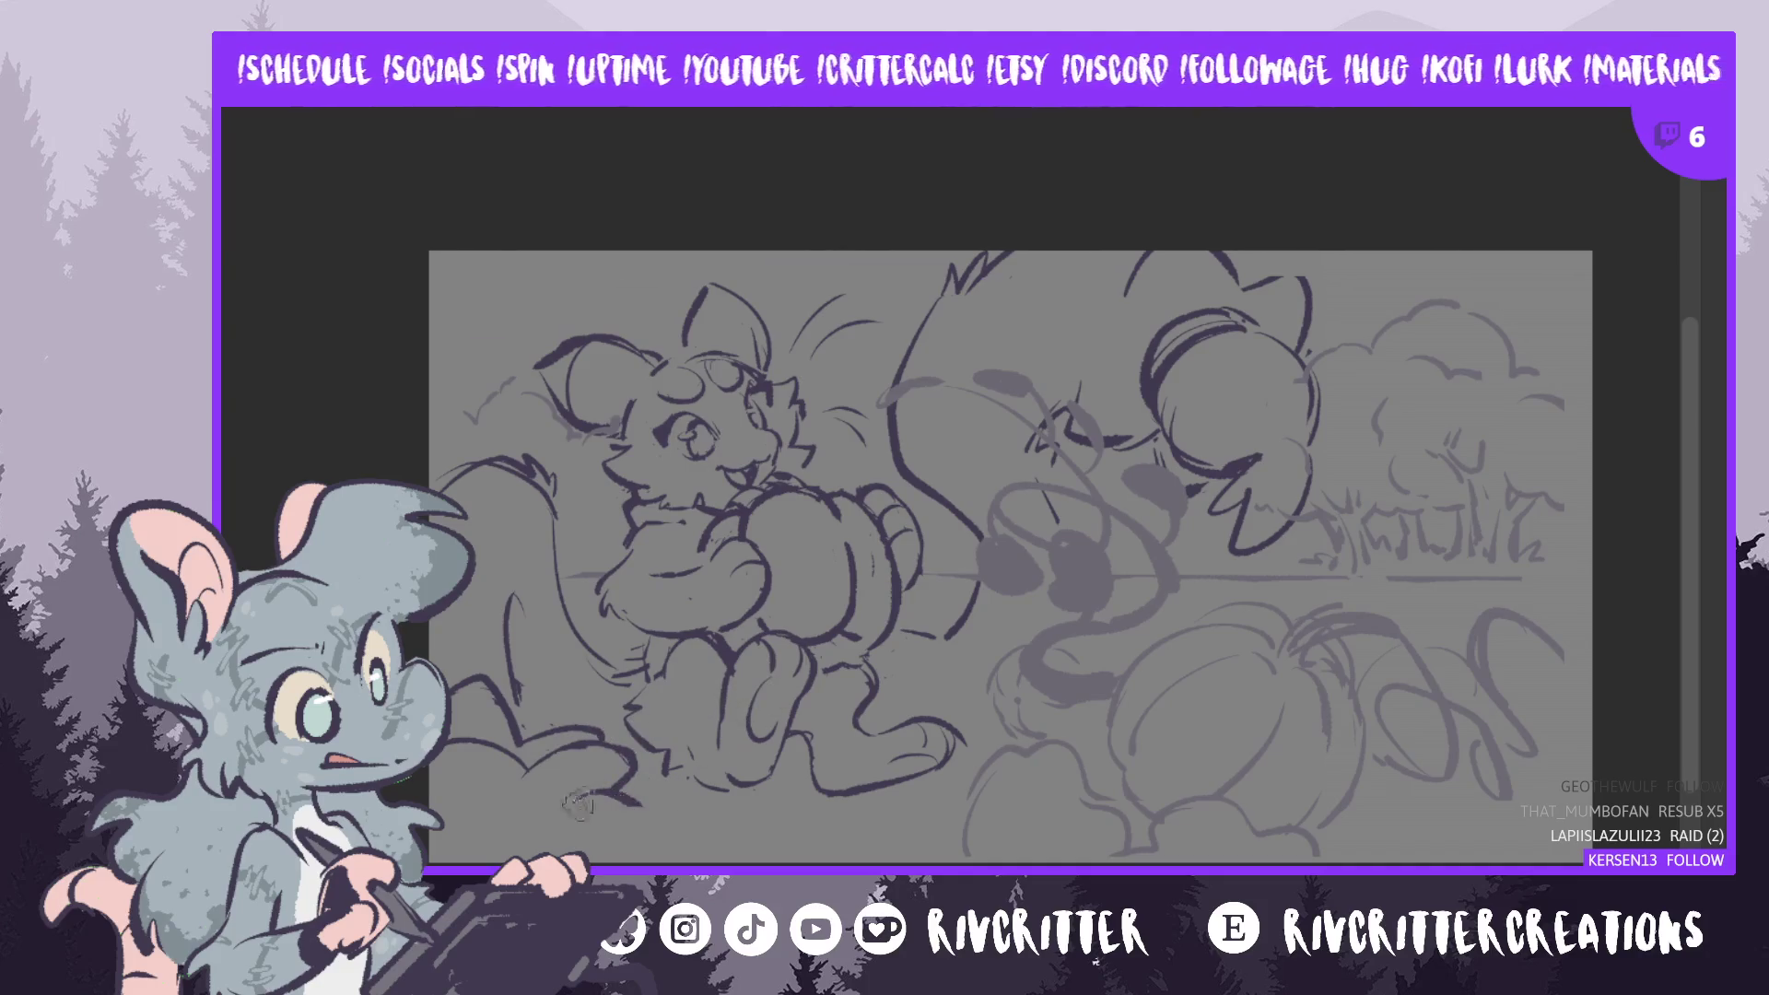
{"action": "mouse_move", "coordinate": [575, 796]}
{"action": "left_mouse_down"}
{"action": "mouse_move", "coordinate": [691, 857]}
{"action": "mouse_move", "coordinate": [636, 858]}
{"action": "left_mouse_up"}
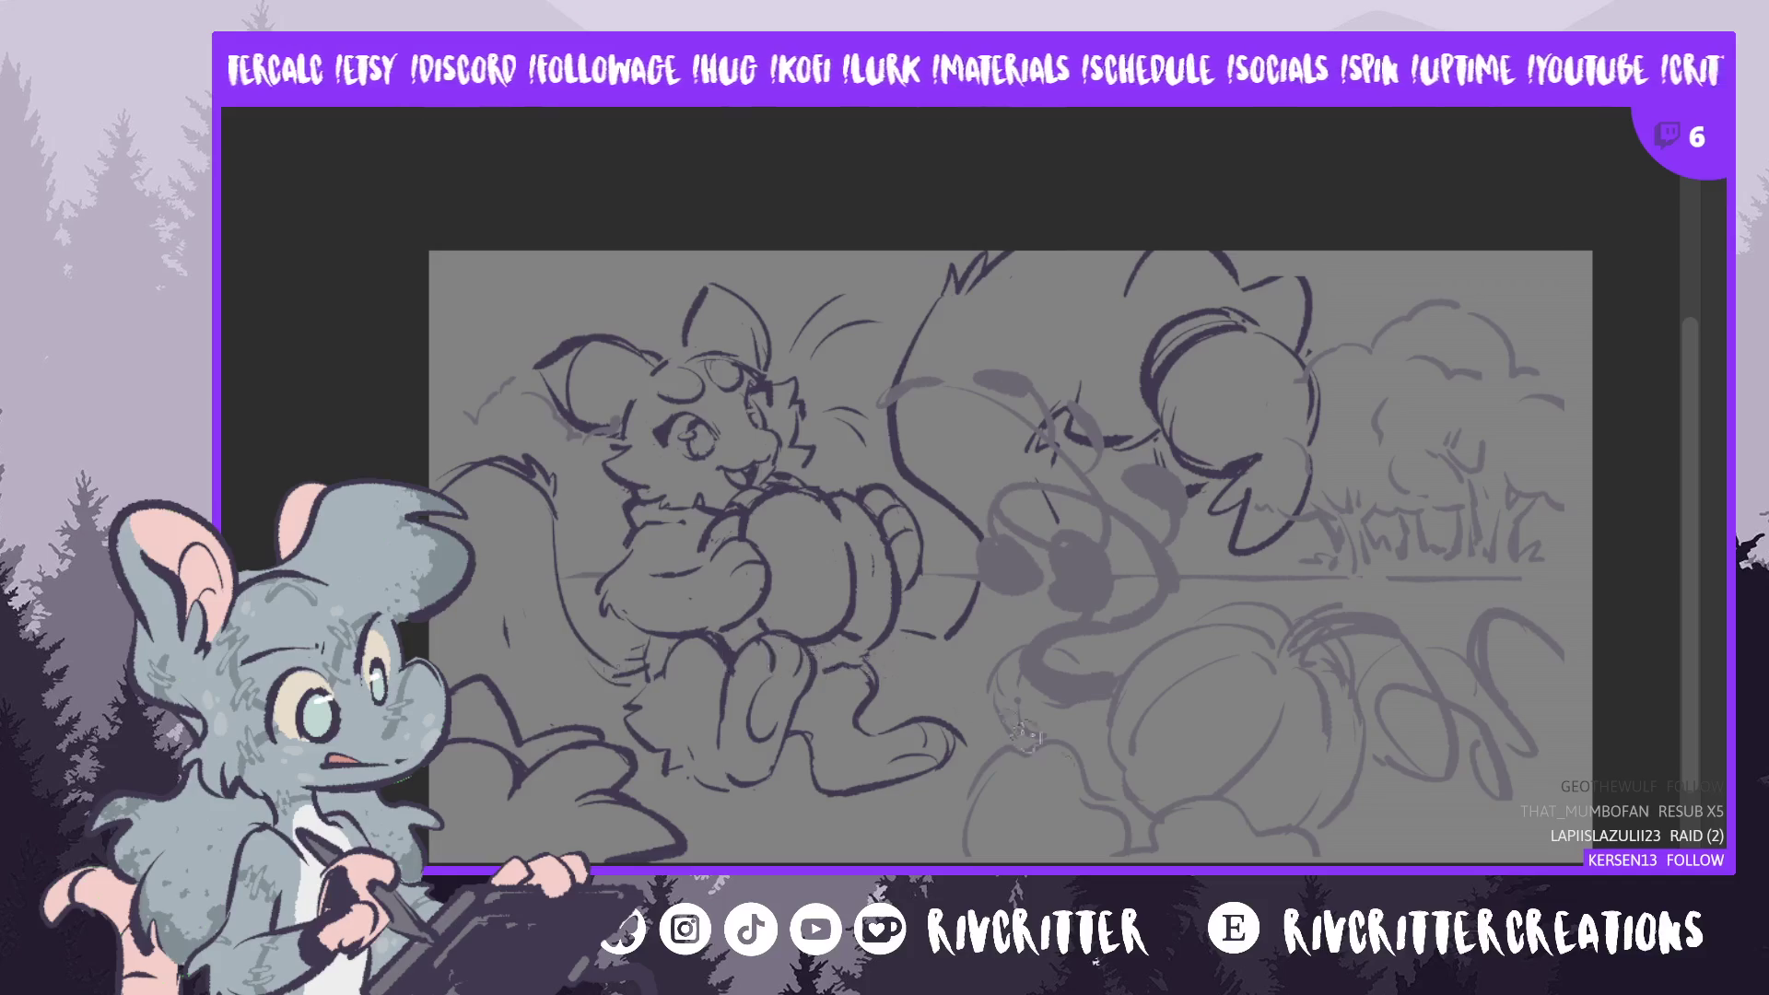
{"action": "mouse_move", "coordinate": [1013, 553]}
{"action": "left_mouse_down"}
{"action": "mouse_move", "coordinate": [1195, 553]}
{"action": "mouse_move", "coordinate": [1149, 553]}
{"action": "left_mouse_up"}
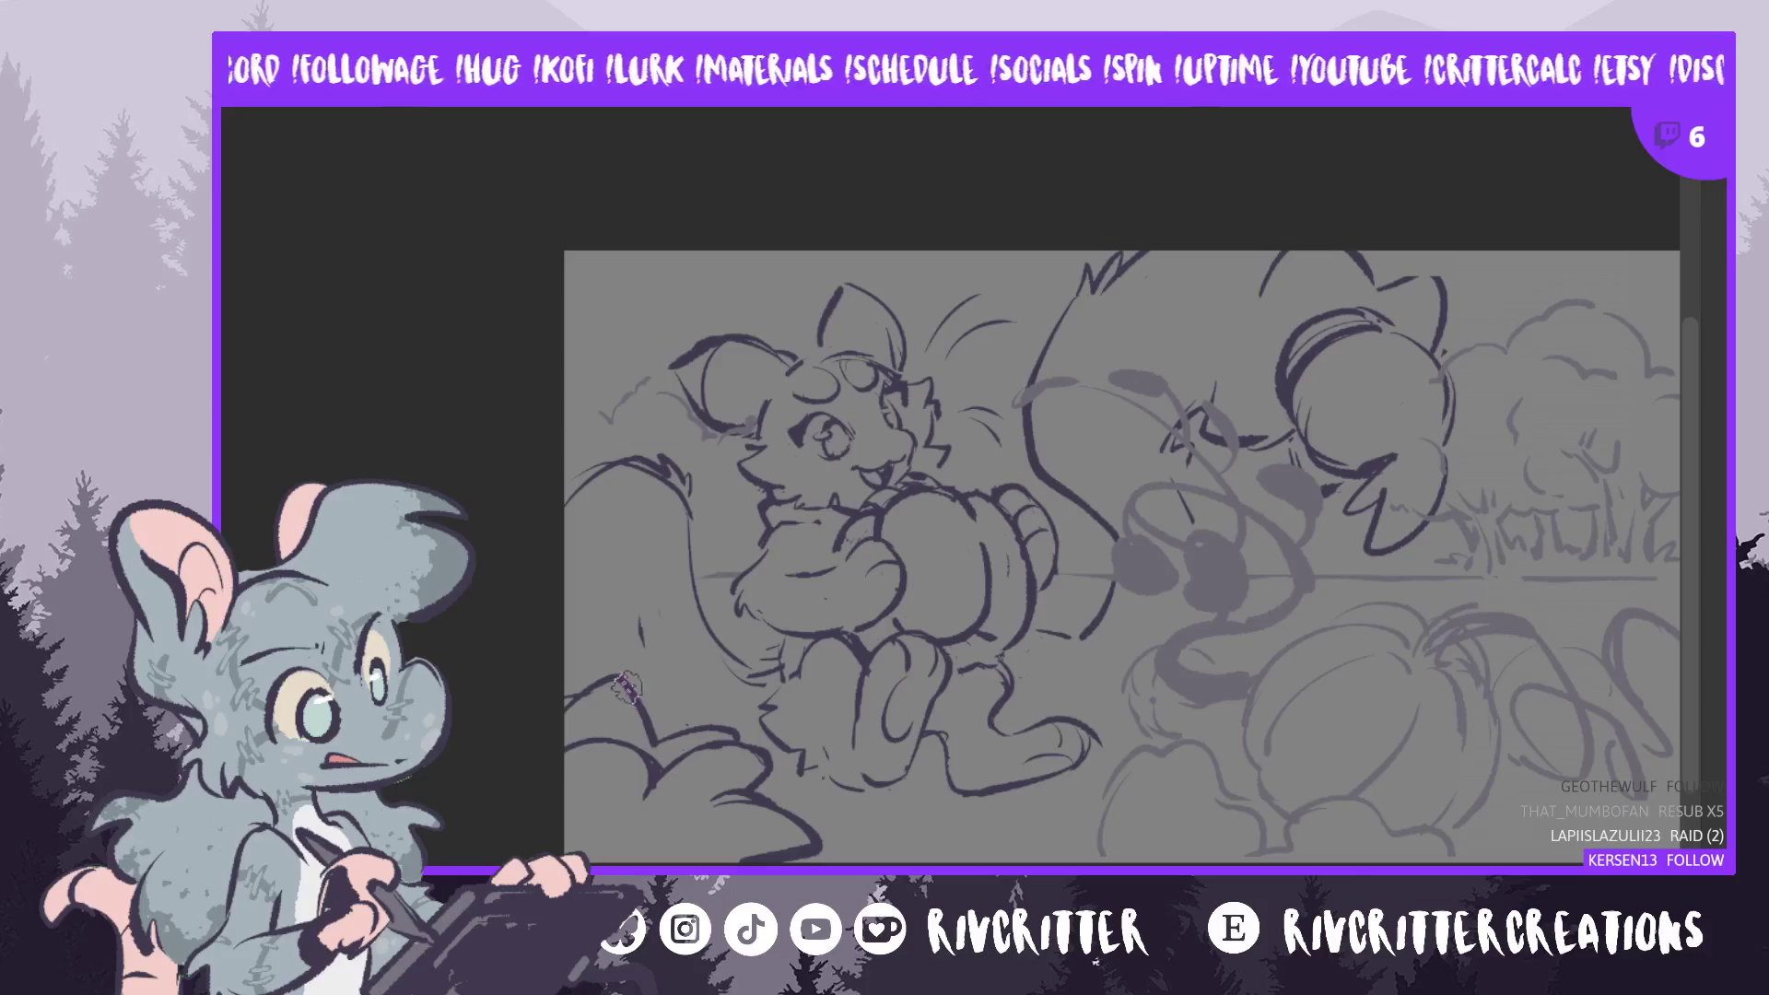
- Draw a clean vertical line left of the creature's legs, undoing two rough attempts
{"action": "left_click_drag", "start_coordinate": [665, 737], "coordinate": [636, 570]}
{"action": "key", "text": "ctrl+z"}
{"action": "key", "text": "ctrl+z"}
{"action": "left_click_drag", "start_coordinate": [675, 743], "coordinate": [646, 581]}
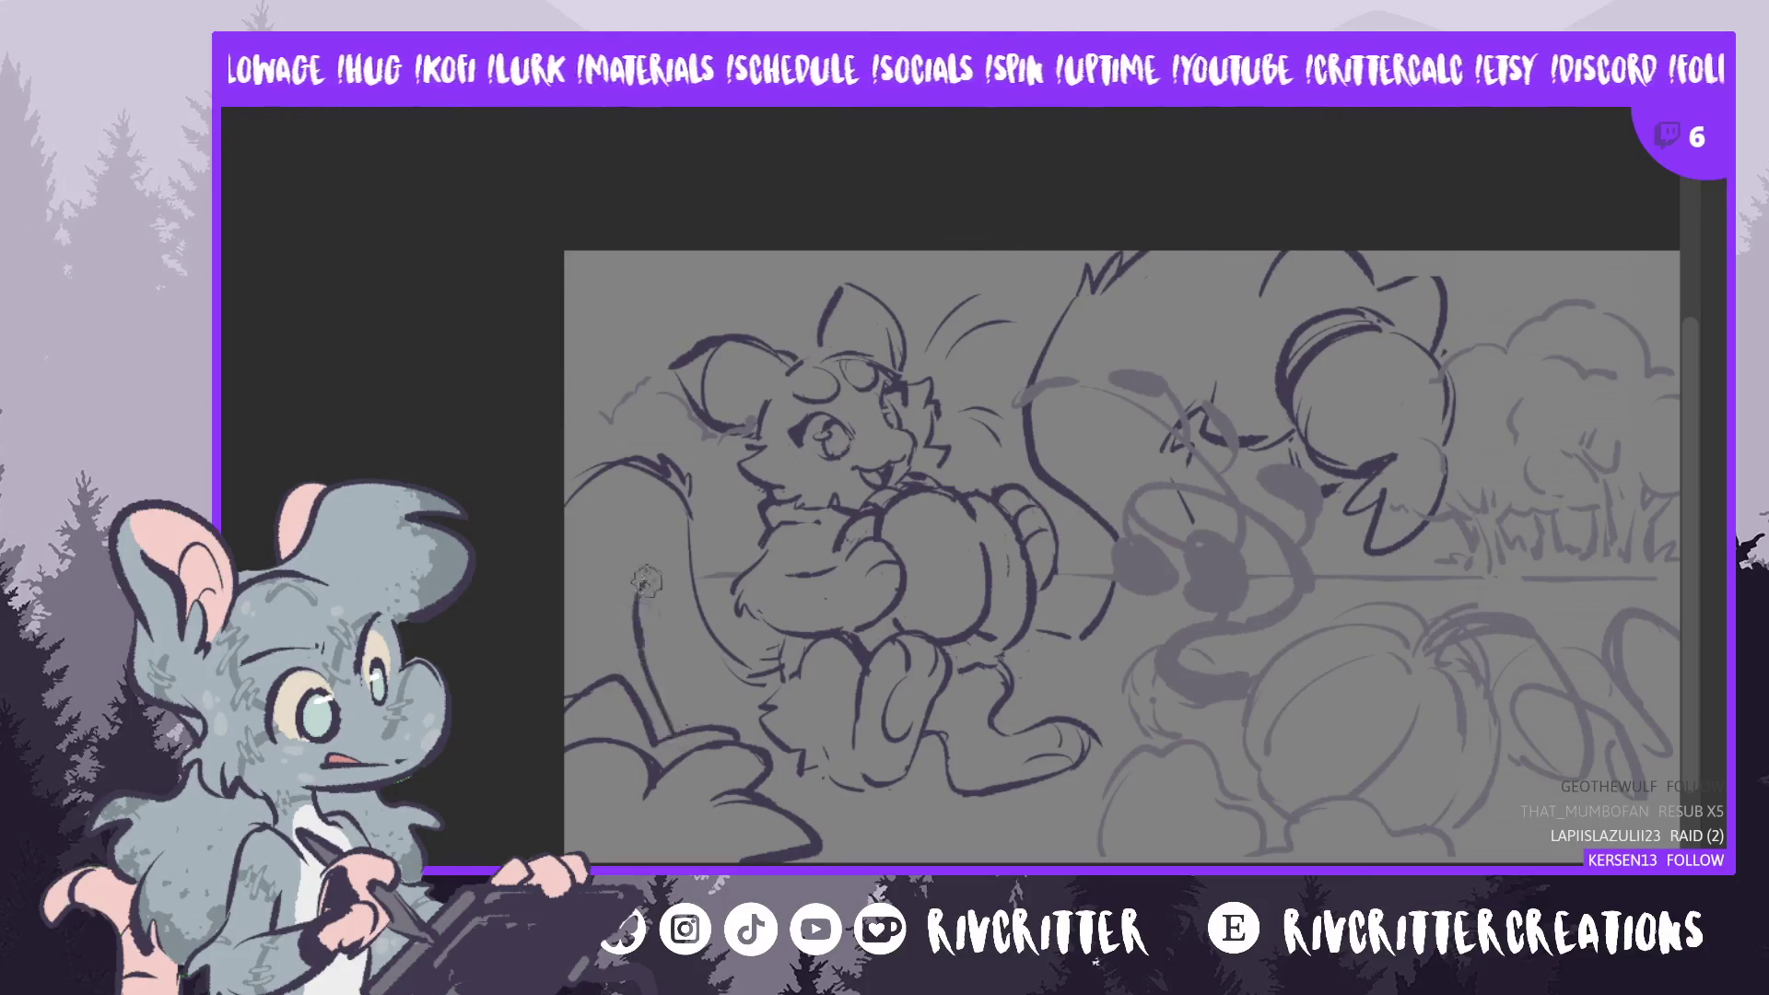
{"action": "key", "text": "ctrl+z"}
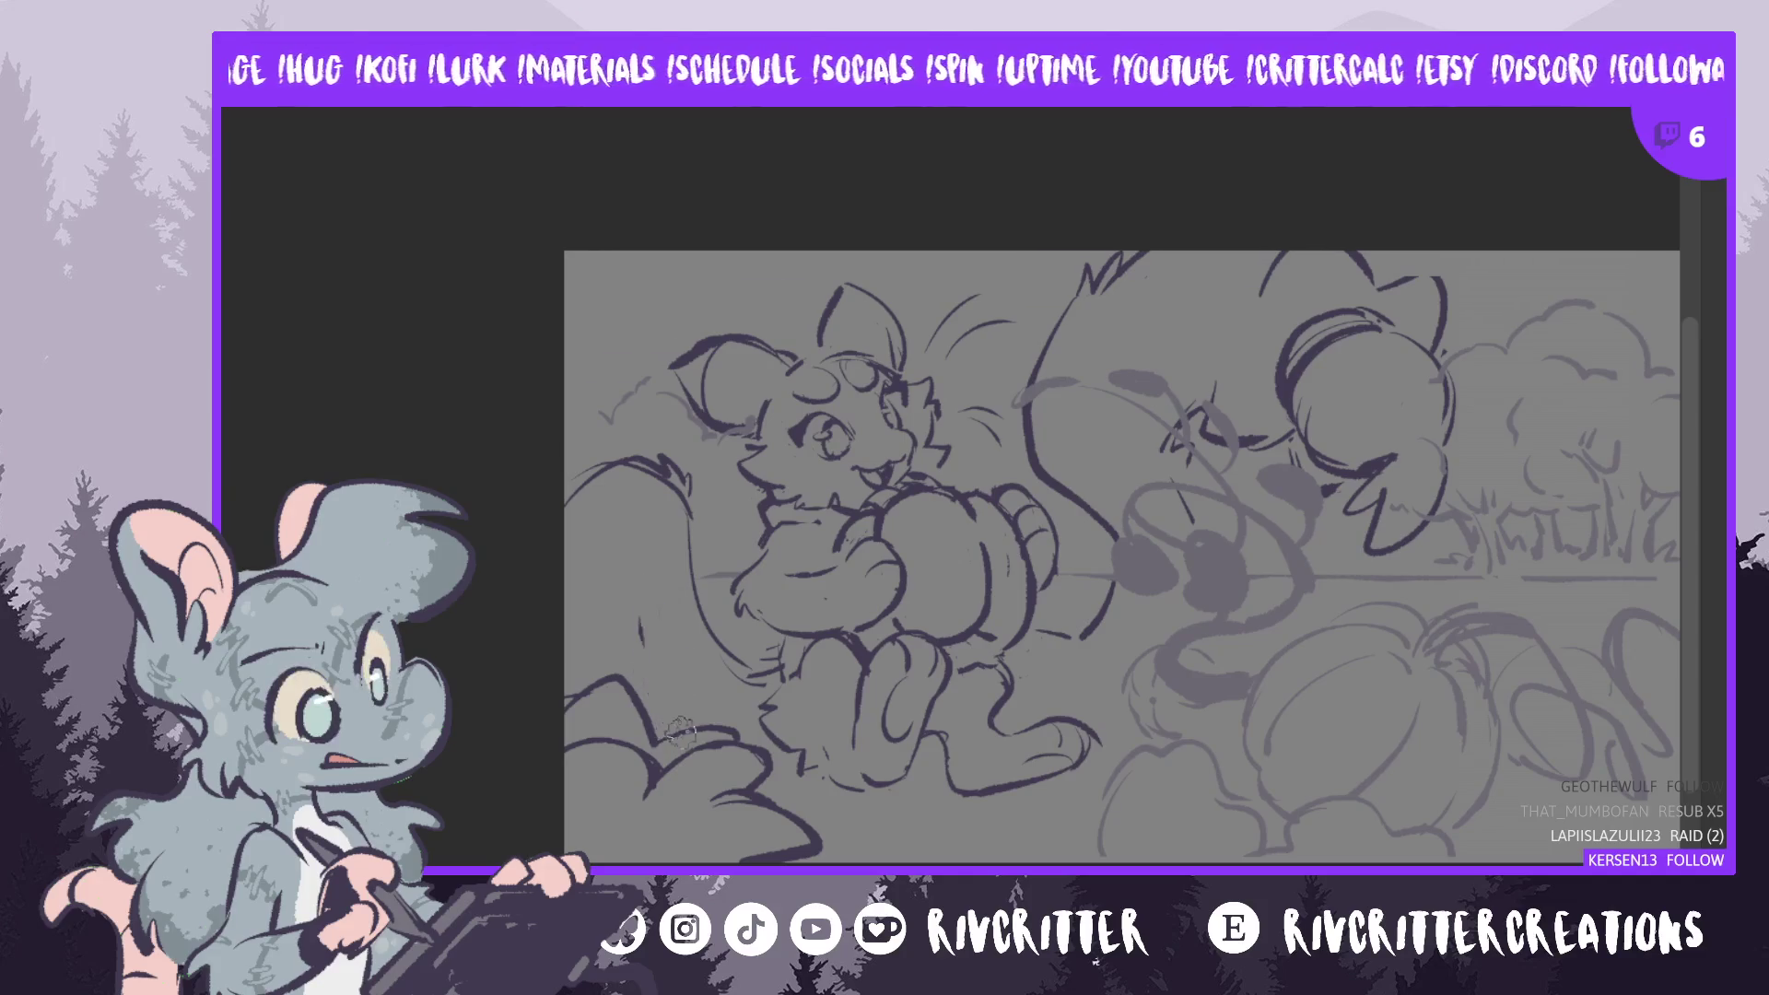
{"action": "left_click_drag", "start_coordinate": [676, 737], "coordinate": [645, 590]}
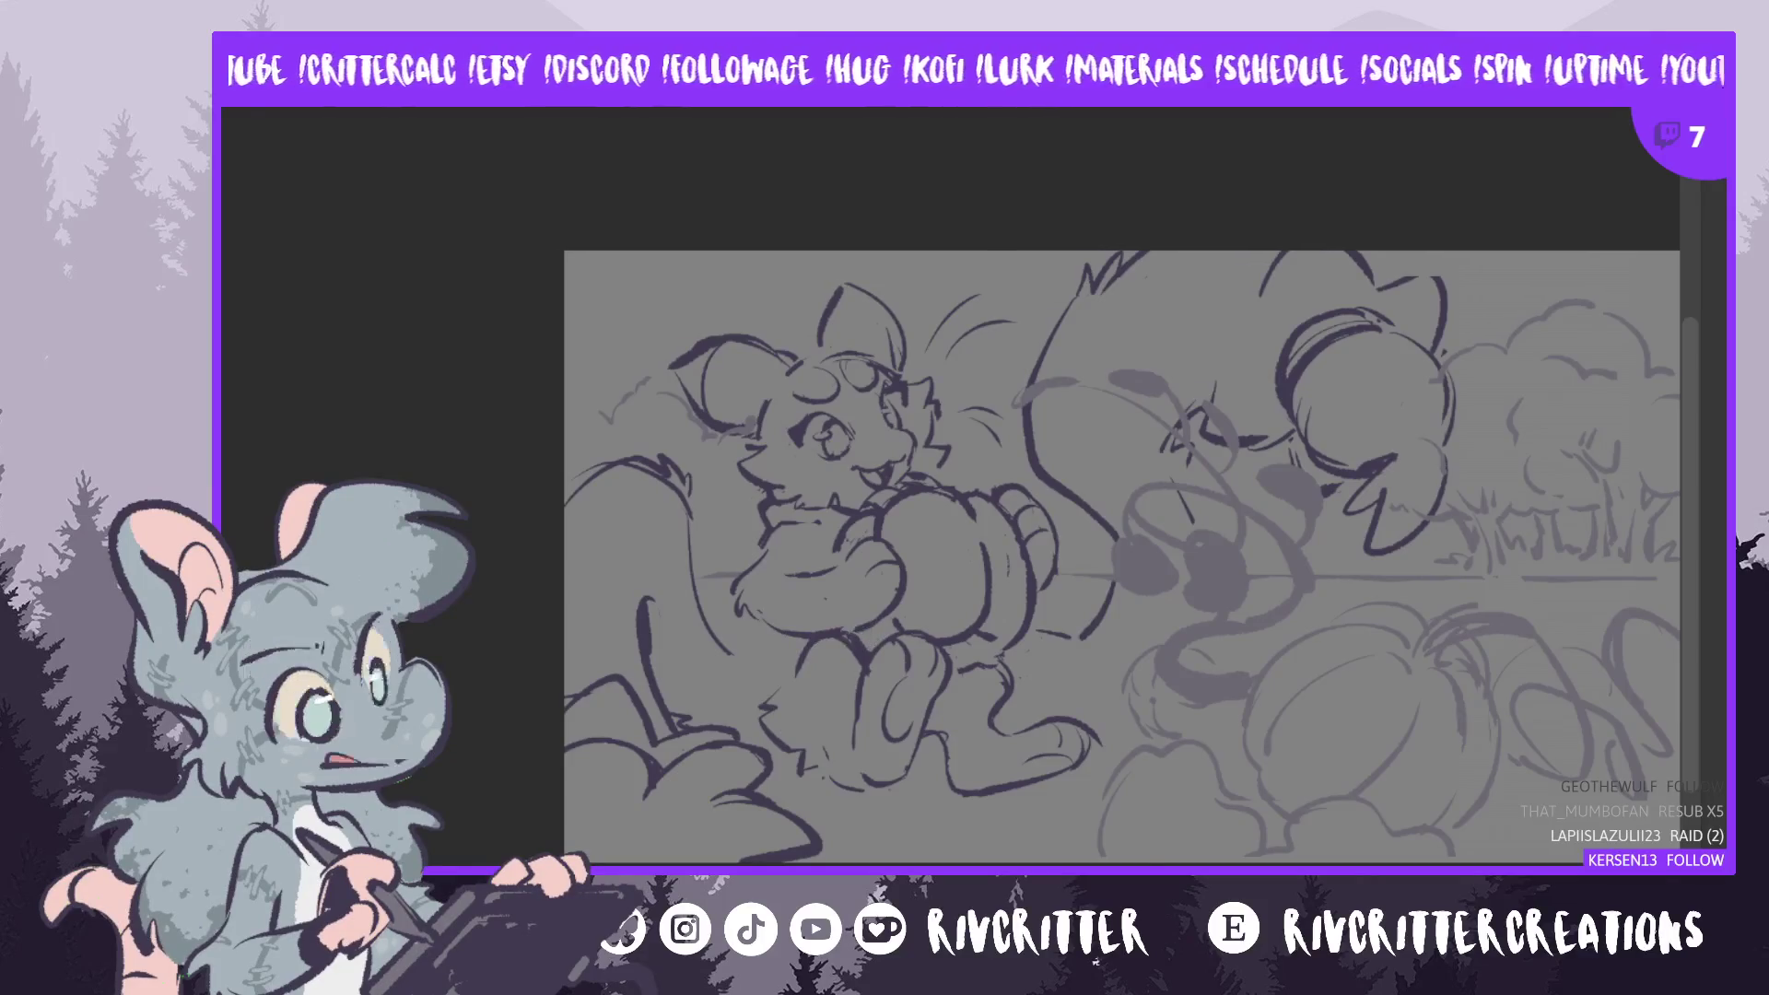
- Toggle the mirrored canvas view to check the sketch, recentering it in between
{"action": "key", "text": "m"}
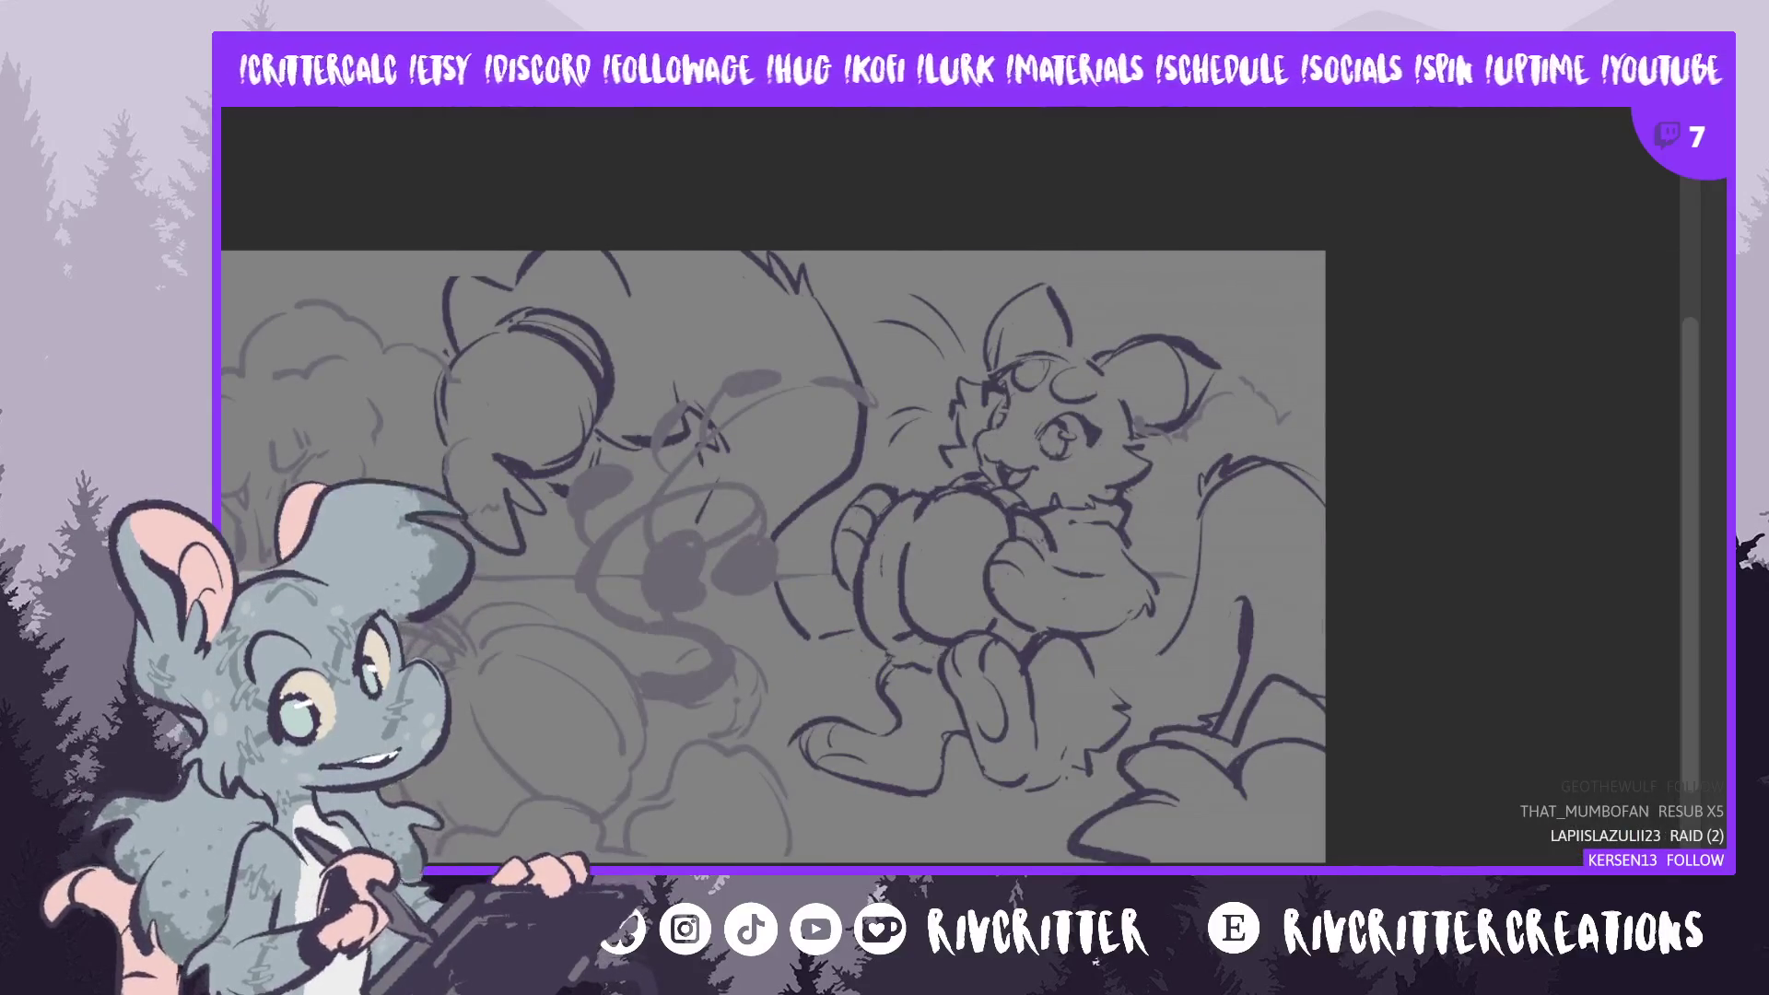
{"action": "scroll", "coordinate": [774, 553], "scroll_direction": "right", "scroll_amount": 3}
{"action": "scroll", "coordinate": [692, 777], "scroll_direction": "right", "scroll_amount": 1}
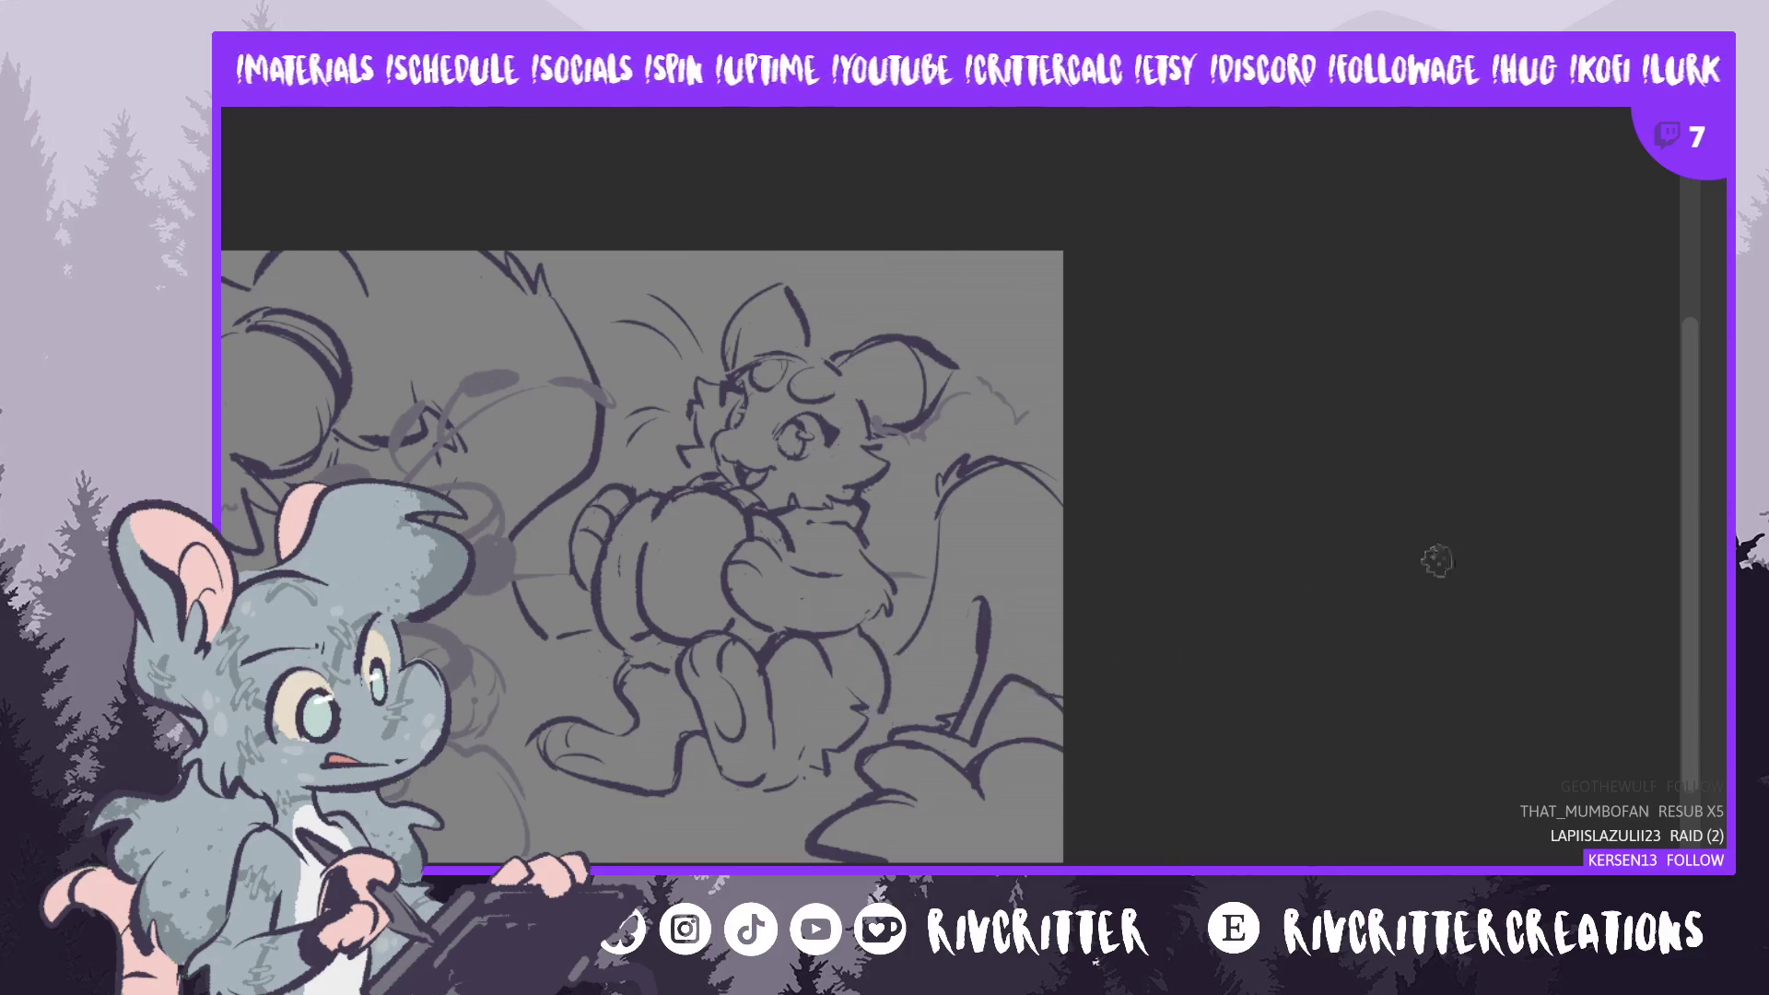
{"action": "key", "text": "m"}
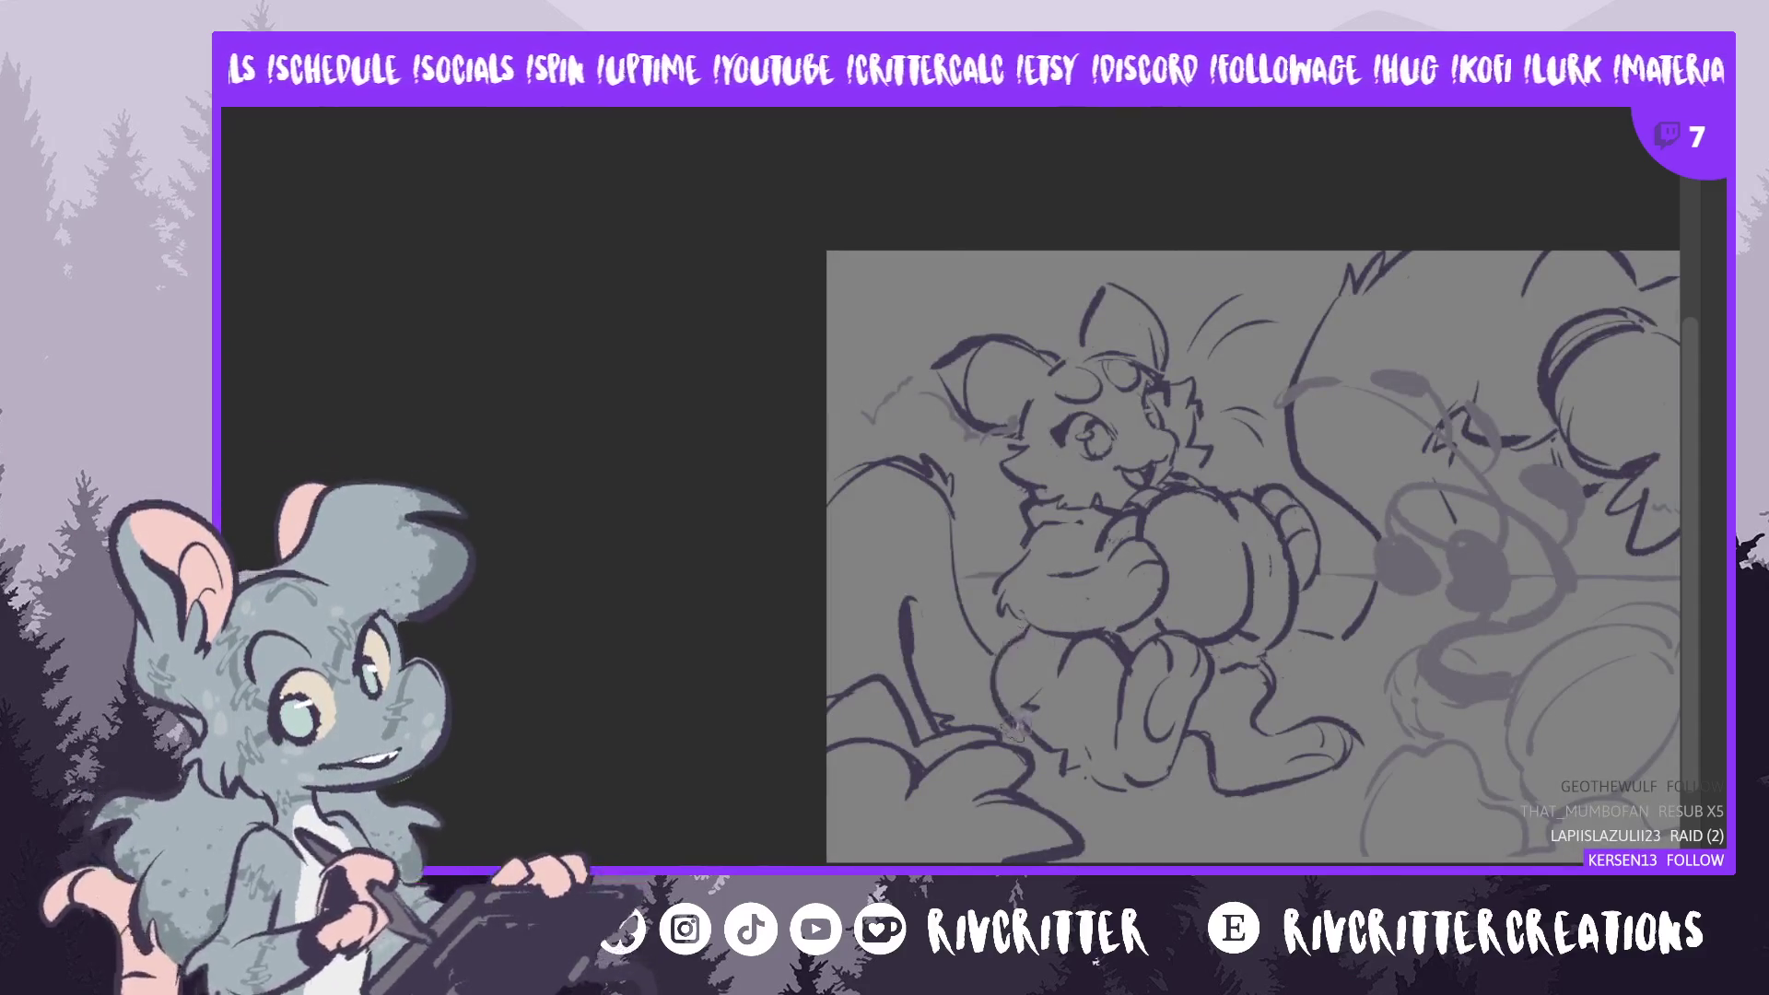
{"action": "left_click_drag", "start_coordinate": [1010, 626], "coordinate": [644, 626]}
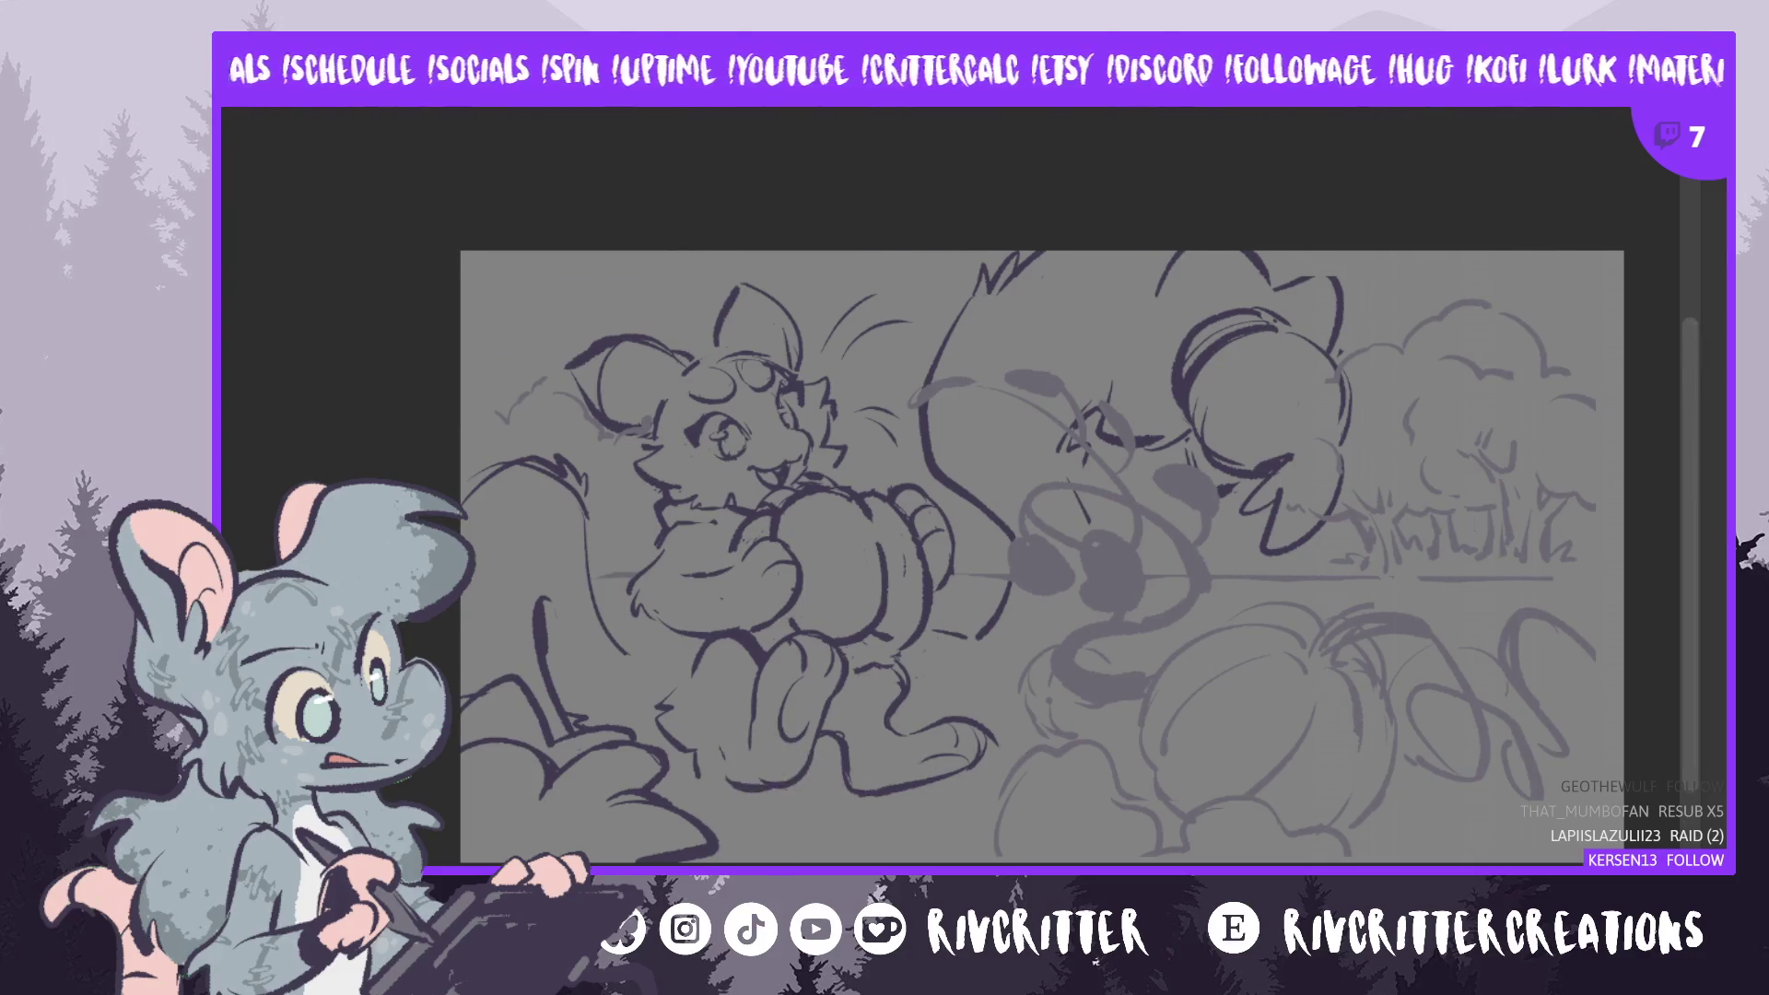
{"action": "key", "text": "m"}
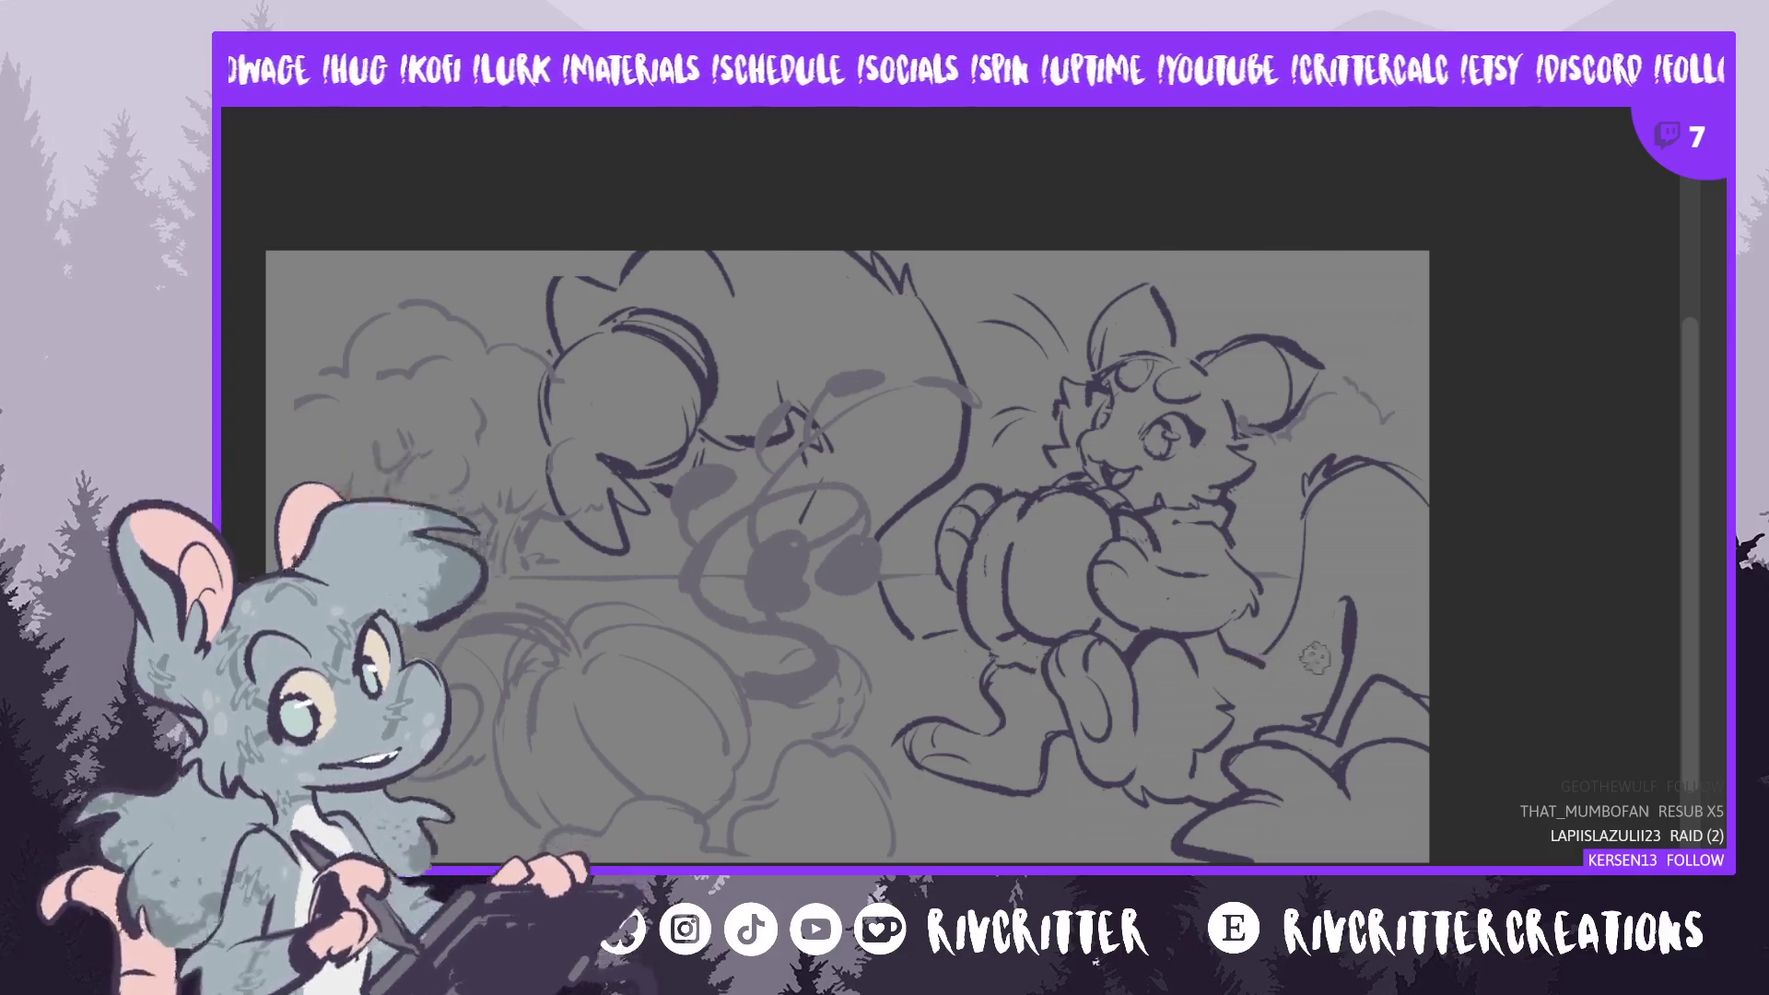
- Add a short stroke to the bushy tail in normal view, then mirror the canvas again
{"action": "key", "text": "m"}
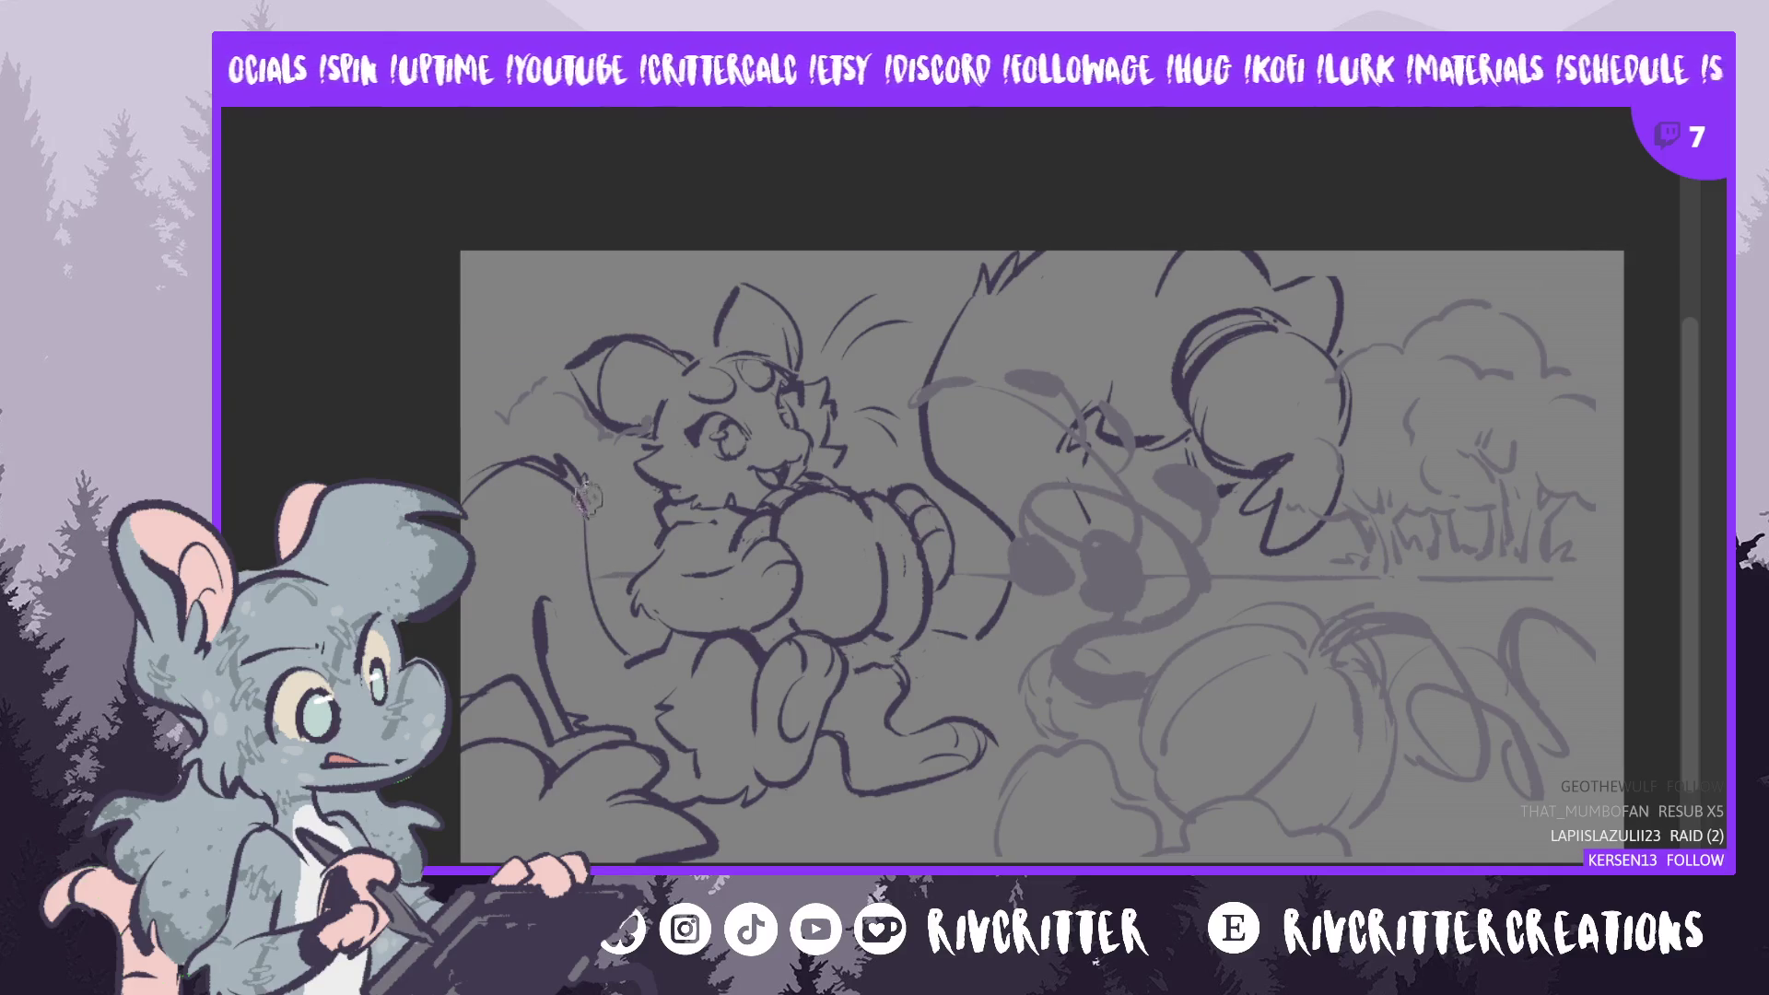
{"action": "left_click_drag", "start_coordinate": [584, 480], "coordinate": [586, 532]}
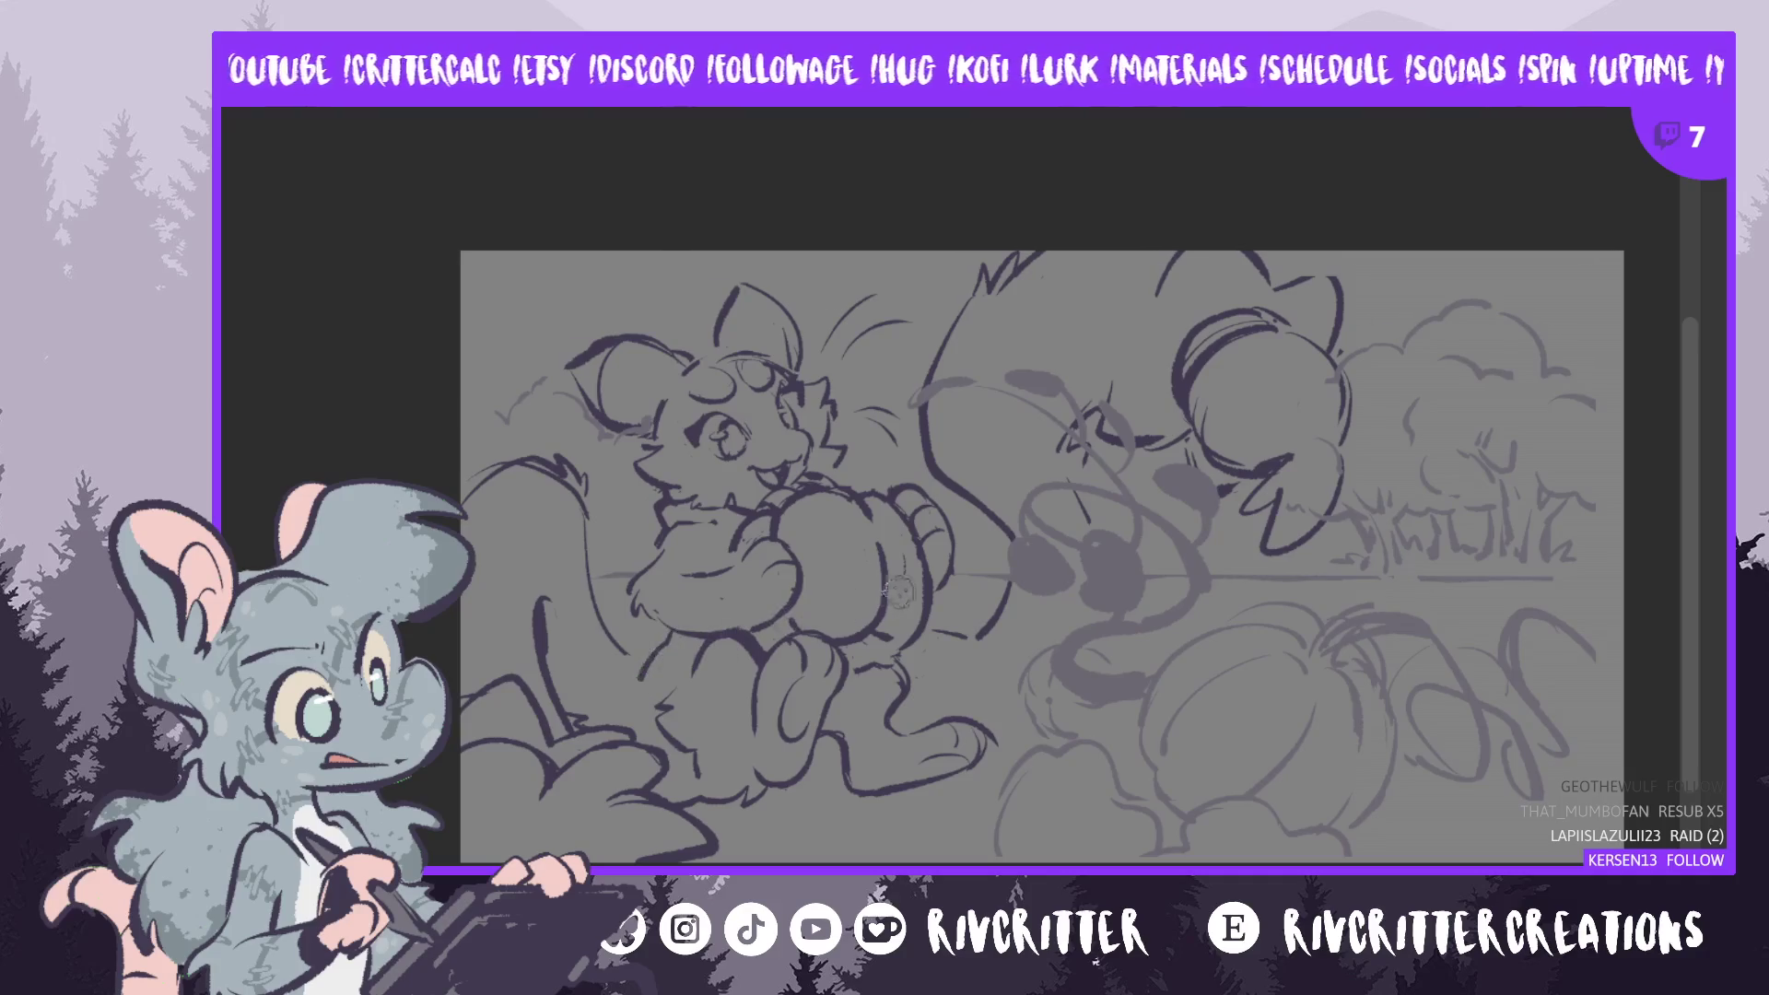
{"action": "key", "text": "m"}
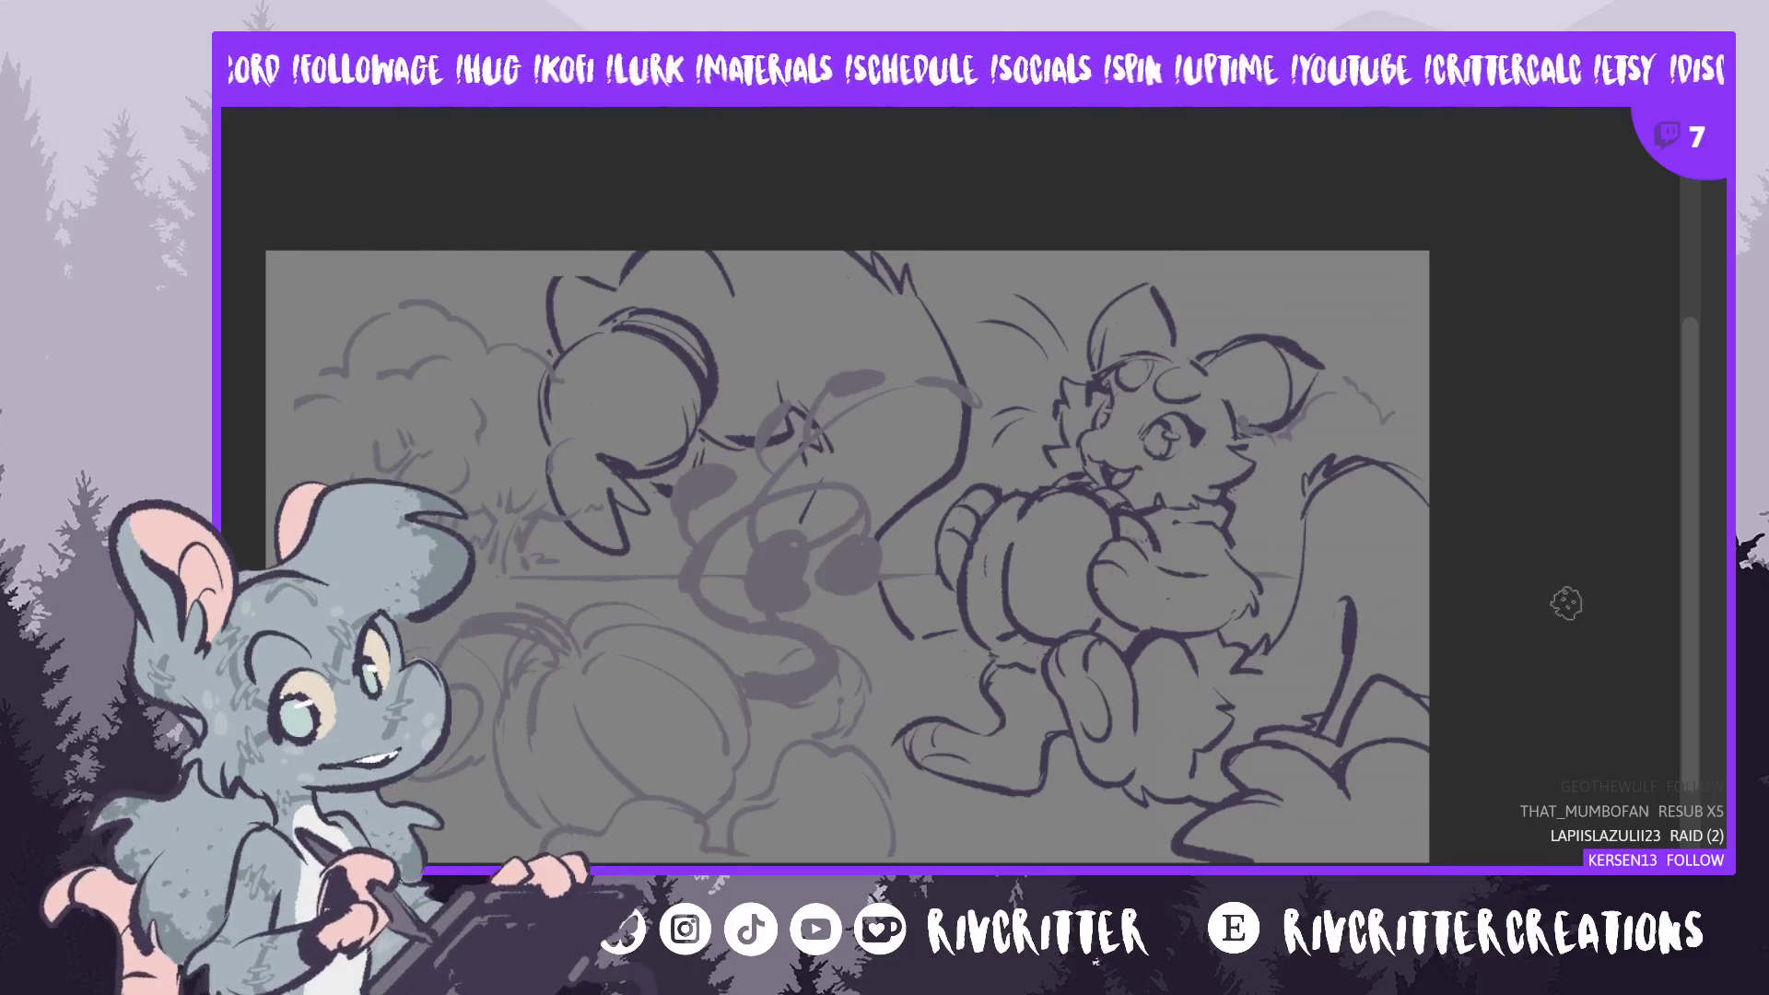
- Rework the tail's inner line with repeated undo-and-redraw attempts, toggling the mirrored view
{"action": "key", "text": "m"}
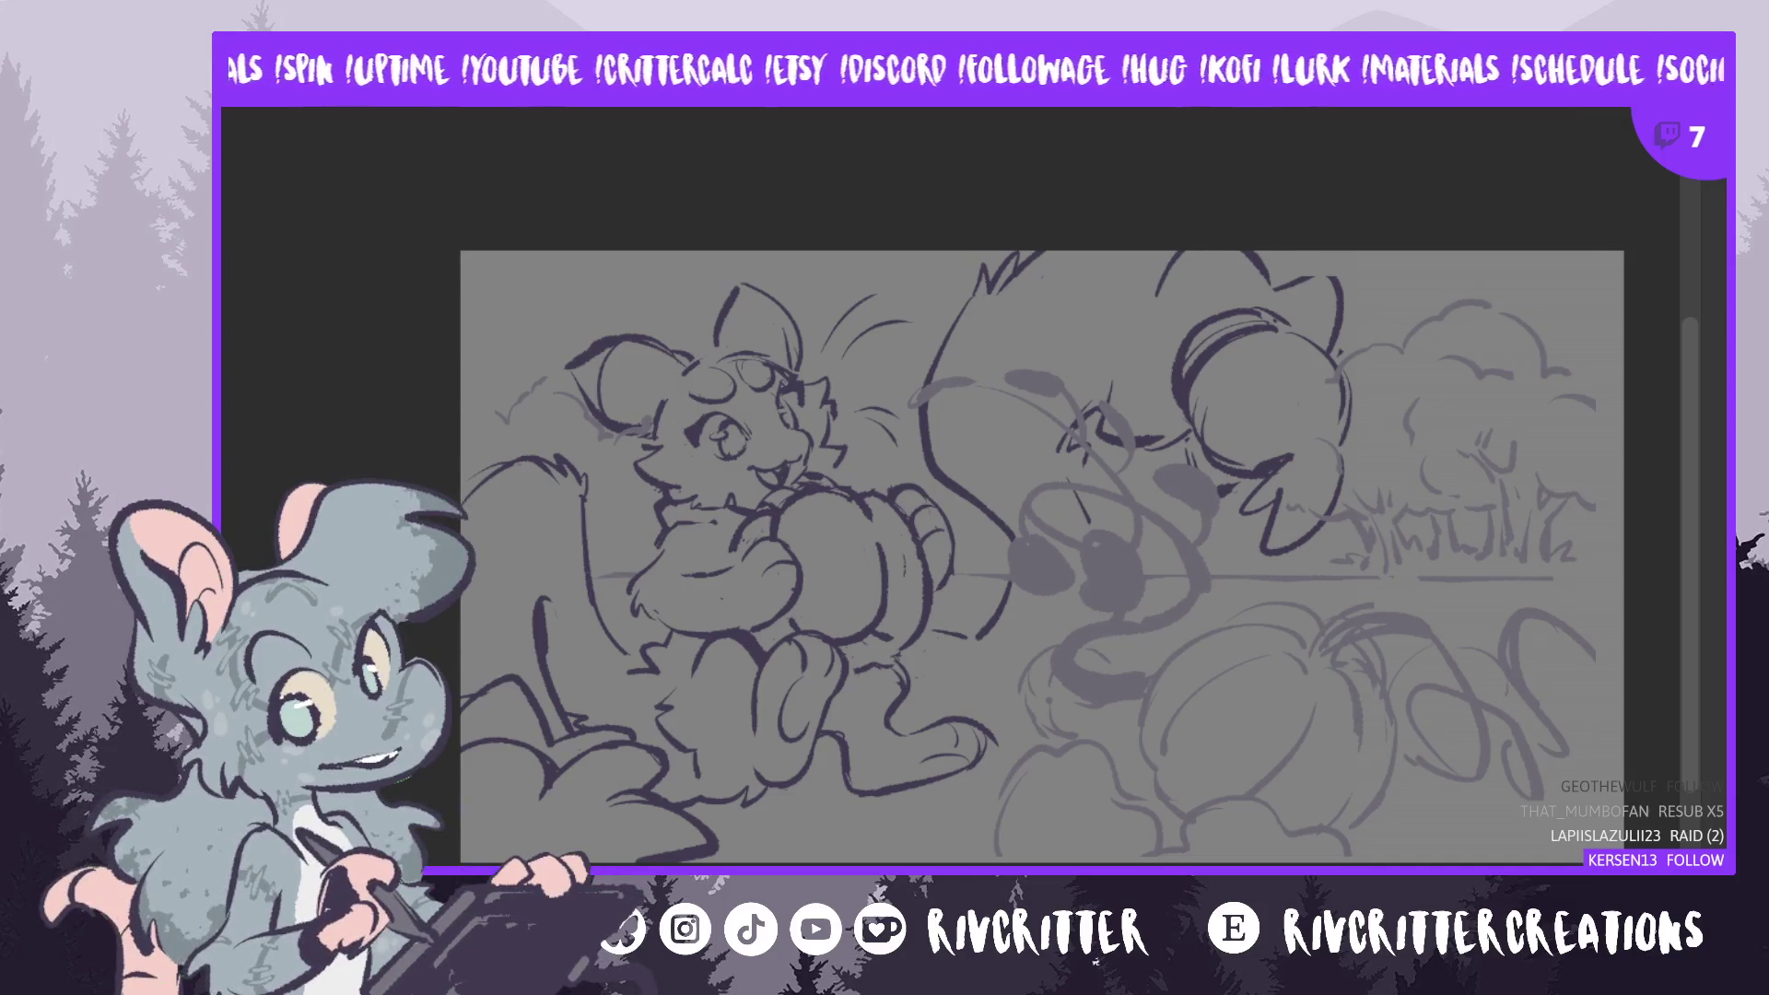
{"action": "key", "text": "m"}
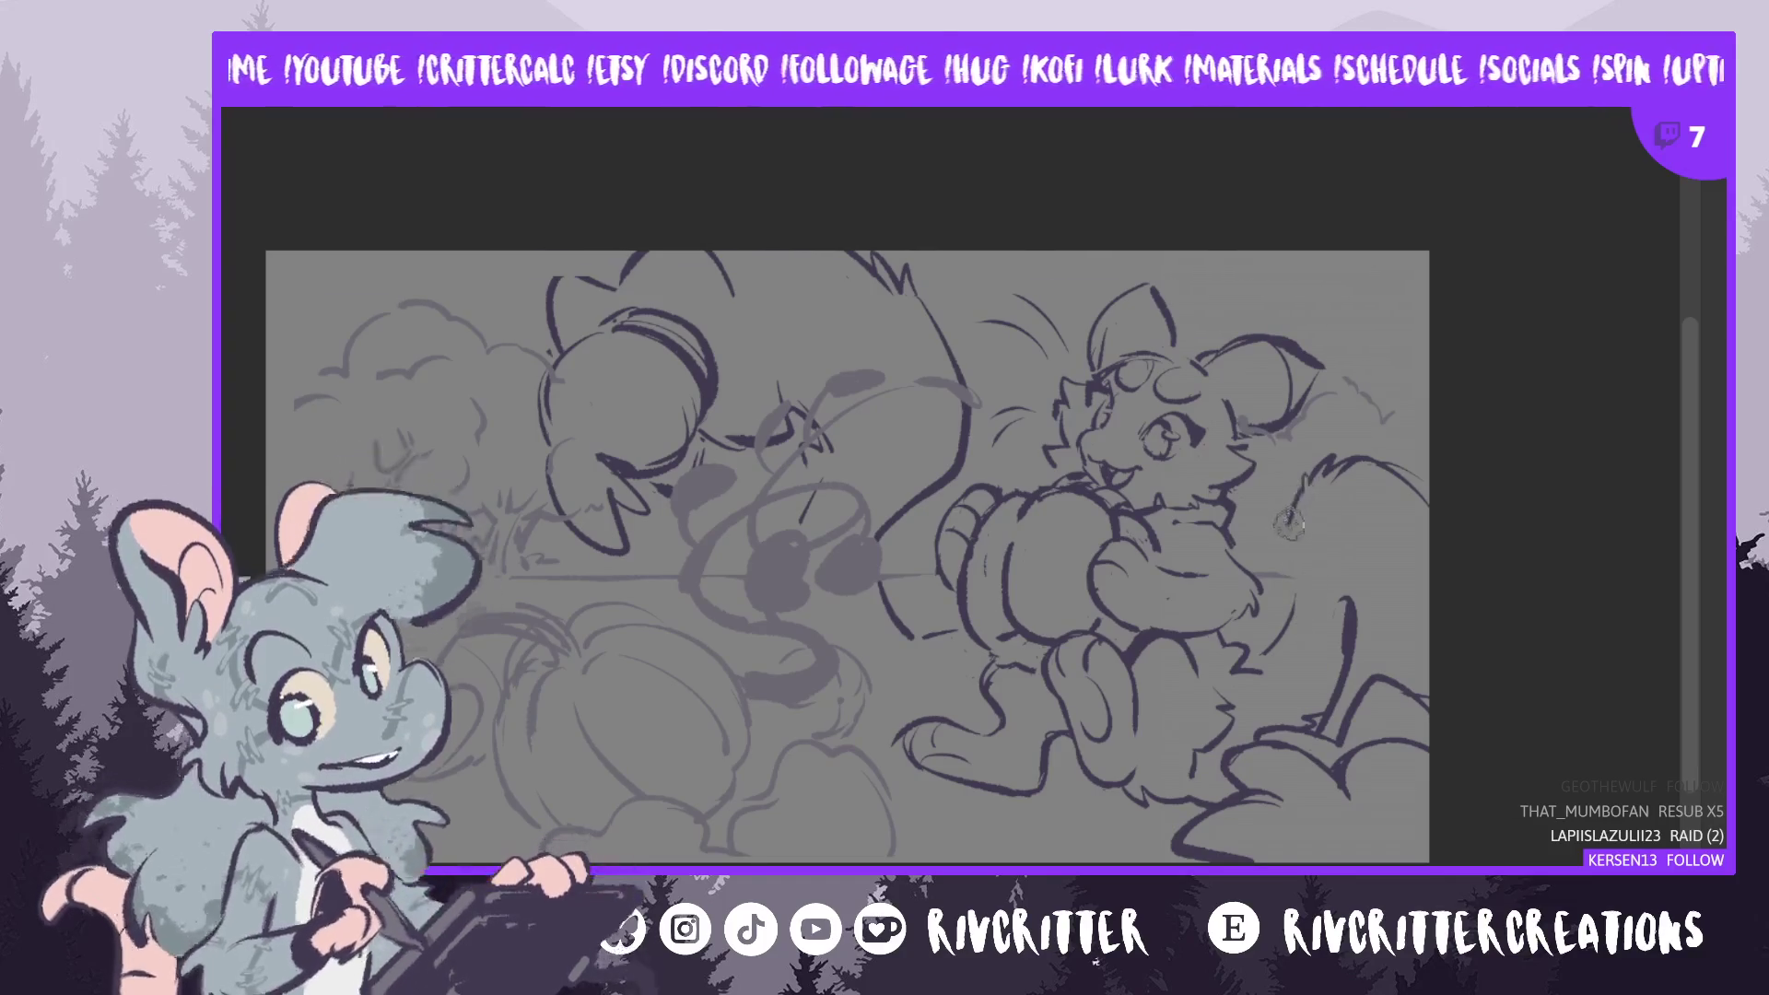
{"action": "key", "text": "ctrl+z"}
{"action": "left_click_drag", "start_coordinate": [1306, 492], "coordinate": [1292, 636]}
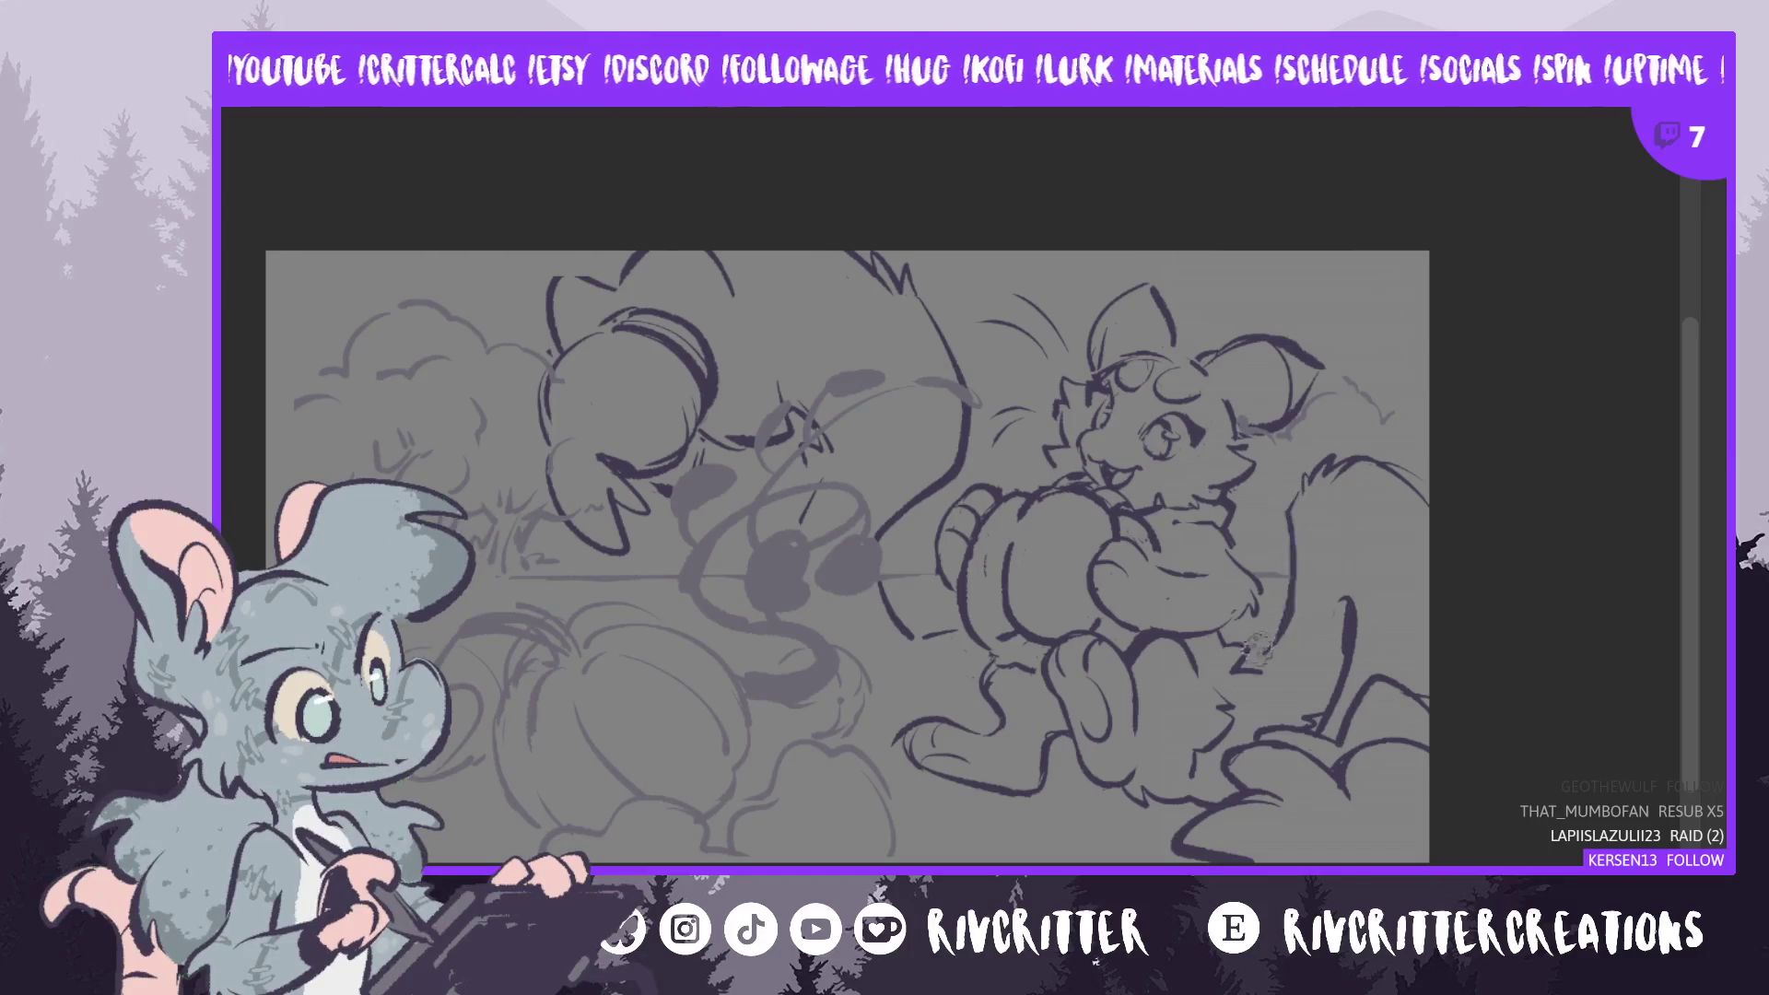
{"action": "key", "text": "ctrl+z"}
{"action": "left_click_drag", "start_coordinate": [1309, 506], "coordinate": [1290, 637]}
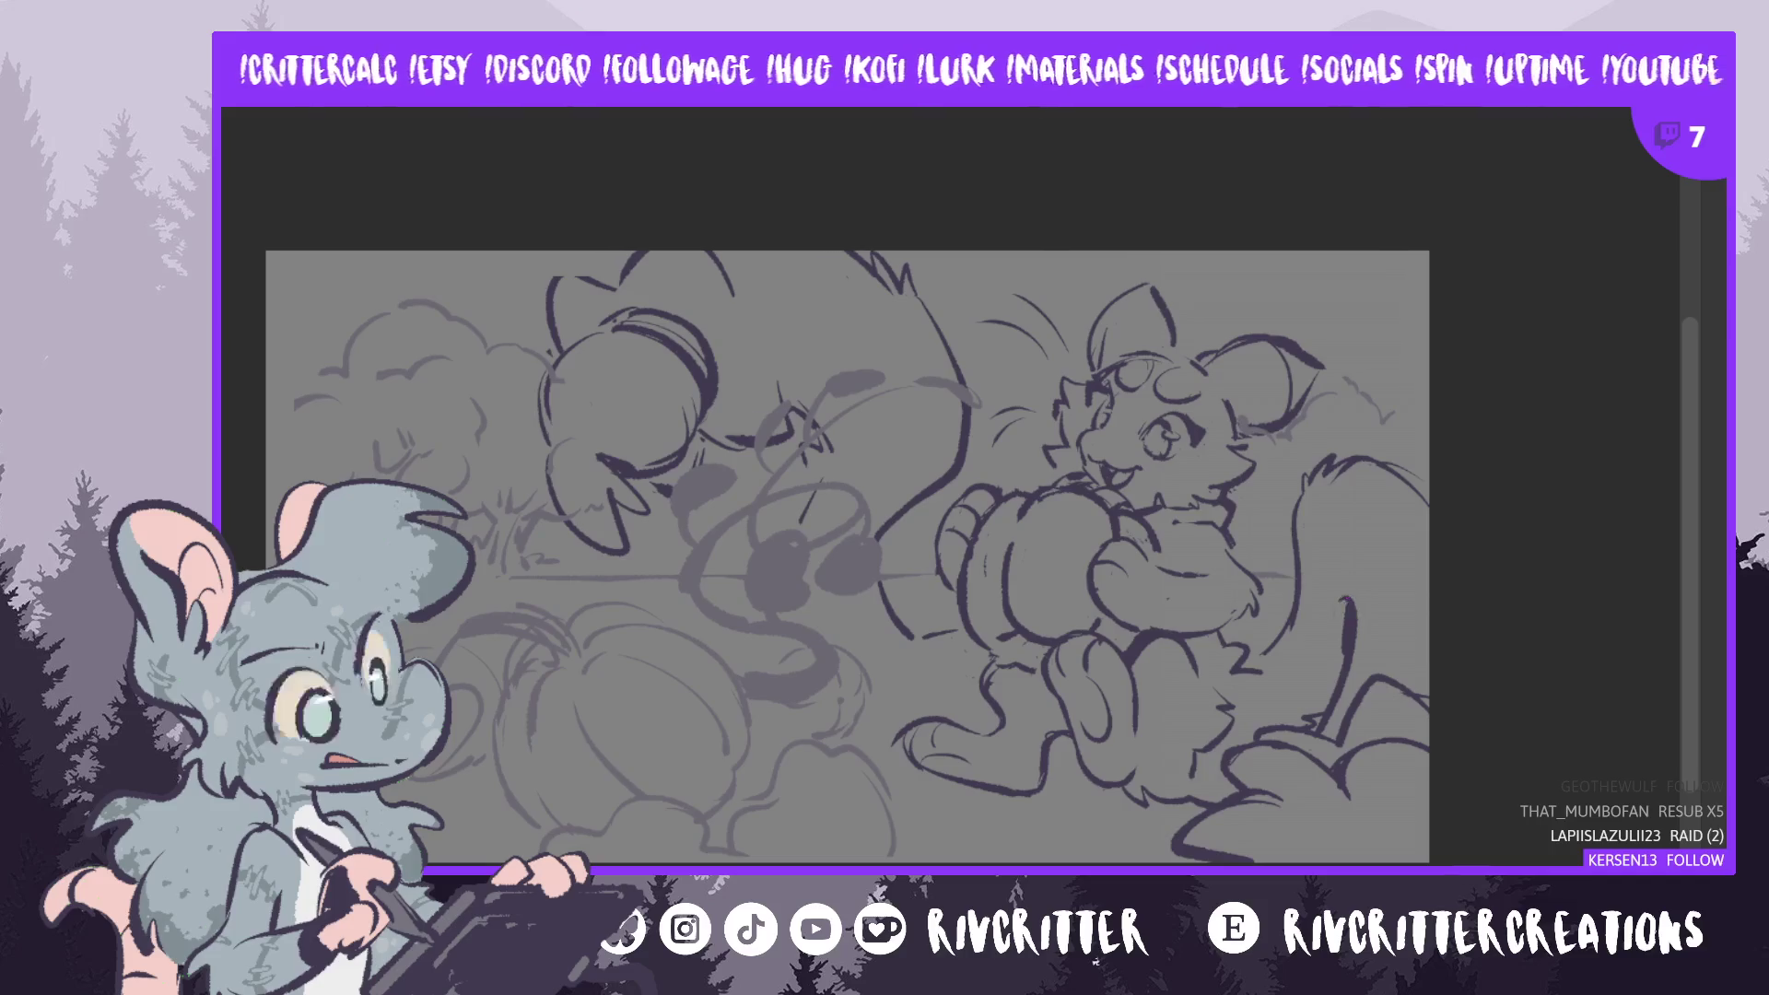
{"action": "key", "text": "m"}
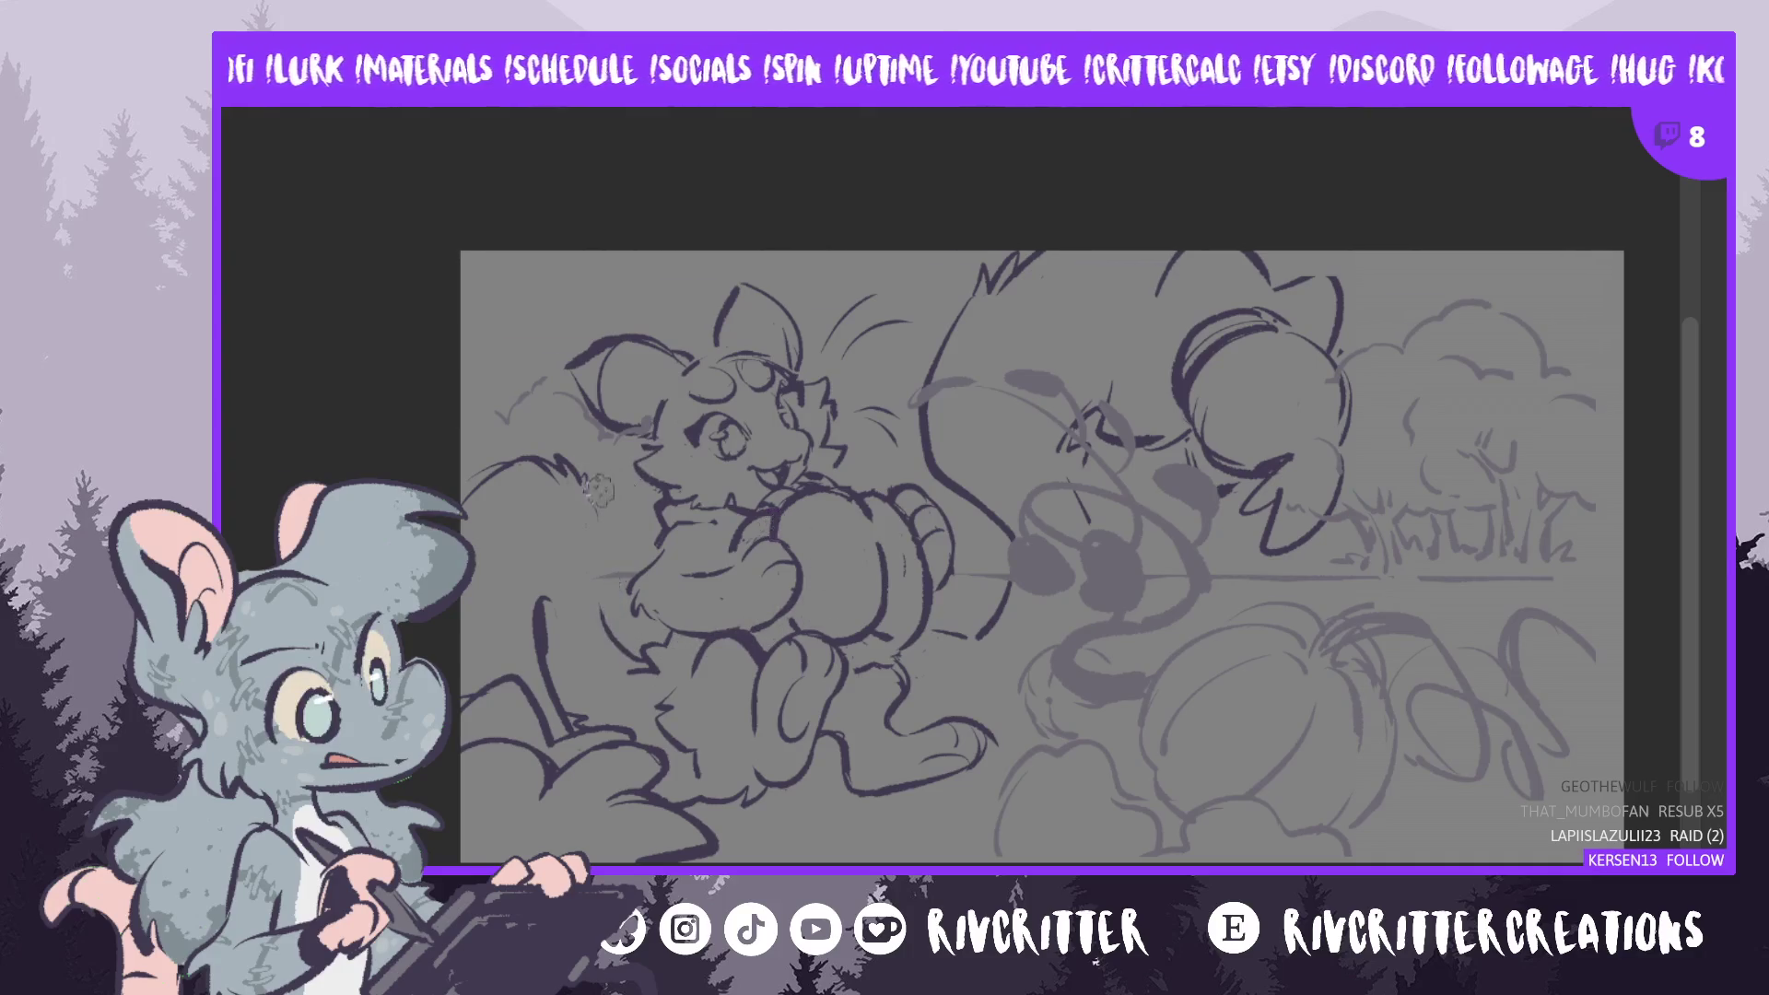
{"action": "left_click_drag", "start_coordinate": [588, 477], "coordinate": [596, 610]}
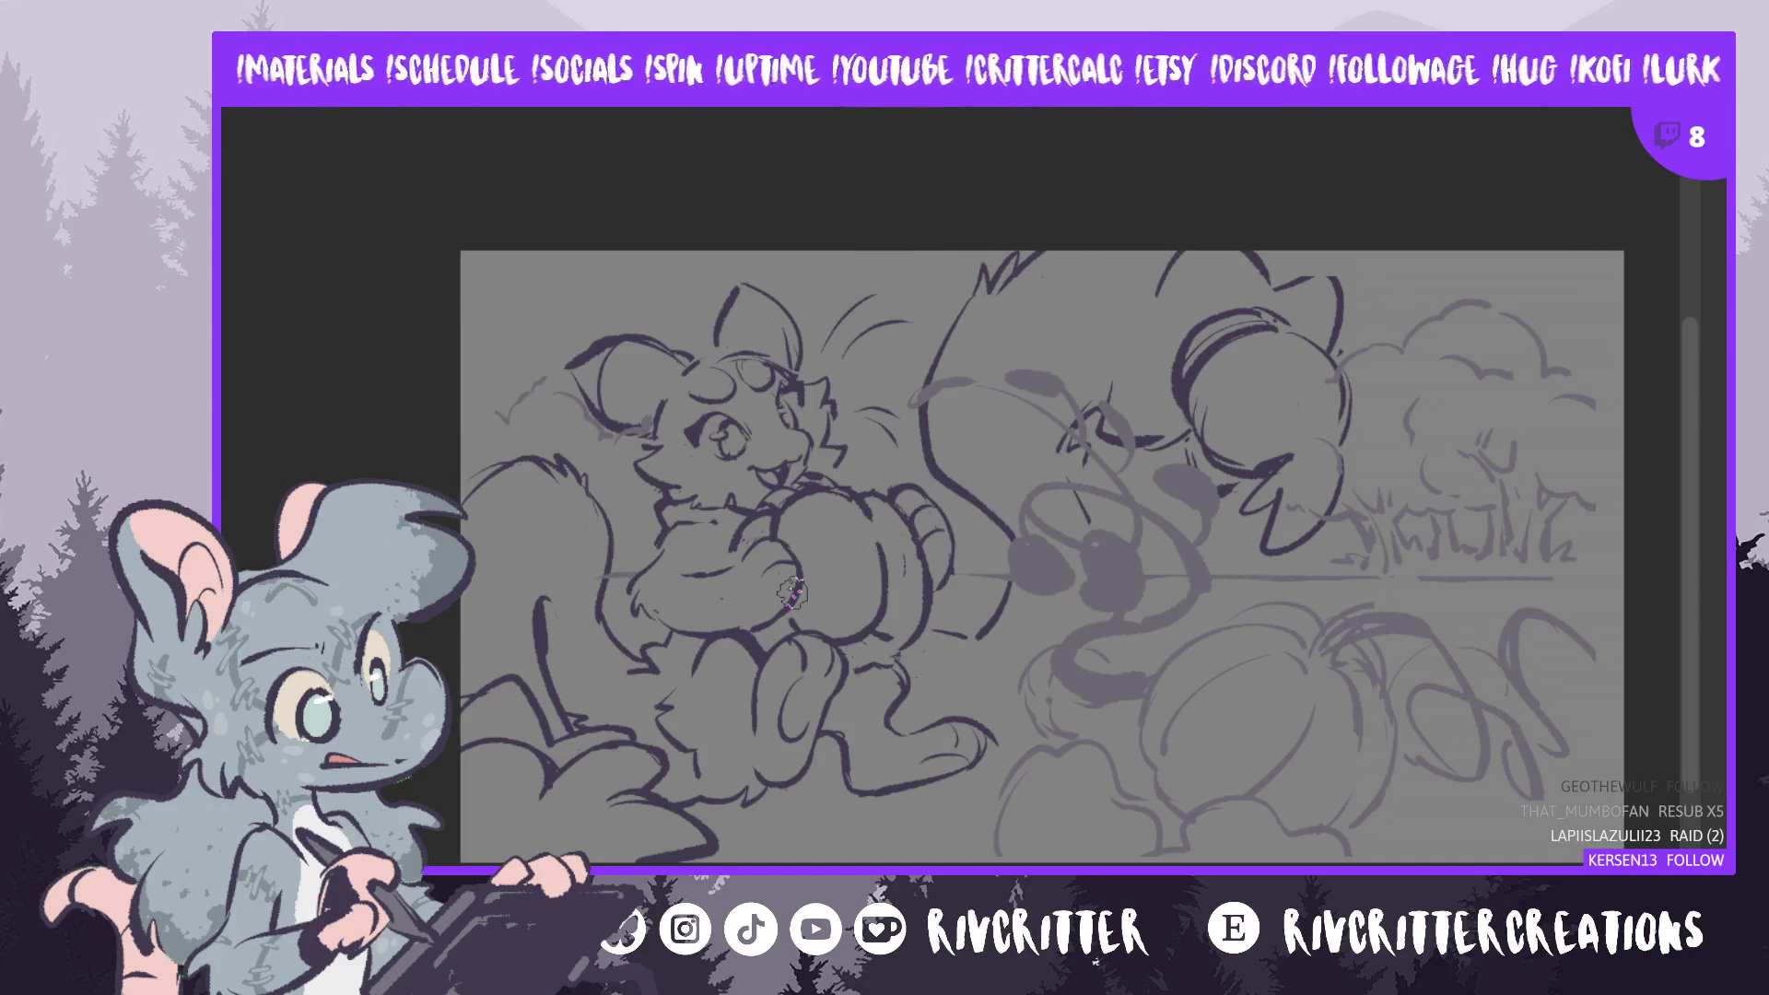
- Erase the old tail lines and draw a long tail curve arching toward the right edge
{"action": "key", "text": "m"}
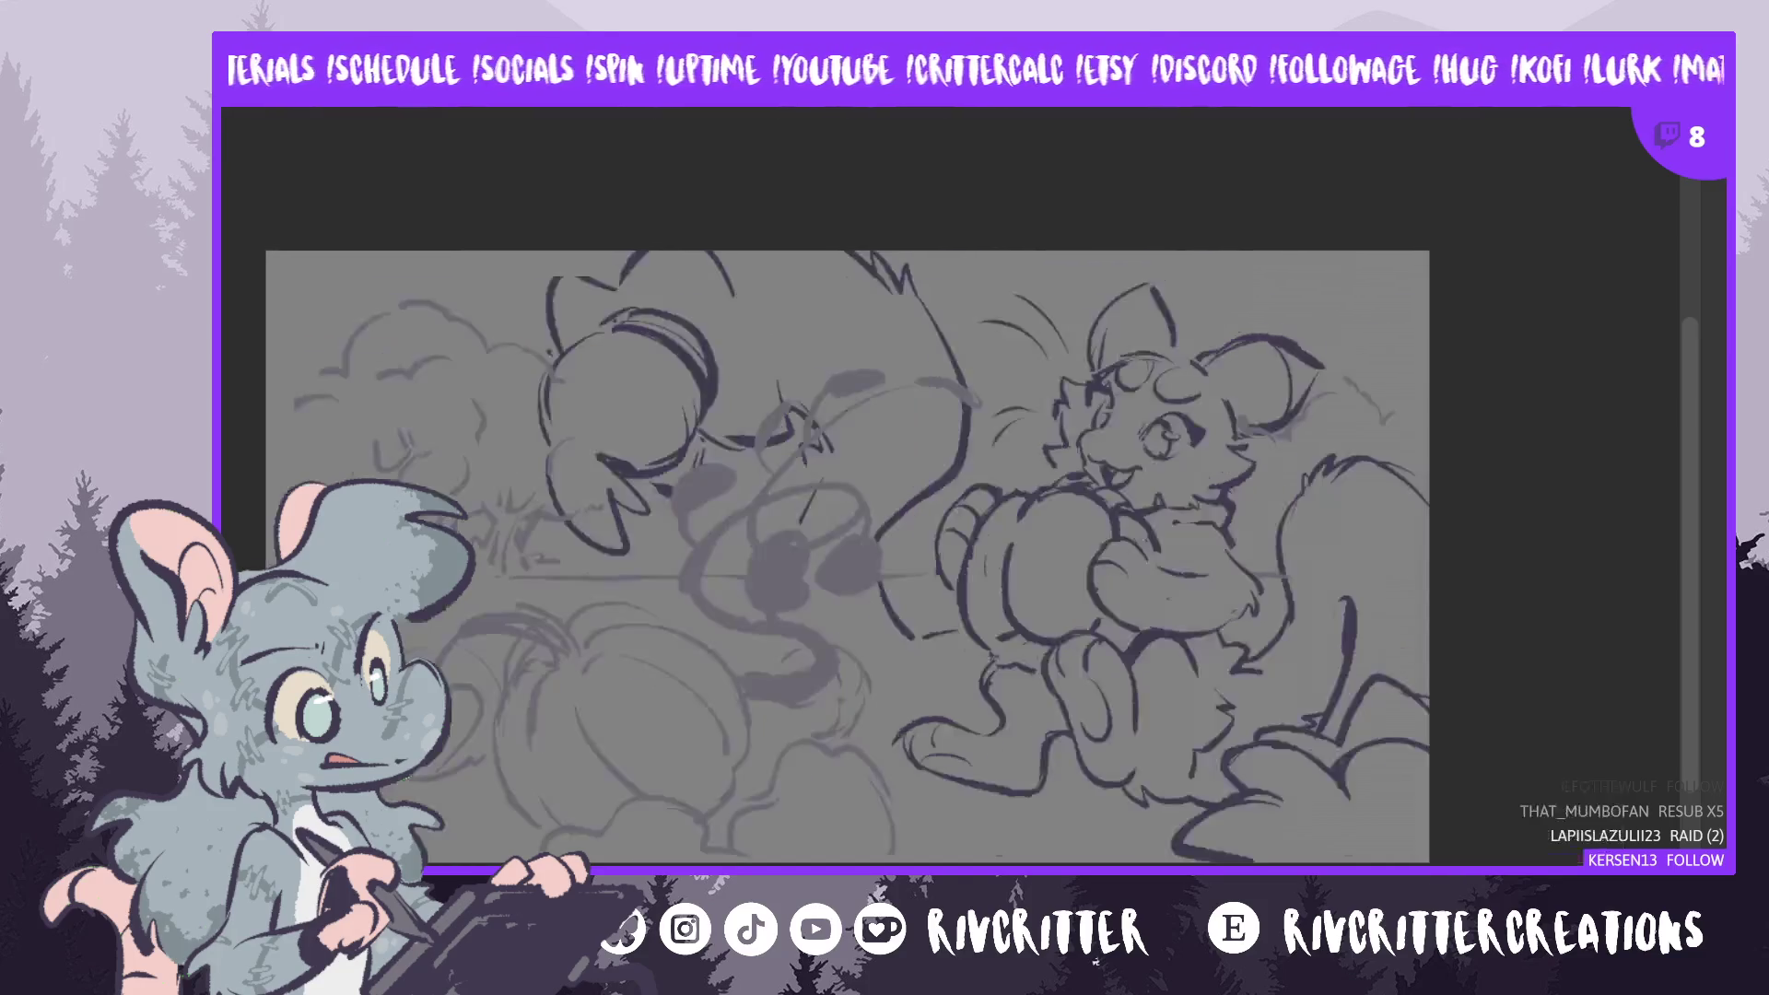
{"action": "mouse_move", "coordinate": [1391, 378]}
{"action": "left_mouse_down"}
{"action": "mouse_move", "coordinate": [1290, 498]}
{"action": "mouse_move", "coordinate": [1397, 458]}
{"action": "left_mouse_up"}
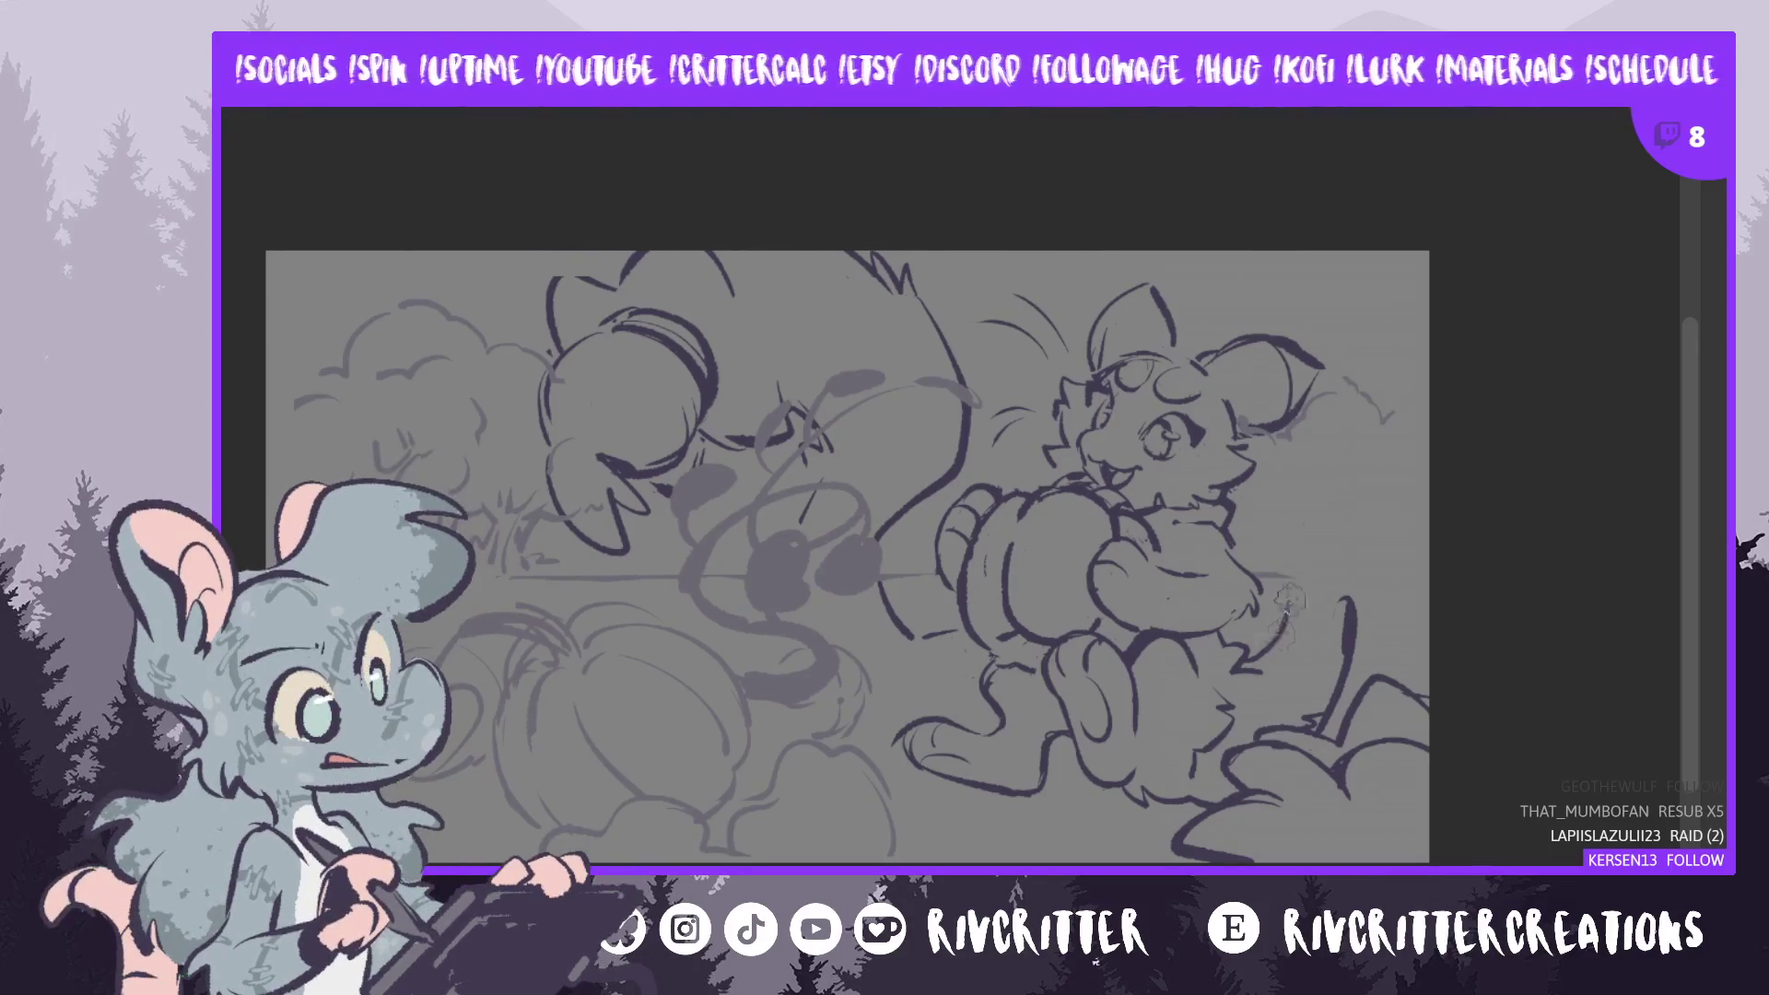
{"action": "left_click_drag", "start_coordinate": [1290, 619], "coordinate": [1428, 426]}
{"action": "key", "text": "ctrl+z"}
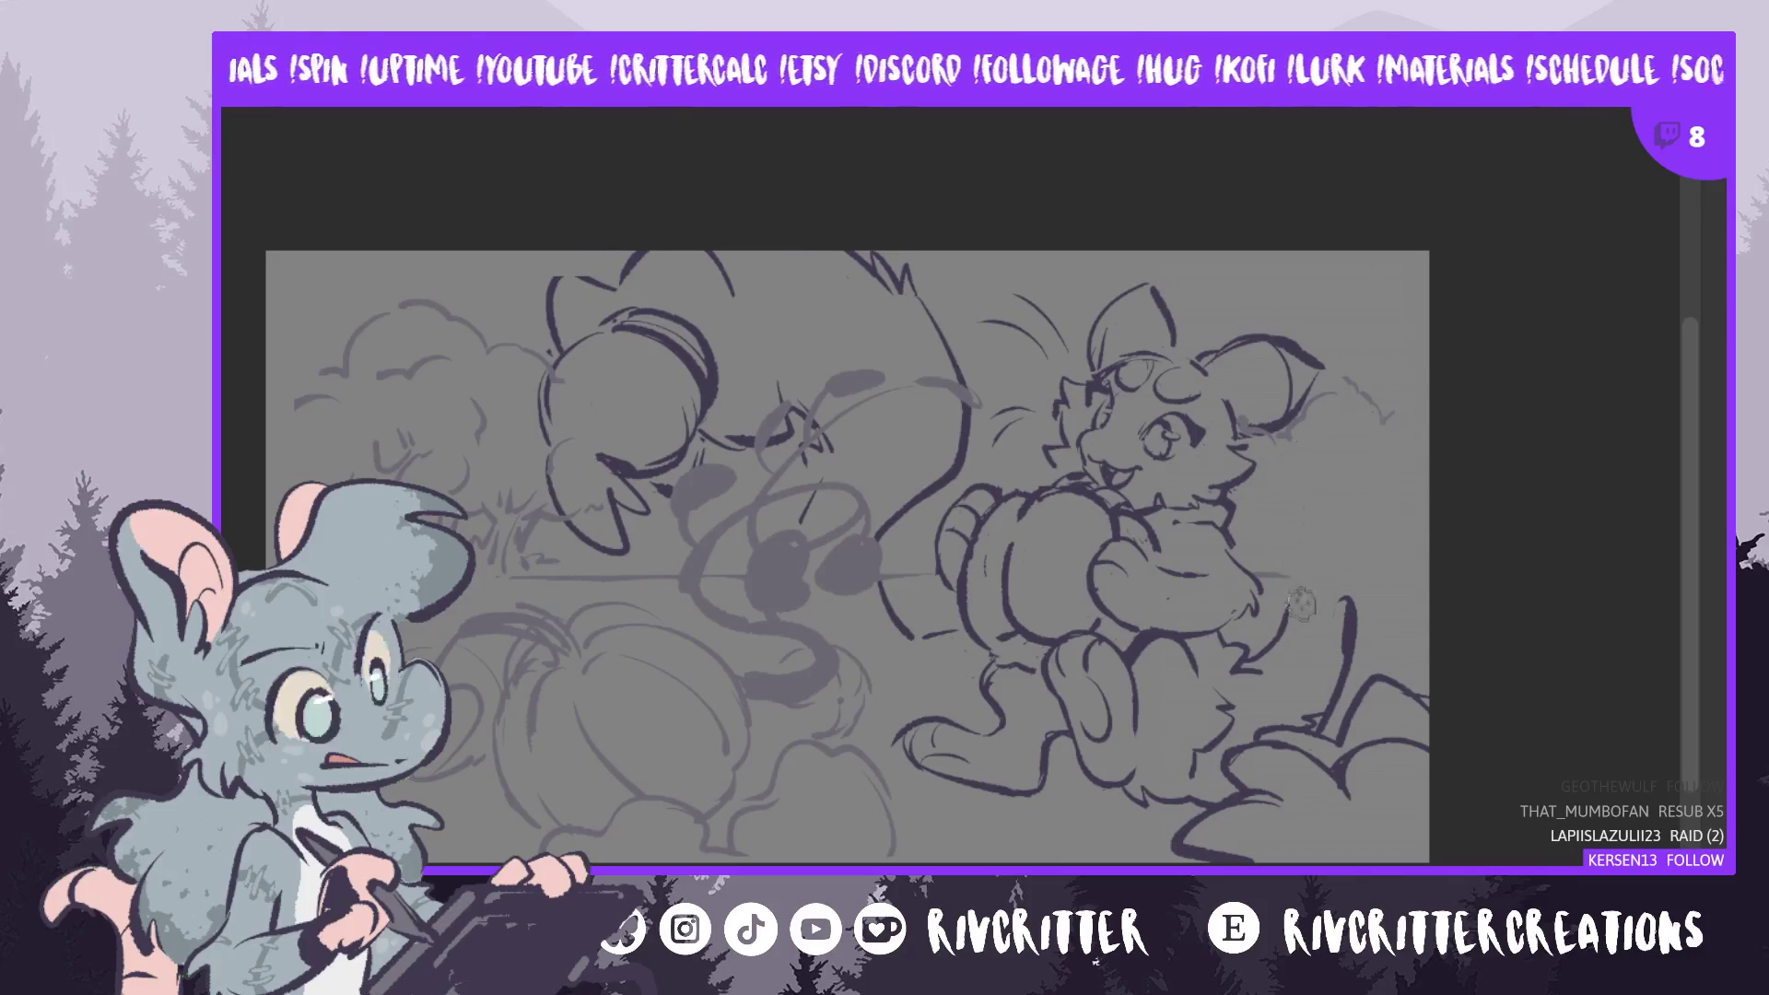
{"action": "left_click_drag", "start_coordinate": [1288, 624], "coordinate": [1437, 452]}
{"action": "key", "text": "ctrl+z"}
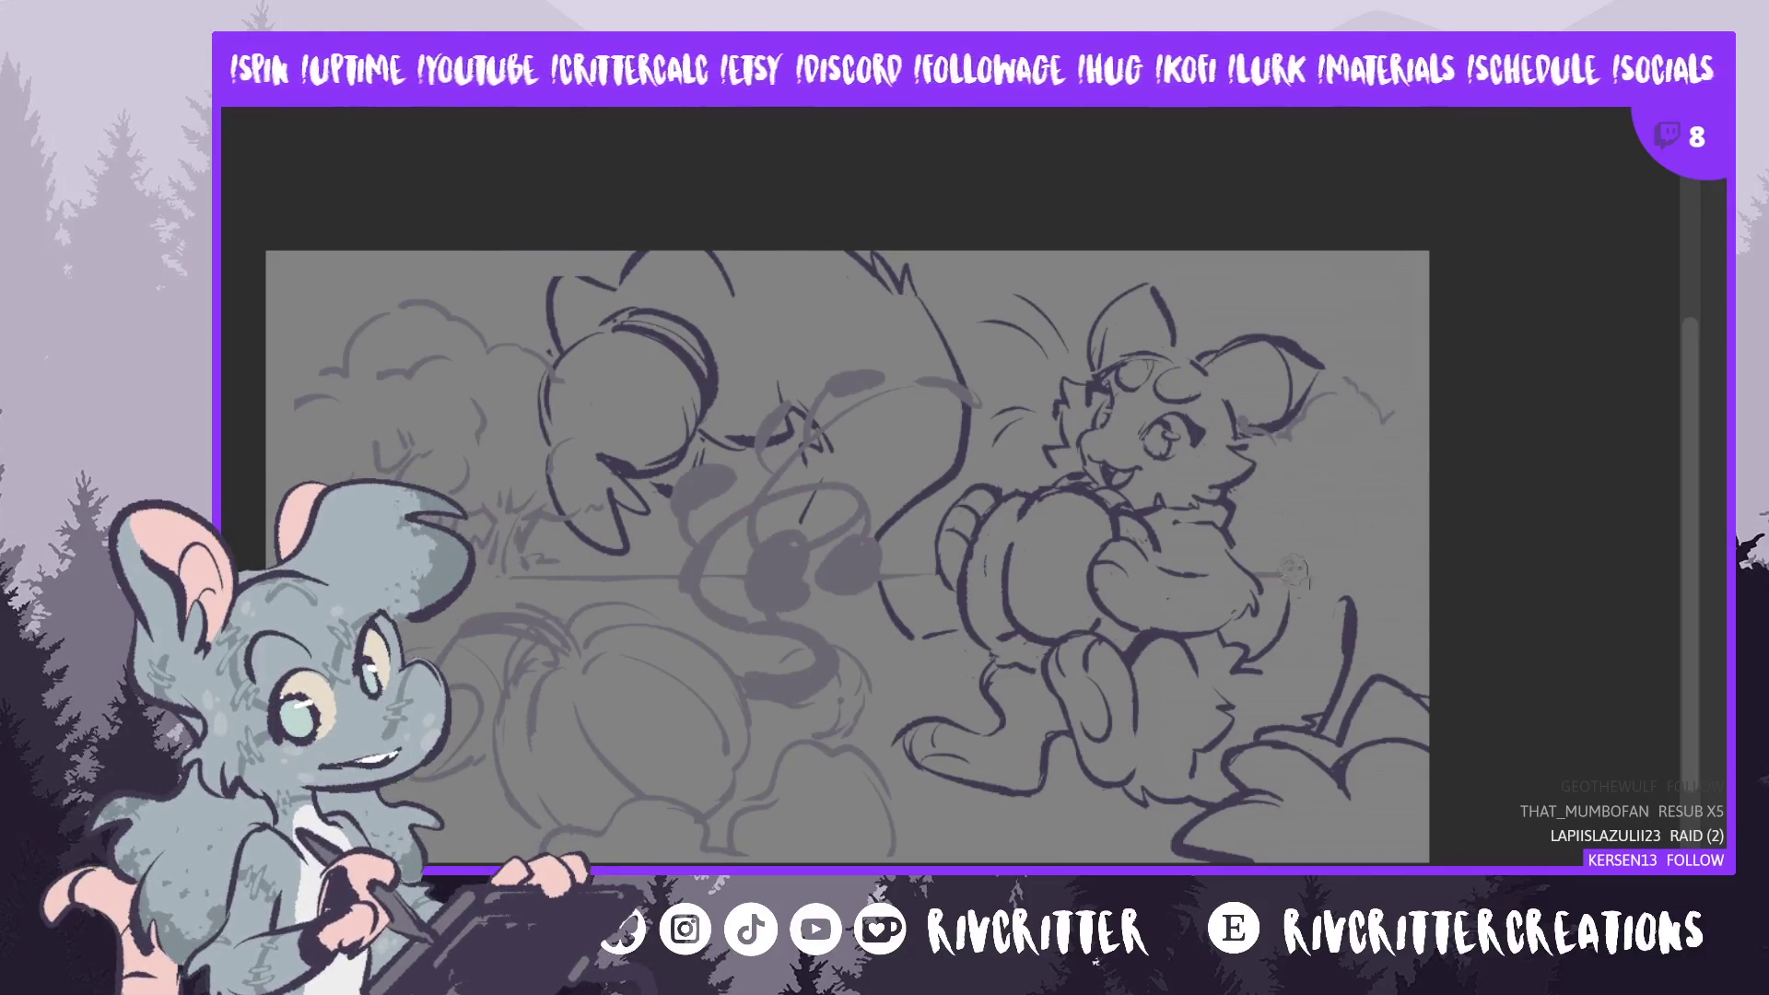
{"action": "left_click_drag", "start_coordinate": [1289, 599], "coordinate": [1428, 385]}
{"action": "key", "text": "ctrl+z"}
{"action": "left_click_drag", "start_coordinate": [1290, 608], "coordinate": [1432, 406]}
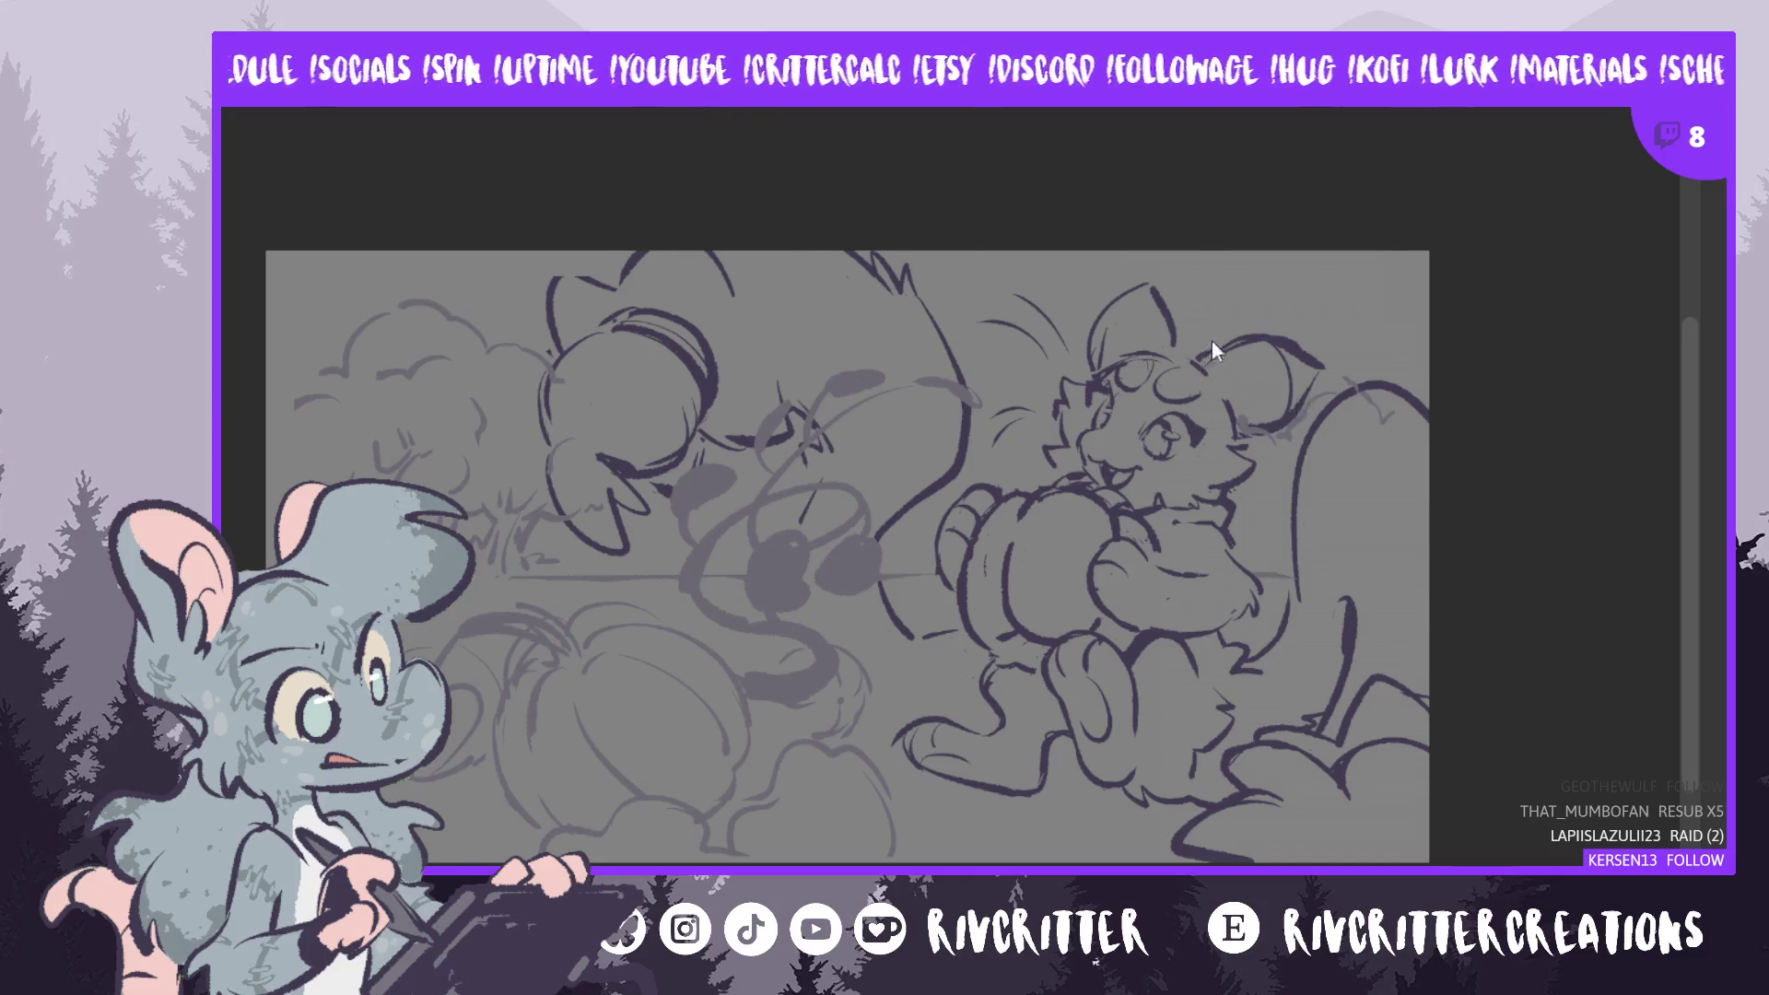
- Lasso the ear, stretch it slightly taller and tilt it counterclockwise, then deselect
{"action": "mouse_move", "coordinate": [1231, 319]}
{"action": "left_mouse_down"}
{"action": "mouse_move", "coordinate": [1217, 334]}
{"action": "mouse_move", "coordinate": [1239, 416]}
{"action": "mouse_move", "coordinate": [1273, 429]}
{"action": "mouse_move", "coordinate": [1350, 343]}
{"action": "mouse_move", "coordinate": [1225, 332]}
{"action": "left_mouse_up"}
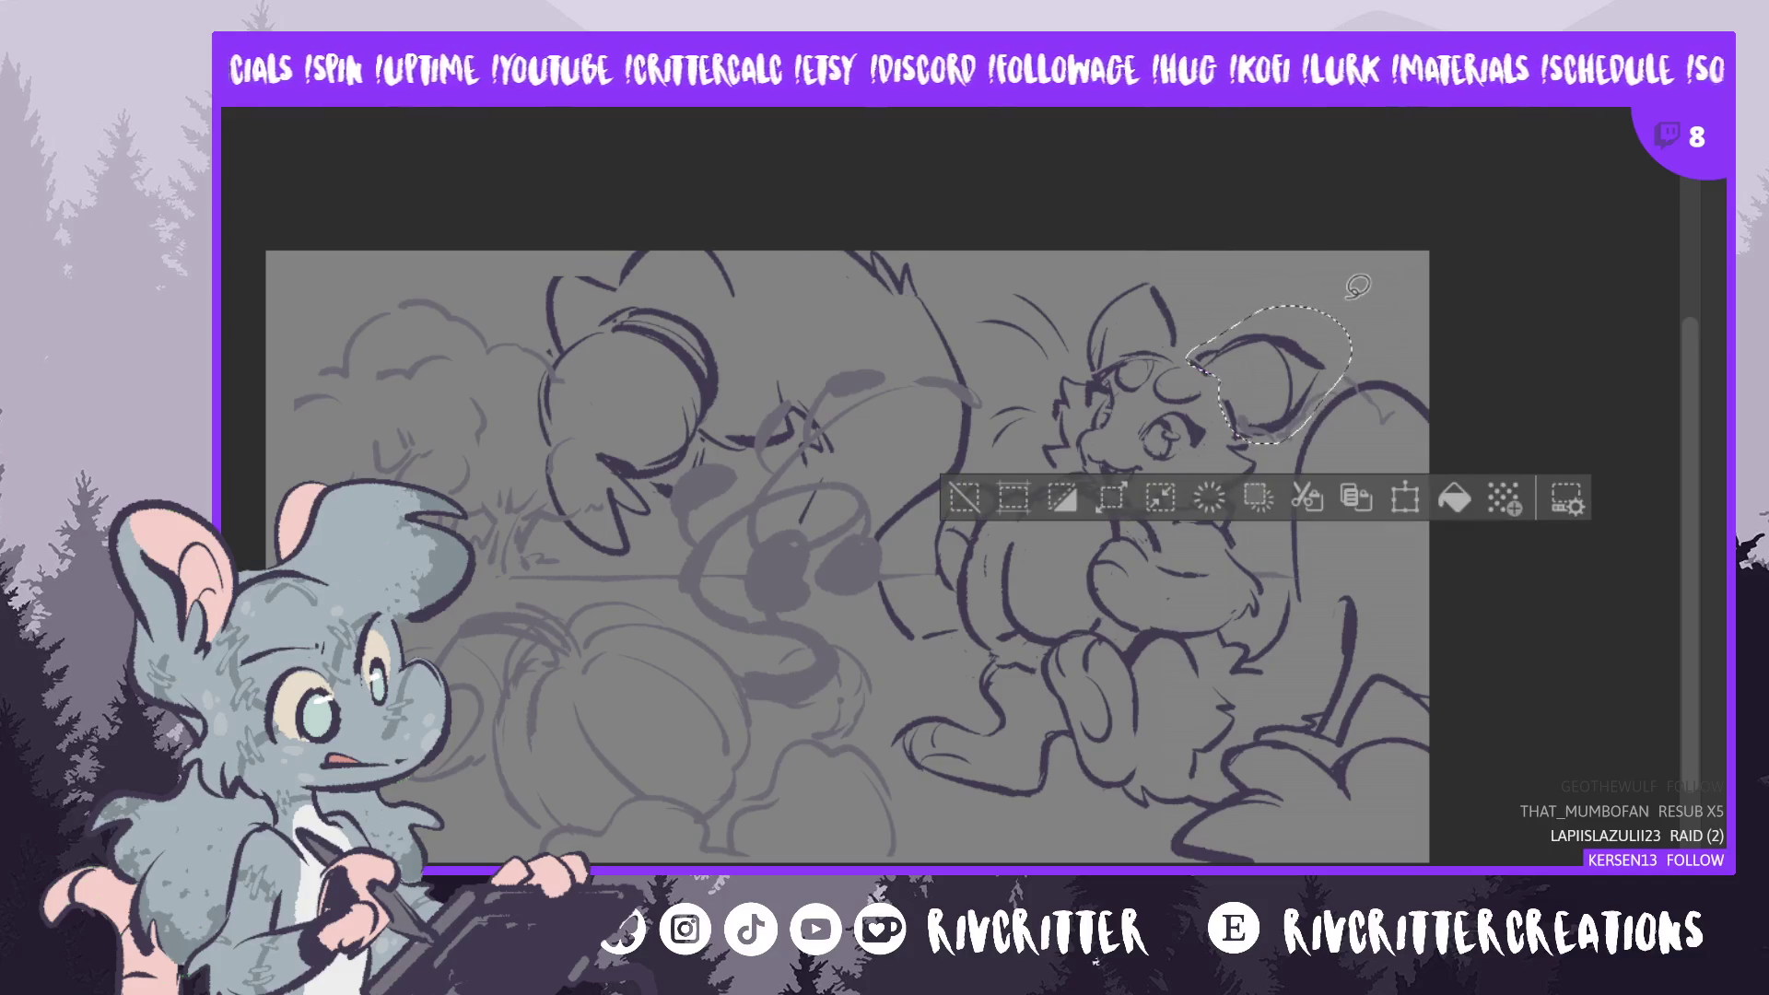
{"action": "key", "text": "ctrl+t"}
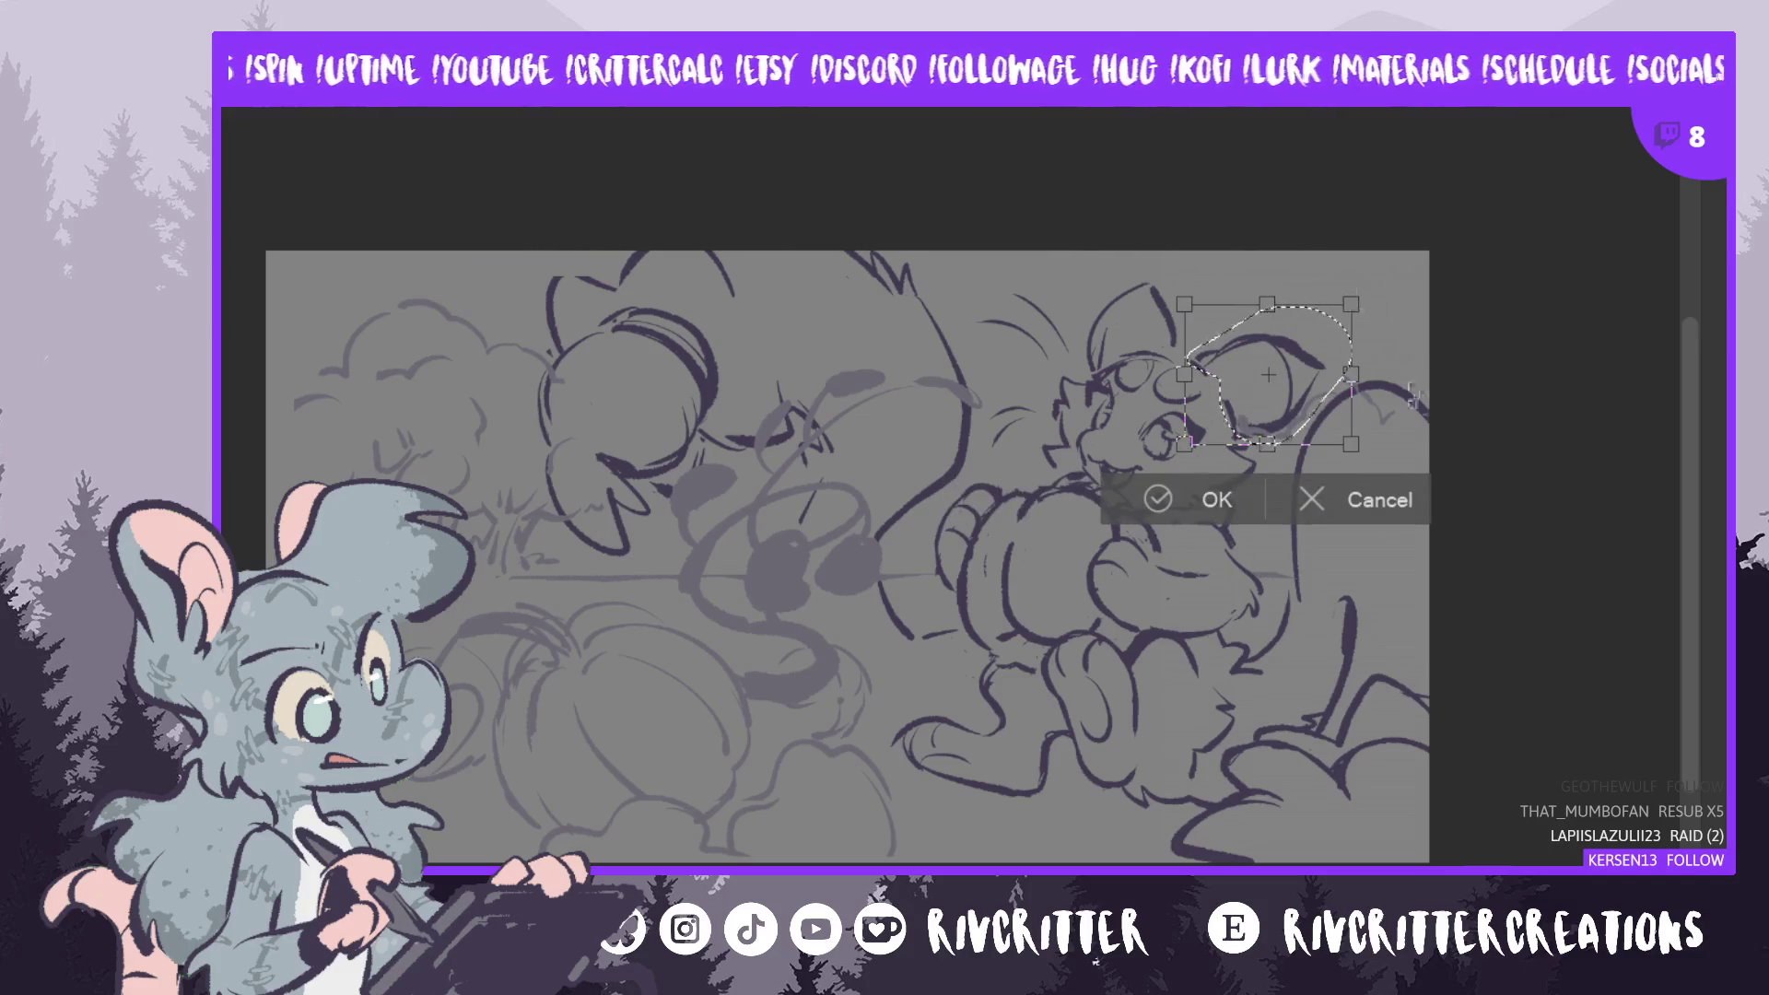
{"action": "left_click_drag", "start_coordinate": [1268, 445], "coordinate": [1269, 456]}
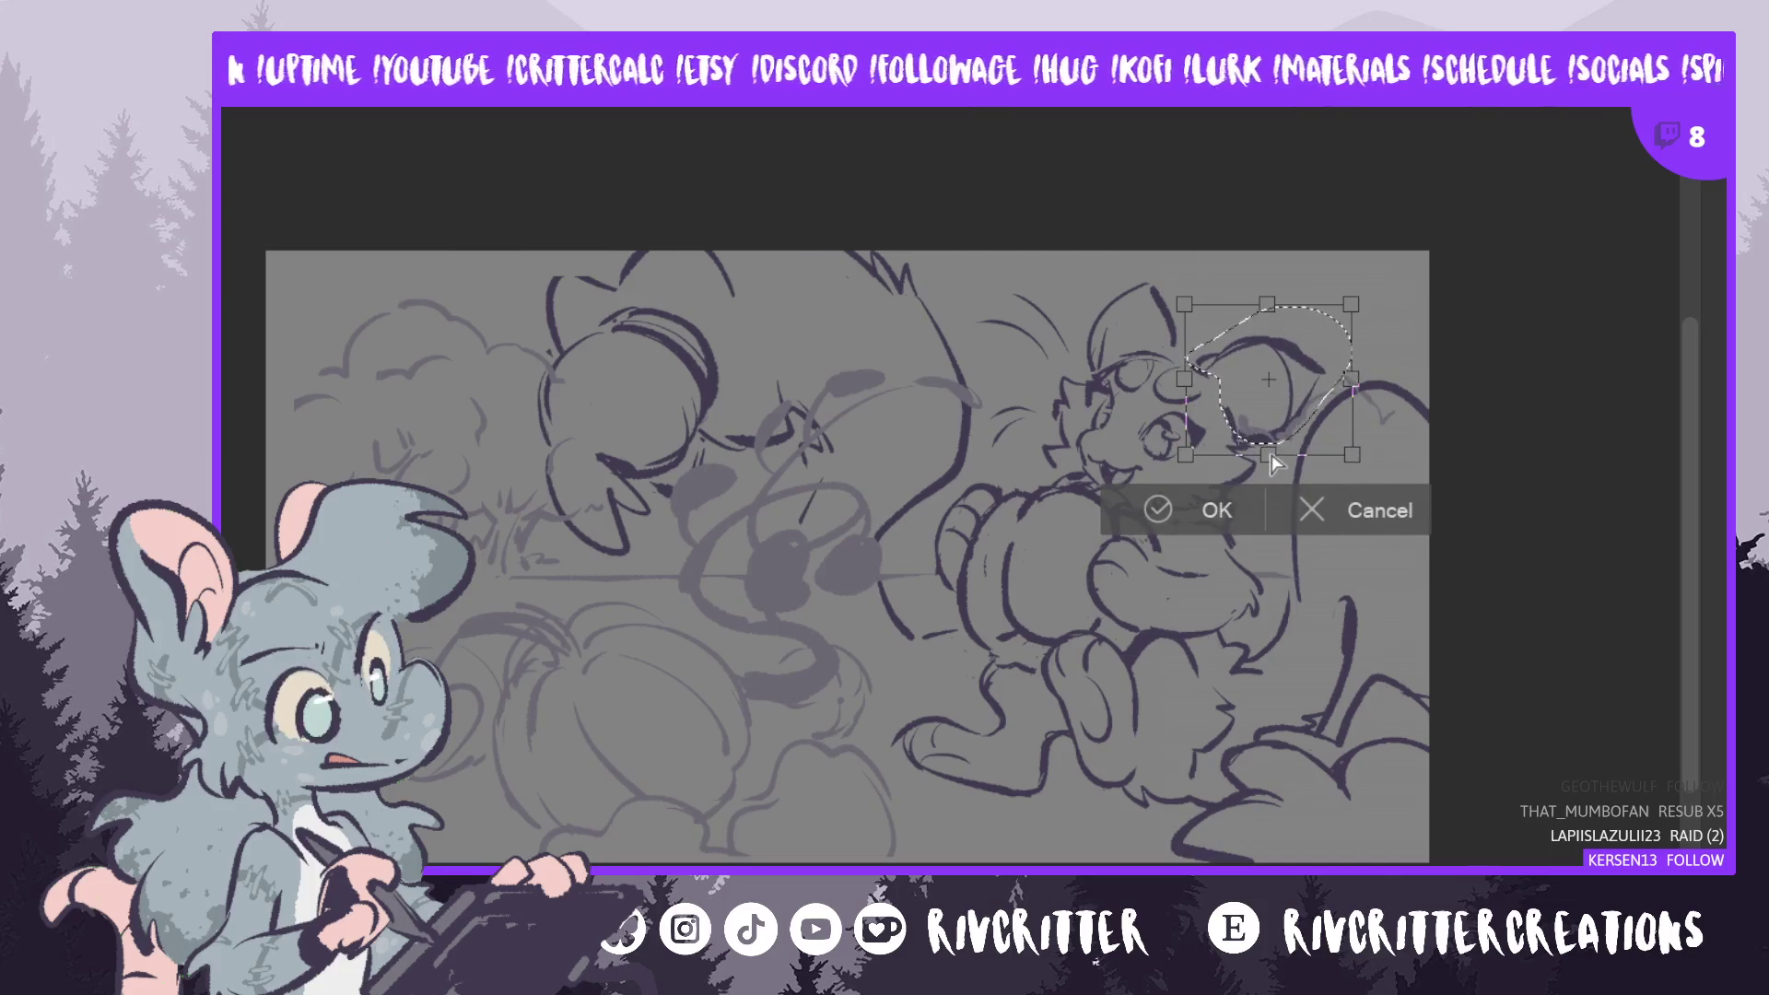
{"action": "mouse_move", "coordinate": [1381, 419]}
{"action": "left_mouse_down"}
{"action": "mouse_move", "coordinate": [1318, 437]}
{"action": "mouse_move", "coordinate": [1293, 411]}
{"action": "left_mouse_up"}
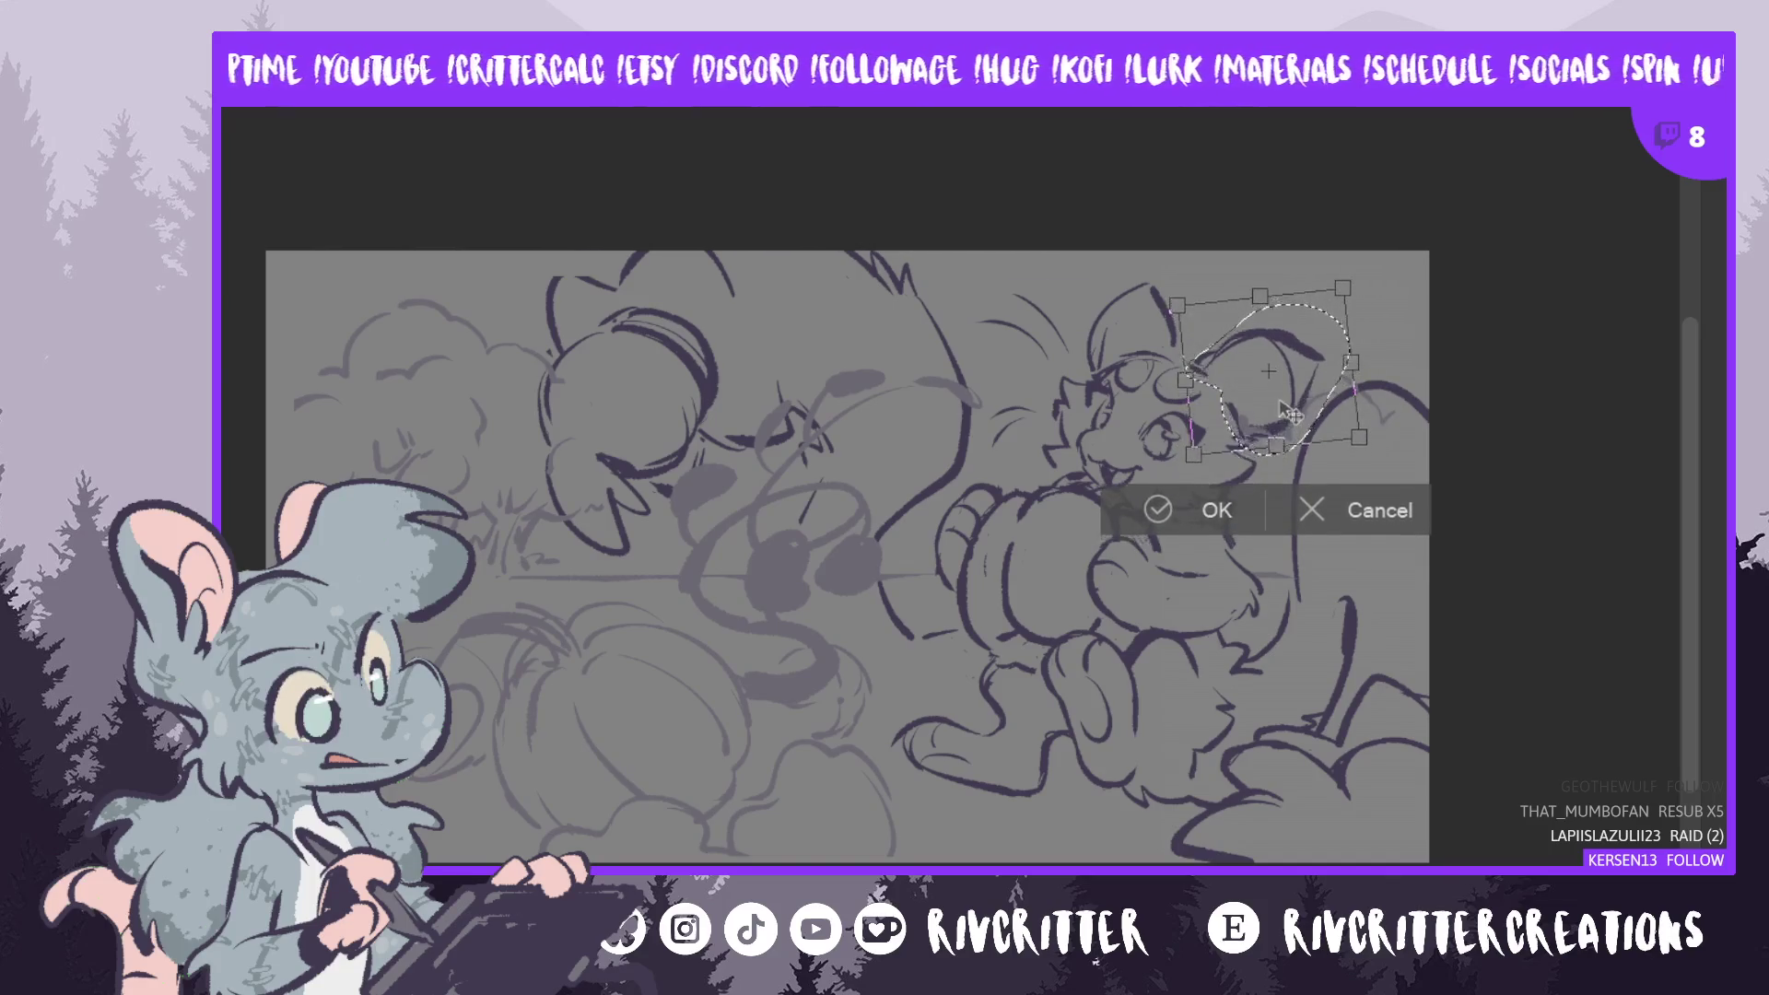
{"action": "left_click", "coordinate": [1163, 505]}
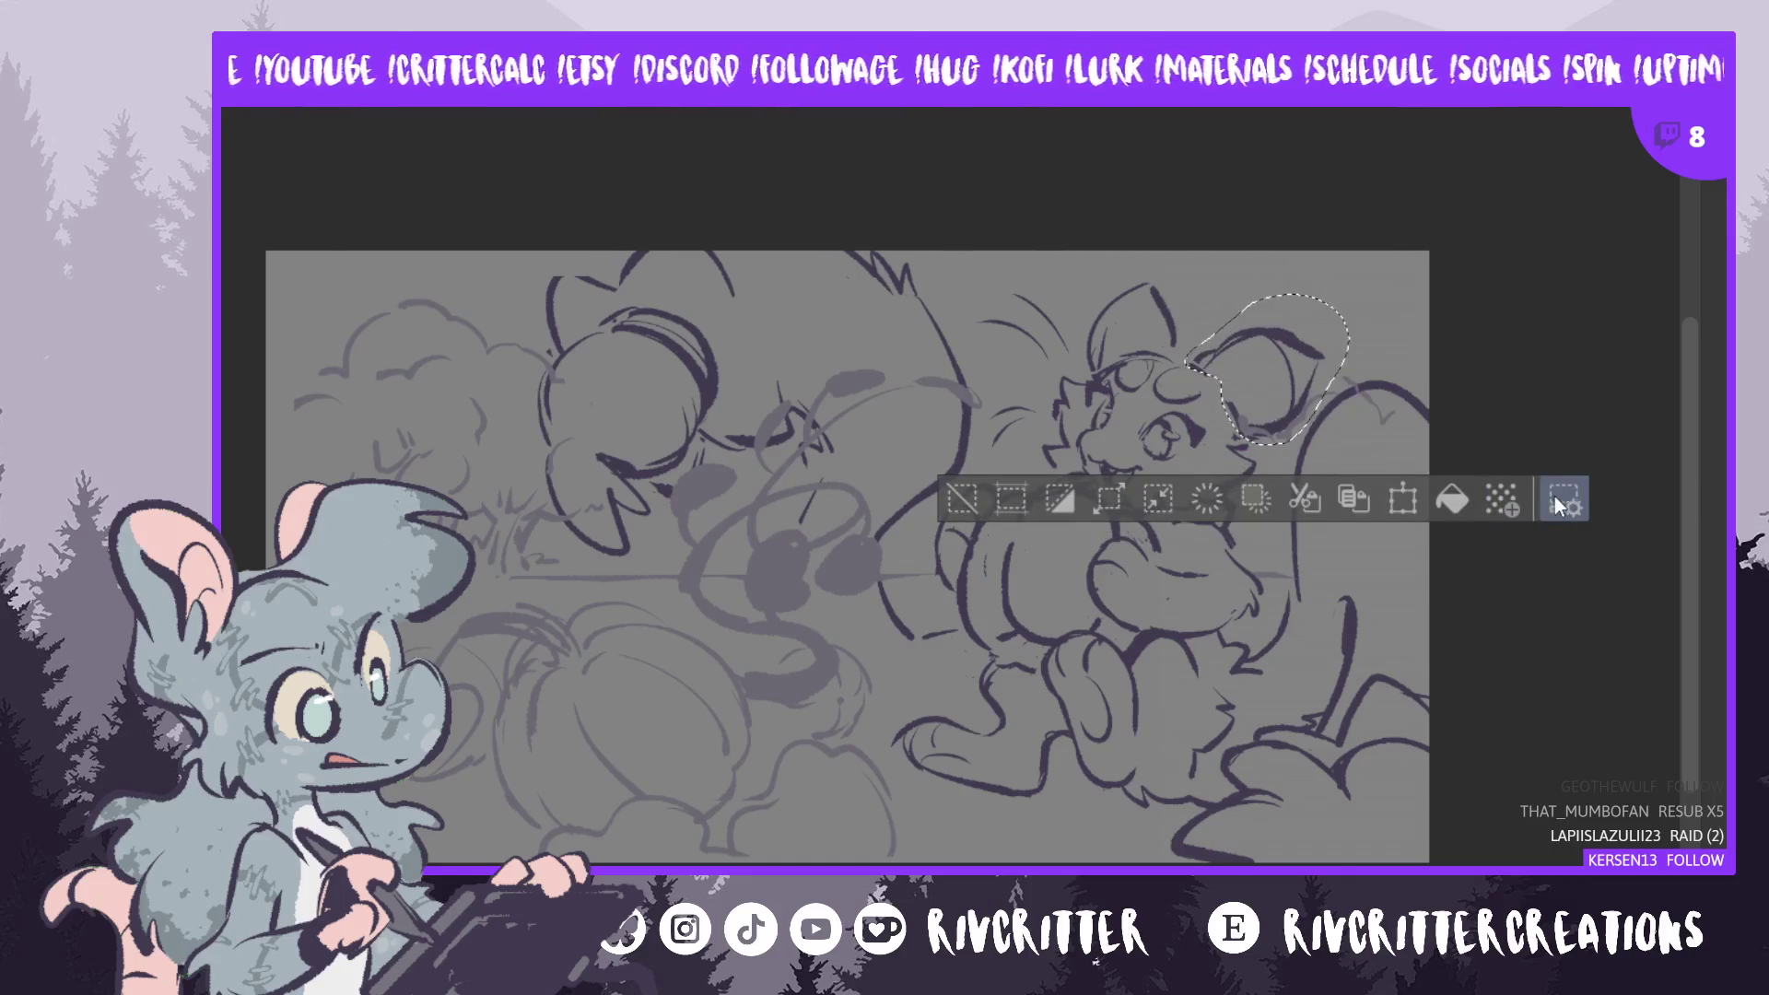
{"action": "key", "text": "ctrl+d"}
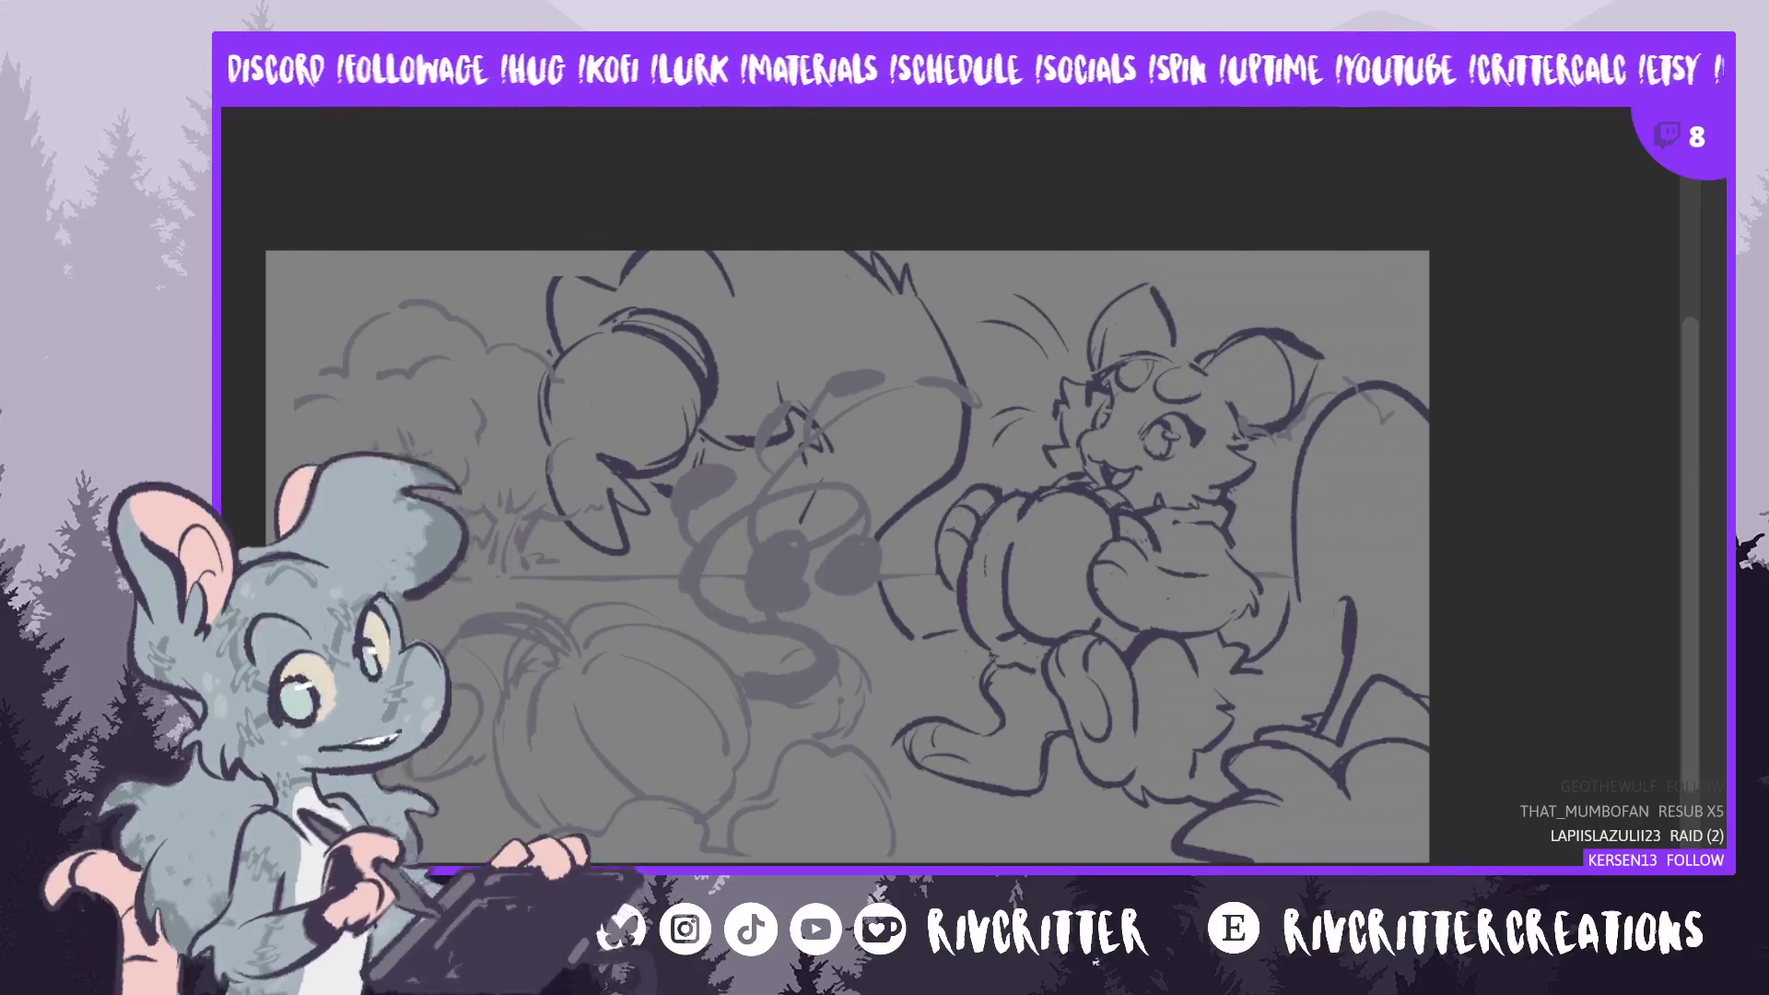
- Undo the faint horizontal line and lay a first pale ground stroke behind the pumpkin
{"action": "scroll", "coordinate": [1565, 484], "scroll_direction": "right", "scroll_amount": 1}
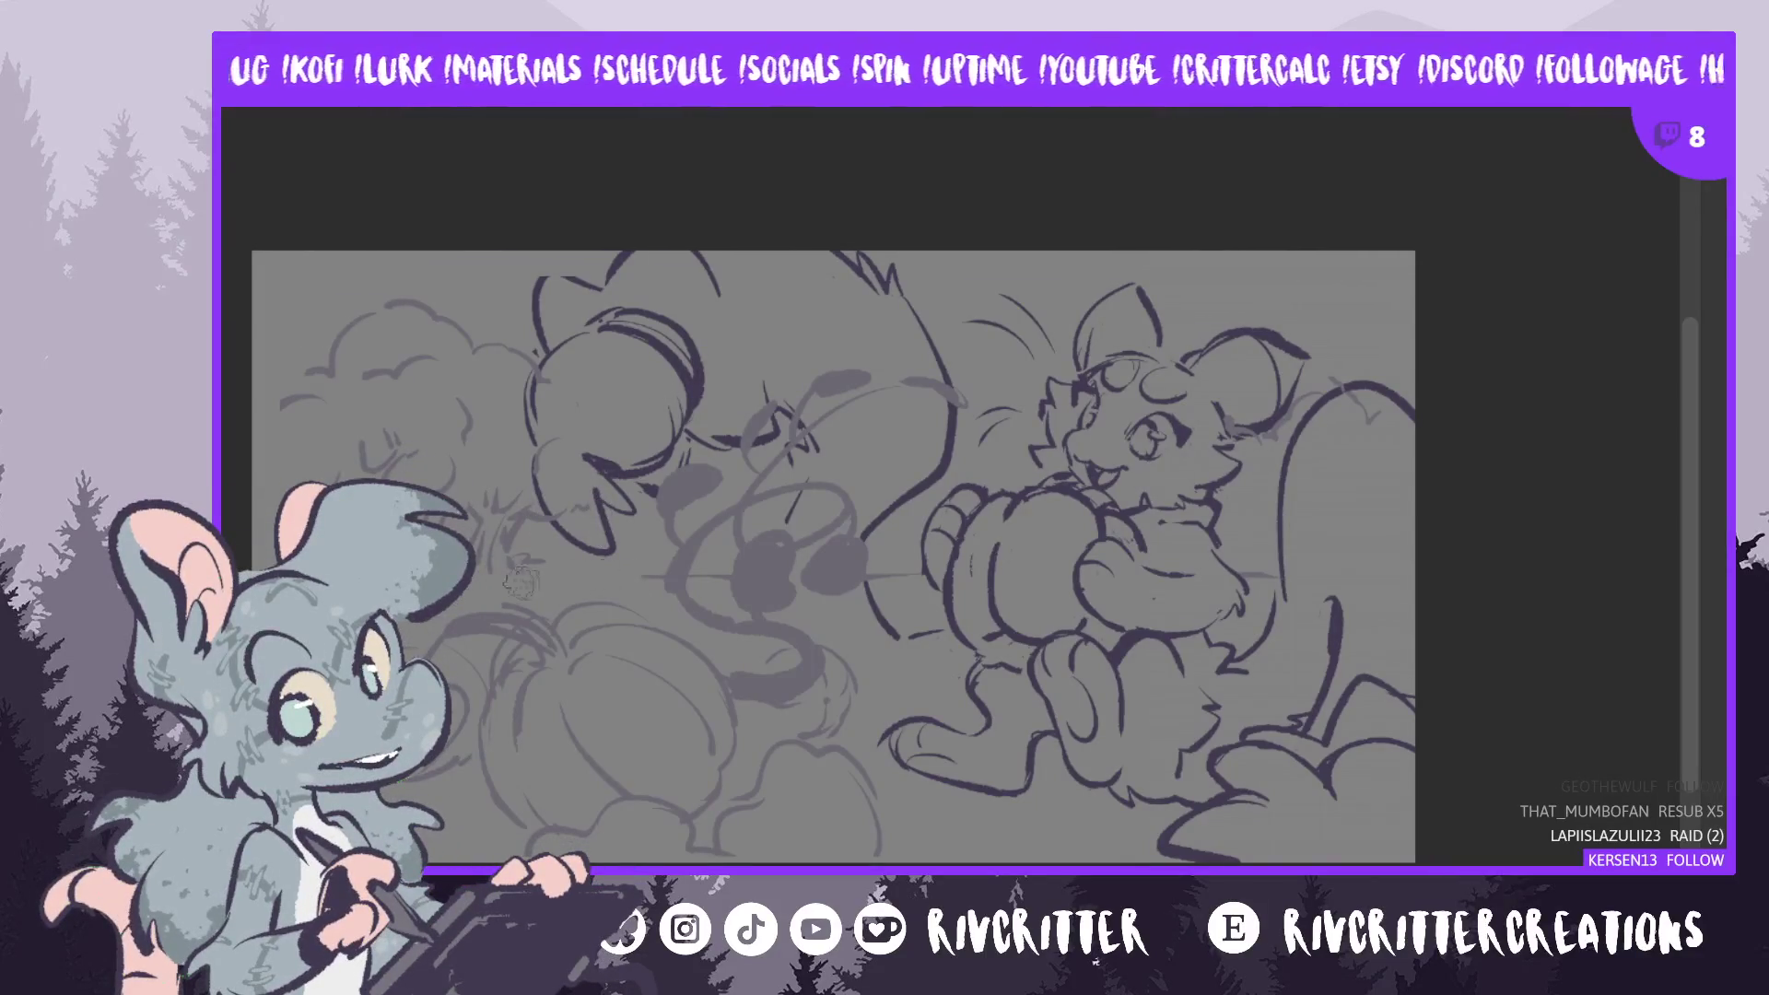
{"action": "key", "text": "ctrl+z"}
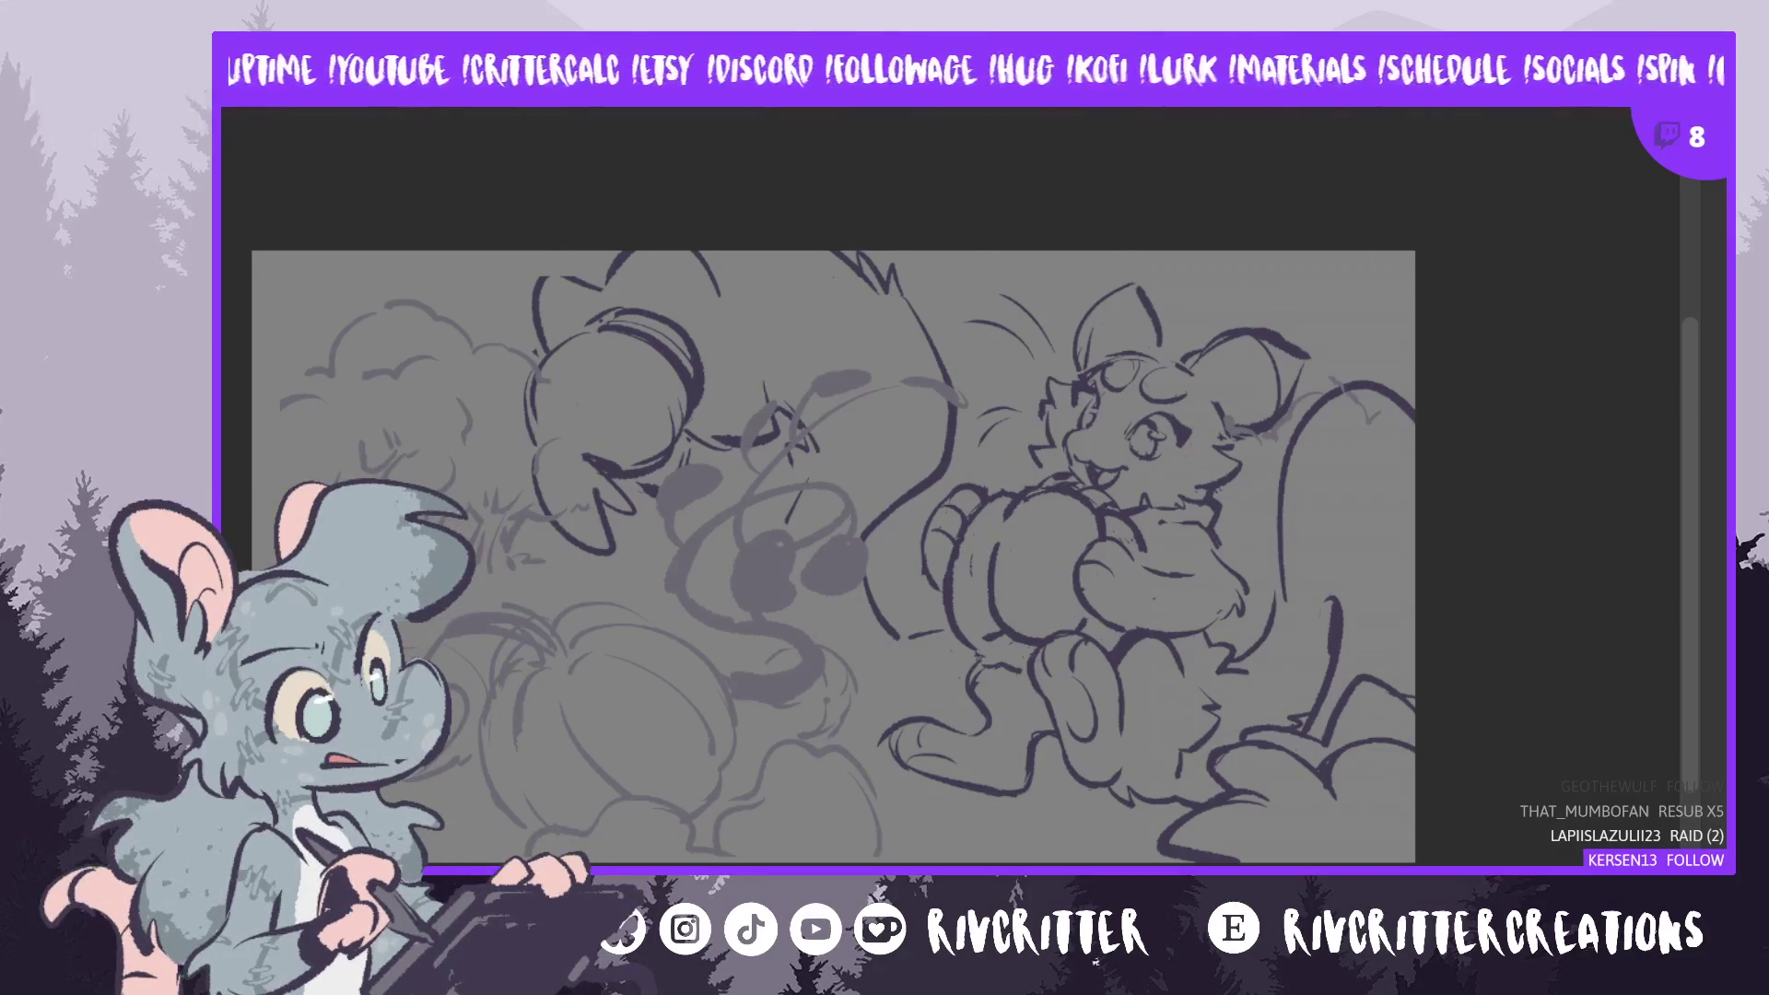
{"action": "mouse_move", "coordinate": [645, 576]}
{"action": "left_mouse_down"}
{"action": "mouse_move", "coordinate": [497, 562]}
{"action": "mouse_move", "coordinate": [474, 580]}
{"action": "left_mouse_up"}
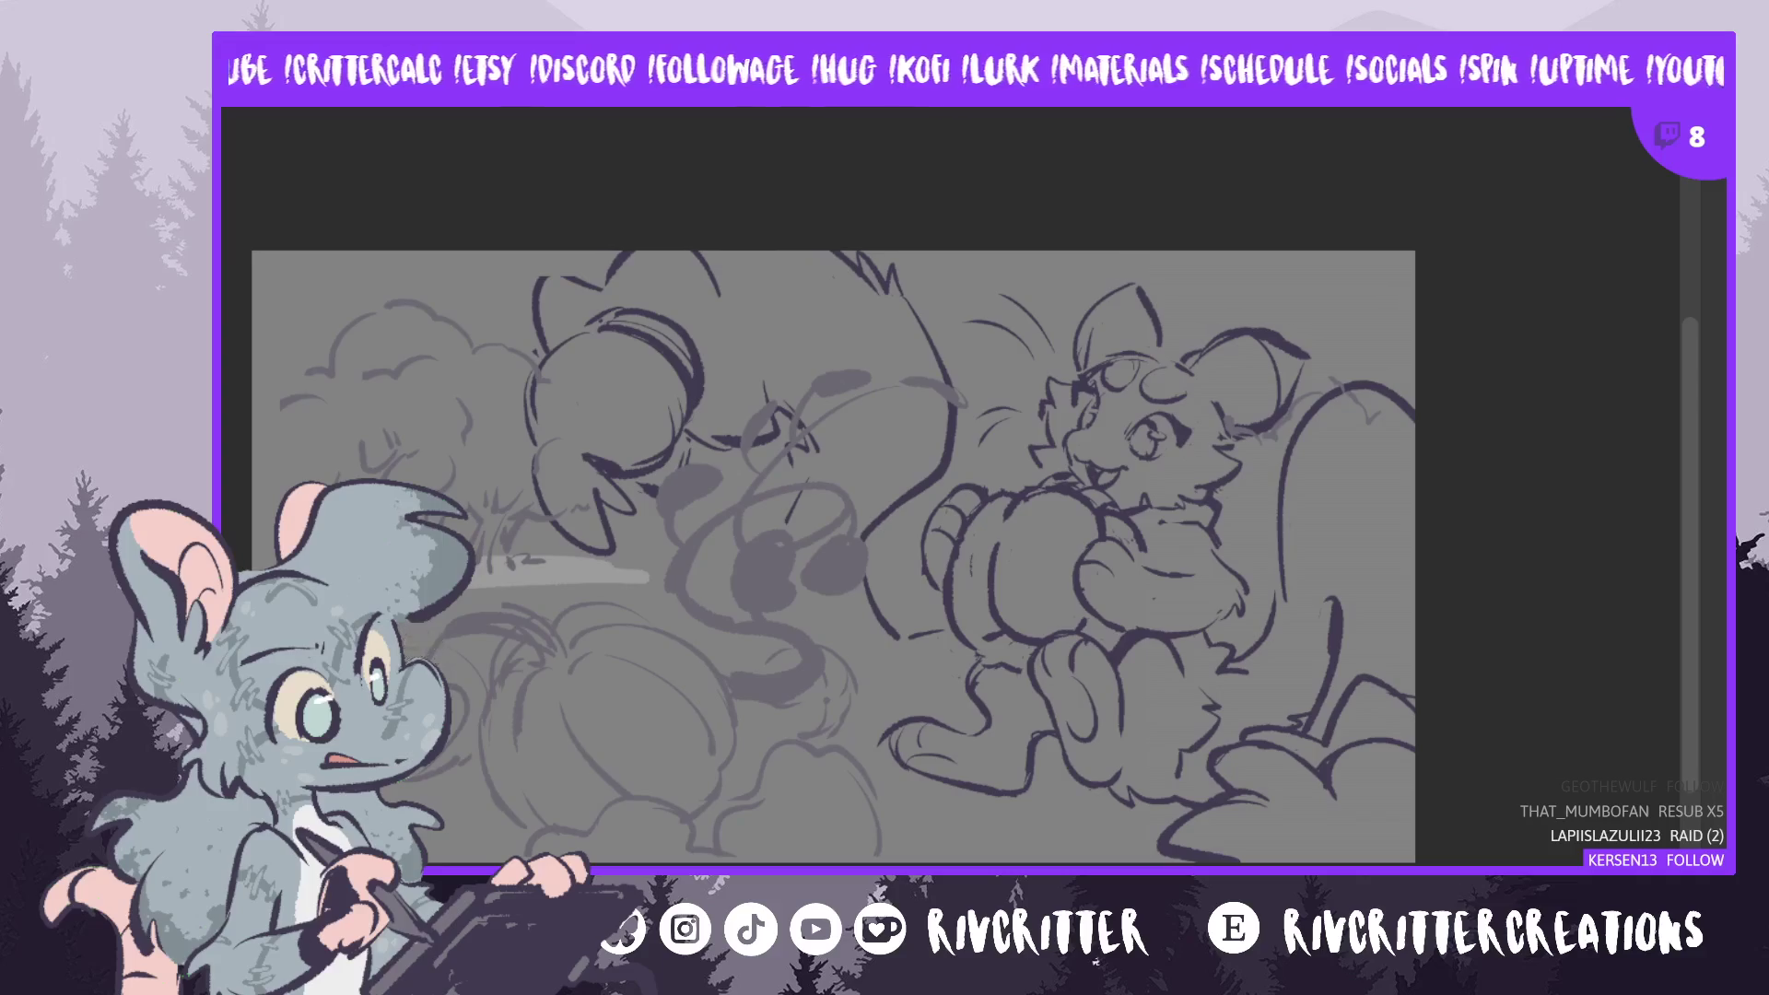
- Paint wide pale grey strokes across the ground behind the pumpkins, checking in mirrored view
{"action": "mouse_move", "coordinate": [414, 635]}
{"action": "left_mouse_down"}
{"action": "mouse_move", "coordinate": [543, 567]}
{"action": "mouse_move", "coordinate": [635, 589]}
{"action": "mouse_move", "coordinate": [564, 562]}
{"action": "left_mouse_up"}
{"action": "left_click_drag", "start_coordinate": [870, 589], "coordinate": [1027, 635]}
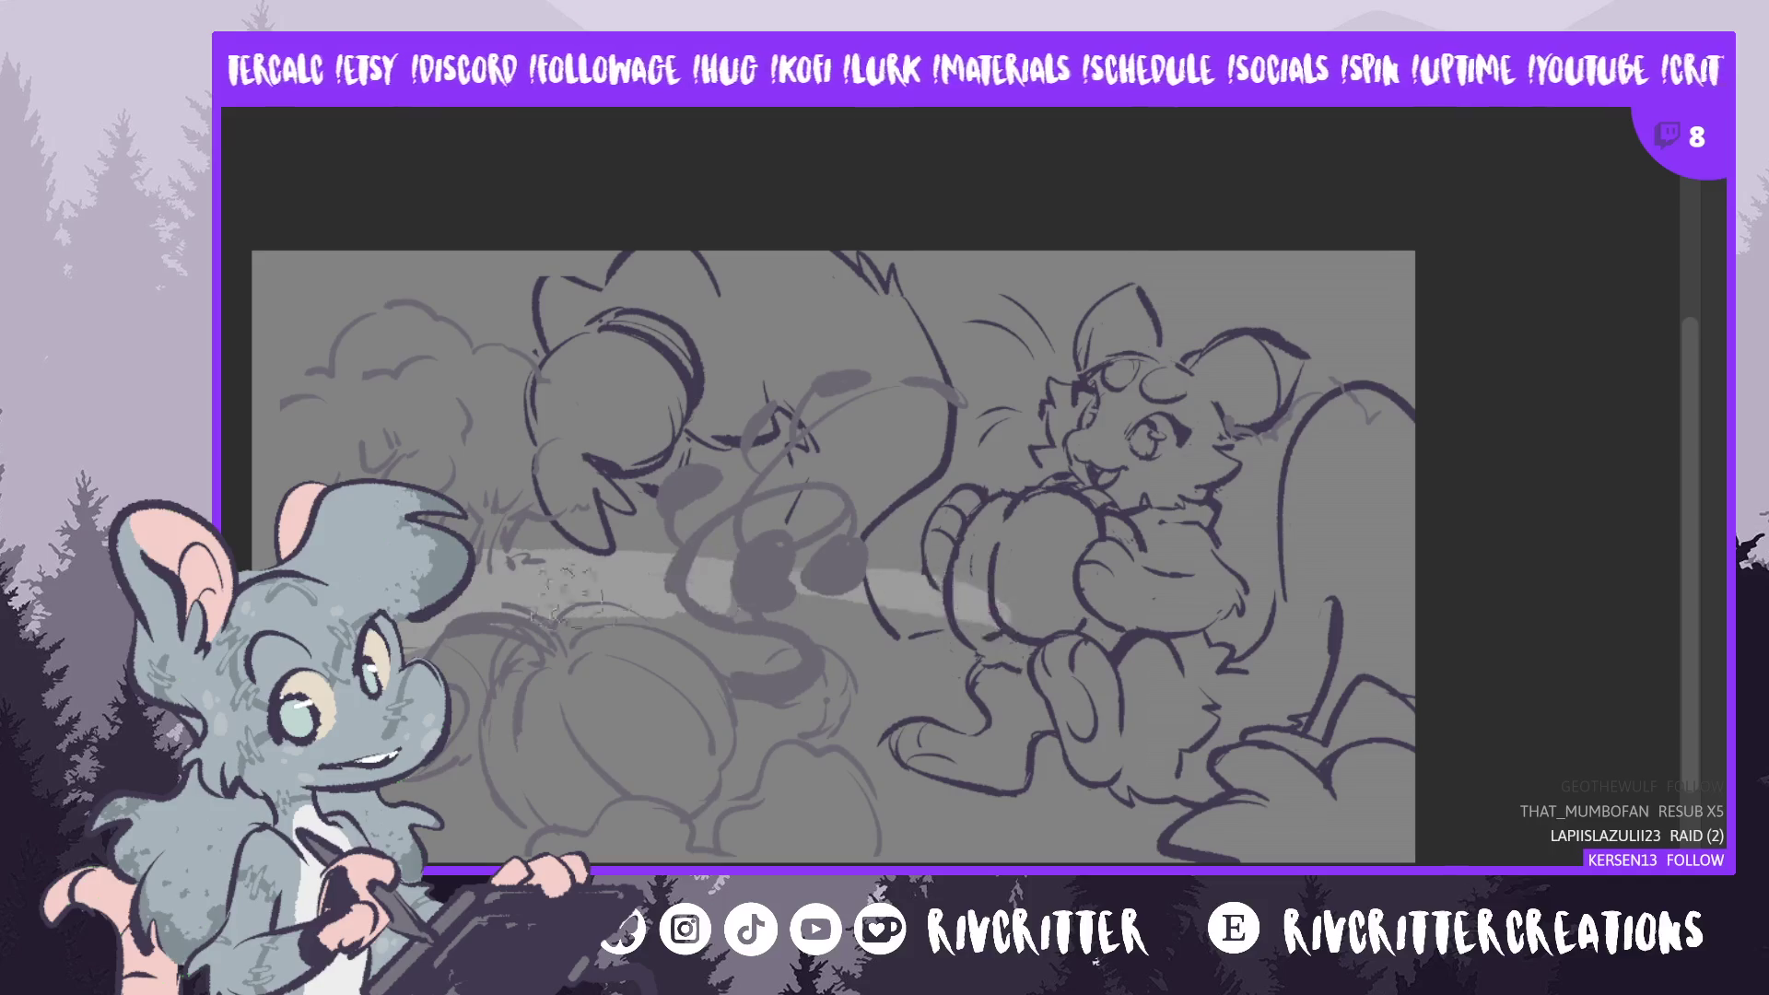
{"action": "key", "text": "m"}
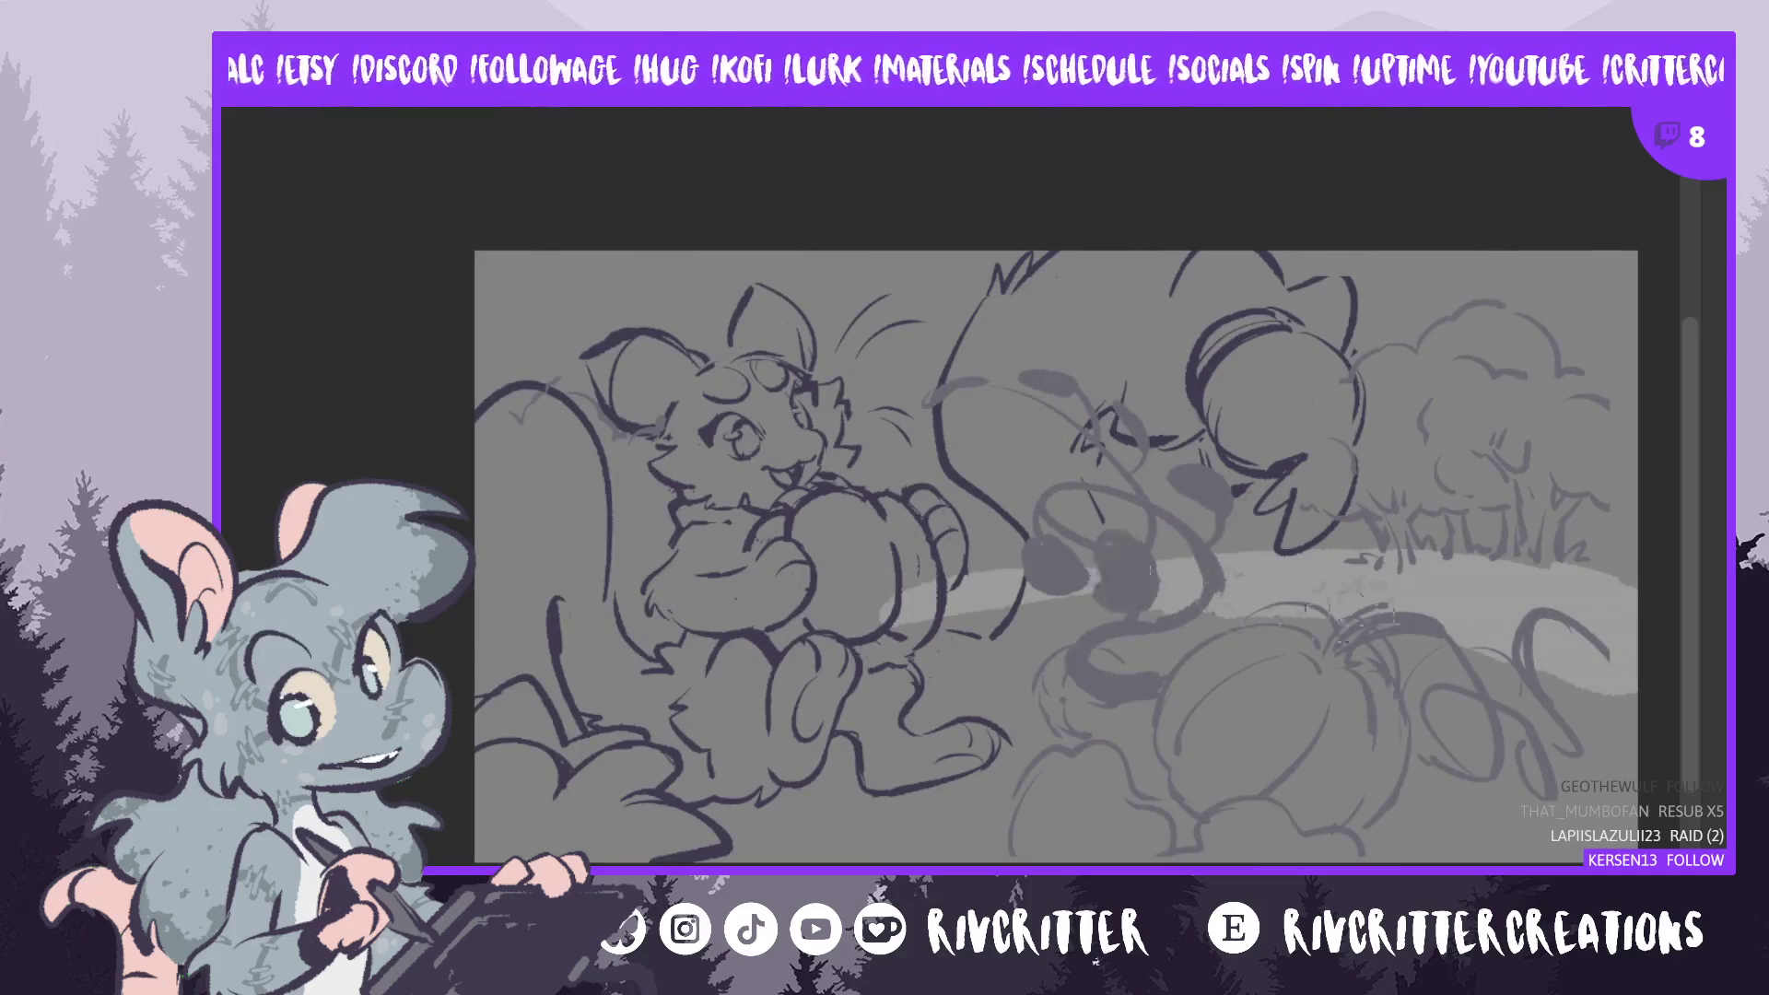
{"action": "left_click_drag", "start_coordinate": [626, 686], "coordinate": [958, 594]}
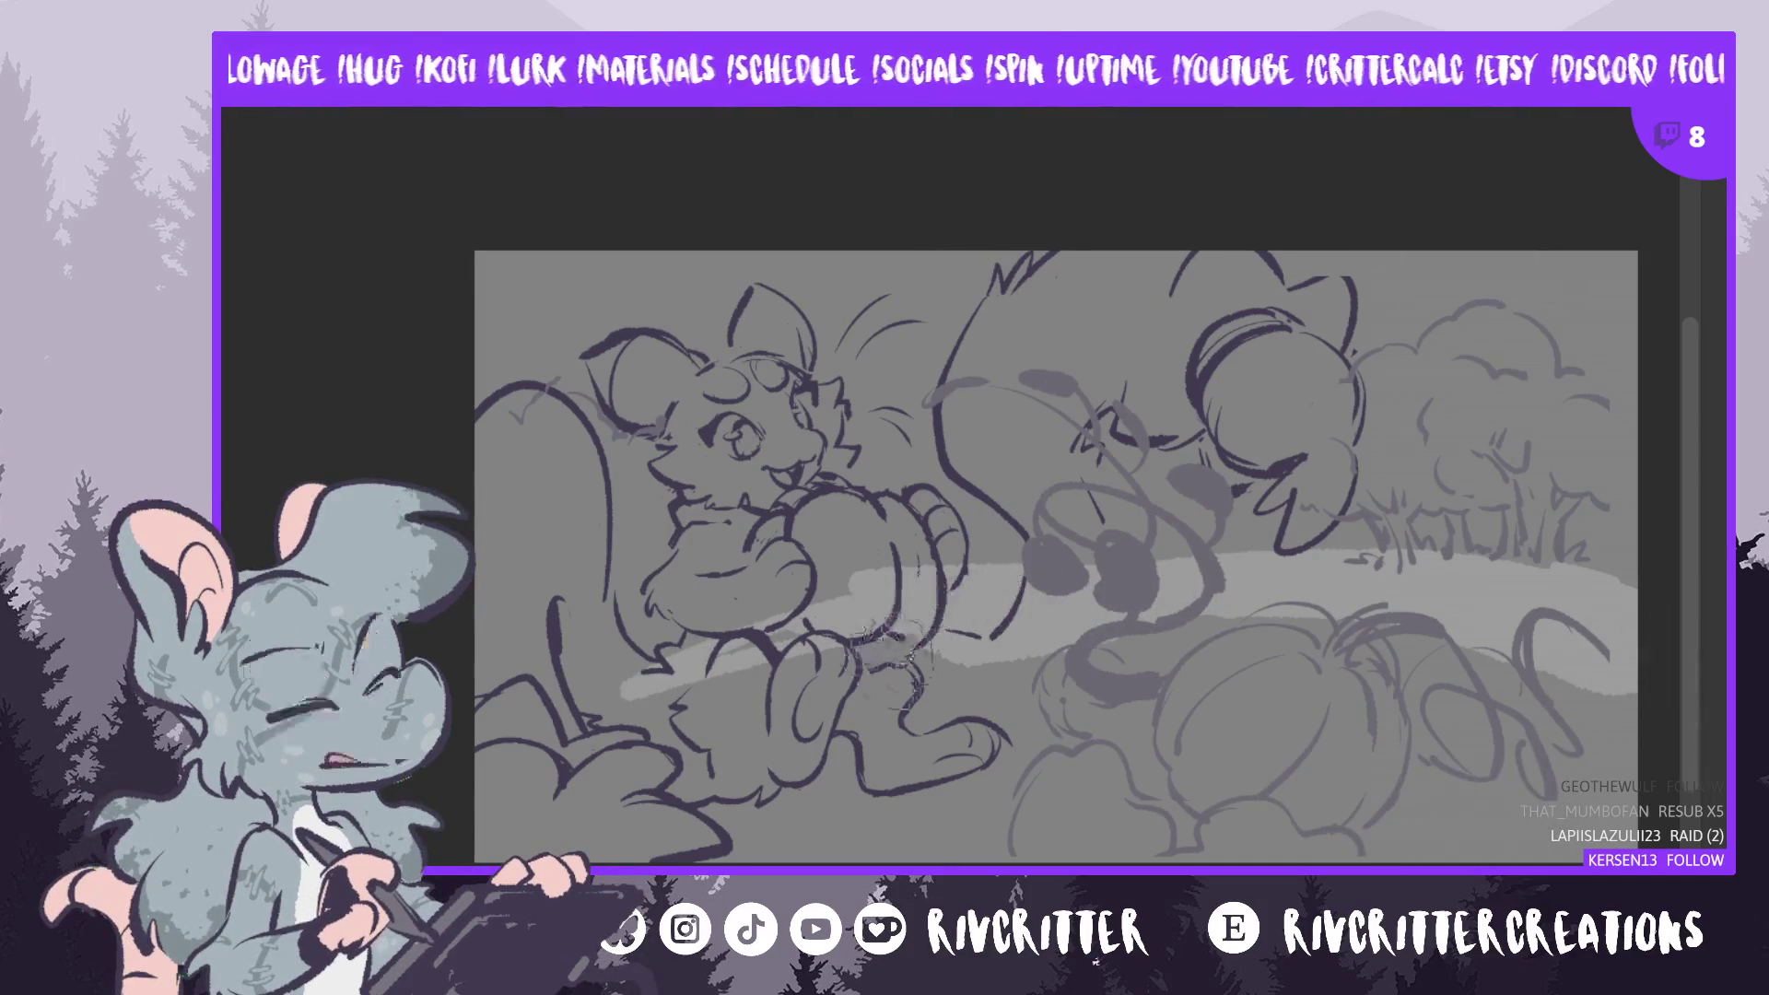
{"action": "mouse_move", "coordinate": [1060, 728]}
{"action": "left_mouse_down"}
{"action": "mouse_move", "coordinate": [645, 764]}
{"action": "mouse_move", "coordinate": [1382, 737]}
{"action": "mouse_move", "coordinate": [1575, 681]}
{"action": "left_mouse_up"}
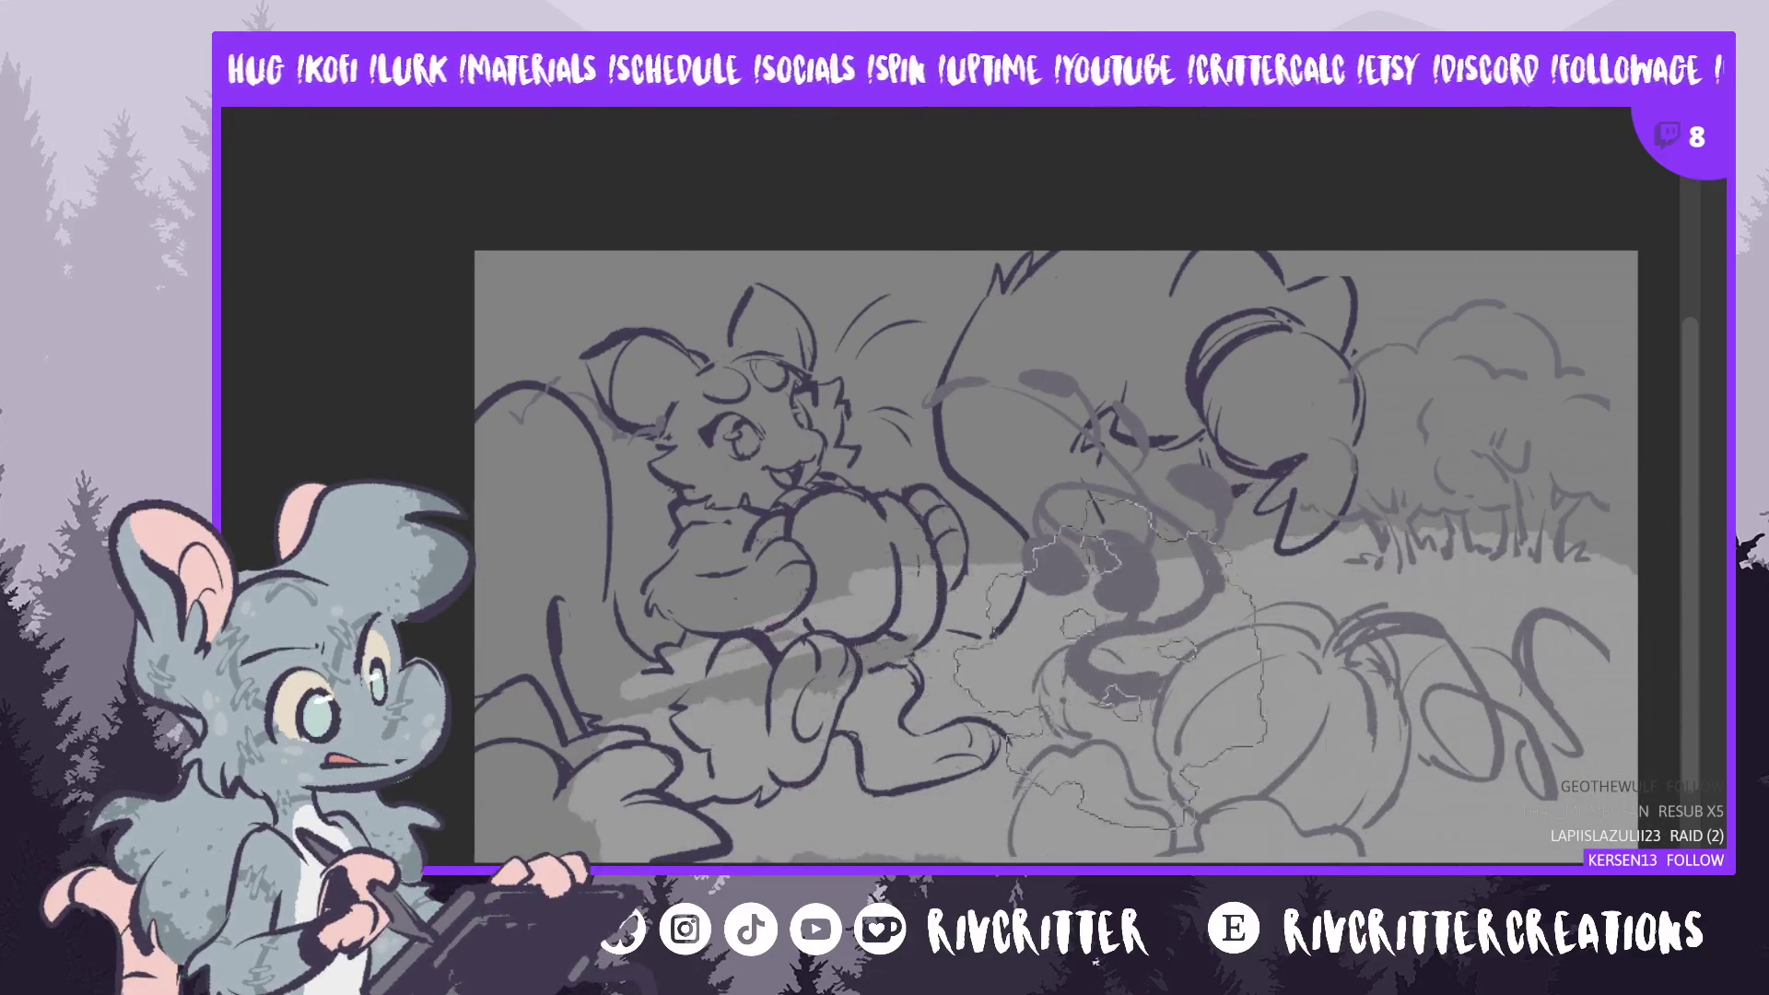
{"action": "mouse_move", "coordinate": [801, 594]}
{"action": "left_mouse_down"}
{"action": "mouse_move", "coordinate": [571, 663]}
{"action": "mouse_move", "coordinate": [792, 613]}
{"action": "mouse_move", "coordinate": [489, 728]}
{"action": "mouse_move", "coordinate": [525, 696]}
{"action": "mouse_move", "coordinate": [516, 783]}
{"action": "mouse_move", "coordinate": [543, 834]}
{"action": "left_mouse_up"}
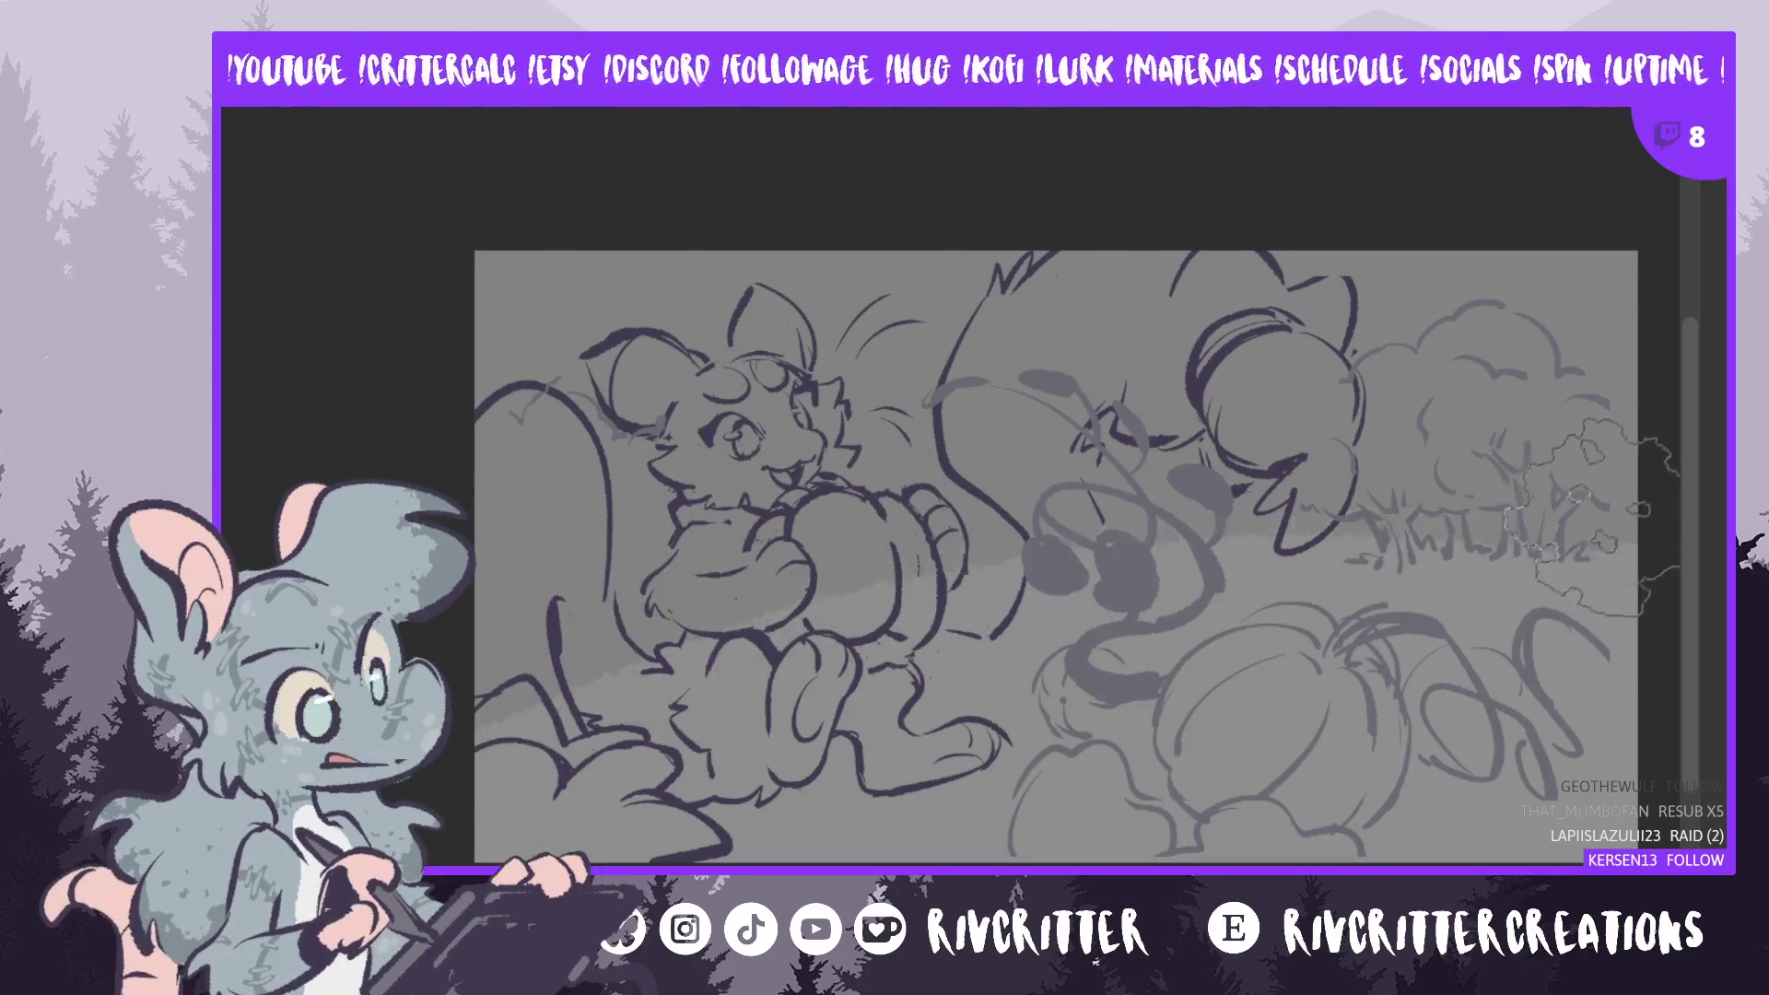
{"action": "key", "text": "m"}
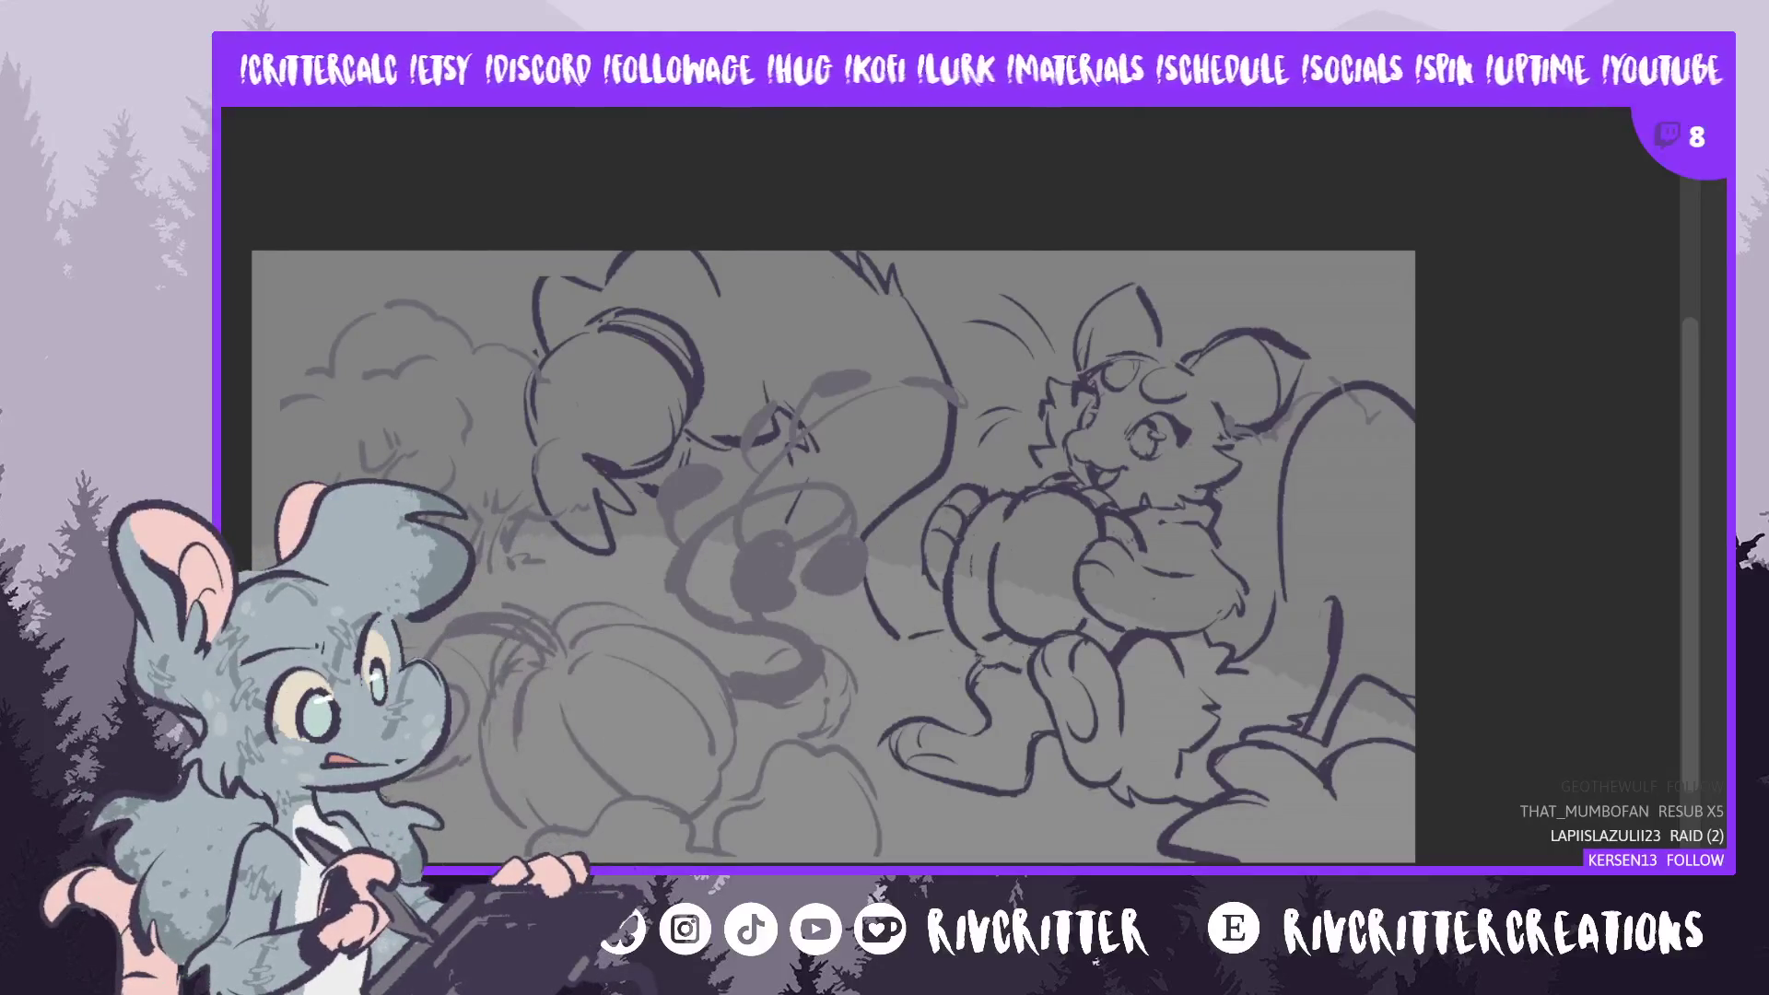
- Paint a wide light-grey band across the ground, from the lower-left pumpkin to the right edge
{"action": "left_click_drag", "start_coordinate": [308, 465], "coordinate": [241, 544]}
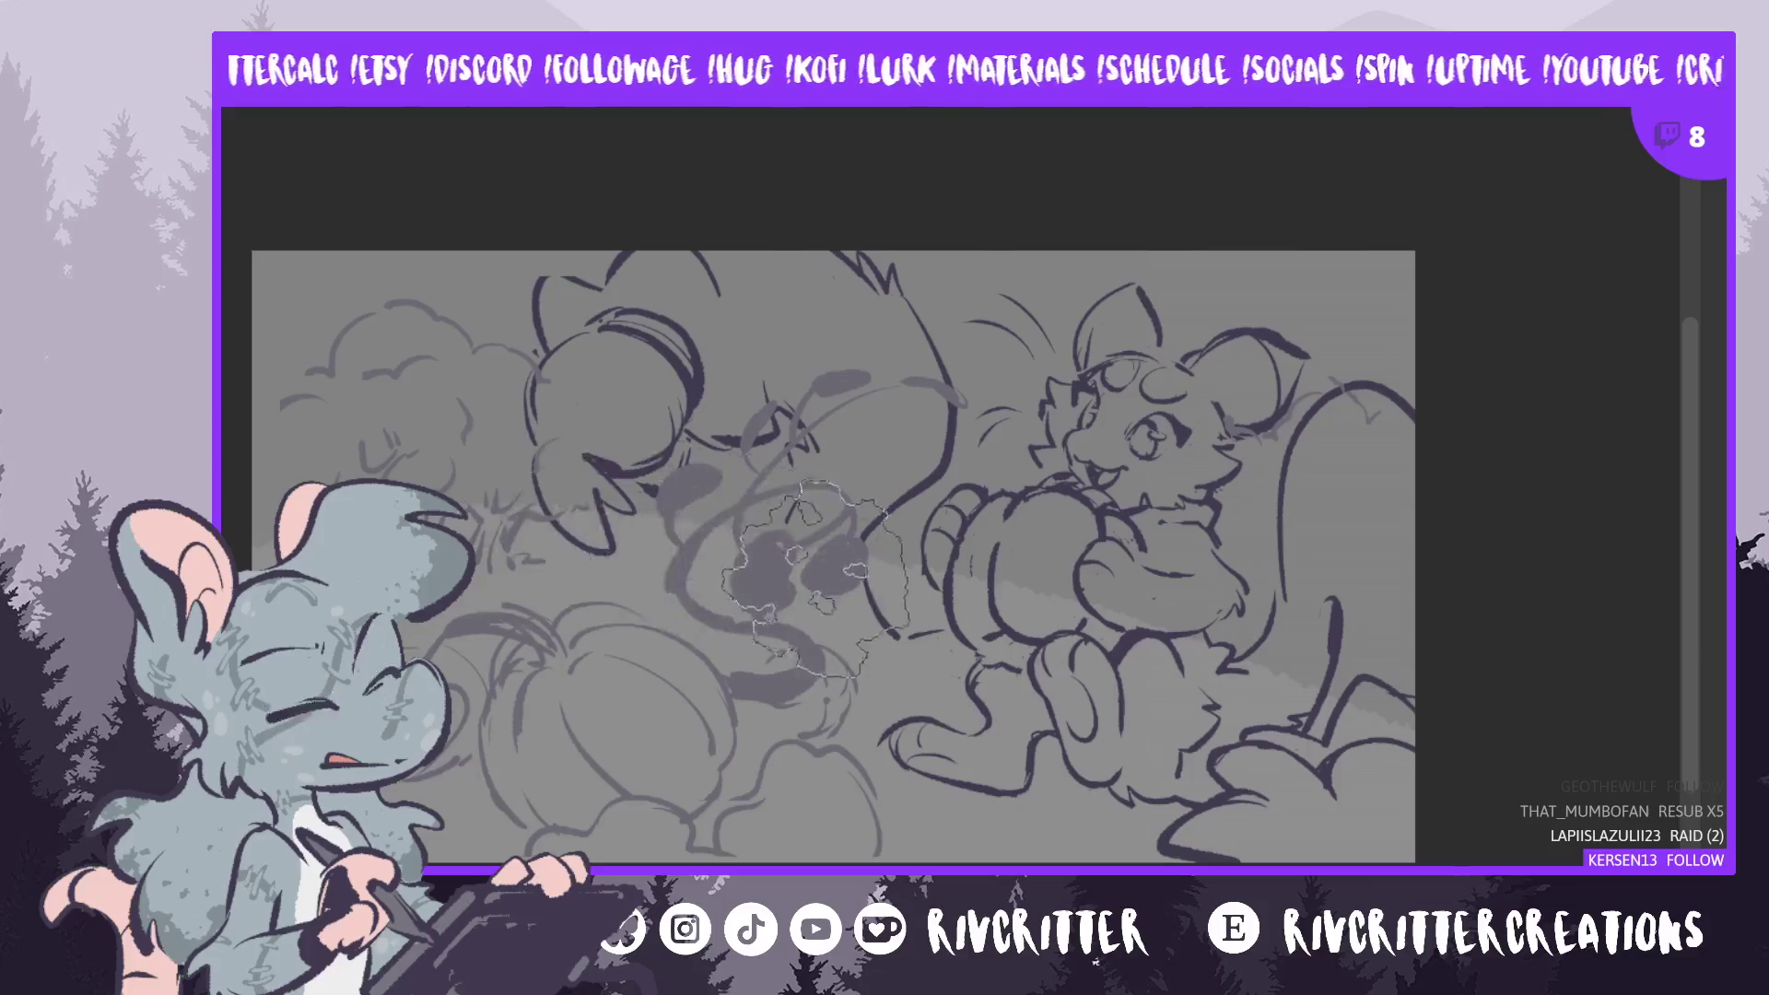
{"action": "left_click_drag", "start_coordinate": [460, 511], "coordinate": [530, 608]}
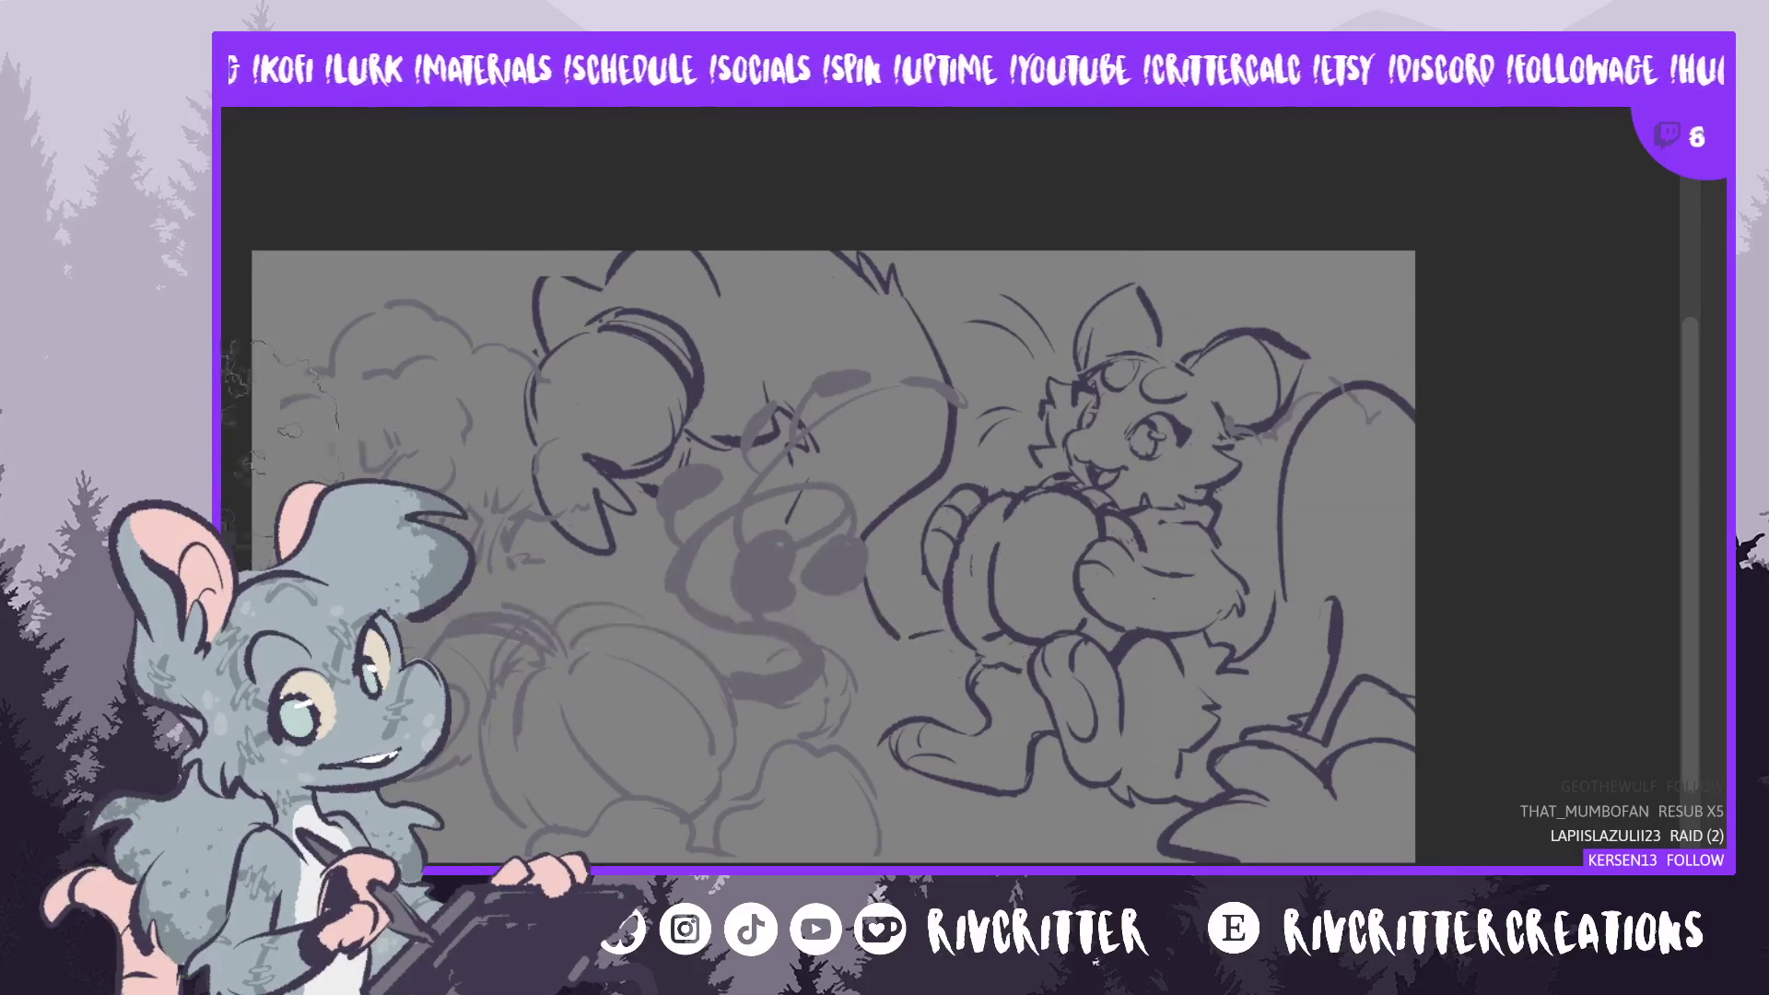
{"action": "mouse_move", "coordinate": [456, 618]}
{"action": "left_mouse_down"}
{"action": "mouse_move", "coordinate": [1023, 589]}
{"action": "mouse_move", "coordinate": [1289, 544]}
{"action": "left_mouse_up"}
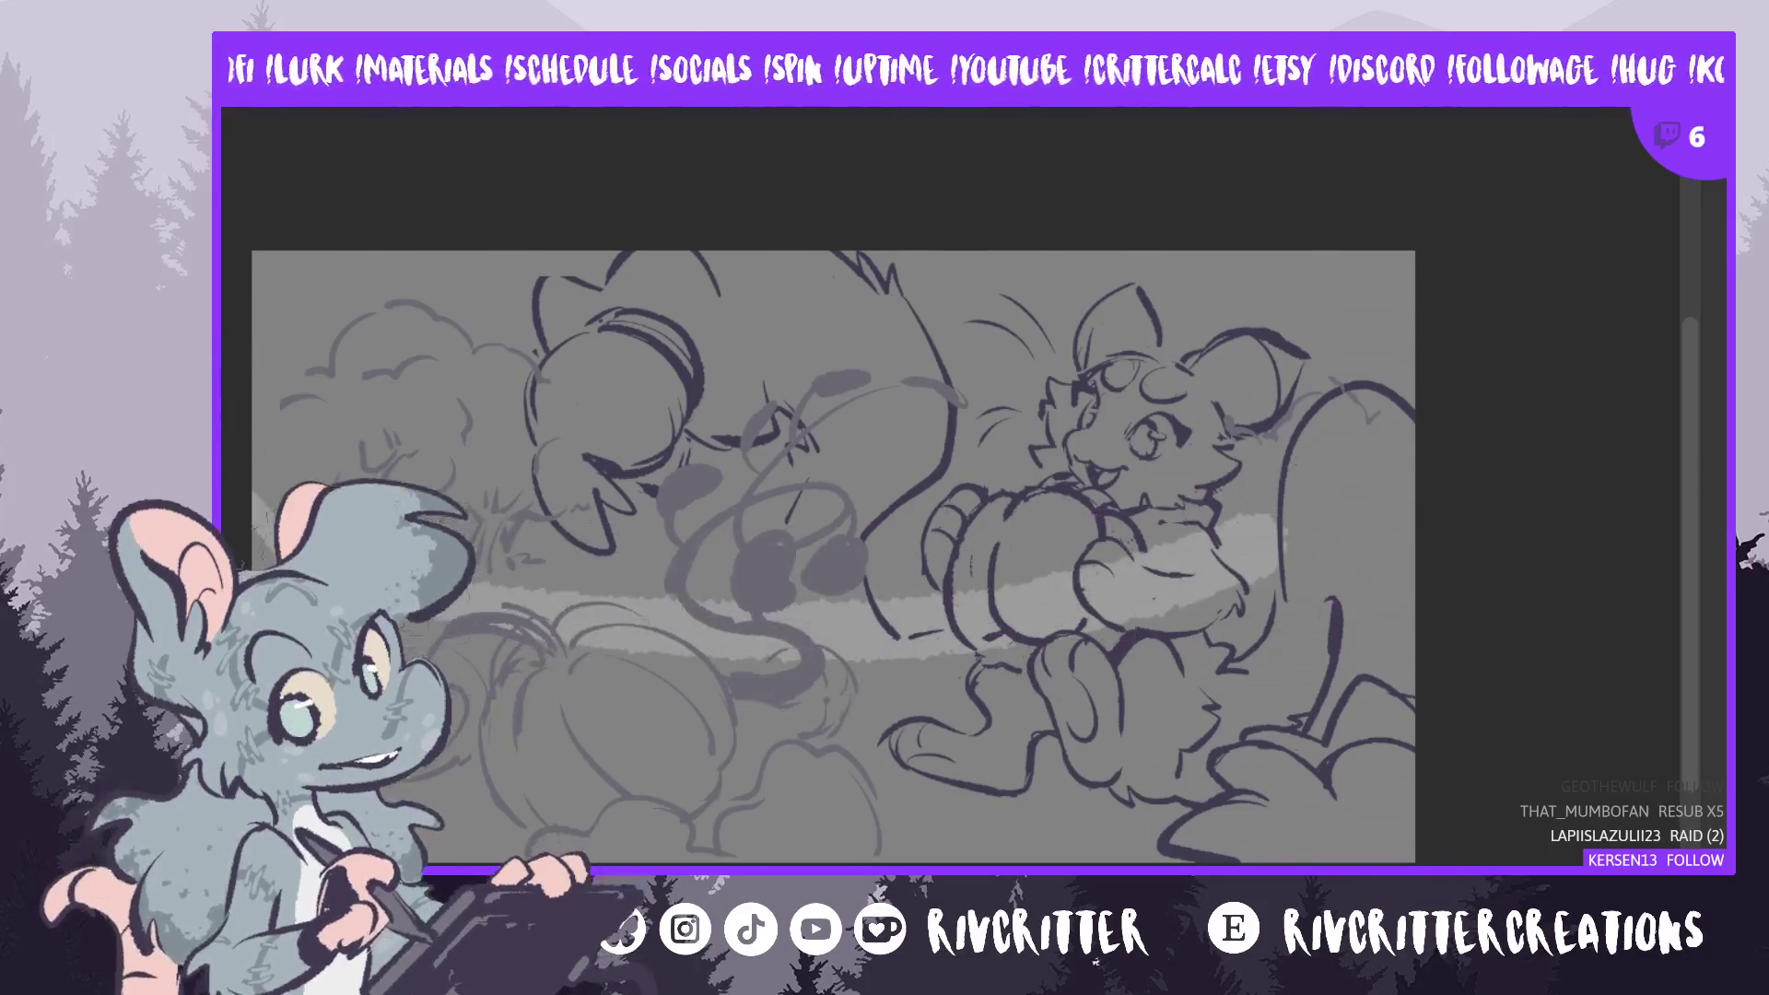
{"action": "mouse_move", "coordinate": [552, 636]}
{"action": "left_mouse_down"}
{"action": "mouse_move", "coordinate": [1013, 581]}
{"action": "mouse_move", "coordinate": [1377, 456]}
{"action": "left_mouse_up"}
{"action": "left_click_drag", "start_coordinate": [1124, 654], "coordinate": [1409, 484]}
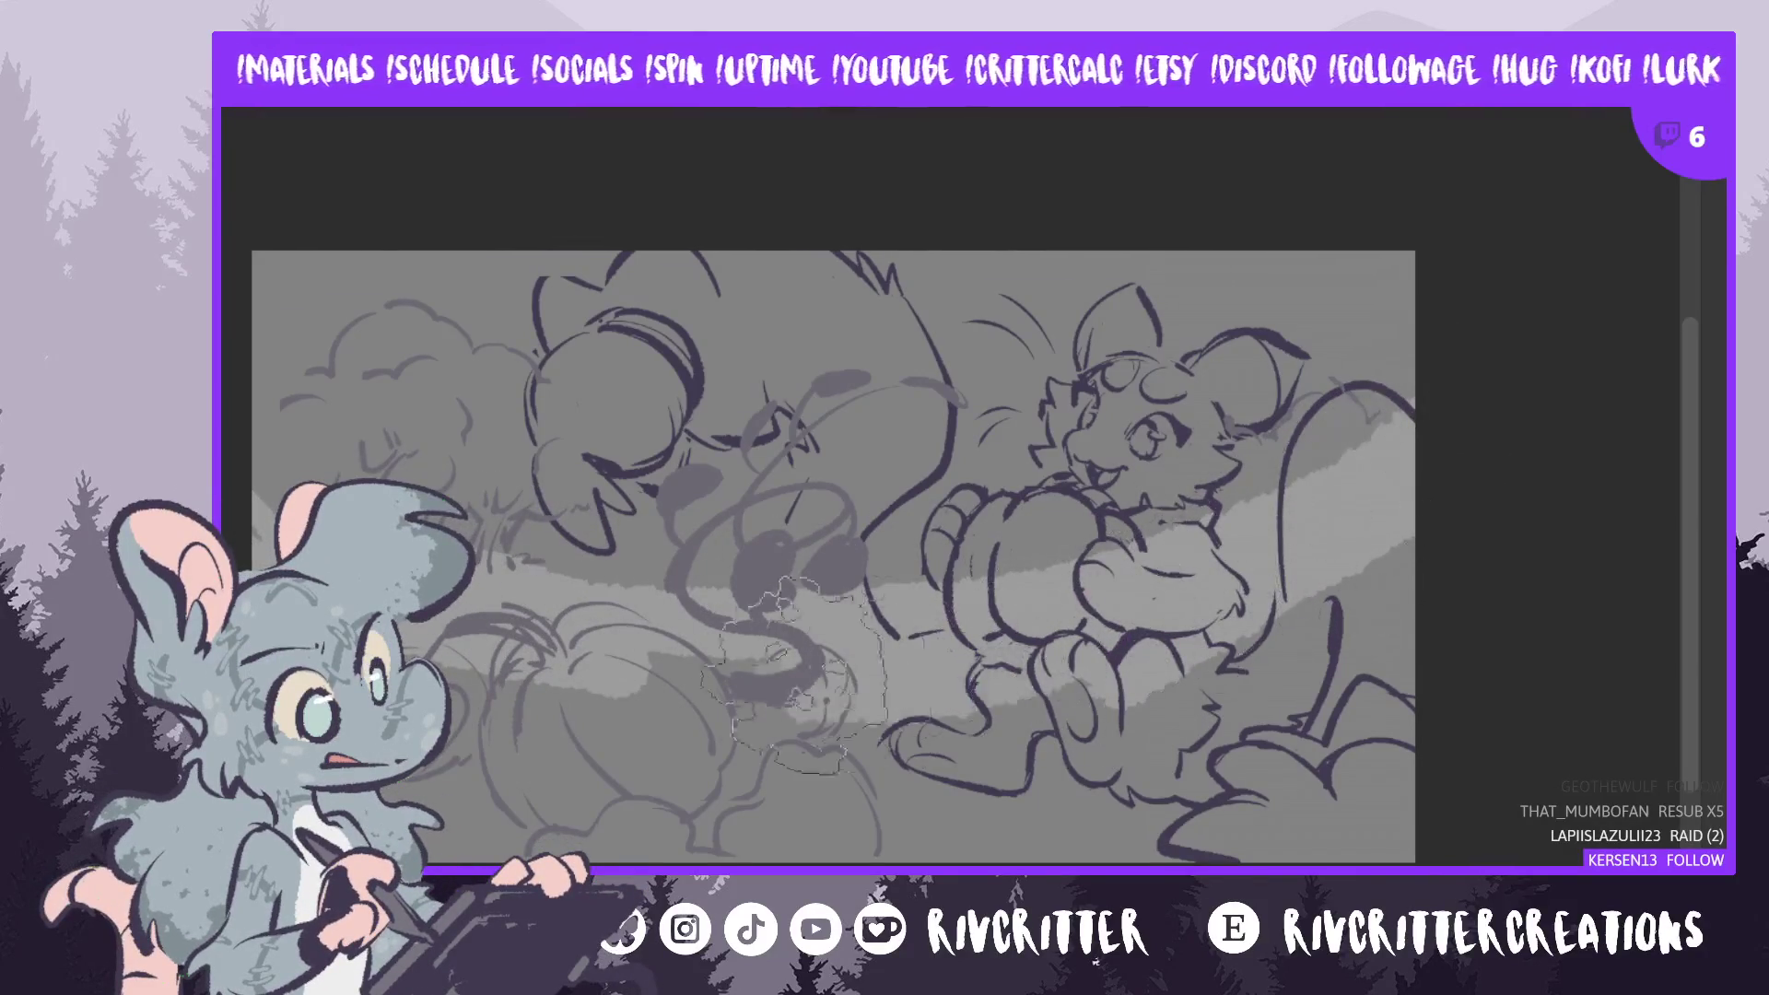
{"action": "mouse_move", "coordinate": [829, 737]}
{"action": "left_mouse_down"}
{"action": "mouse_move", "coordinate": [1022, 802]}
{"action": "mouse_move", "coordinate": [1105, 792]}
{"action": "left_mouse_up"}
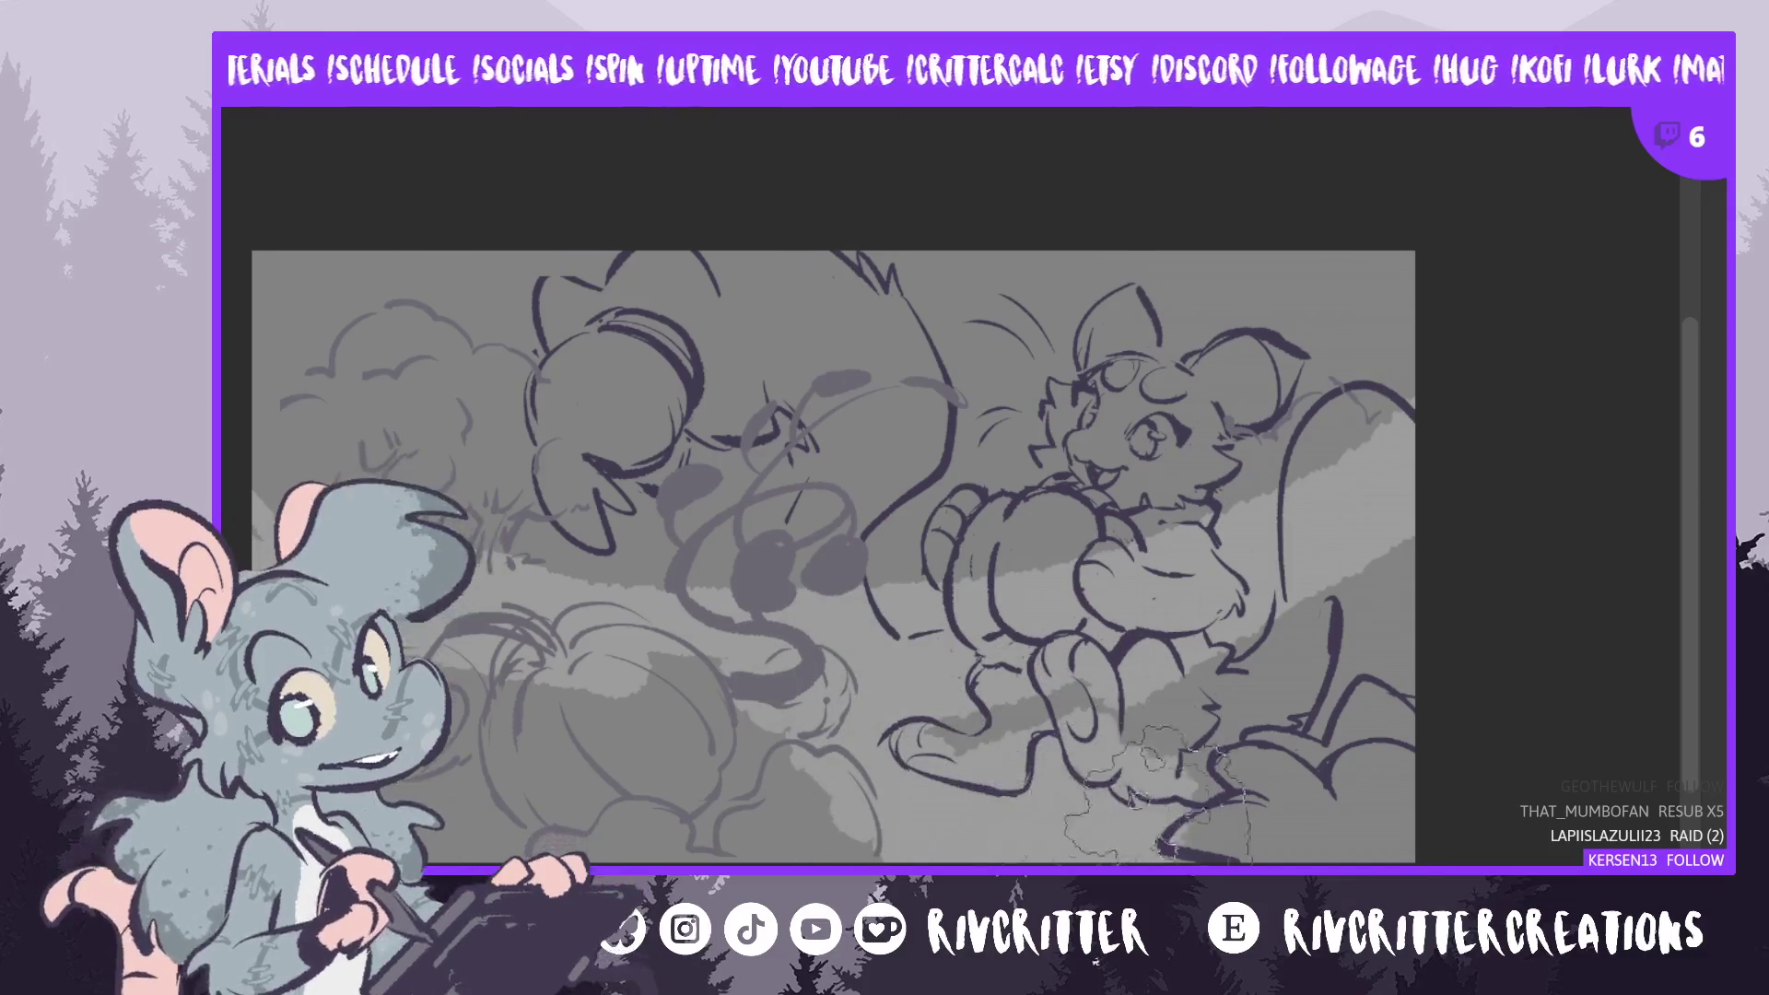
{"action": "mouse_move", "coordinate": [857, 792]}
{"action": "left_mouse_down"}
{"action": "mouse_move", "coordinate": [755, 737]}
{"action": "mouse_move", "coordinate": [737, 764]}
{"action": "mouse_move", "coordinate": [479, 728]}
{"action": "mouse_move", "coordinate": [414, 792]}
{"action": "left_mouse_up"}
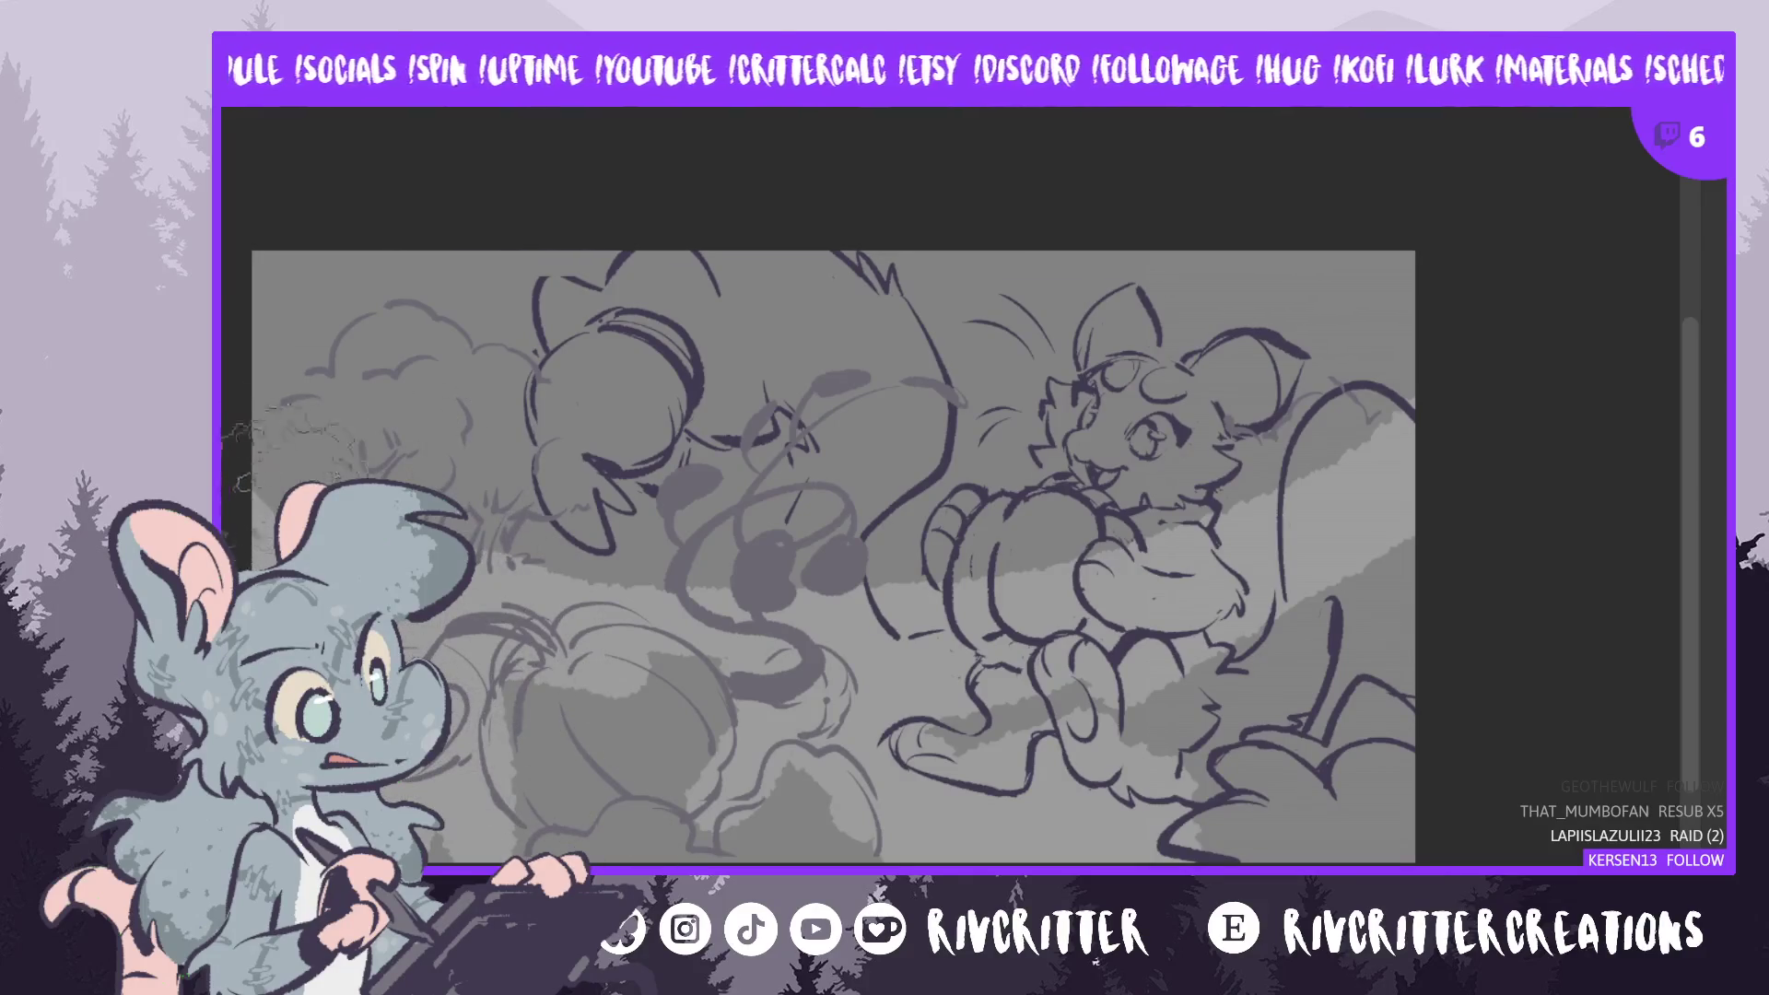
- Dab grey texture on the upper-left bush and the field around and between the two creatures
{"action": "left_click_drag", "start_coordinate": [378, 396], "coordinate": [368, 465]}
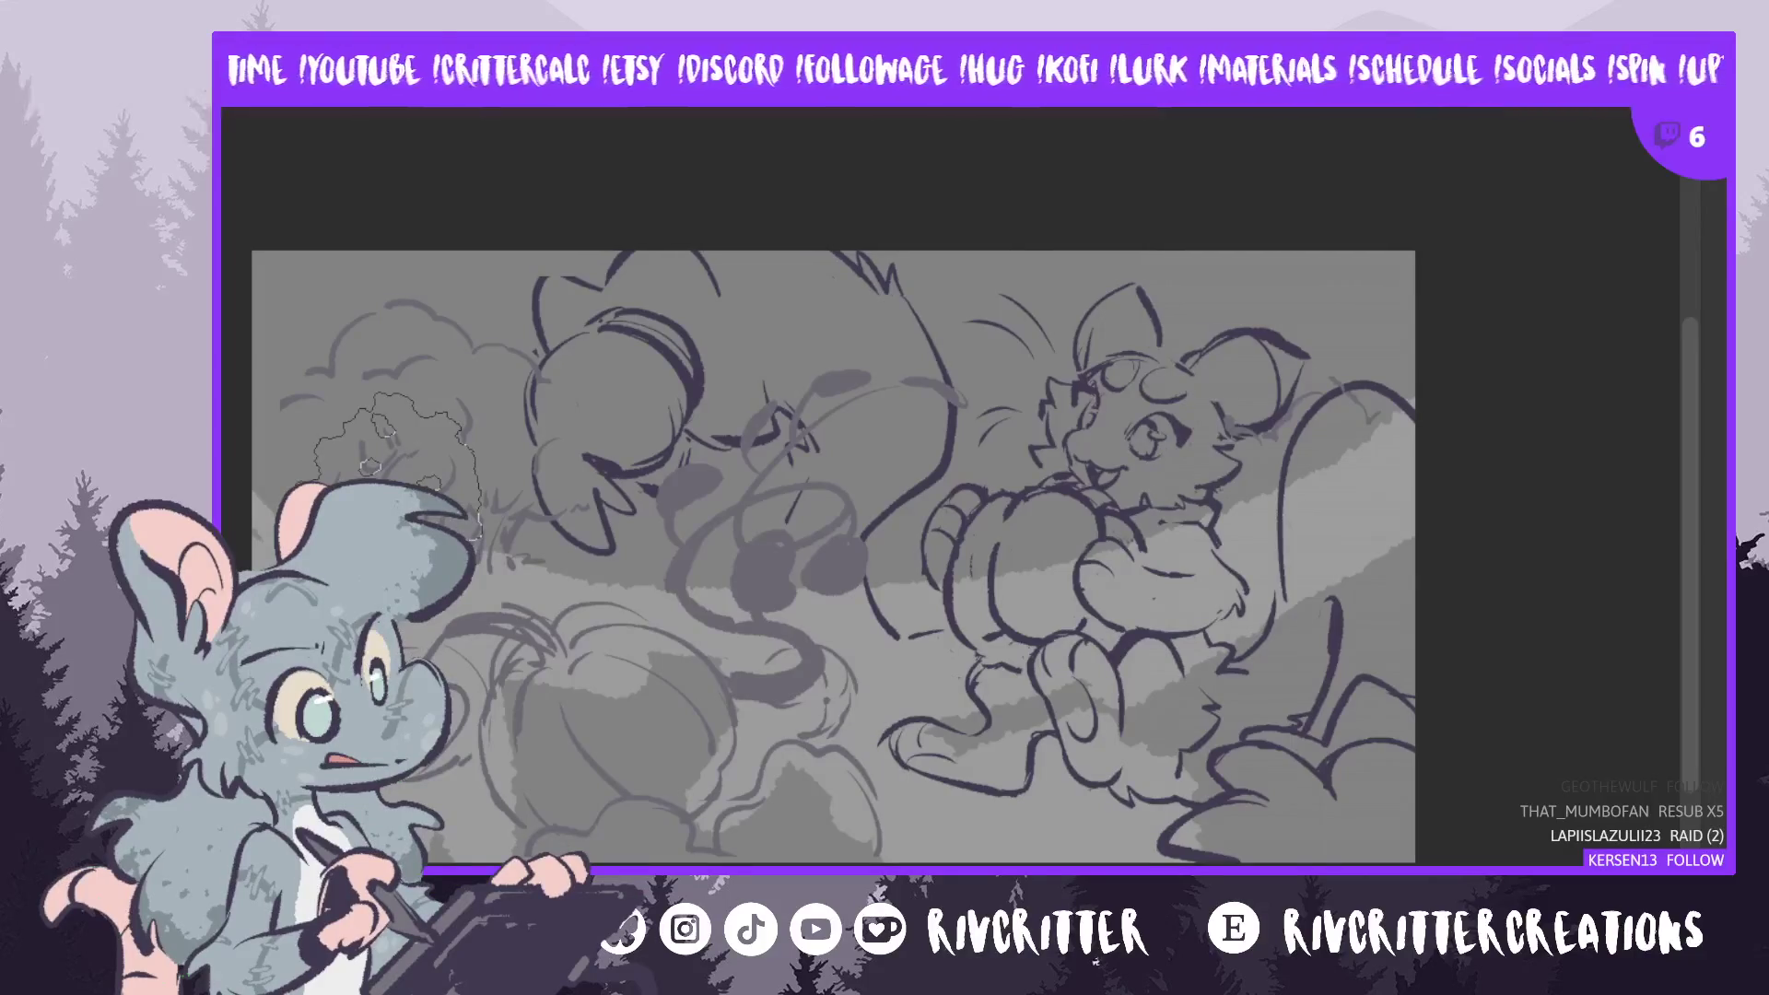
{"action": "left_click", "coordinate": [746, 599]}
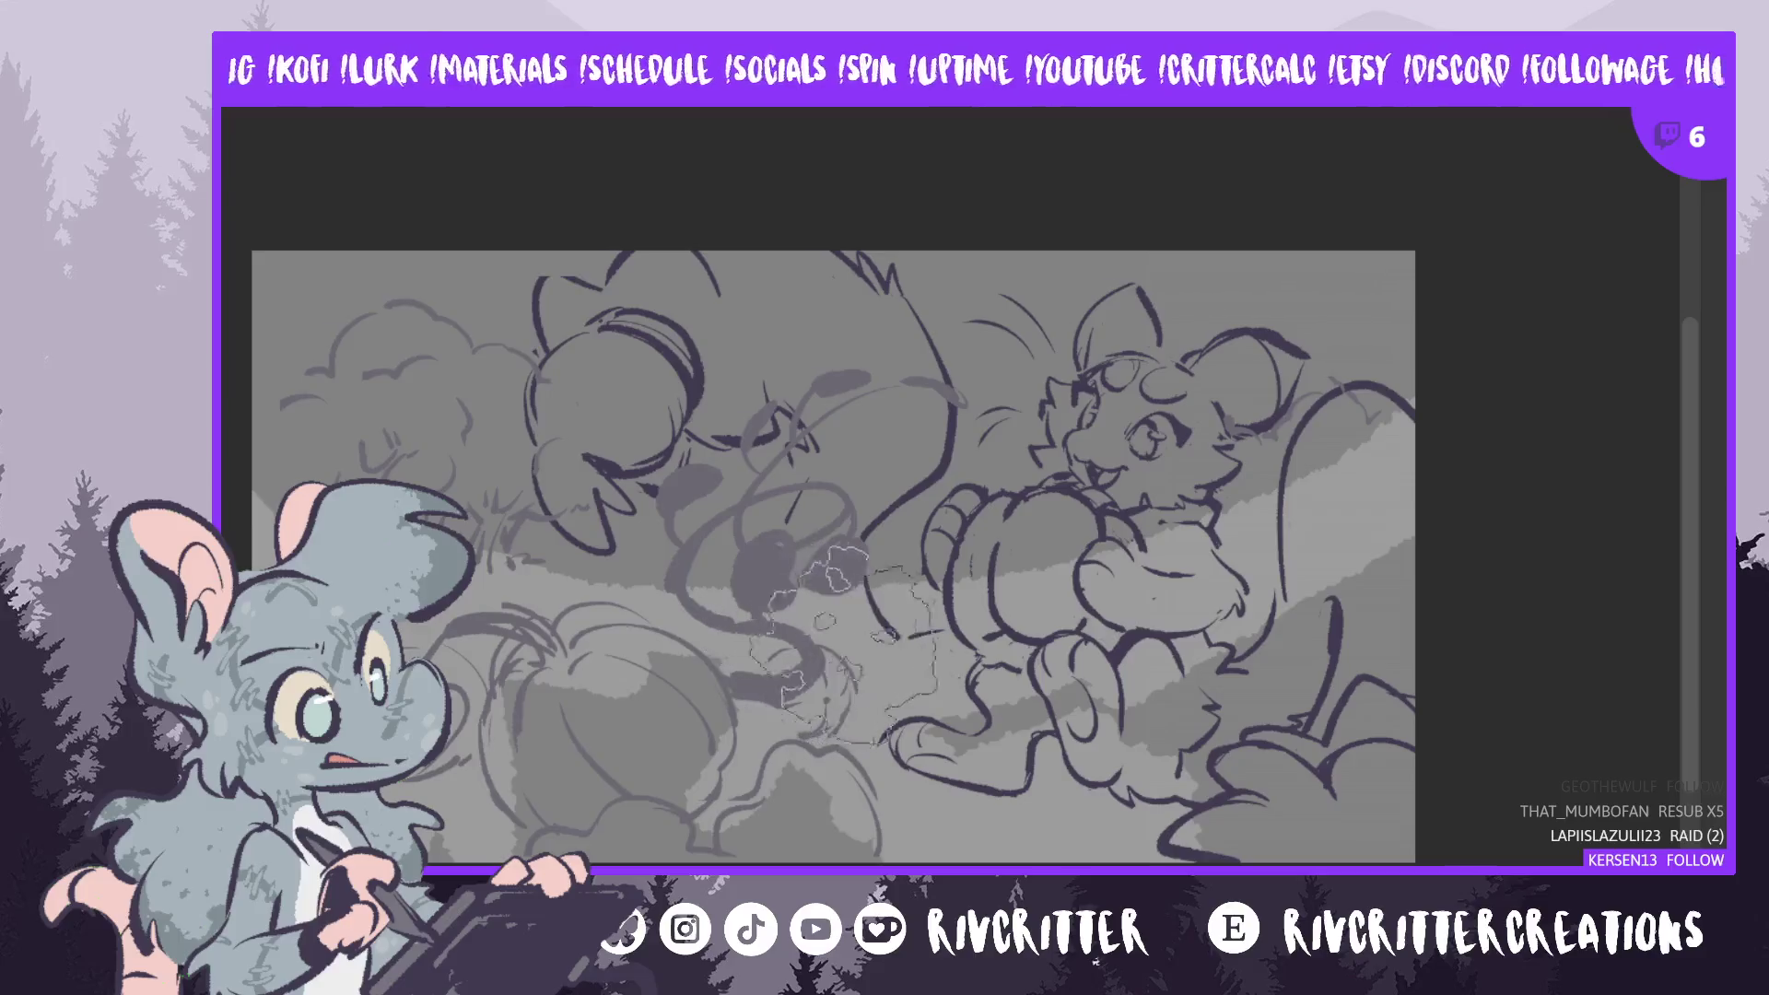
{"action": "left_click", "coordinate": [498, 599]}
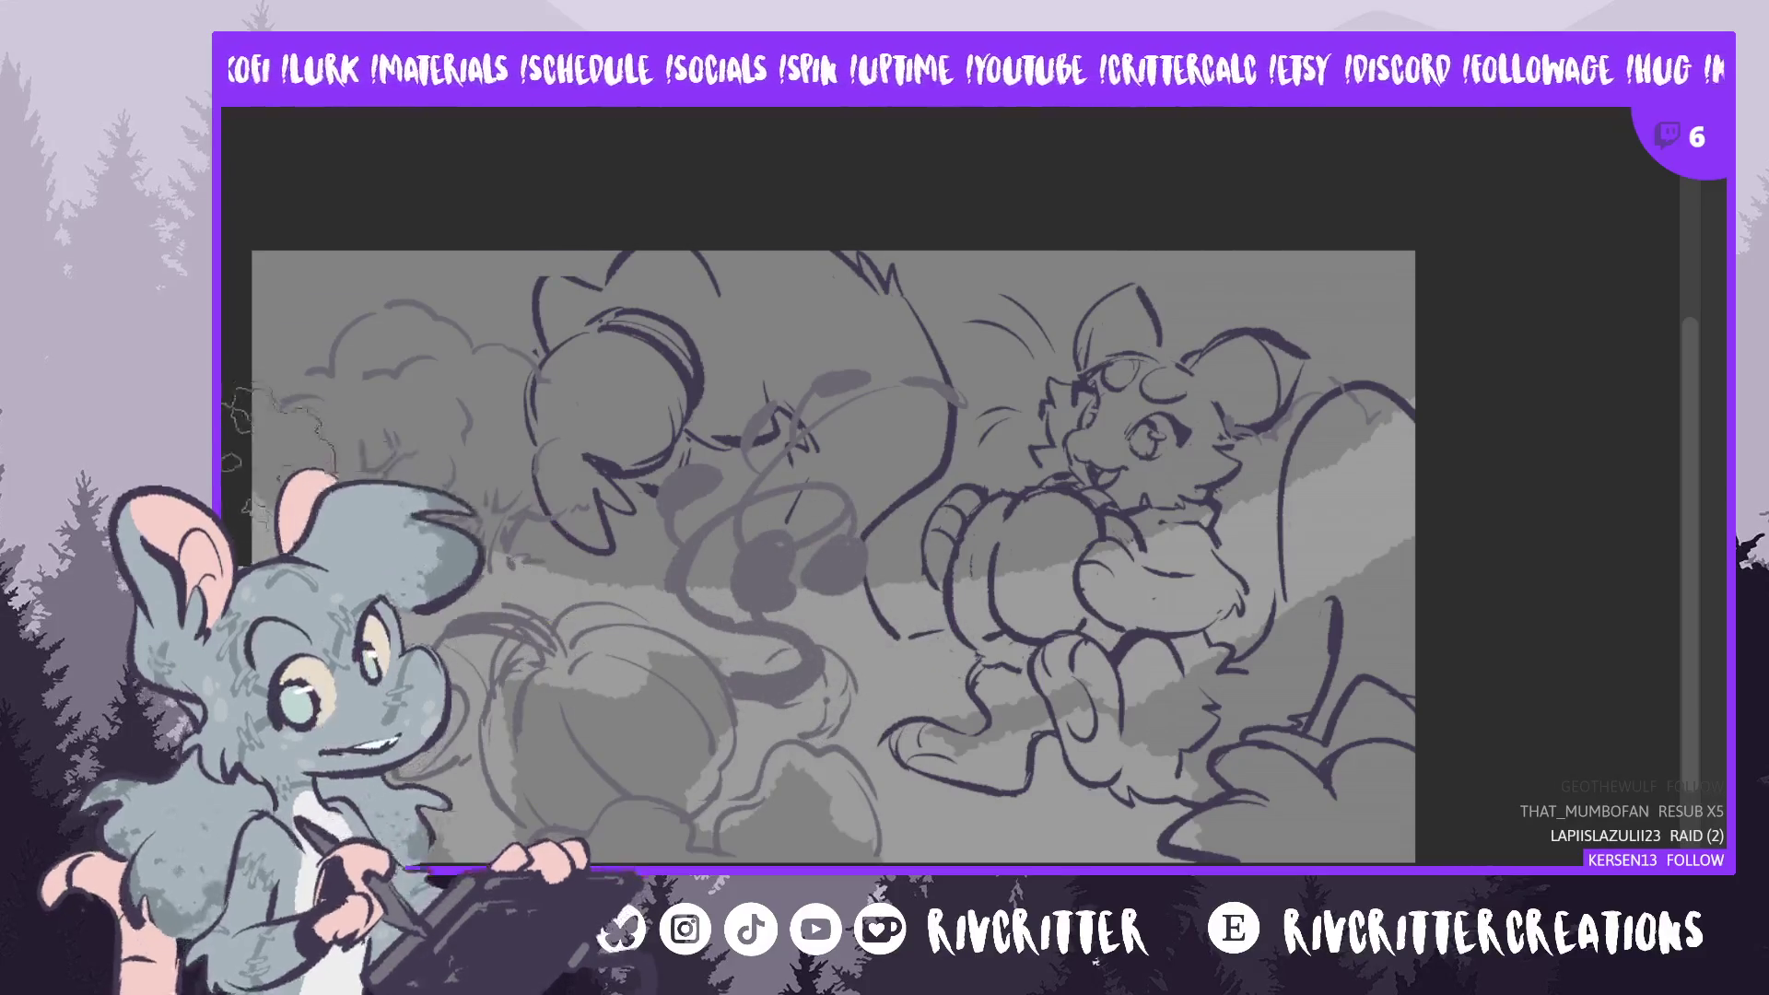
{"action": "left_click", "coordinate": [295, 461]}
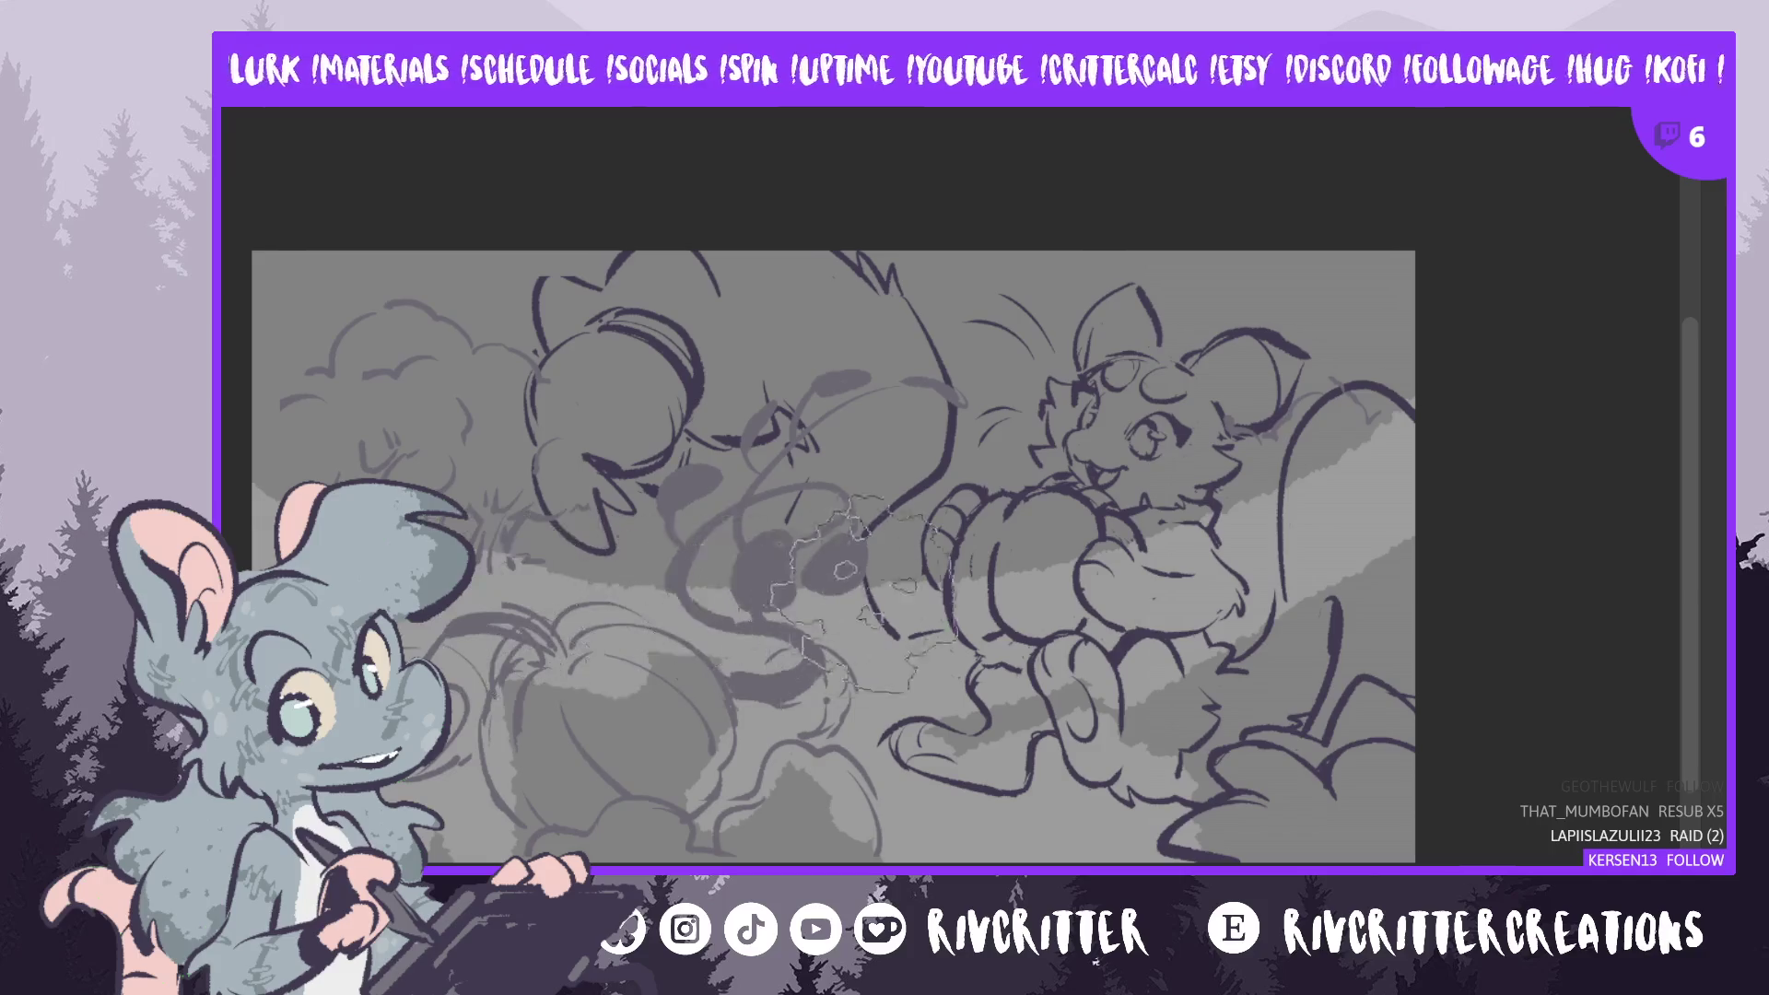
{"action": "left_click", "coordinate": [498, 599]}
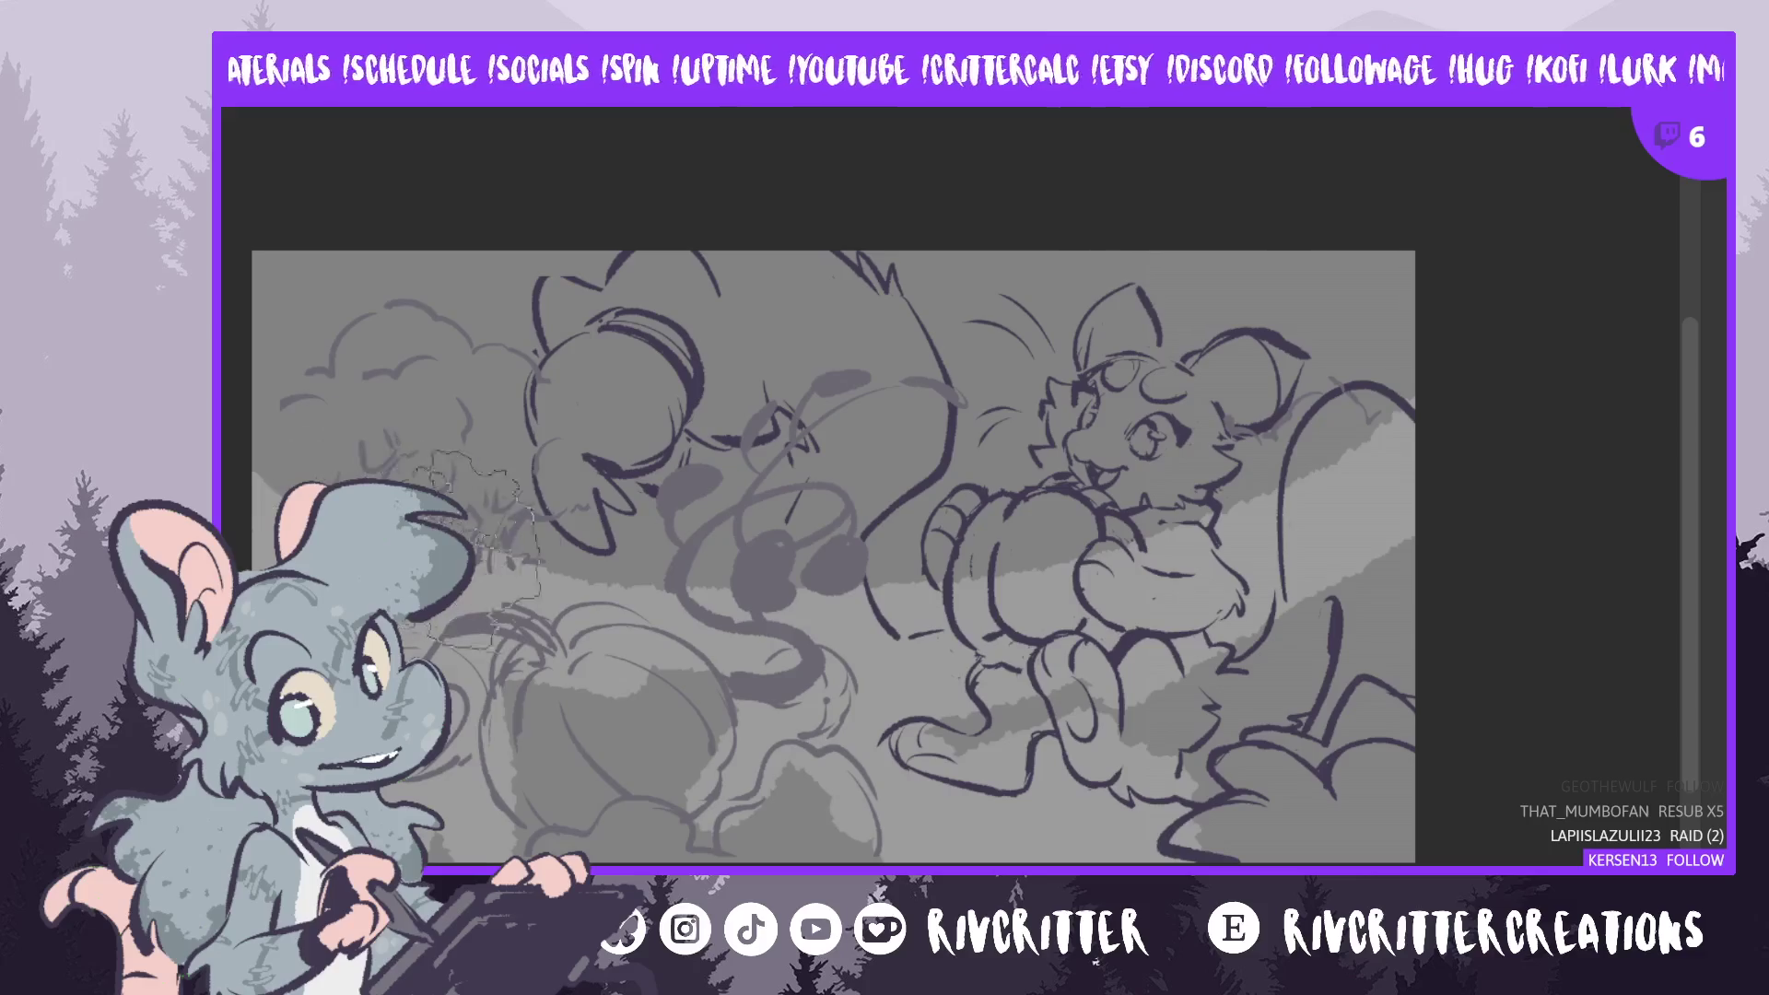
{"action": "left_click", "coordinate": [793, 553]}
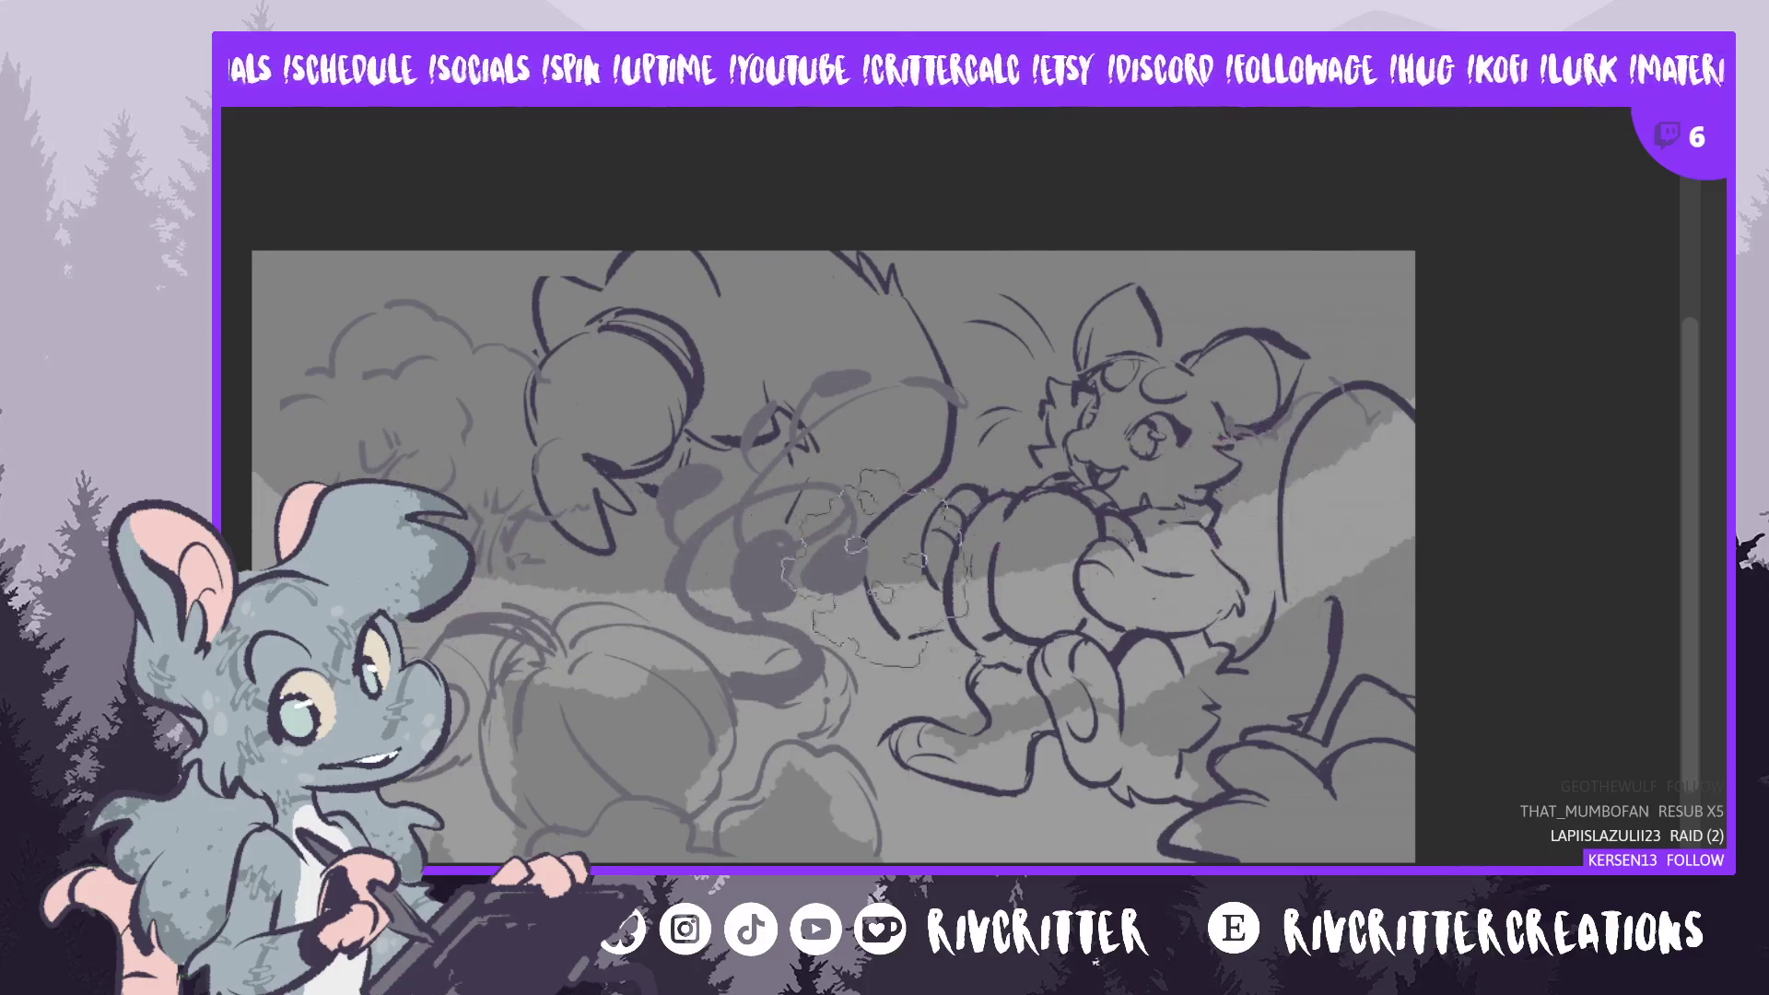
{"action": "left_click", "coordinate": [626, 526]}
{"action": "mouse_move", "coordinate": [622, 527]}
{"action": "left_mouse_down"}
{"action": "mouse_move", "coordinate": [649, 550]}
{"action": "mouse_move", "coordinate": [908, 563]}
{"action": "mouse_move", "coordinate": [525, 567]}
{"action": "mouse_move", "coordinate": [527, 479]}
{"action": "left_mouse_up"}
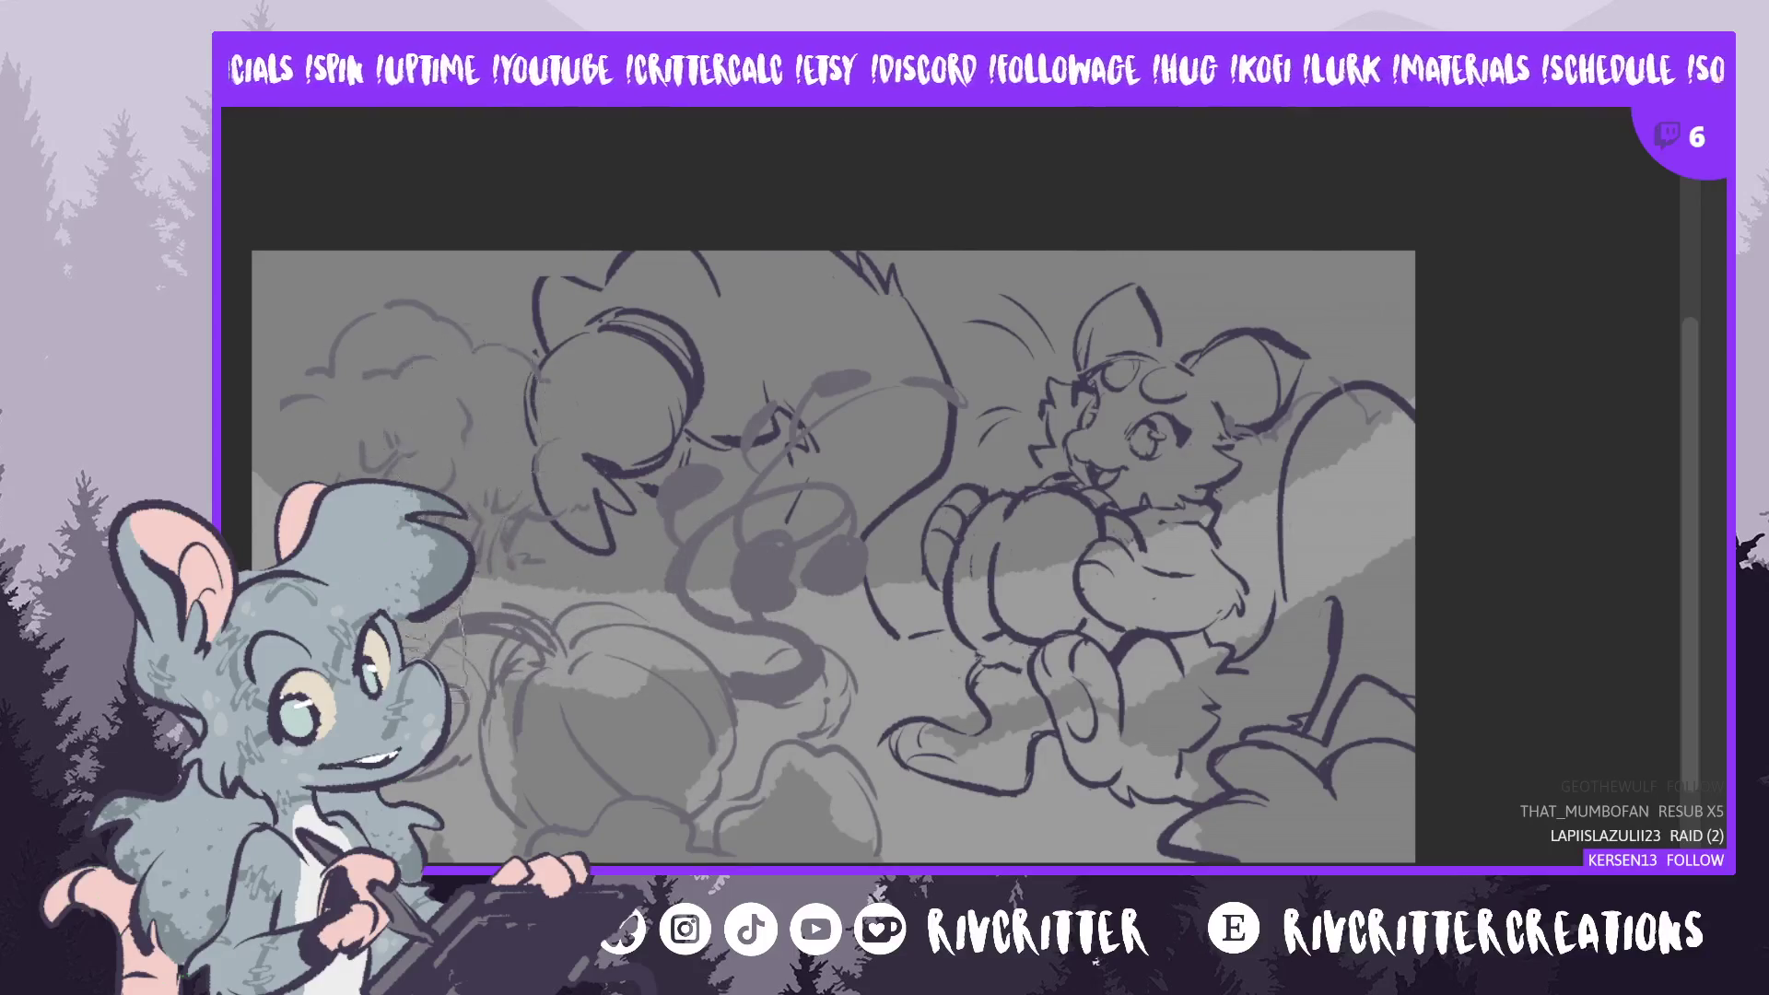
- Shade the grass by the left bush and the field between the creatures
{"action": "left_click_drag", "start_coordinate": [470, 571], "coordinate": [373, 516]}
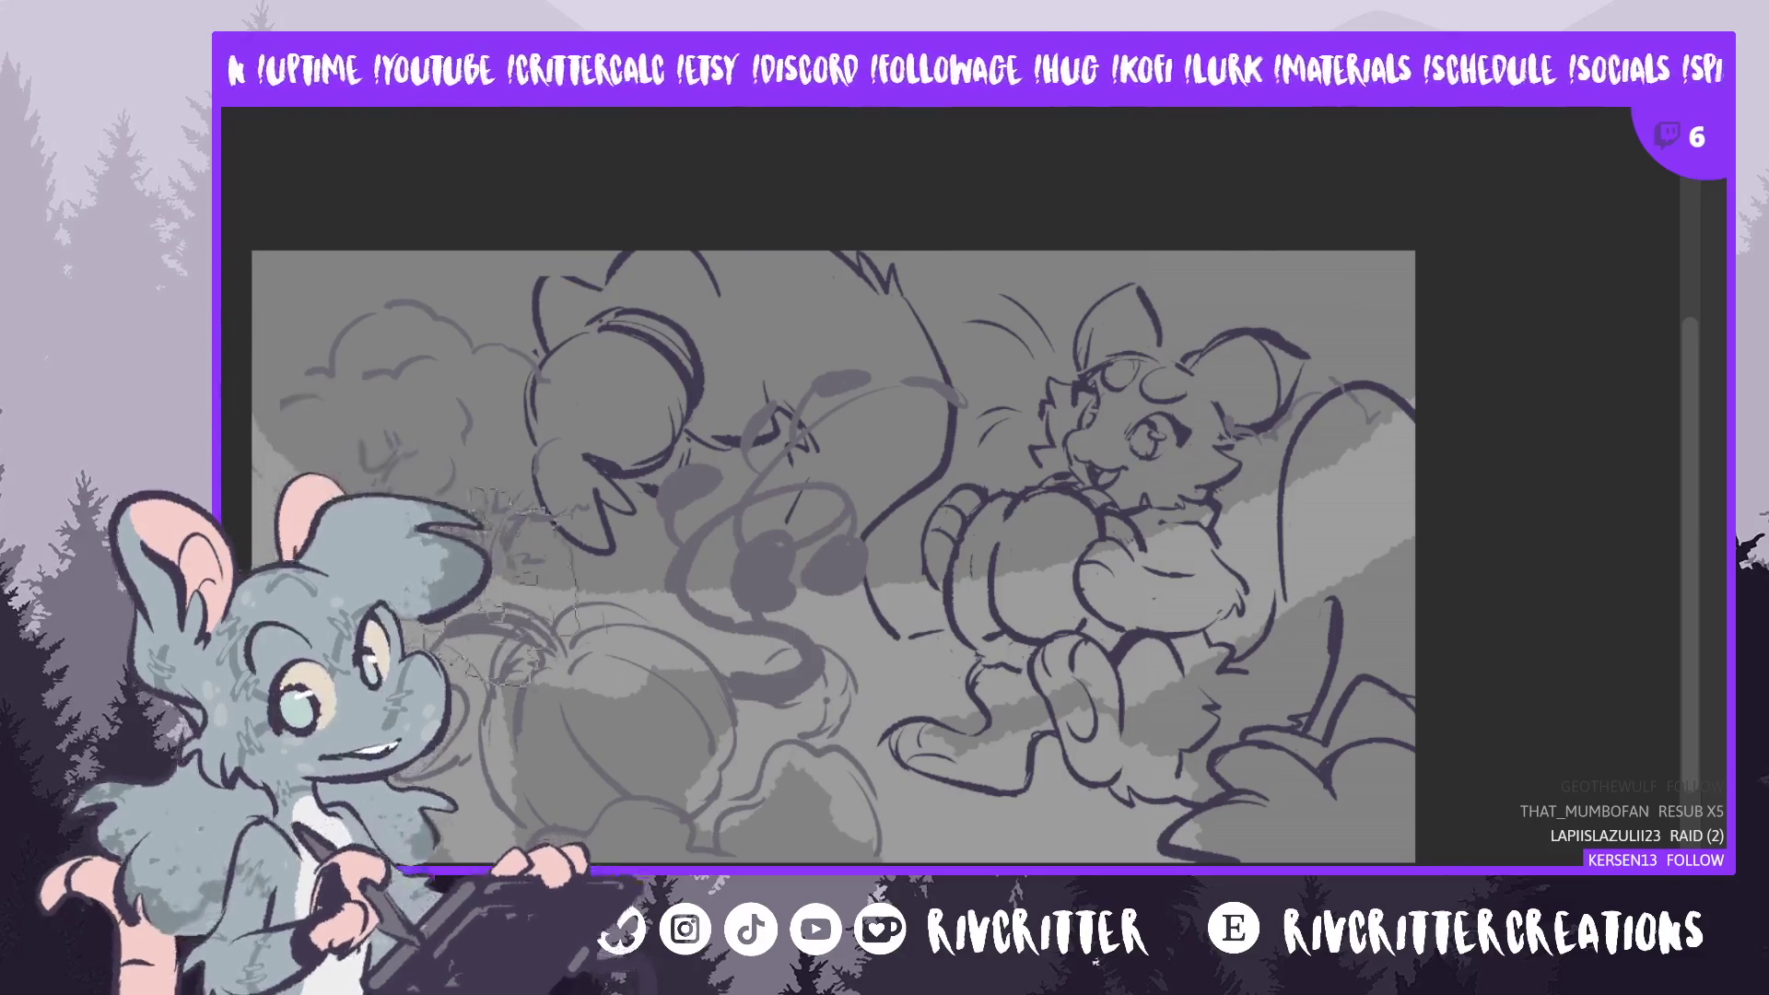
{"action": "mouse_move", "coordinate": [286, 433]}
{"action": "left_mouse_down"}
{"action": "mouse_move", "coordinate": [921, 636]}
{"action": "mouse_move", "coordinate": [1460, 318]}
{"action": "mouse_move", "coordinate": [1060, 553]}
{"action": "mouse_move", "coordinate": [285, 443]}
{"action": "left_mouse_up"}
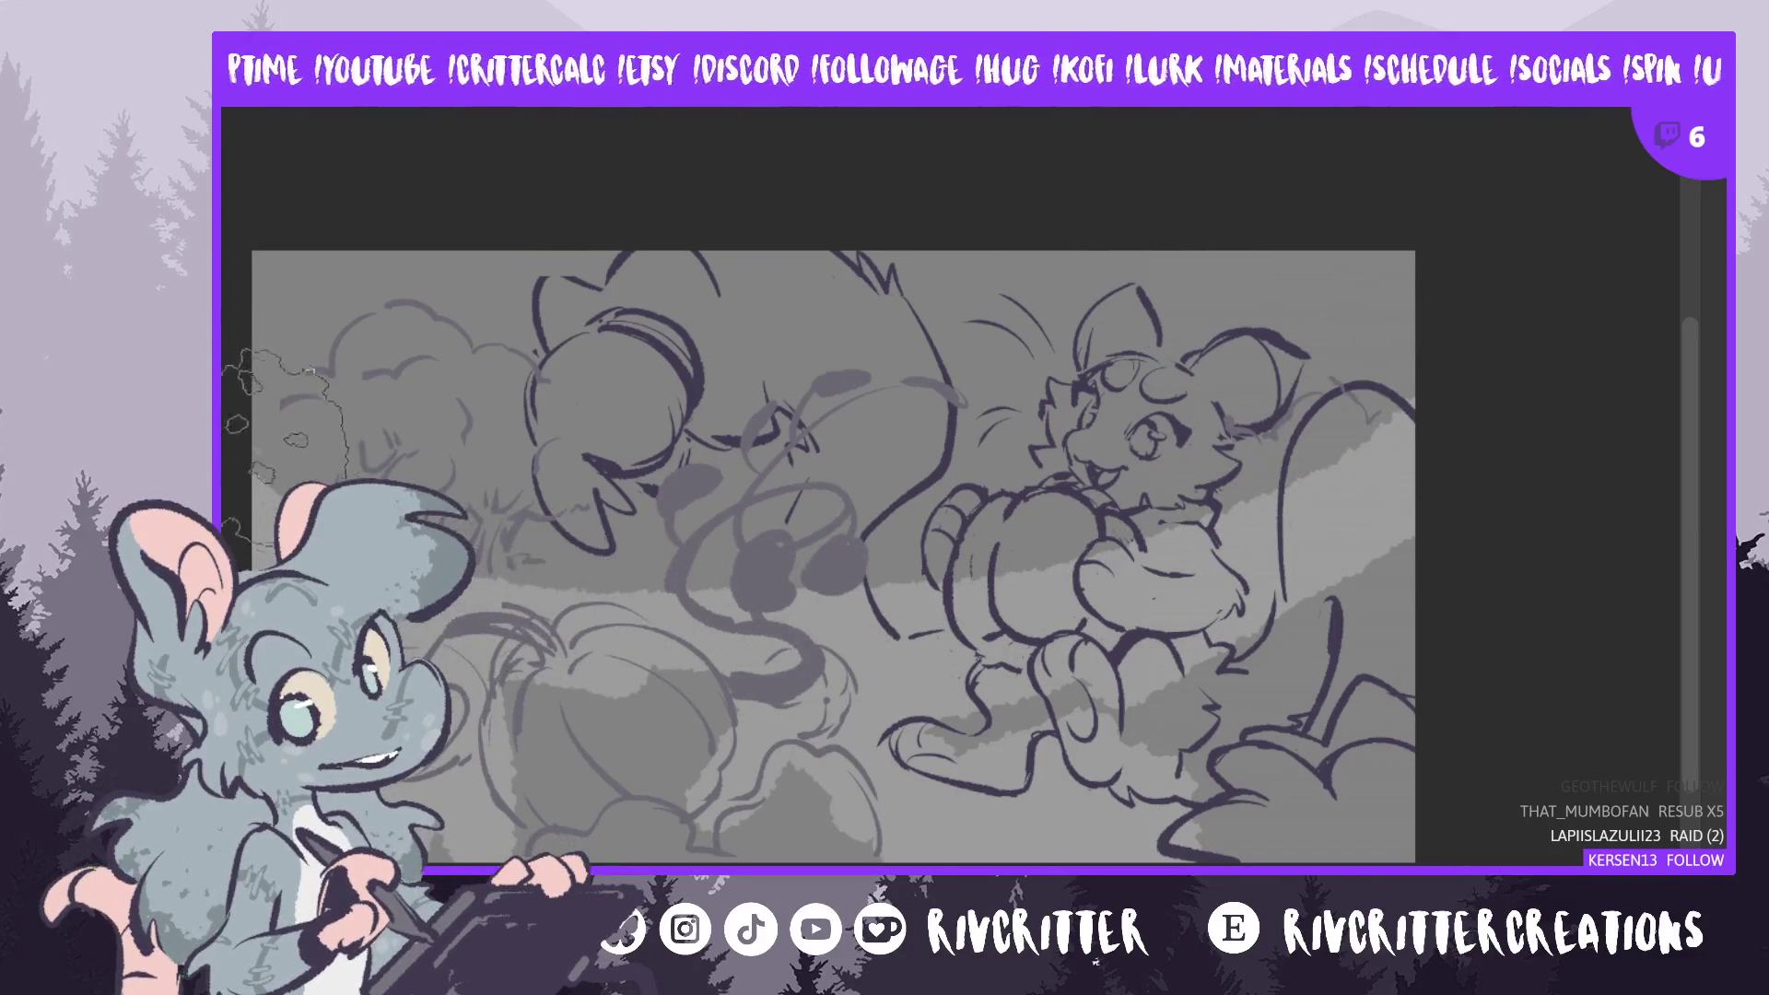
{"action": "mouse_move", "coordinate": [645, 631]}
{"action": "left_mouse_down"}
{"action": "mouse_move", "coordinate": [806, 553]}
{"action": "mouse_move", "coordinate": [387, 461]}
{"action": "mouse_move", "coordinate": [327, 474]}
{"action": "mouse_move", "coordinate": [341, 456]}
{"action": "mouse_move", "coordinate": [811, 461]}
{"action": "mouse_move", "coordinate": [511, 580]}
{"action": "left_mouse_up"}
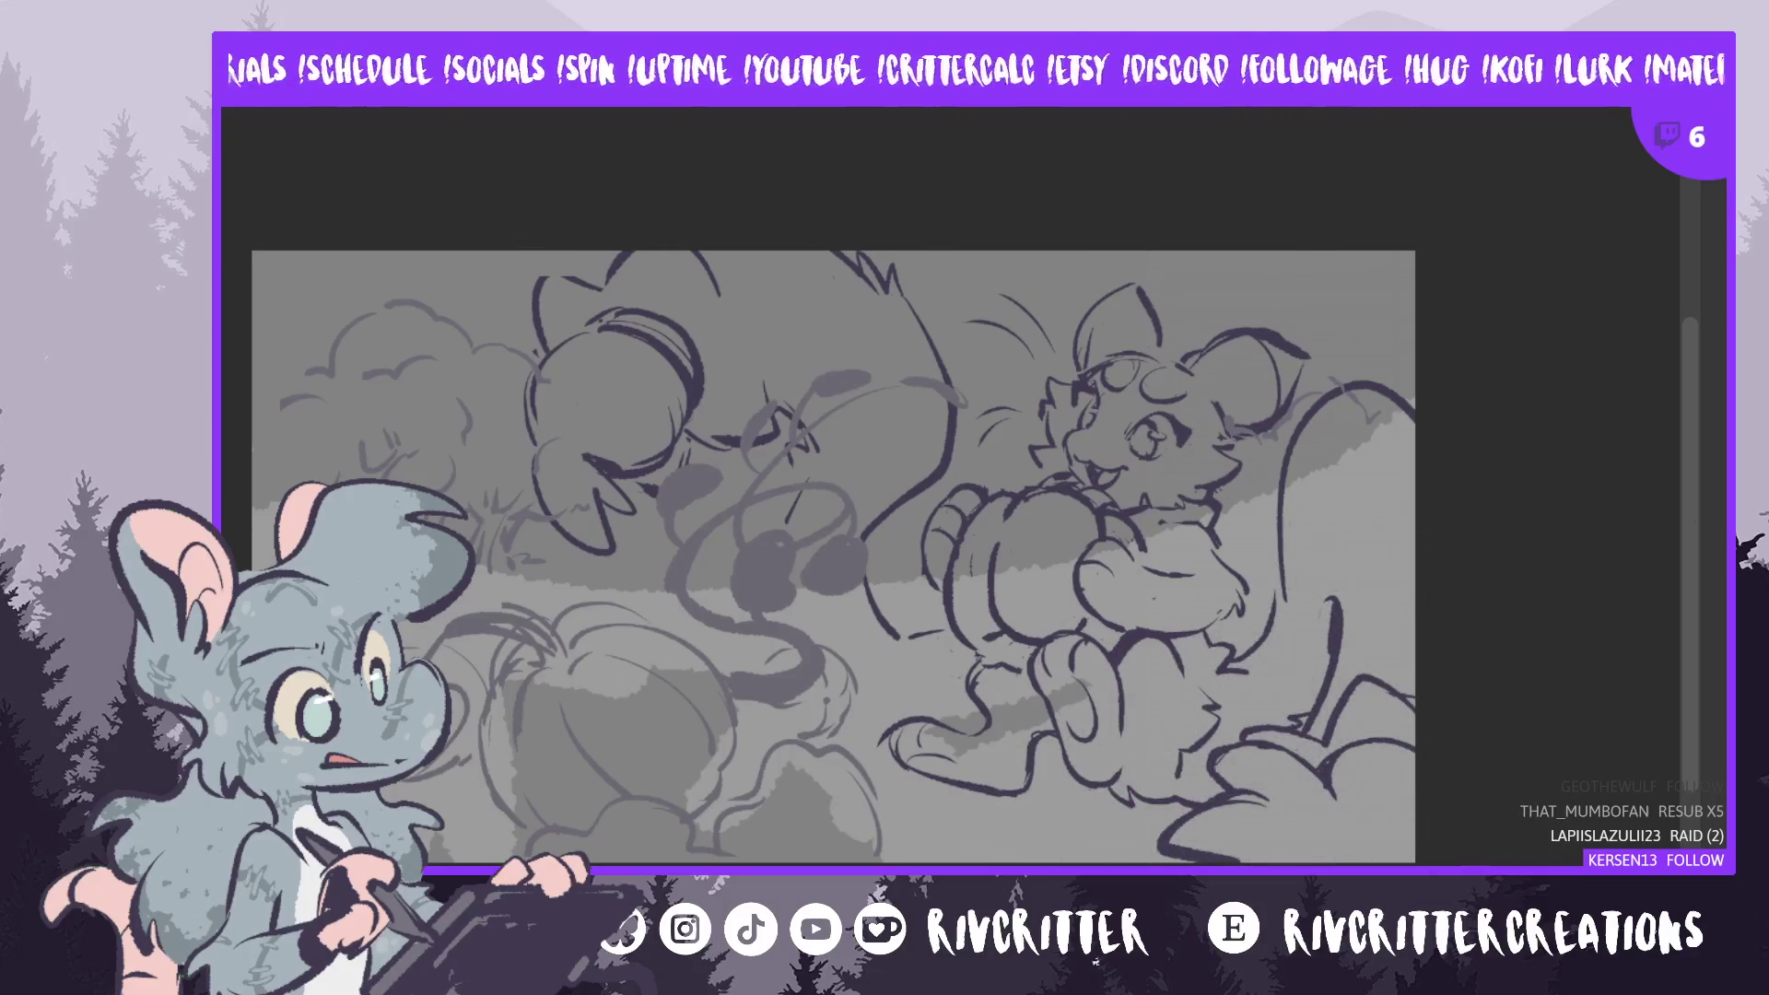
- Flip the canvas view horizontally and lasso around the right-hand background bush
{"action": "key", "text": "m"}
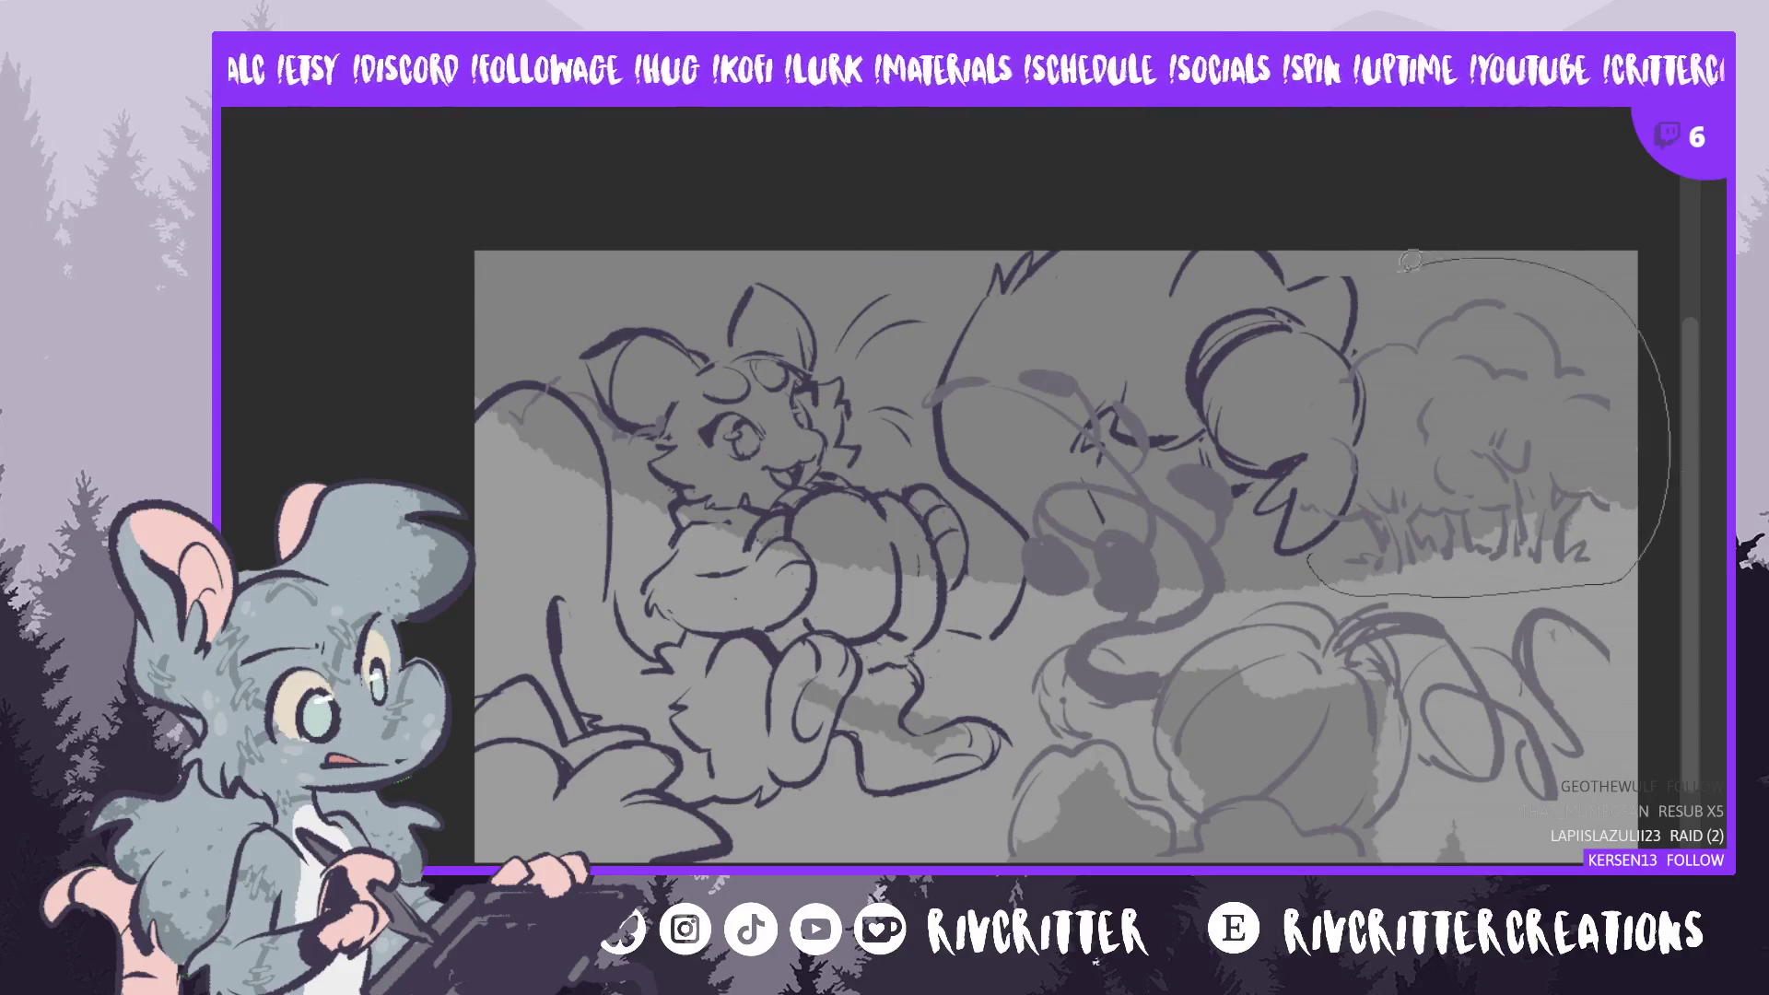
{"action": "left_click_drag", "start_coordinate": [1286, 424], "coordinate": [1299, 558]}
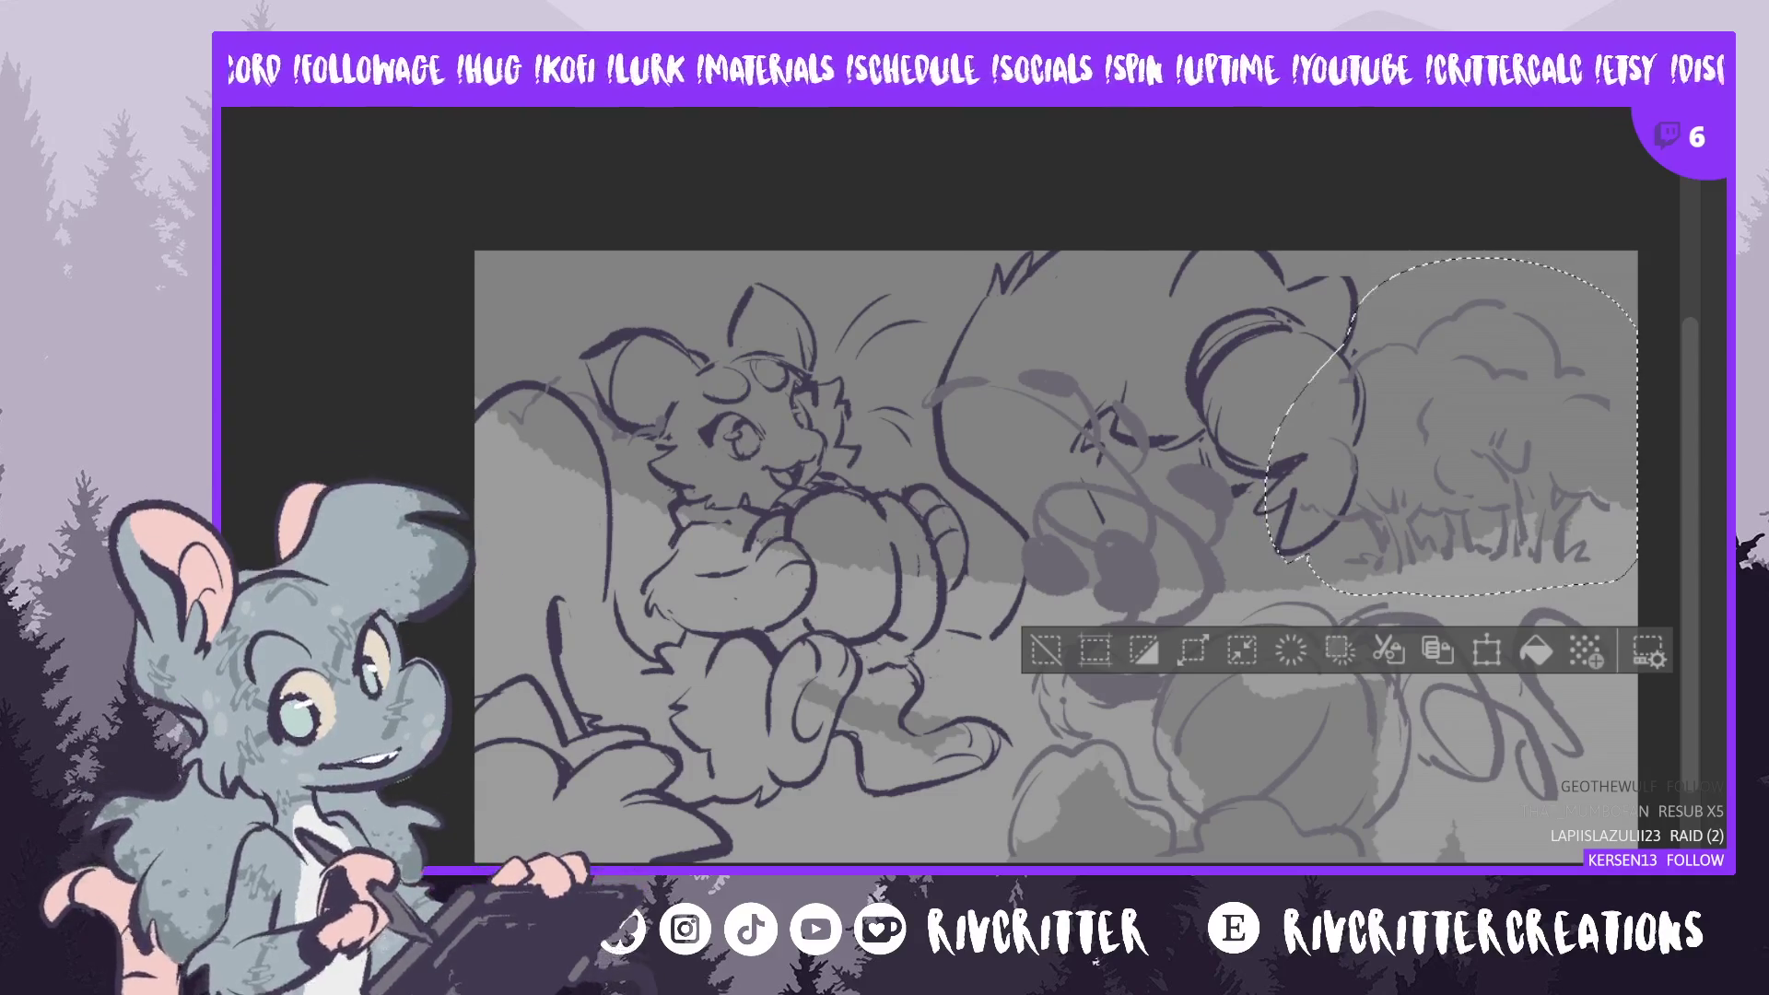
- Rotate the bush clockwise, stretch it slightly wider, nudge it right and up, then apply and deselect
{"action": "key", "text": "Delete"}
{"action": "key", "text": "ctrl+z"}
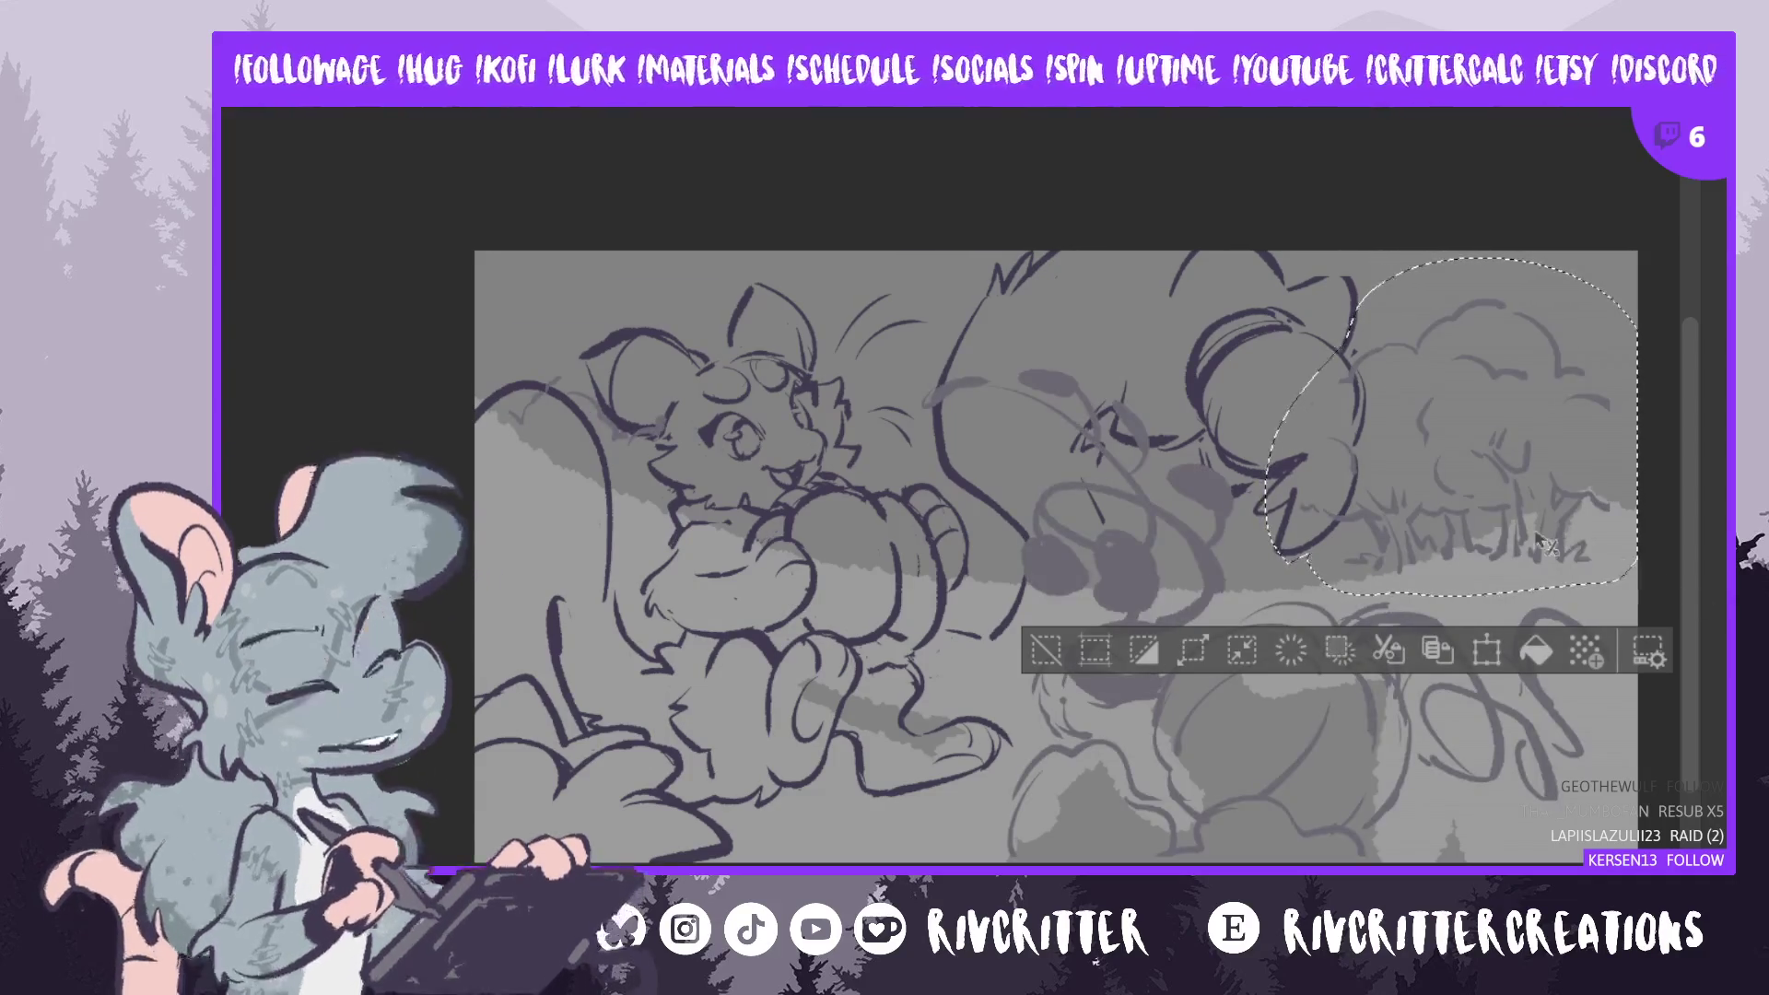
{"action": "key", "text": "ctrl+t"}
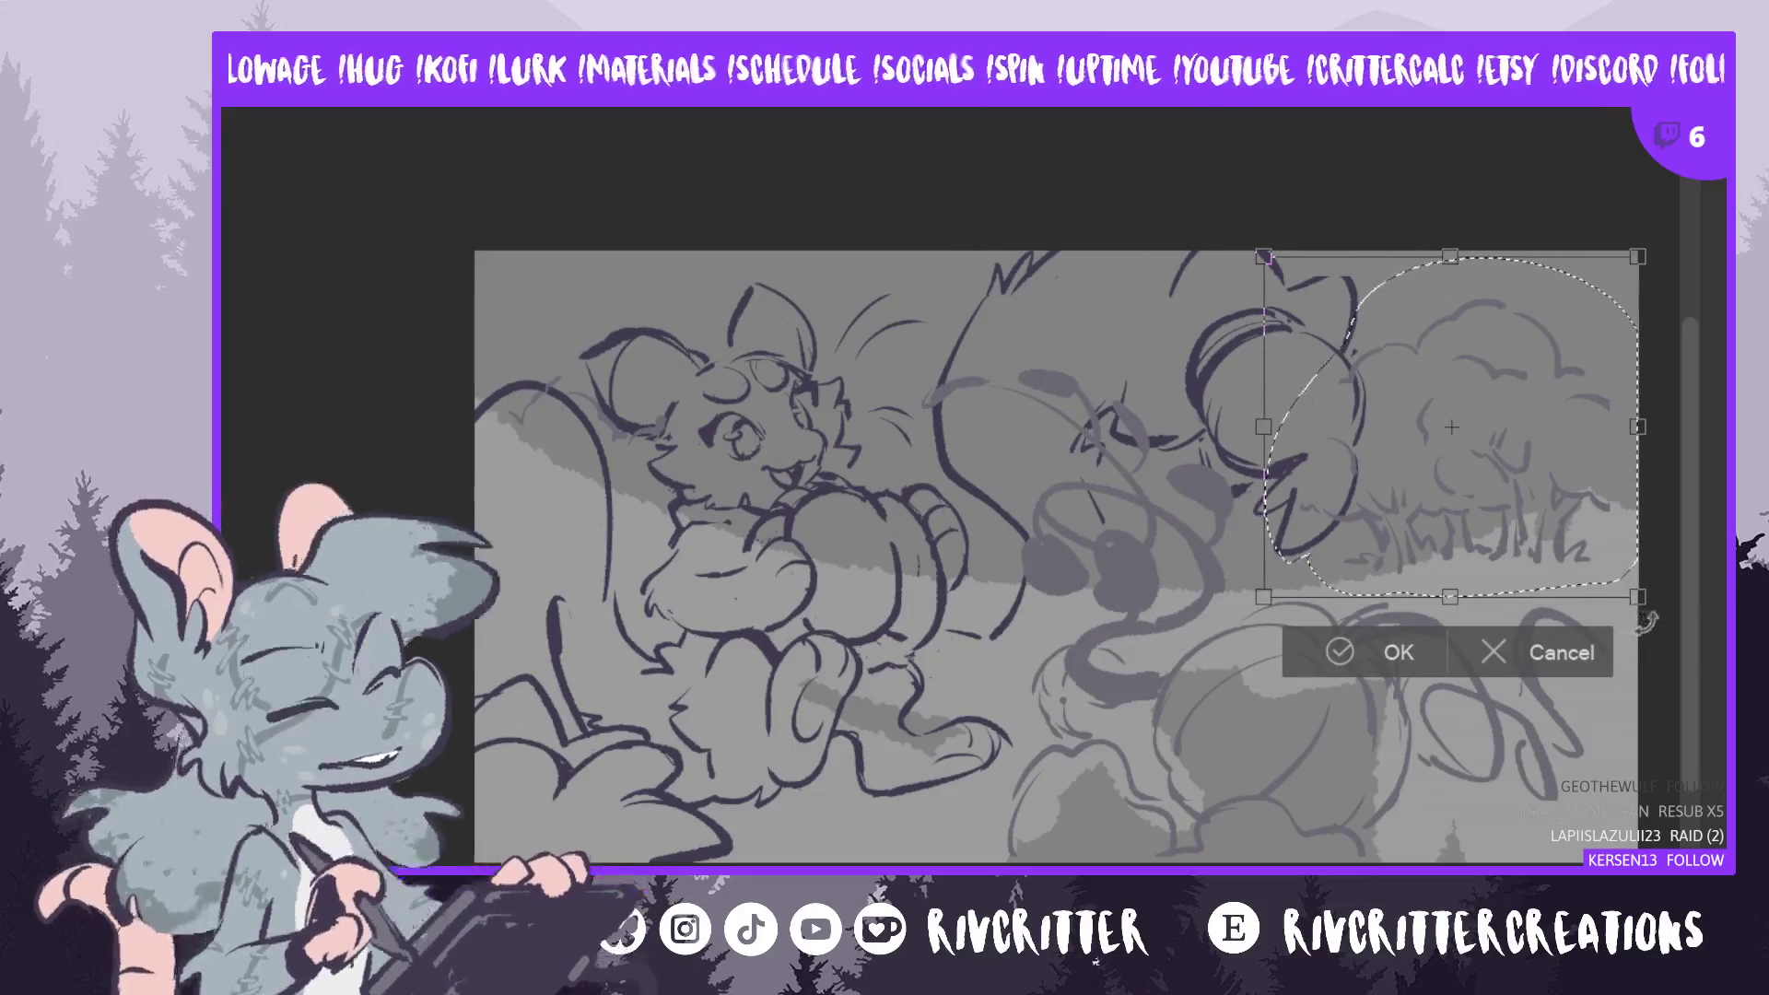
{"action": "left_click_drag", "start_coordinate": [1644, 571], "coordinate": [1667, 564]}
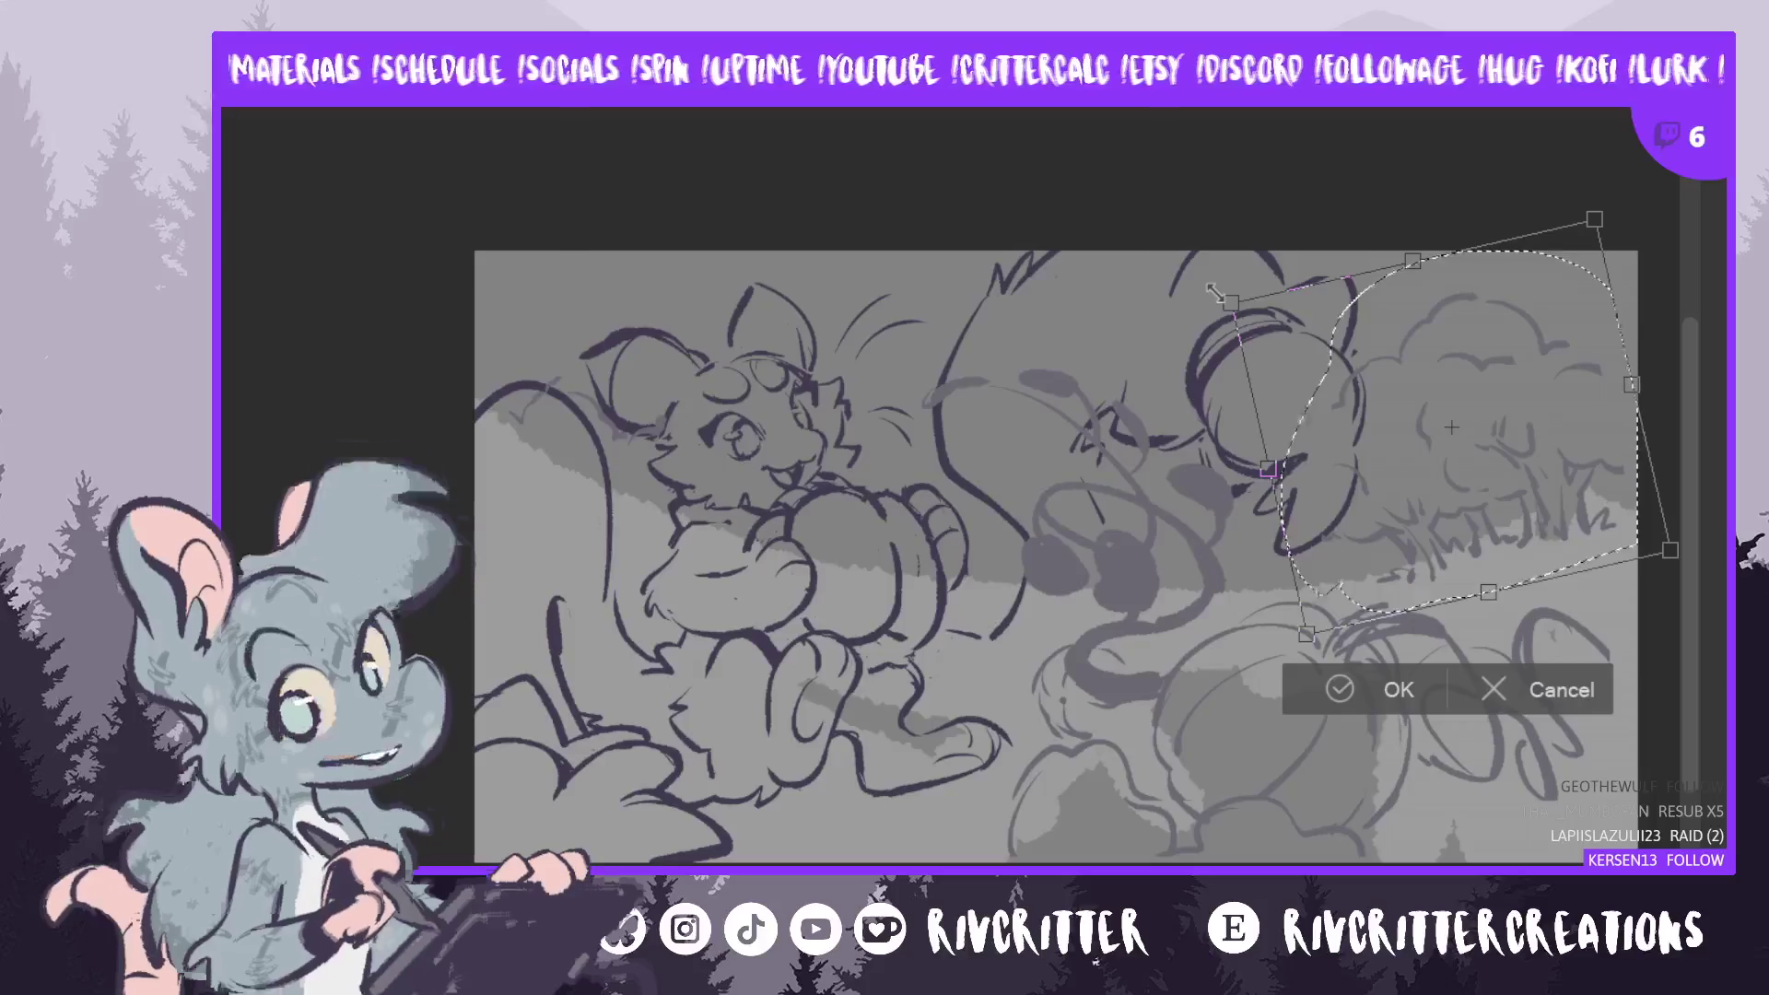
{"action": "left_click_drag", "start_coordinate": [1635, 389], "coordinate": [1653, 387]}
{"action": "left_click_drag", "start_coordinate": [1568, 525], "coordinate": [1582, 520]}
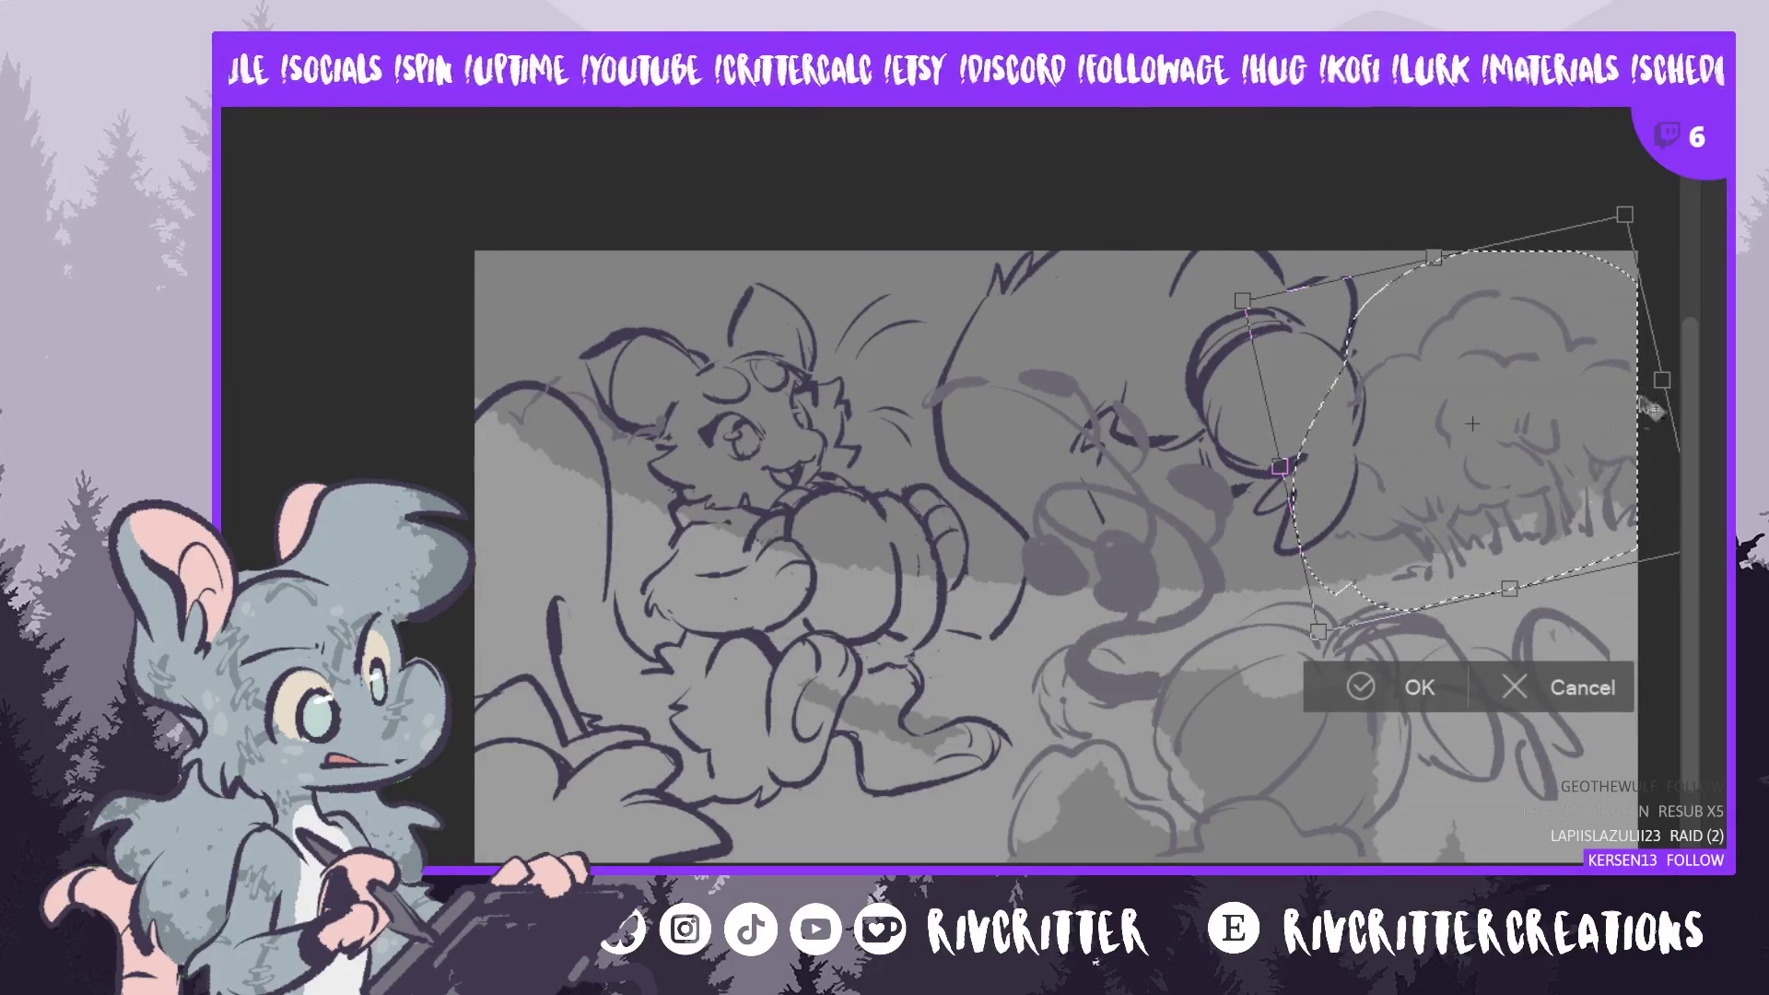
{"action": "left_click_drag", "start_coordinate": [1334, 627], "coordinate": [1529, 536]}
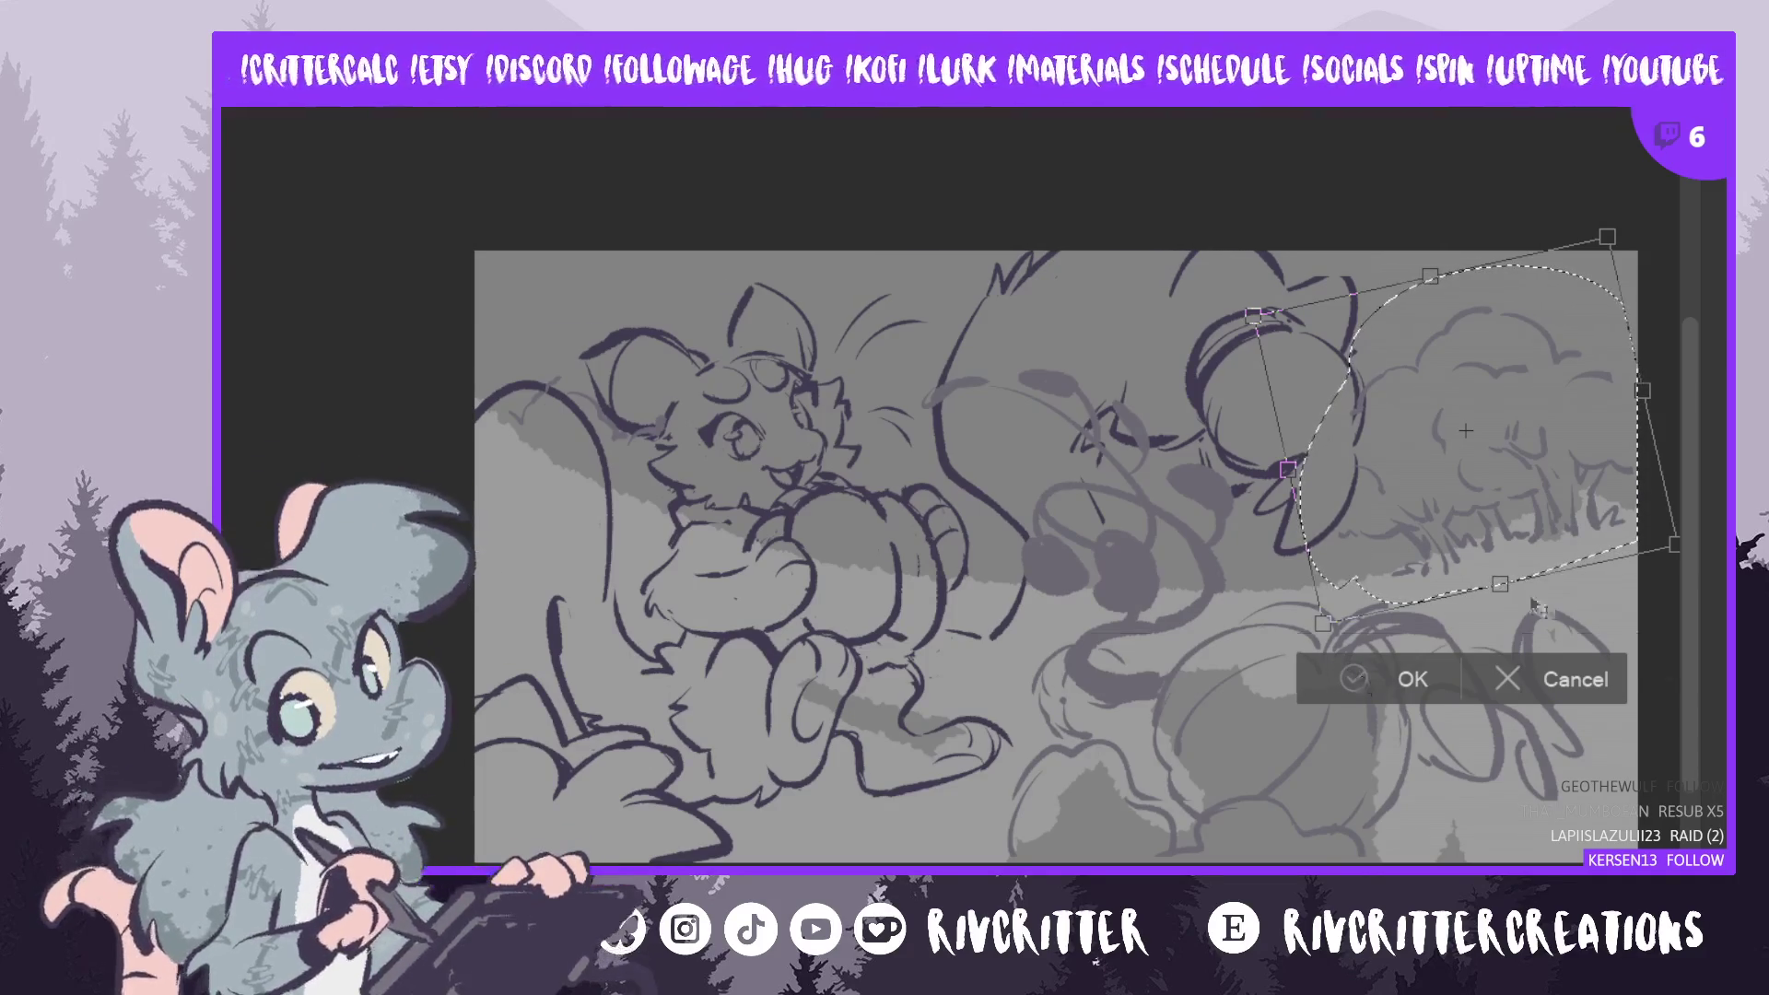
{"action": "left_click", "coordinate": [1360, 676]}
{"action": "key", "text": "ctrl+d"}
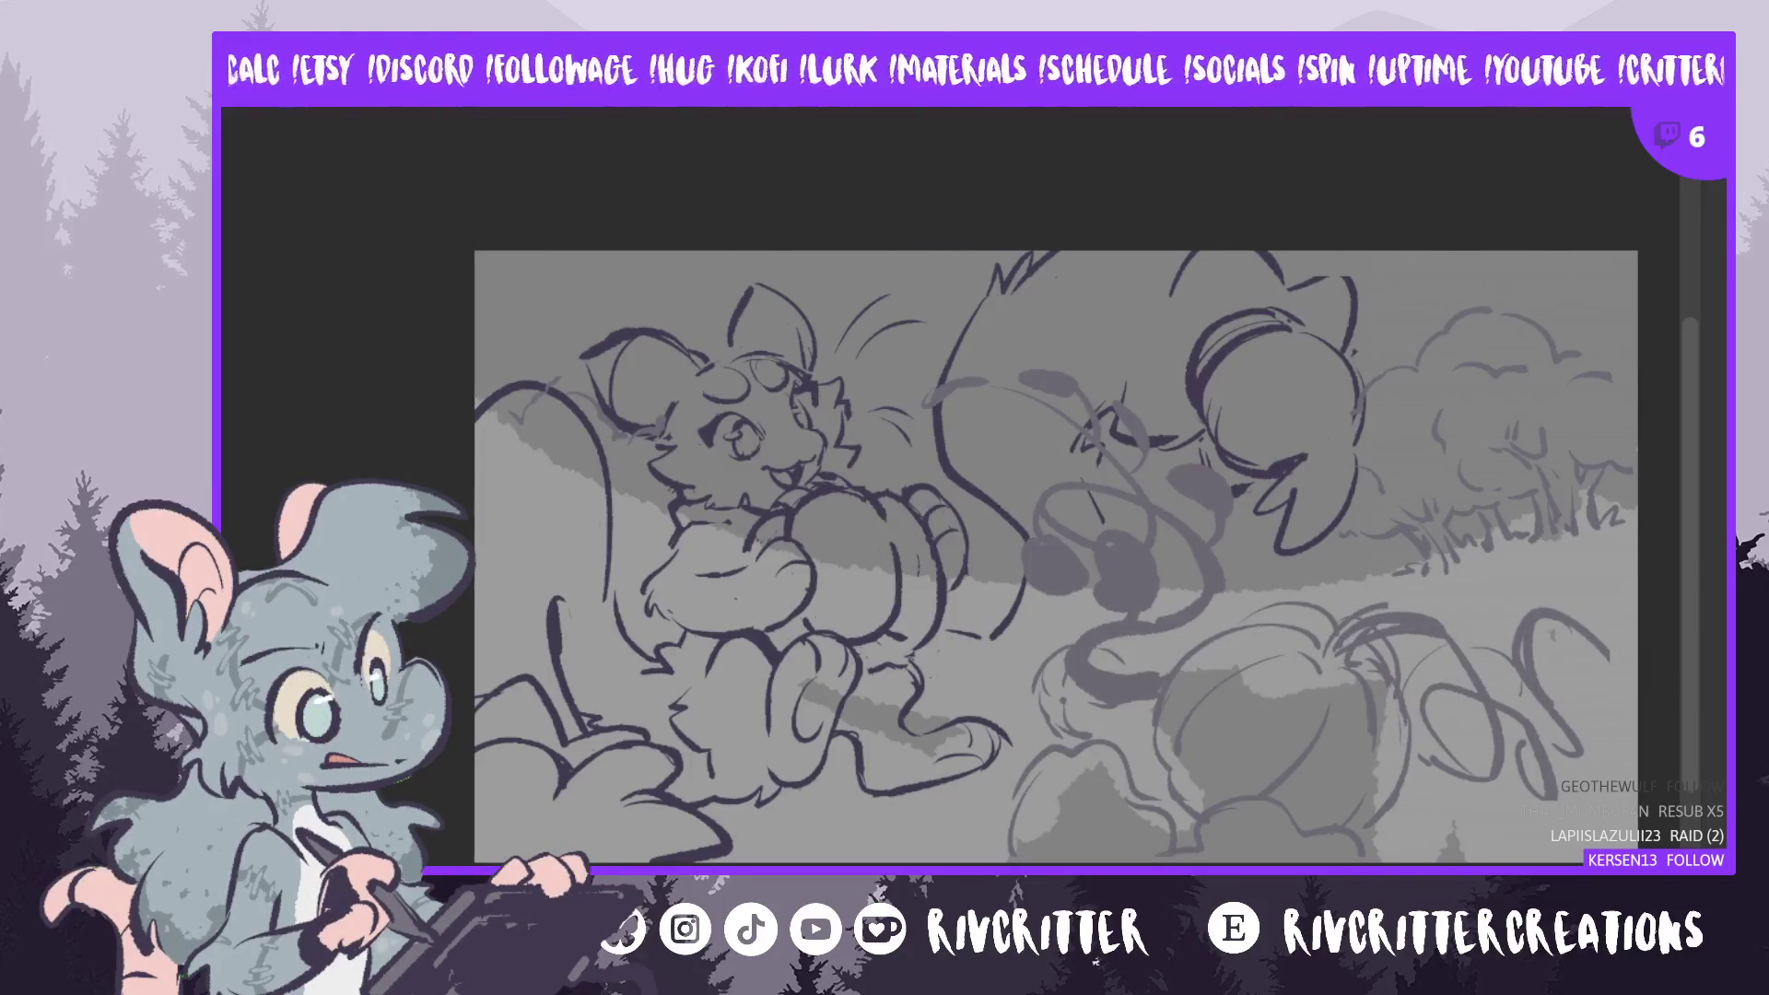
- Undo to bring back the selection around the background bush
{"action": "key", "text": "ctrl+z"}
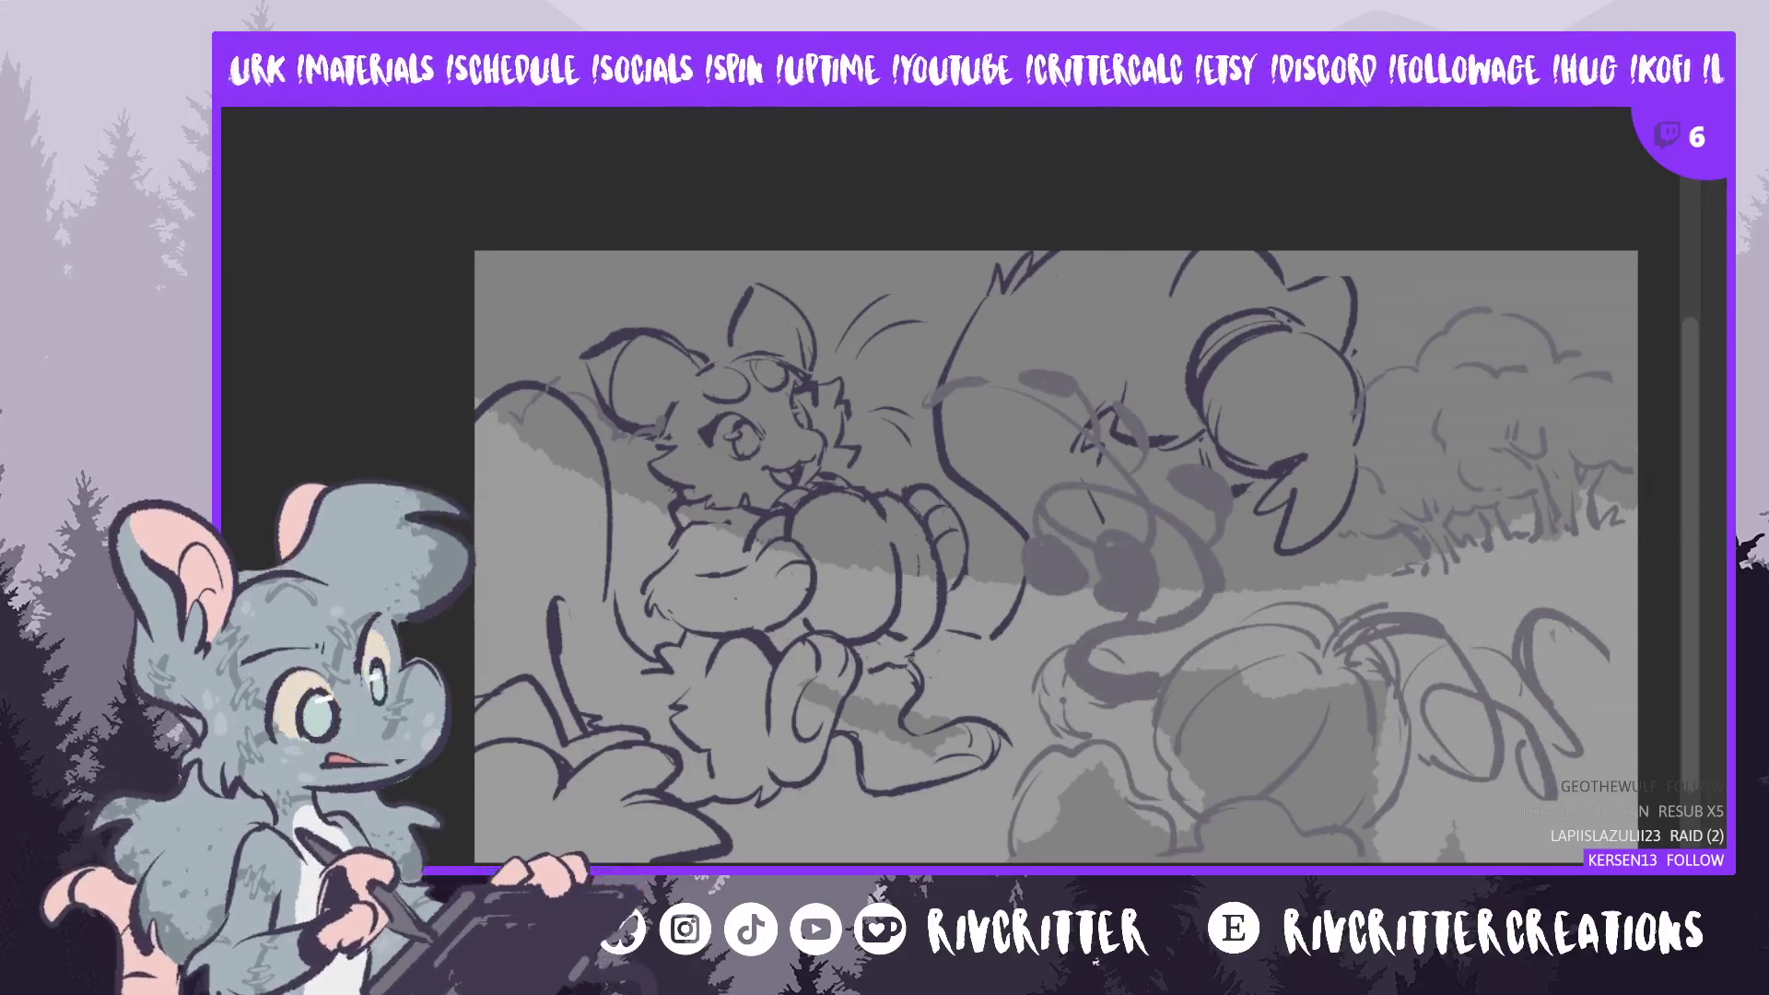
- Lasso a larger area around the top of the cat's tail and start a transform on it
{"action": "left_click_drag", "start_coordinate": [687, 402], "coordinate": [673, 433]}
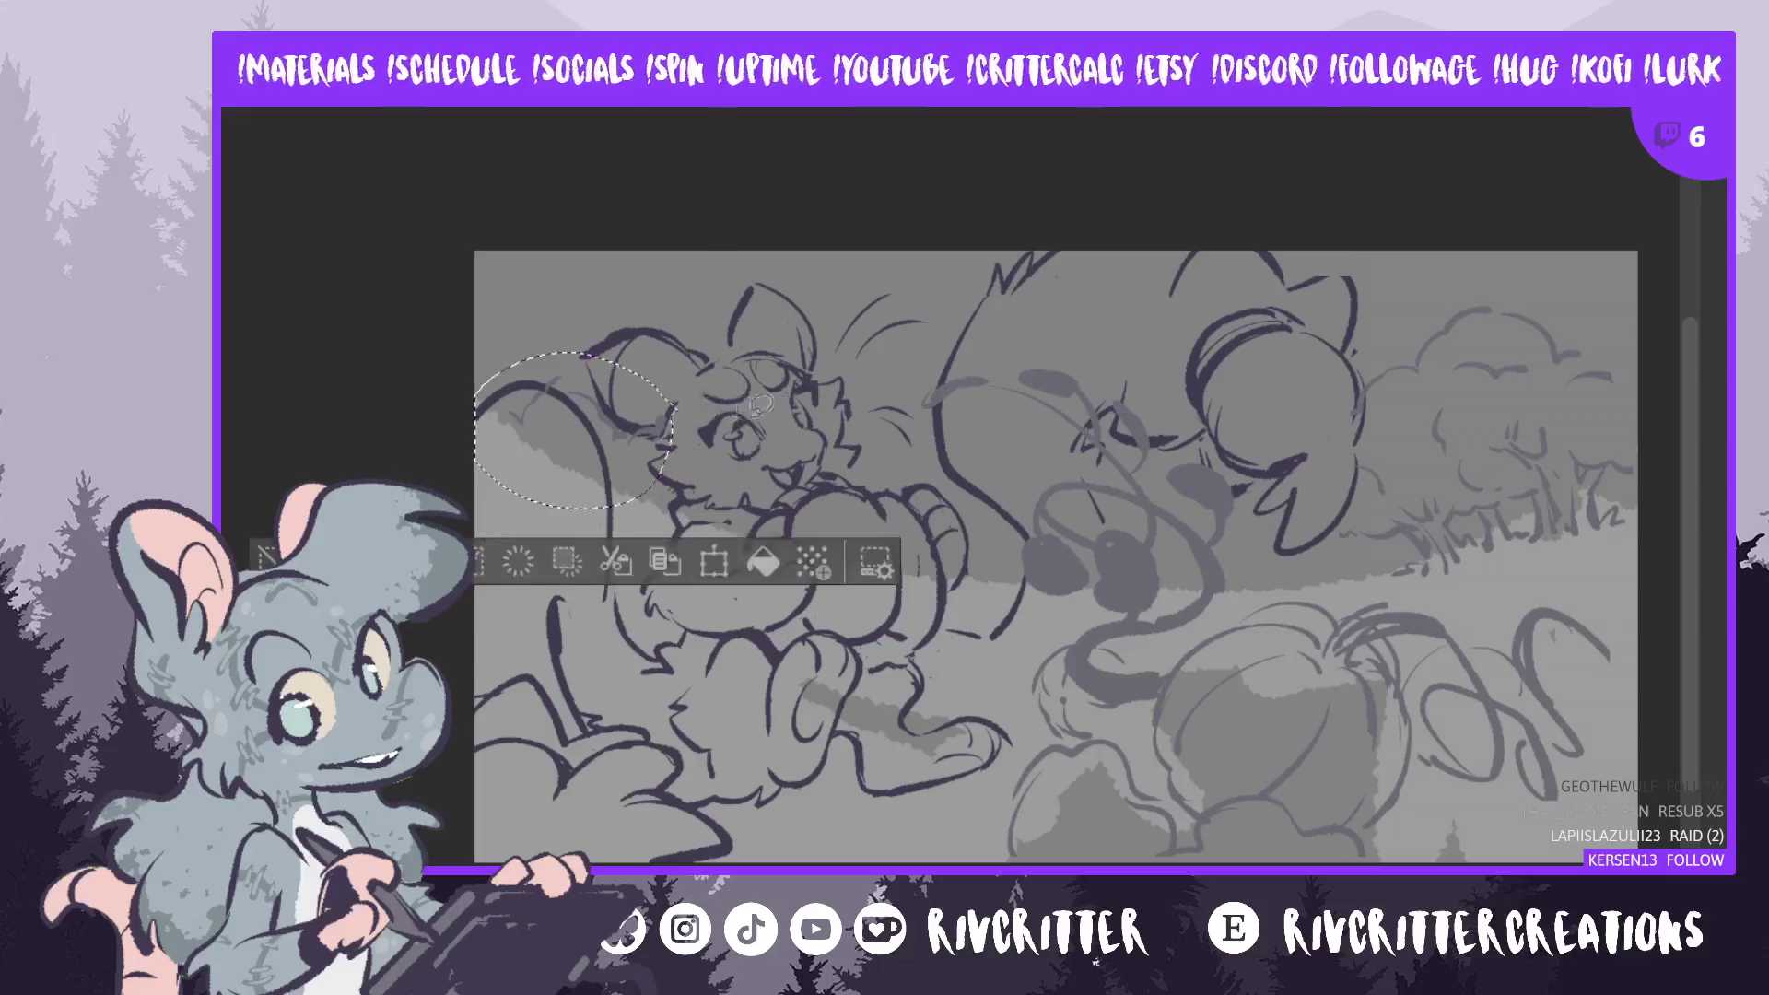
{"action": "mouse_move", "coordinate": [590, 350]}
{"action": "left_mouse_down"}
{"action": "mouse_move", "coordinate": [488, 387]}
{"action": "mouse_move", "coordinate": [645, 498]}
{"action": "mouse_move", "coordinate": [719, 405]}
{"action": "left_mouse_up"}
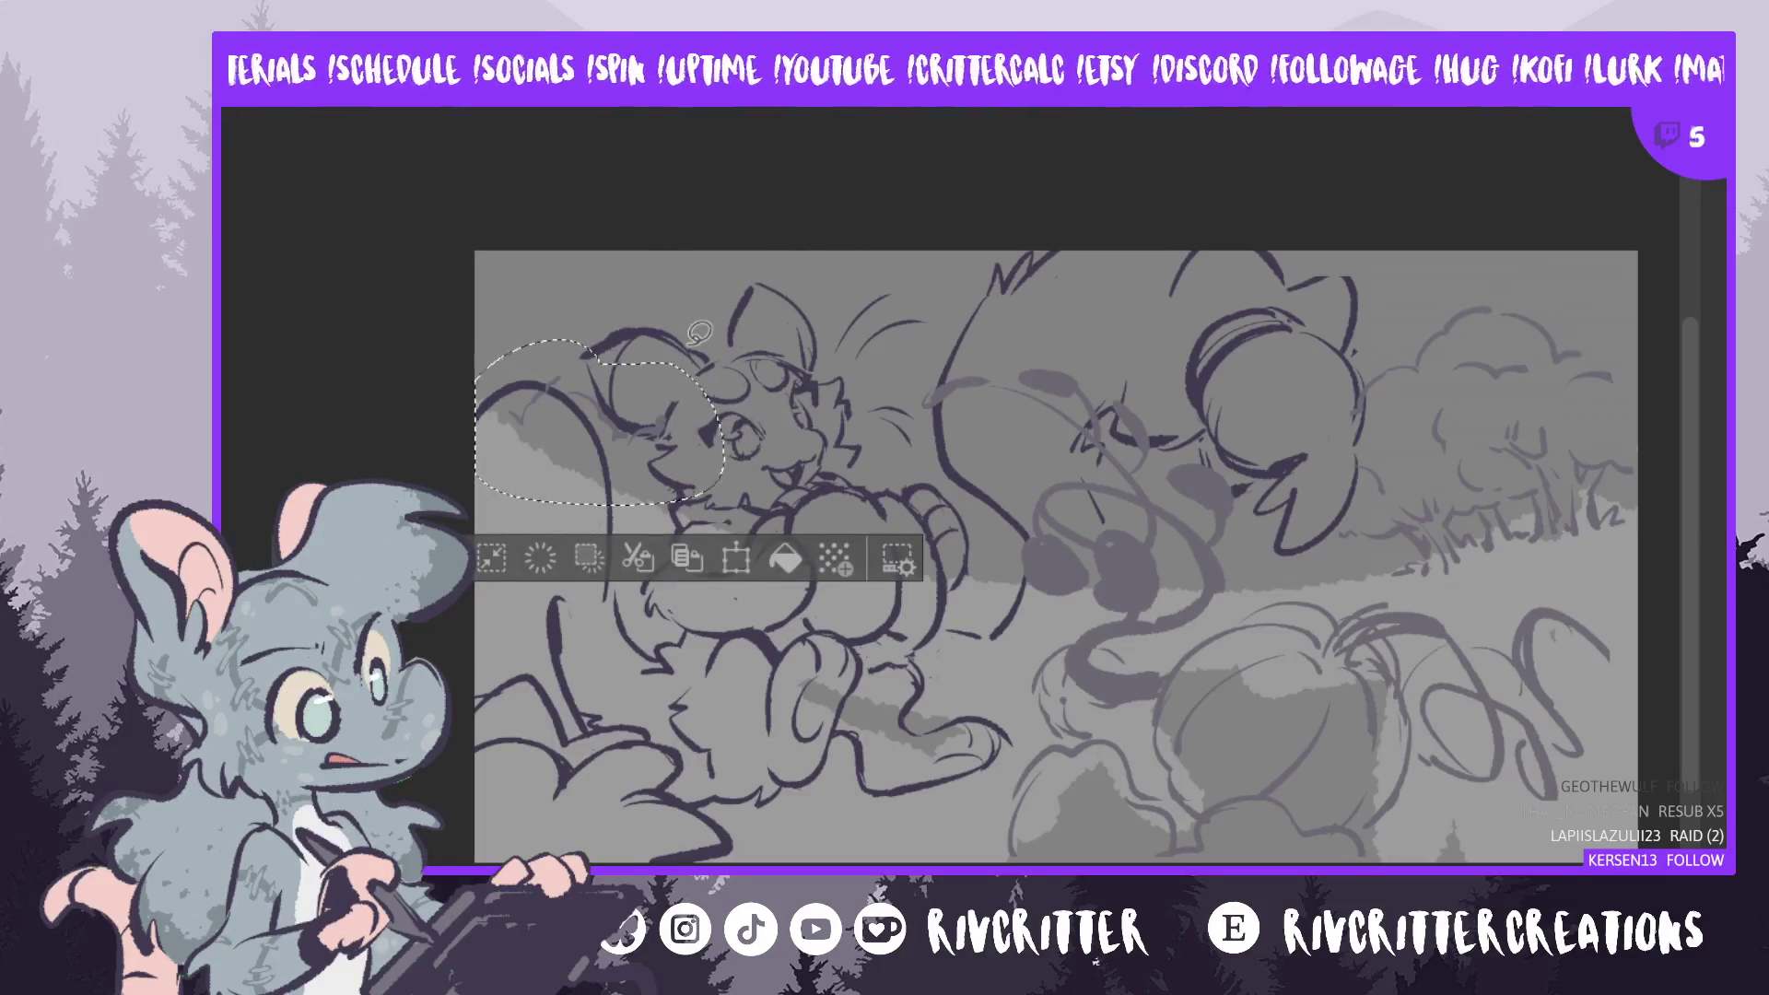
{"action": "key", "text": "ctrl+t"}
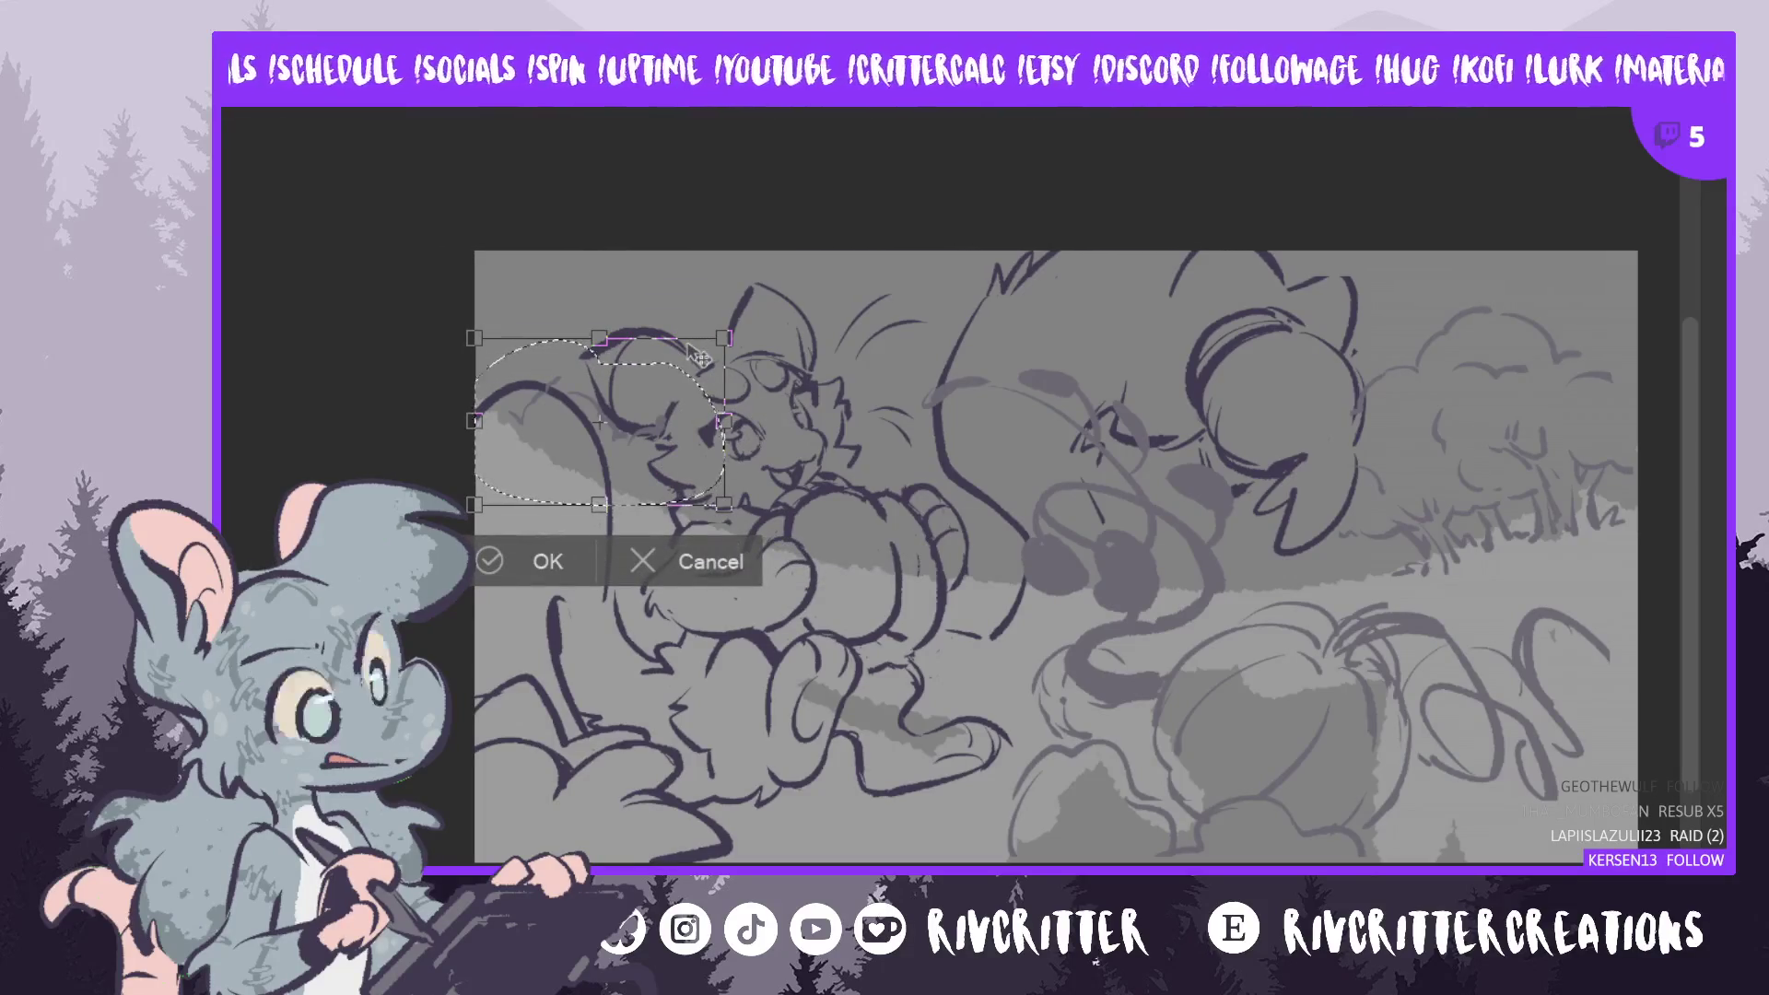
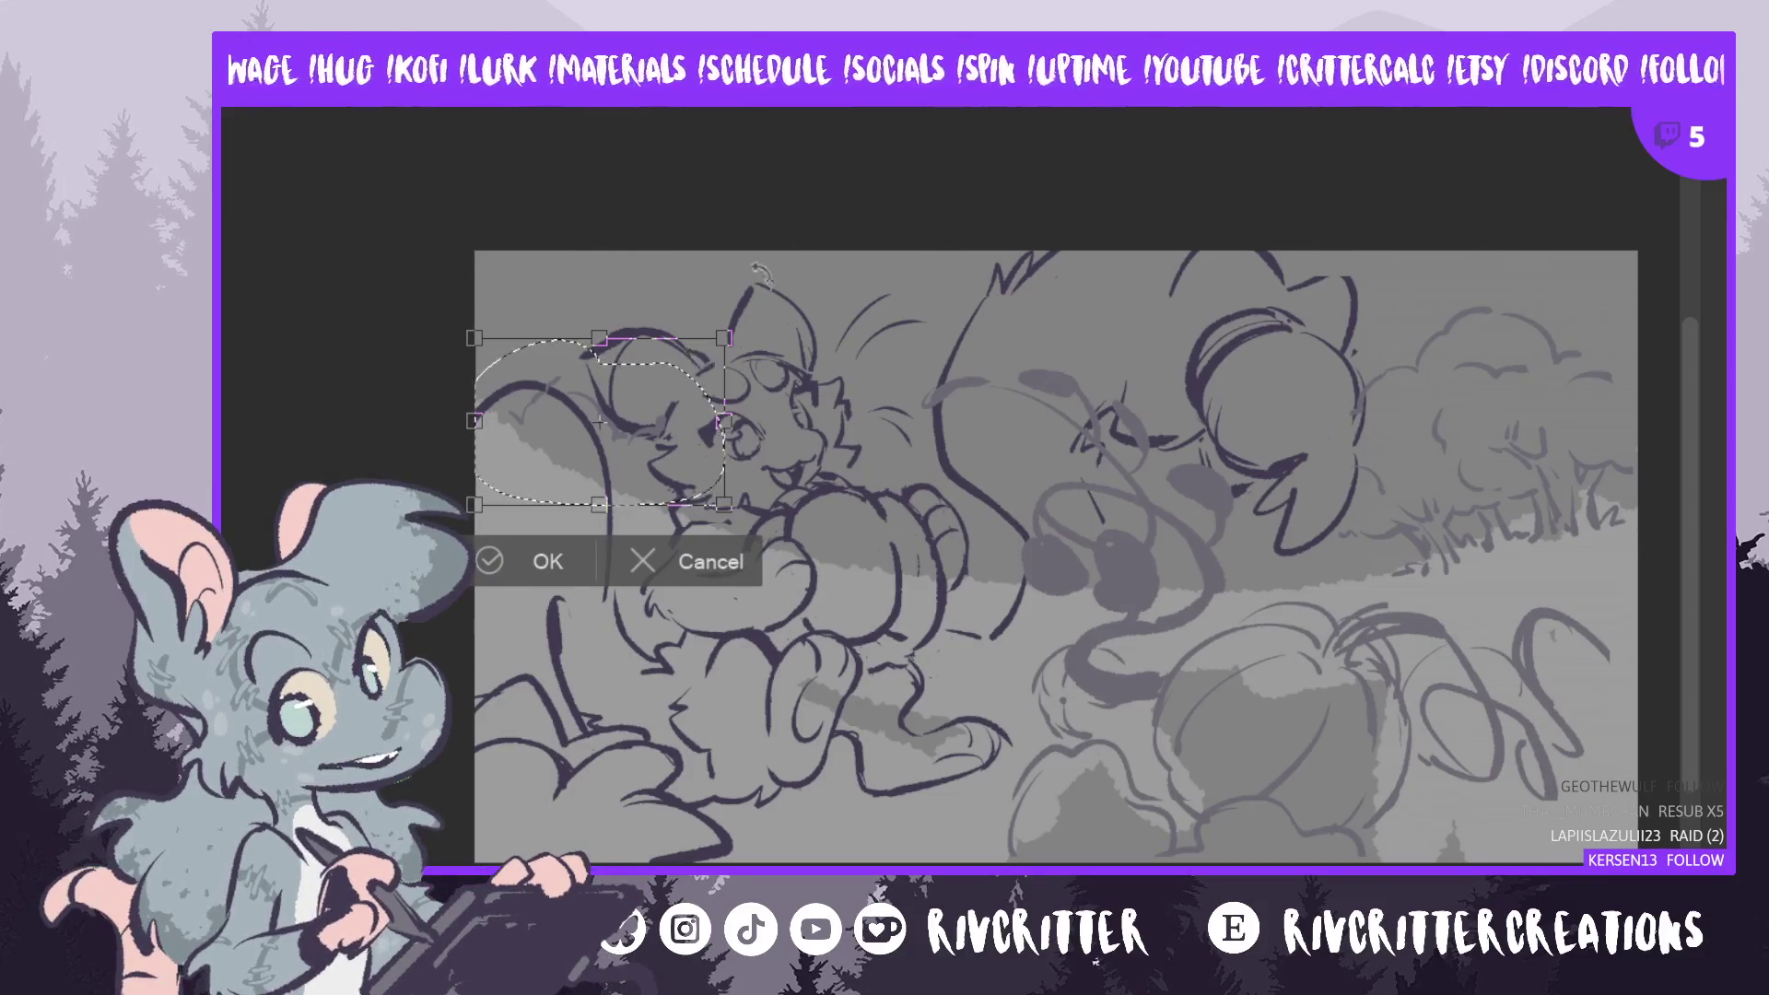
- Scale down the selected sketch patch by the left critter's ear and move it into the top-left corner
{"action": "left_click_drag", "start_coordinate": [725, 337], "coordinate": [691, 359]}
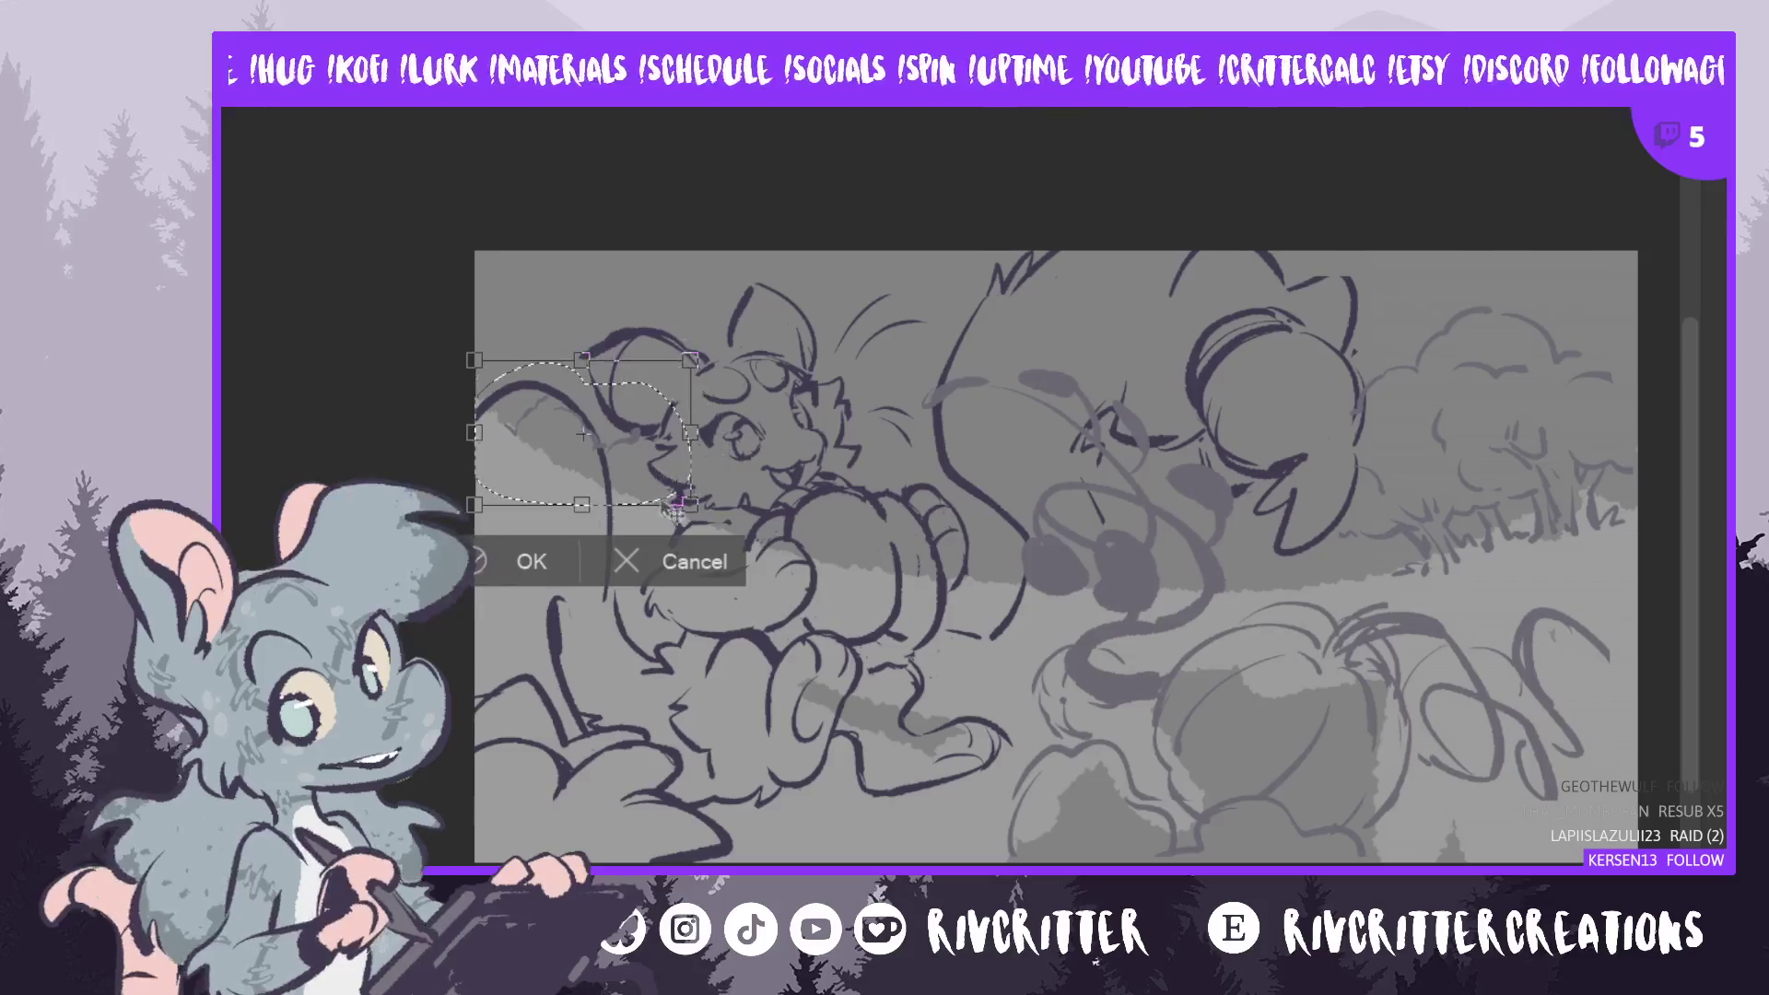
{"action": "mouse_move", "coordinate": [639, 479]}
{"action": "left_mouse_down"}
{"action": "mouse_move", "coordinate": [627, 368]}
{"action": "mouse_move", "coordinate": [705, 387]}
{"action": "left_mouse_up"}
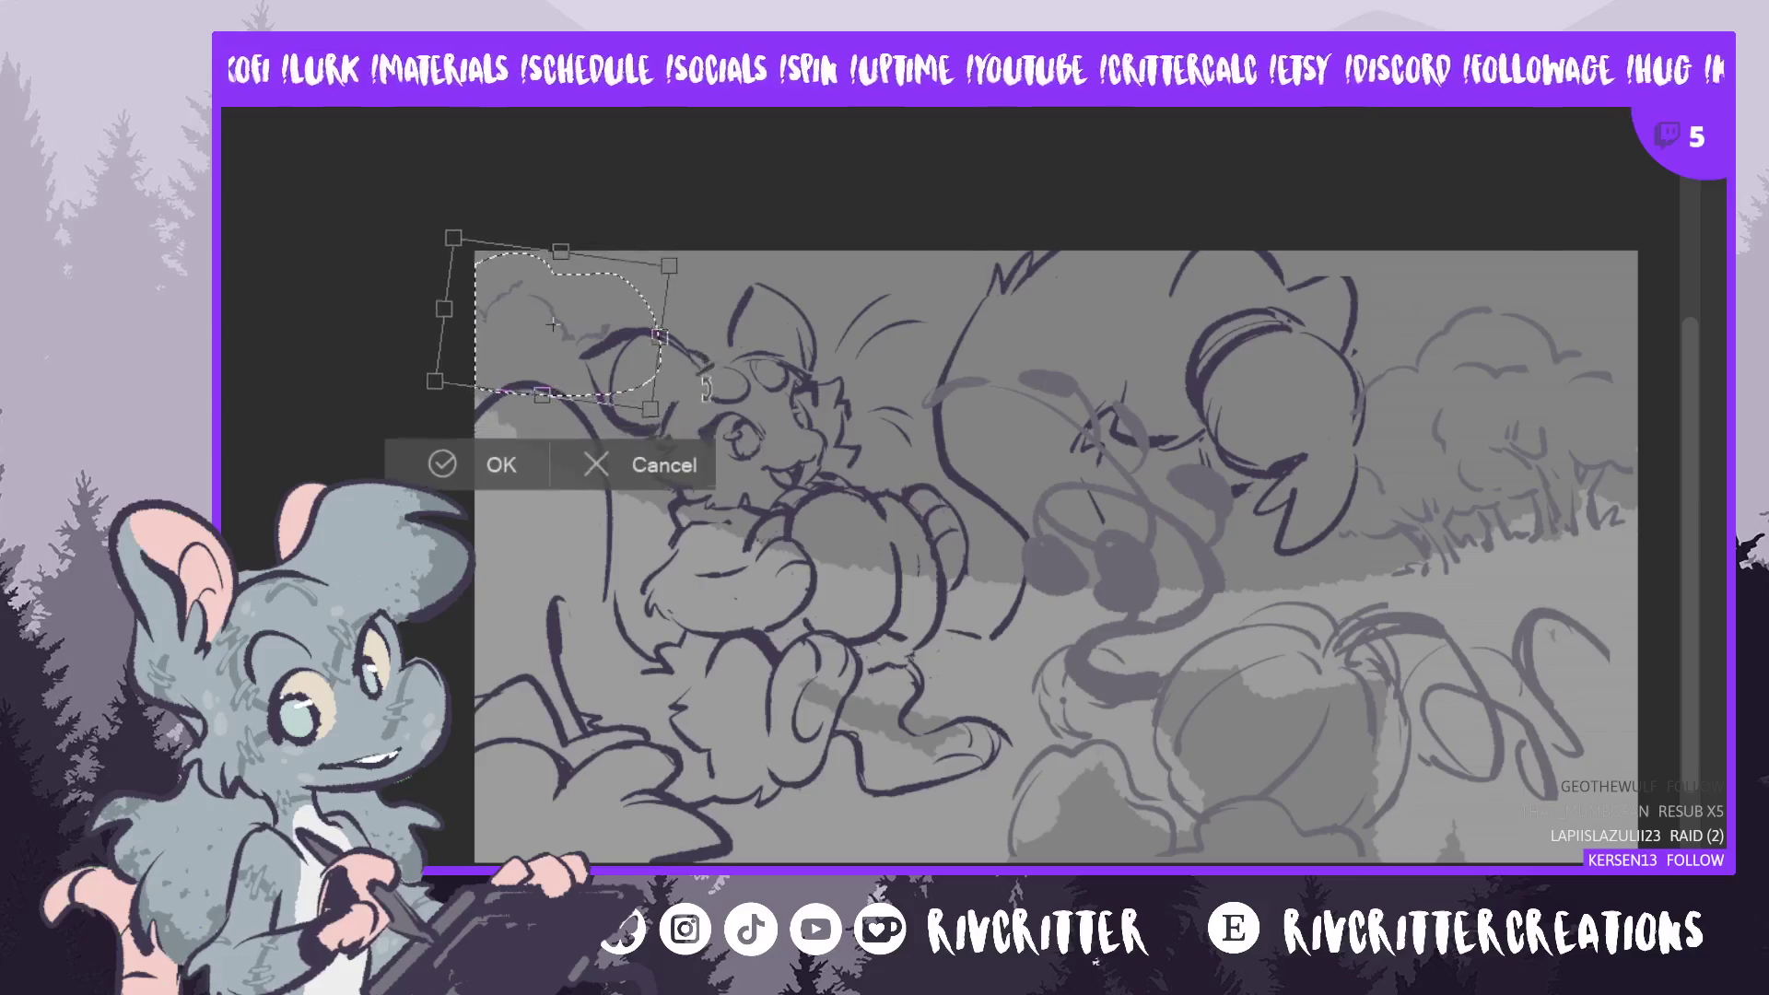
{"action": "left_click", "coordinate": [494, 461]}
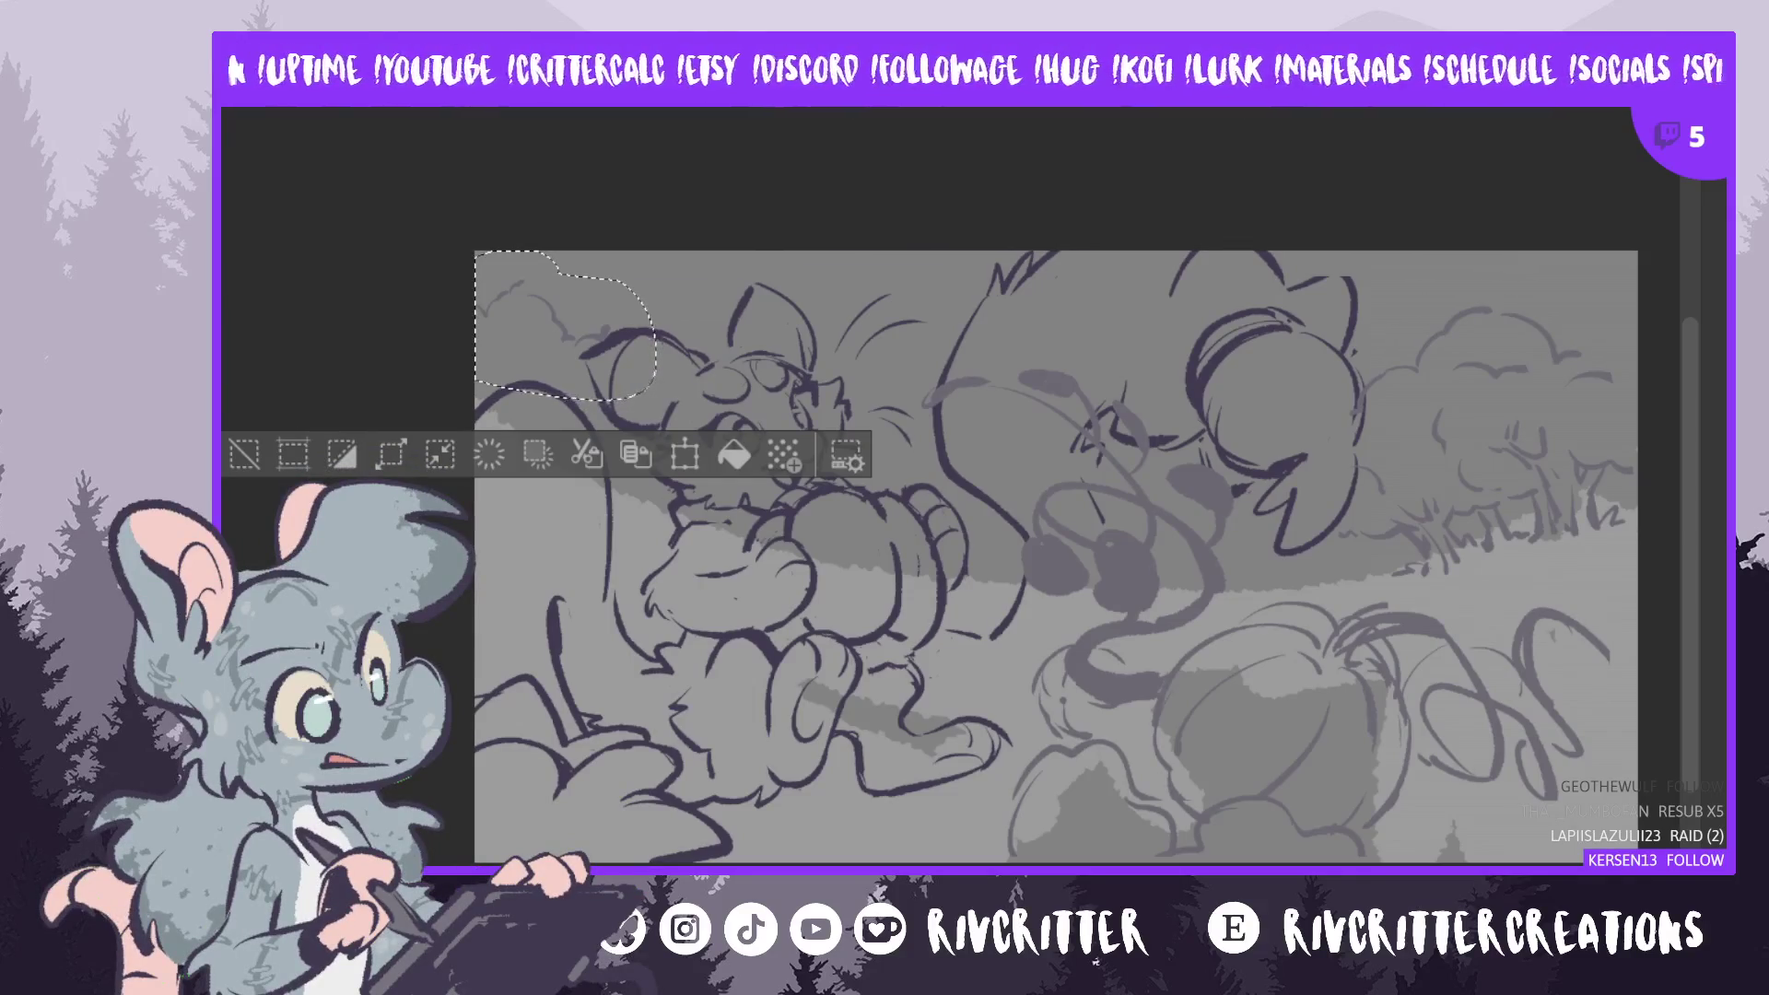
{"action": "scroll", "coordinate": [1056, 556], "scroll_direction": "down", "scroll_amount": 3}
{"action": "scroll", "coordinate": [1056, 555], "scroll_direction": "up", "scroll_amount": 4}
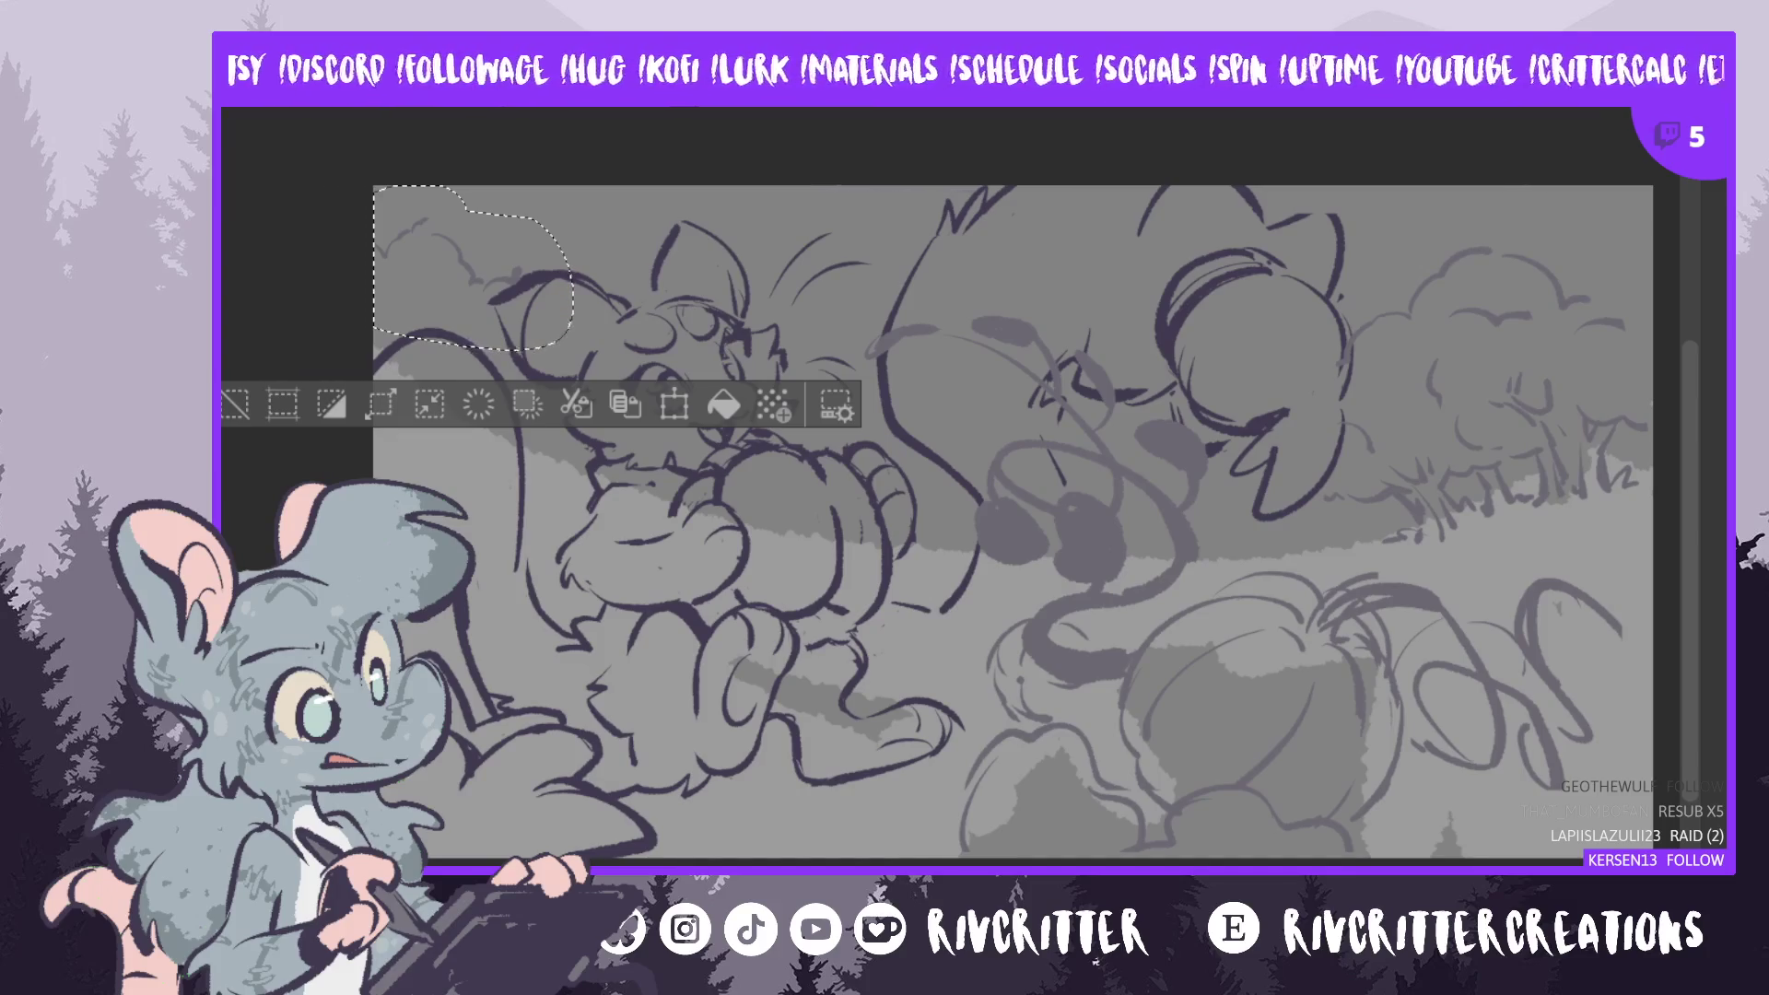
{"action": "key", "text": "ctrl+d"}
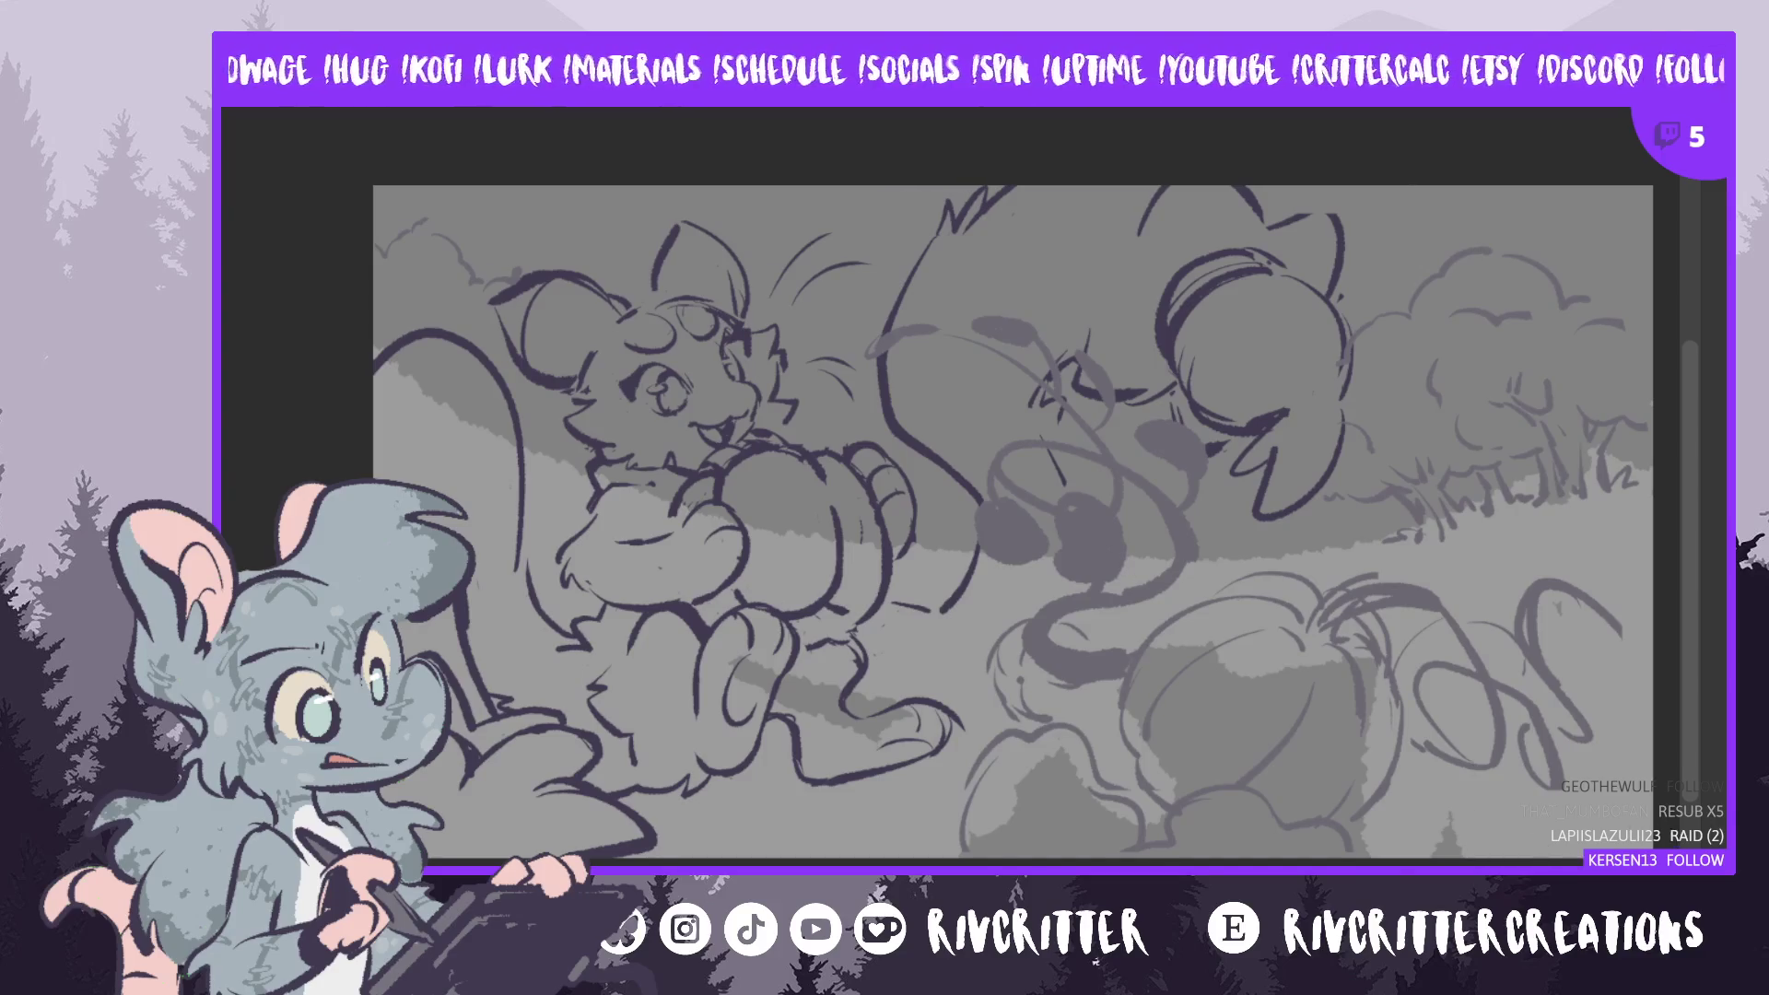
{"action": "left_click_drag", "start_coordinate": [387, 194], "coordinate": [382, 336]}
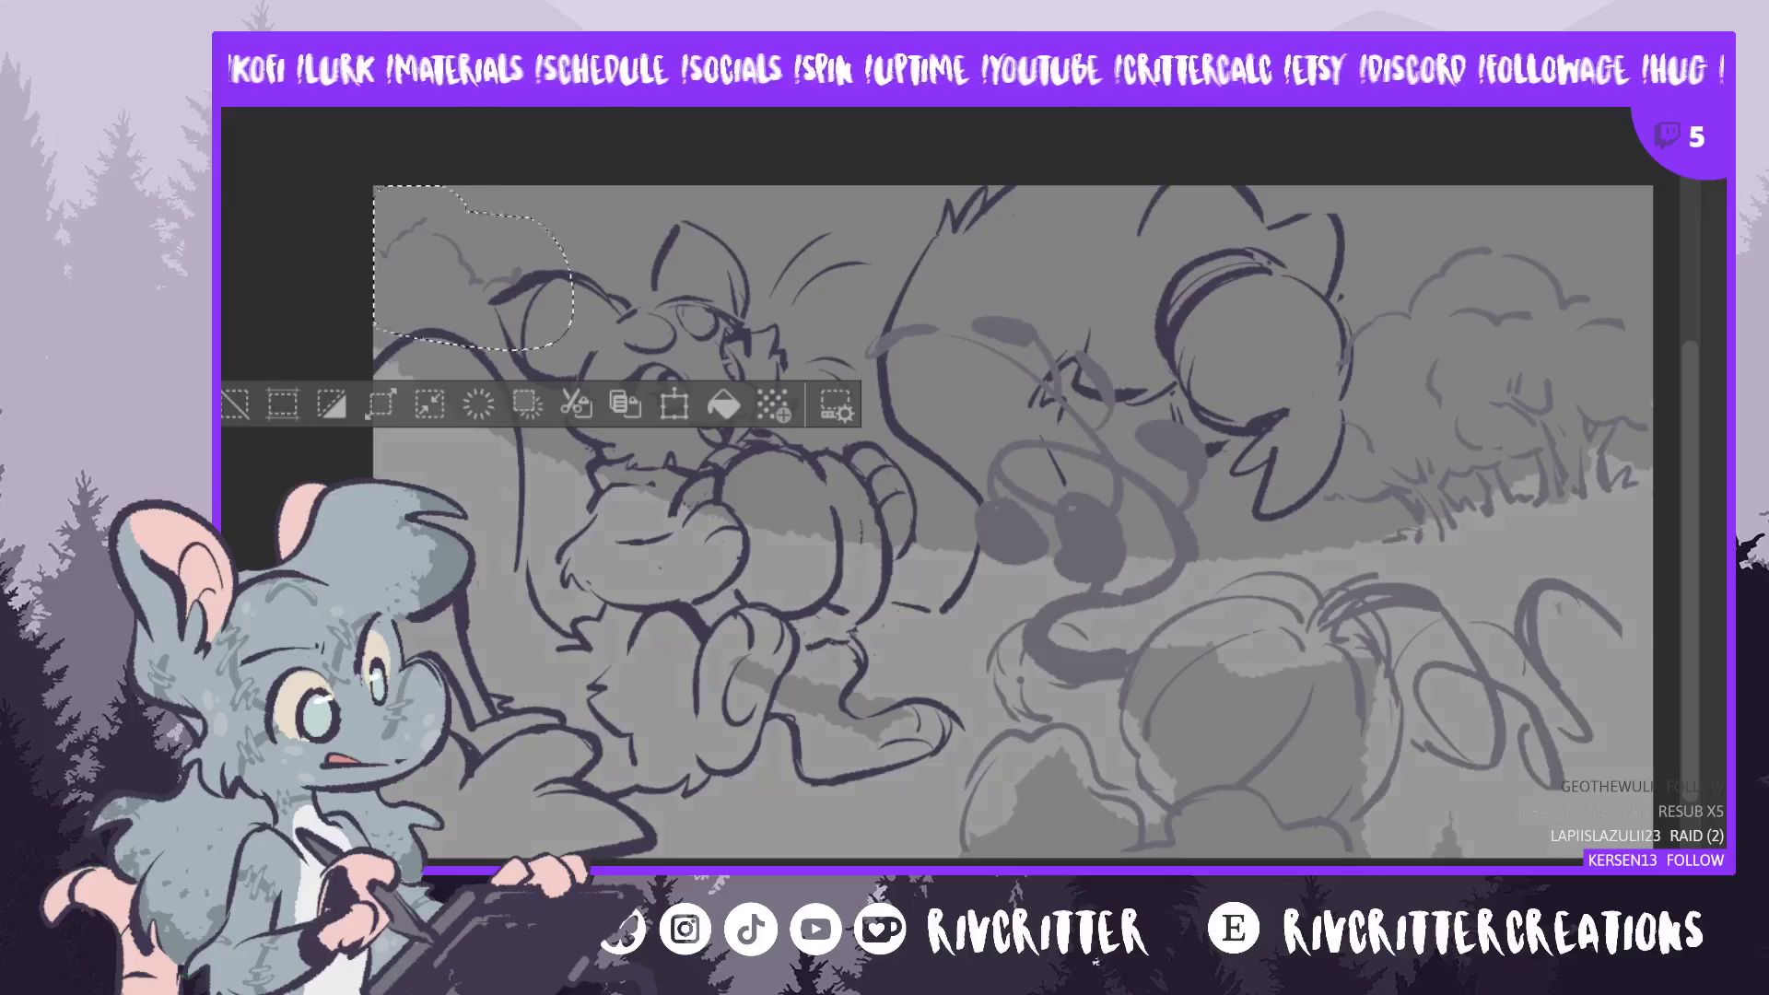
{"action": "key", "text": "ctrl+z"}
{"action": "key", "text": "ctrl+y"}
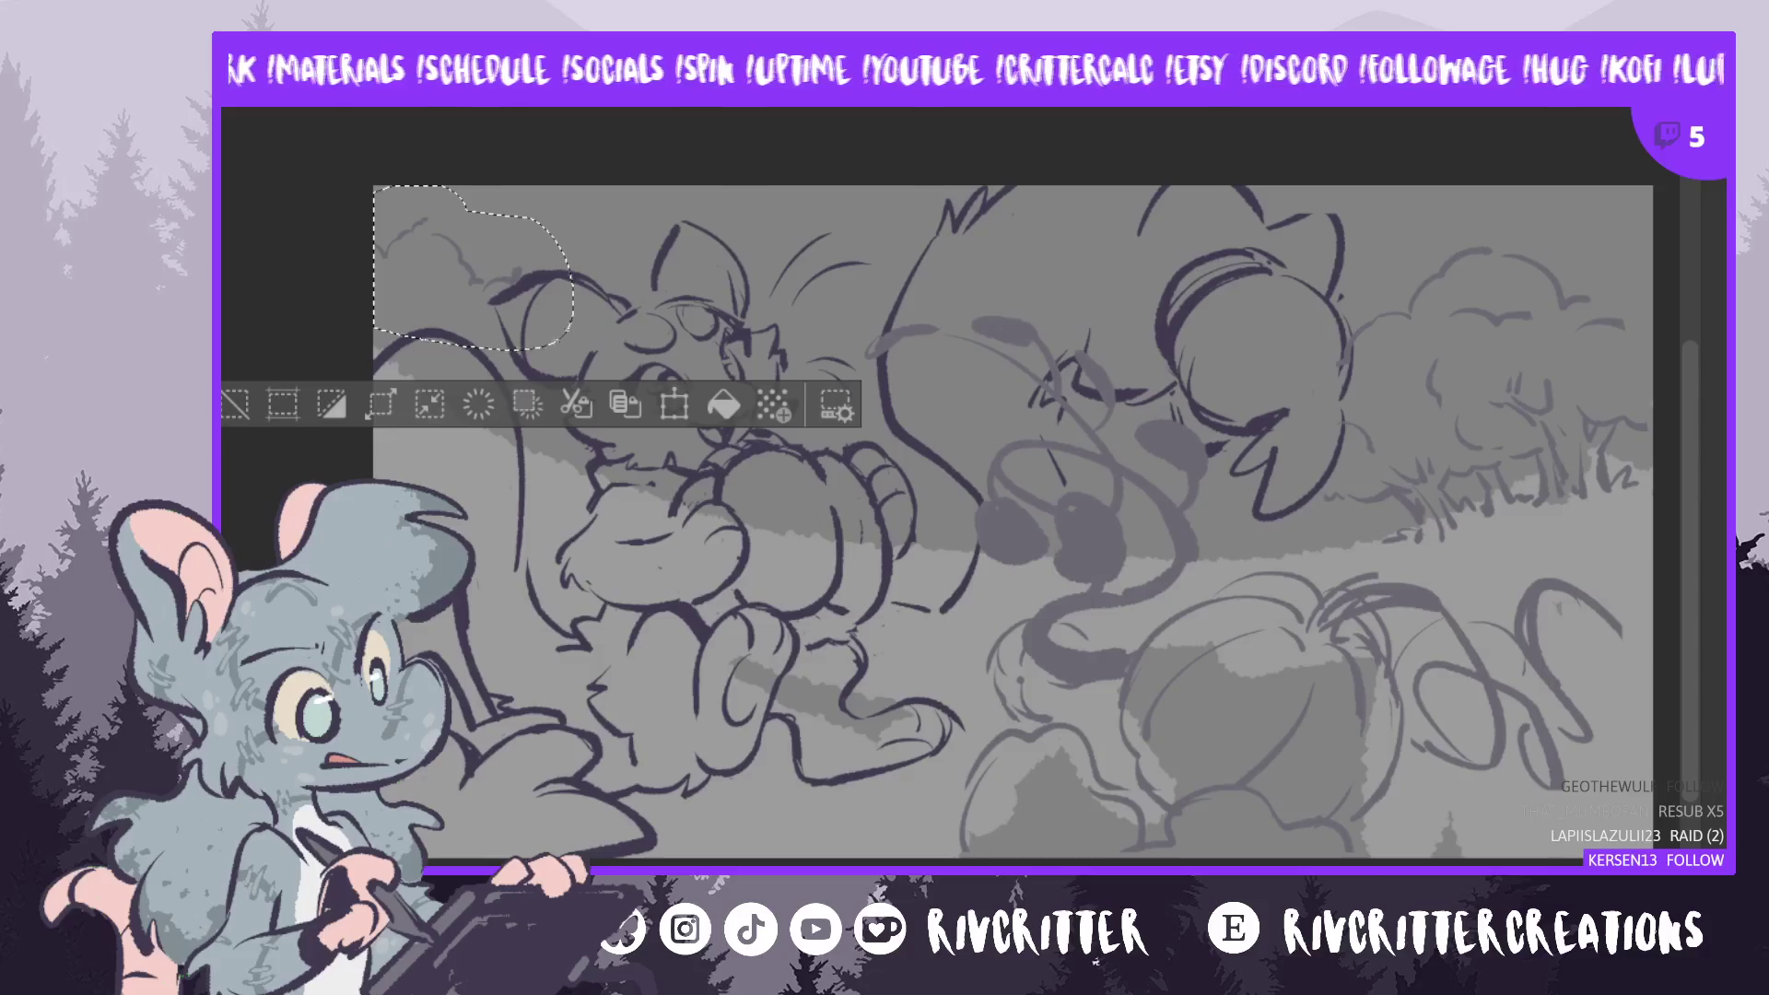
{"action": "left_click", "coordinate": [1511, 664]}
{"action": "mouse_move", "coordinate": [1505, 617]}
{"action": "left_mouse_down"}
{"action": "mouse_move", "coordinate": [1366, 637]}
{"action": "mouse_move", "coordinate": [1450, 645]}
{"action": "mouse_move", "coordinate": [1289, 707]}
{"action": "mouse_move", "coordinate": [1000, 778]}
{"action": "mouse_move", "coordinate": [838, 710]}
{"action": "mouse_move", "coordinate": [1345, 626]}
{"action": "mouse_move", "coordinate": [1364, 654]}
{"action": "mouse_move", "coordinate": [1294, 810]}
{"action": "mouse_move", "coordinate": [1197, 783]}
{"action": "mouse_move", "coordinate": [1308, 912]}
{"action": "left_mouse_up"}
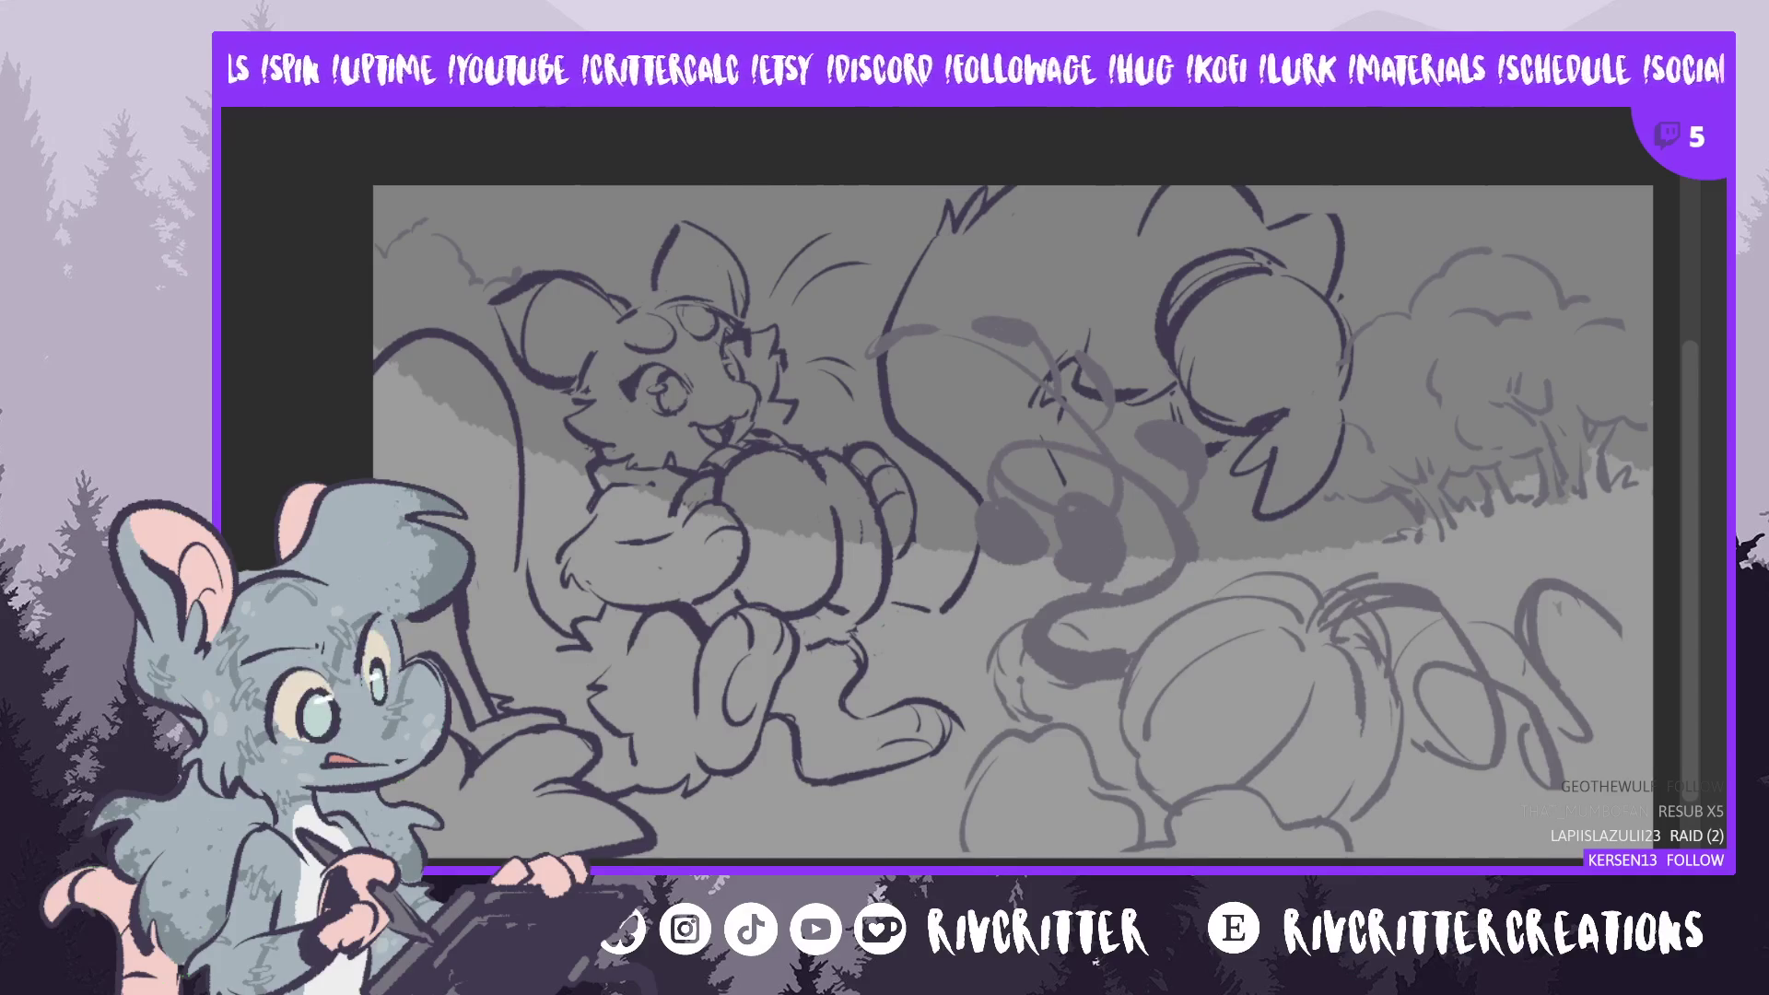
{"action": "left_click", "coordinate": [1042, 372]}
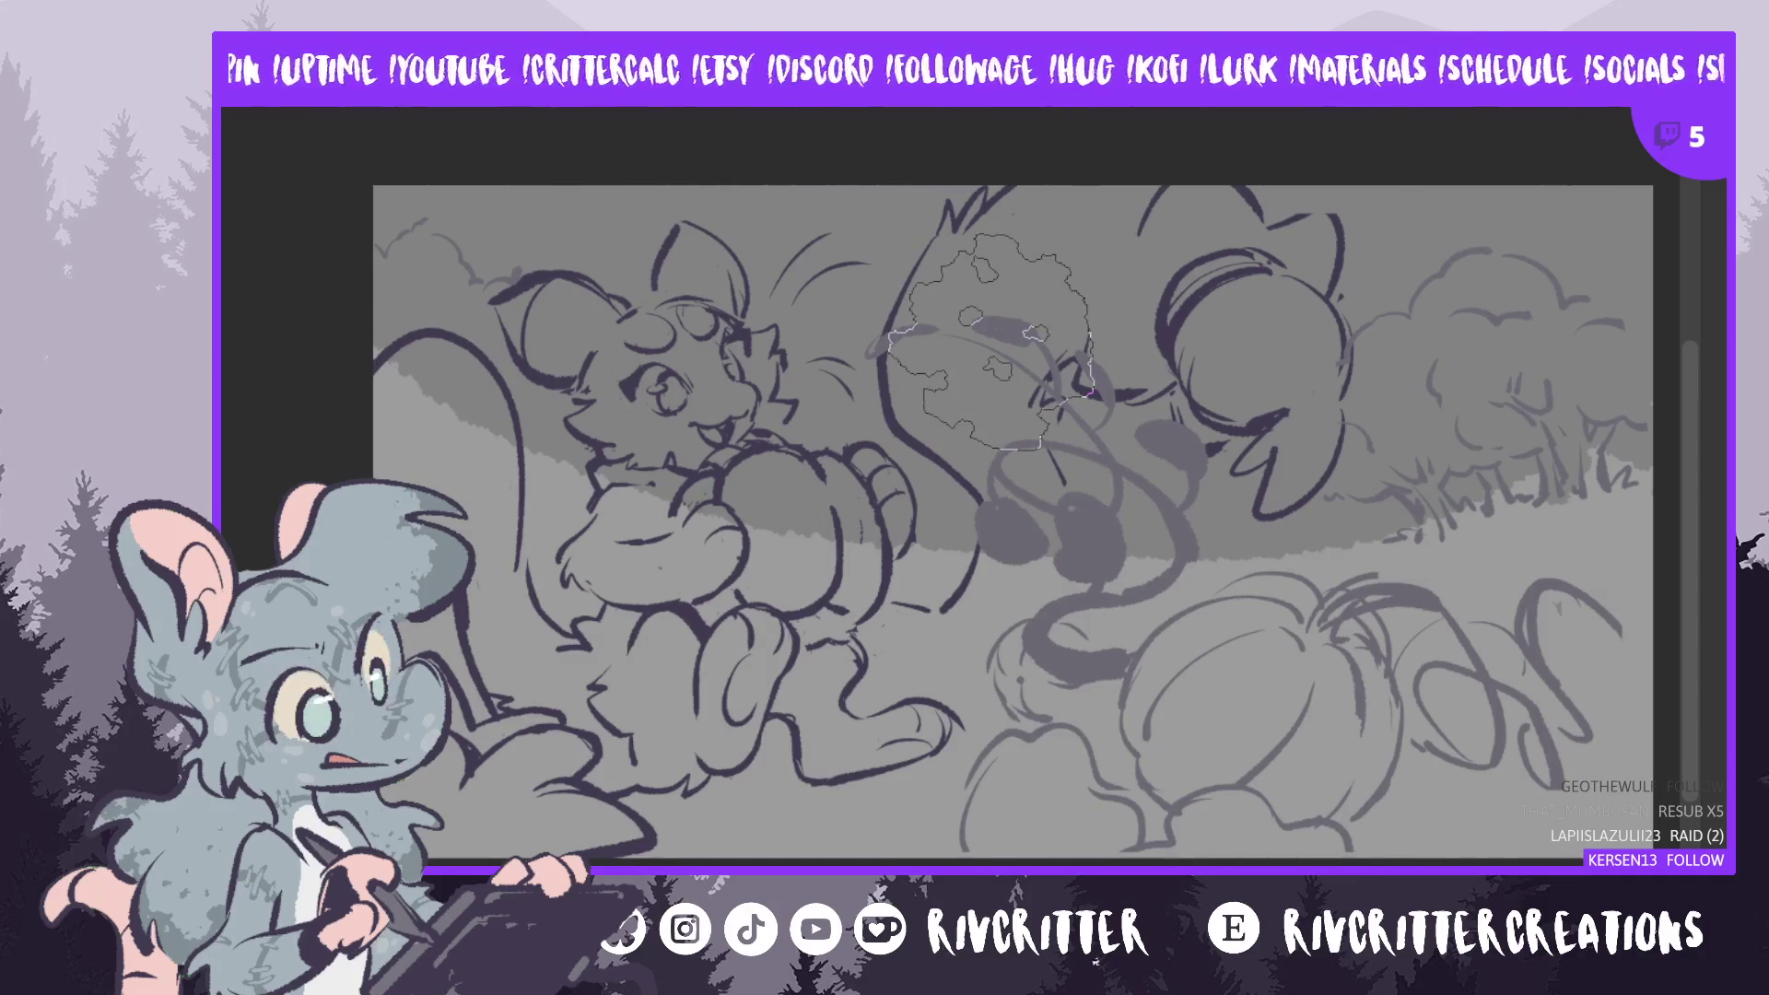
{"action": "key", "text": "ctrl+d"}
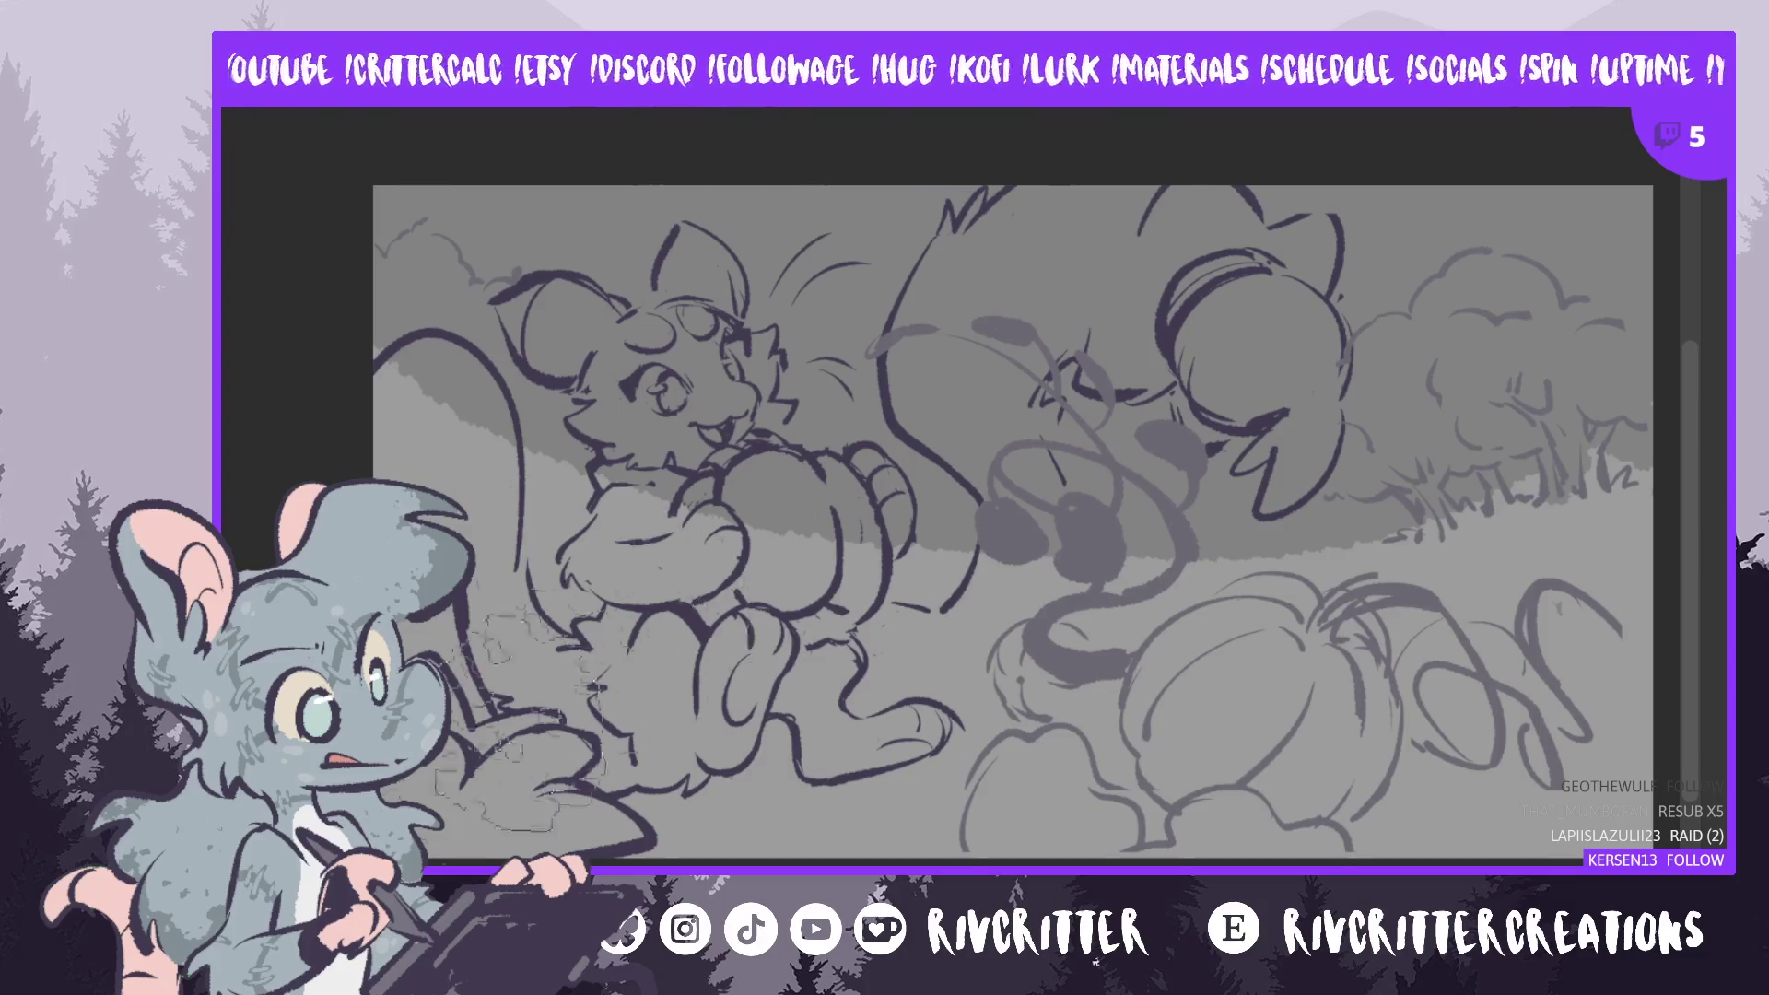
{"action": "left_click", "coordinate": [1207, 543]}
{"action": "mouse_move", "coordinate": [1209, 548]}
{"action": "left_mouse_down"}
{"action": "mouse_move", "coordinate": [1161, 645]}
{"action": "mouse_move", "coordinate": [914, 726]}
{"action": "mouse_move", "coordinate": [1186, 691]}
{"action": "mouse_move", "coordinate": [1182, 660]}
{"action": "left_mouse_up"}
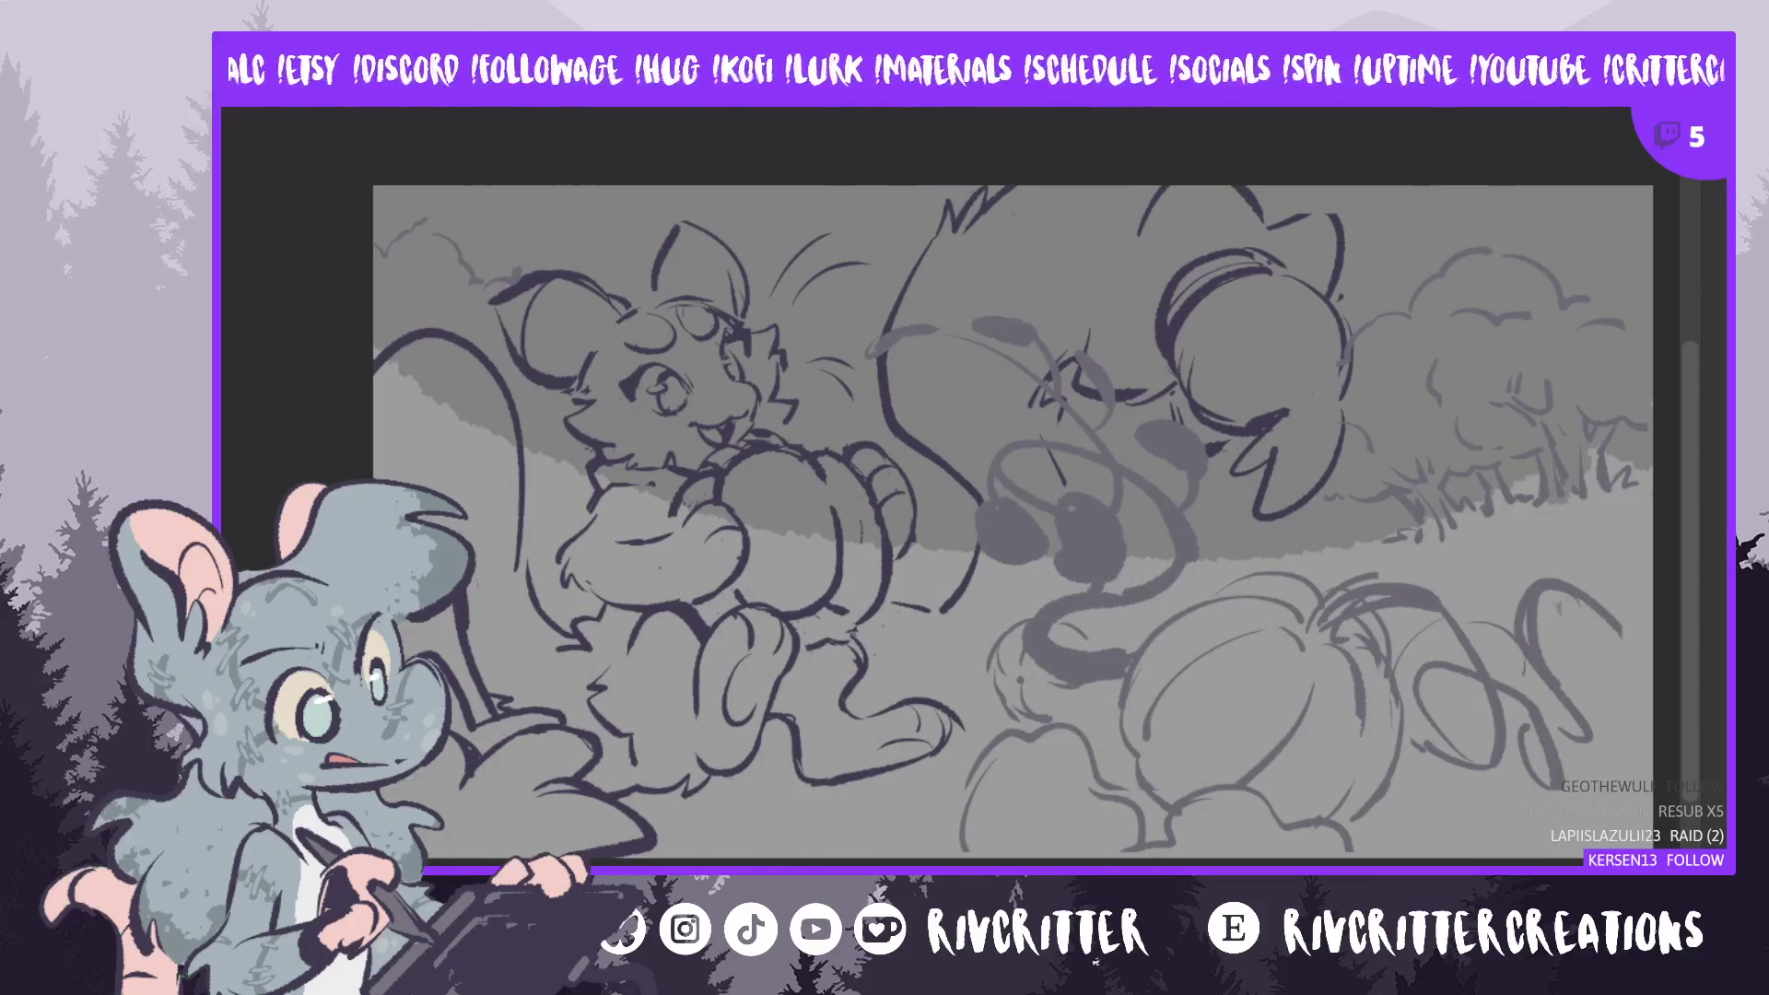
{"action": "key", "text": "ctrl+shift+d"}
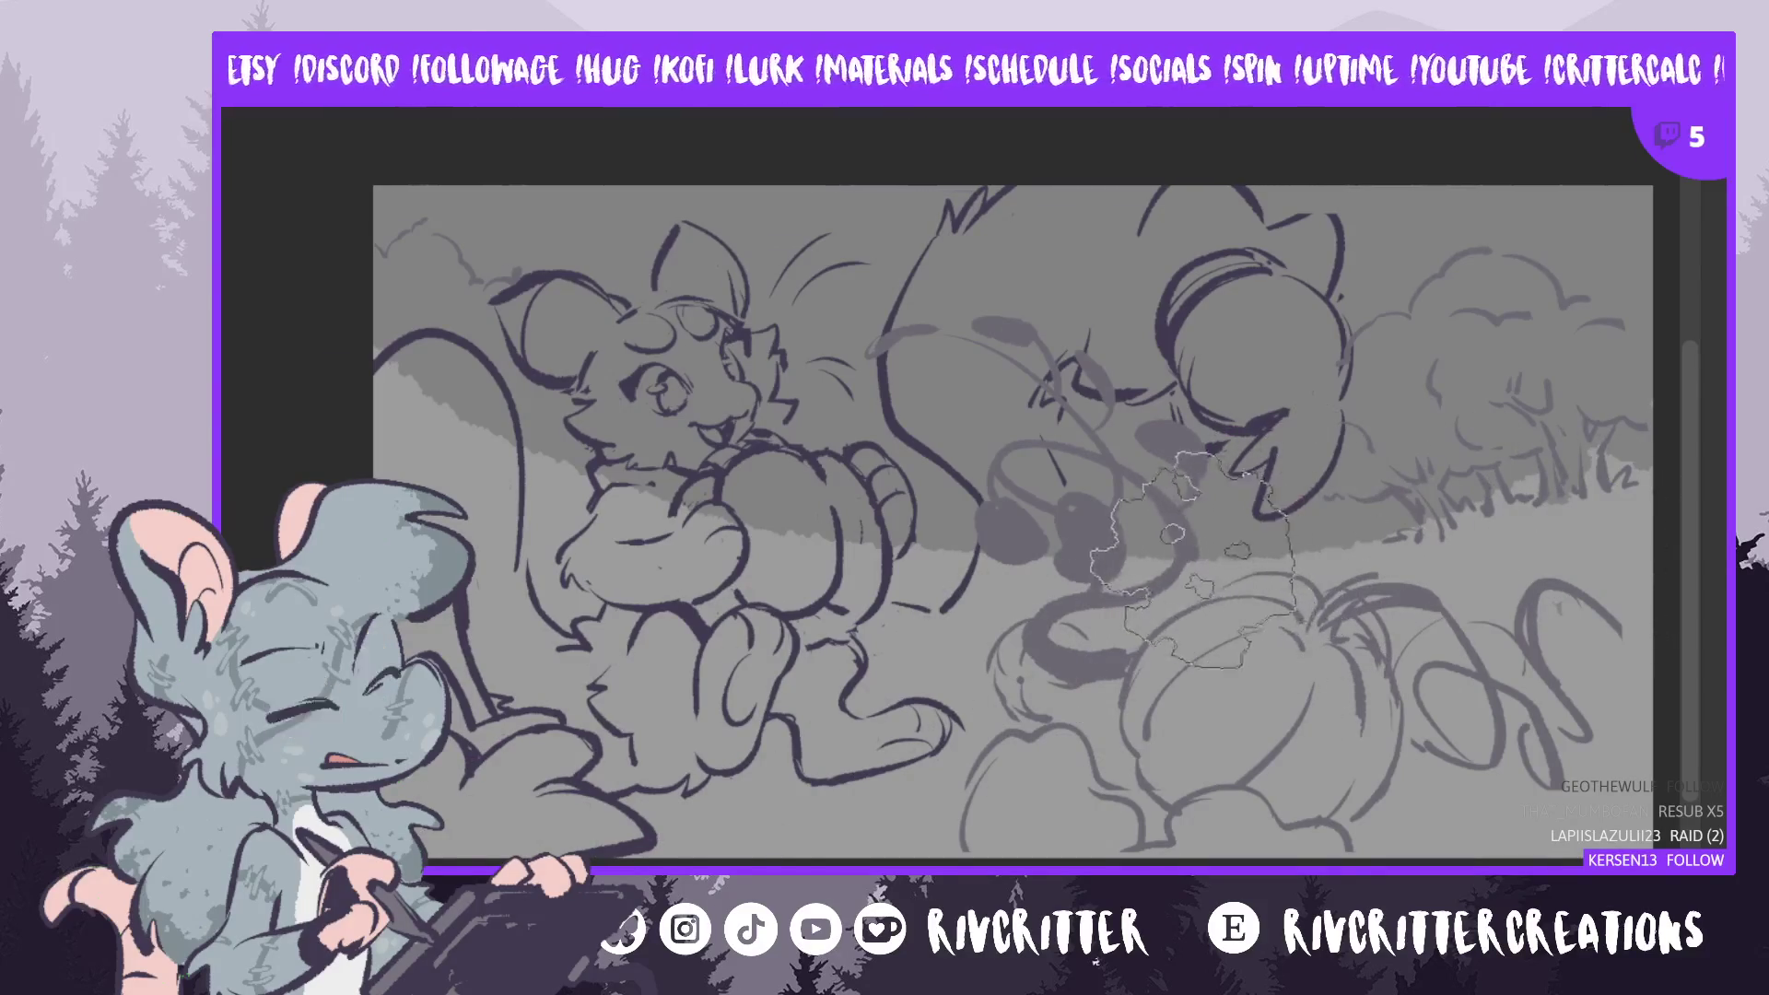
{"action": "key", "text": "ctrl+d"}
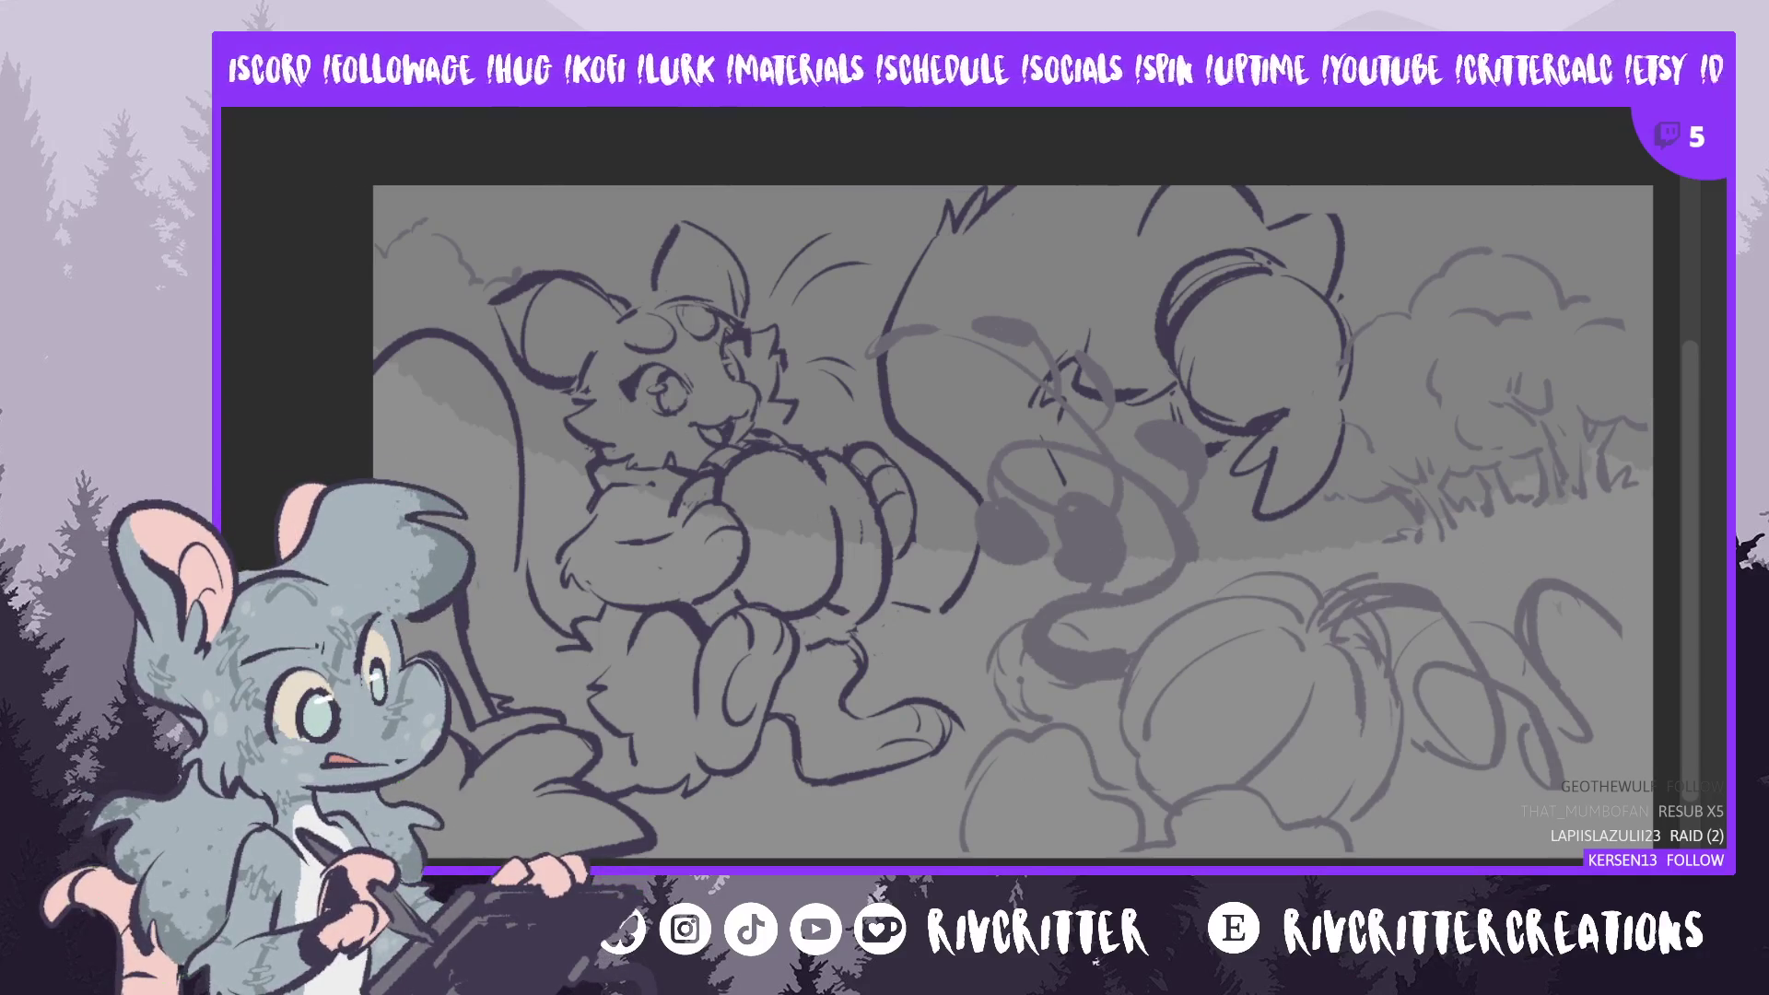
- Pan the canvas right and back left to frame the right critter's snout
{"action": "scroll", "coordinate": [994, 522], "scroll_direction": "right", "scroll_amount": 2}
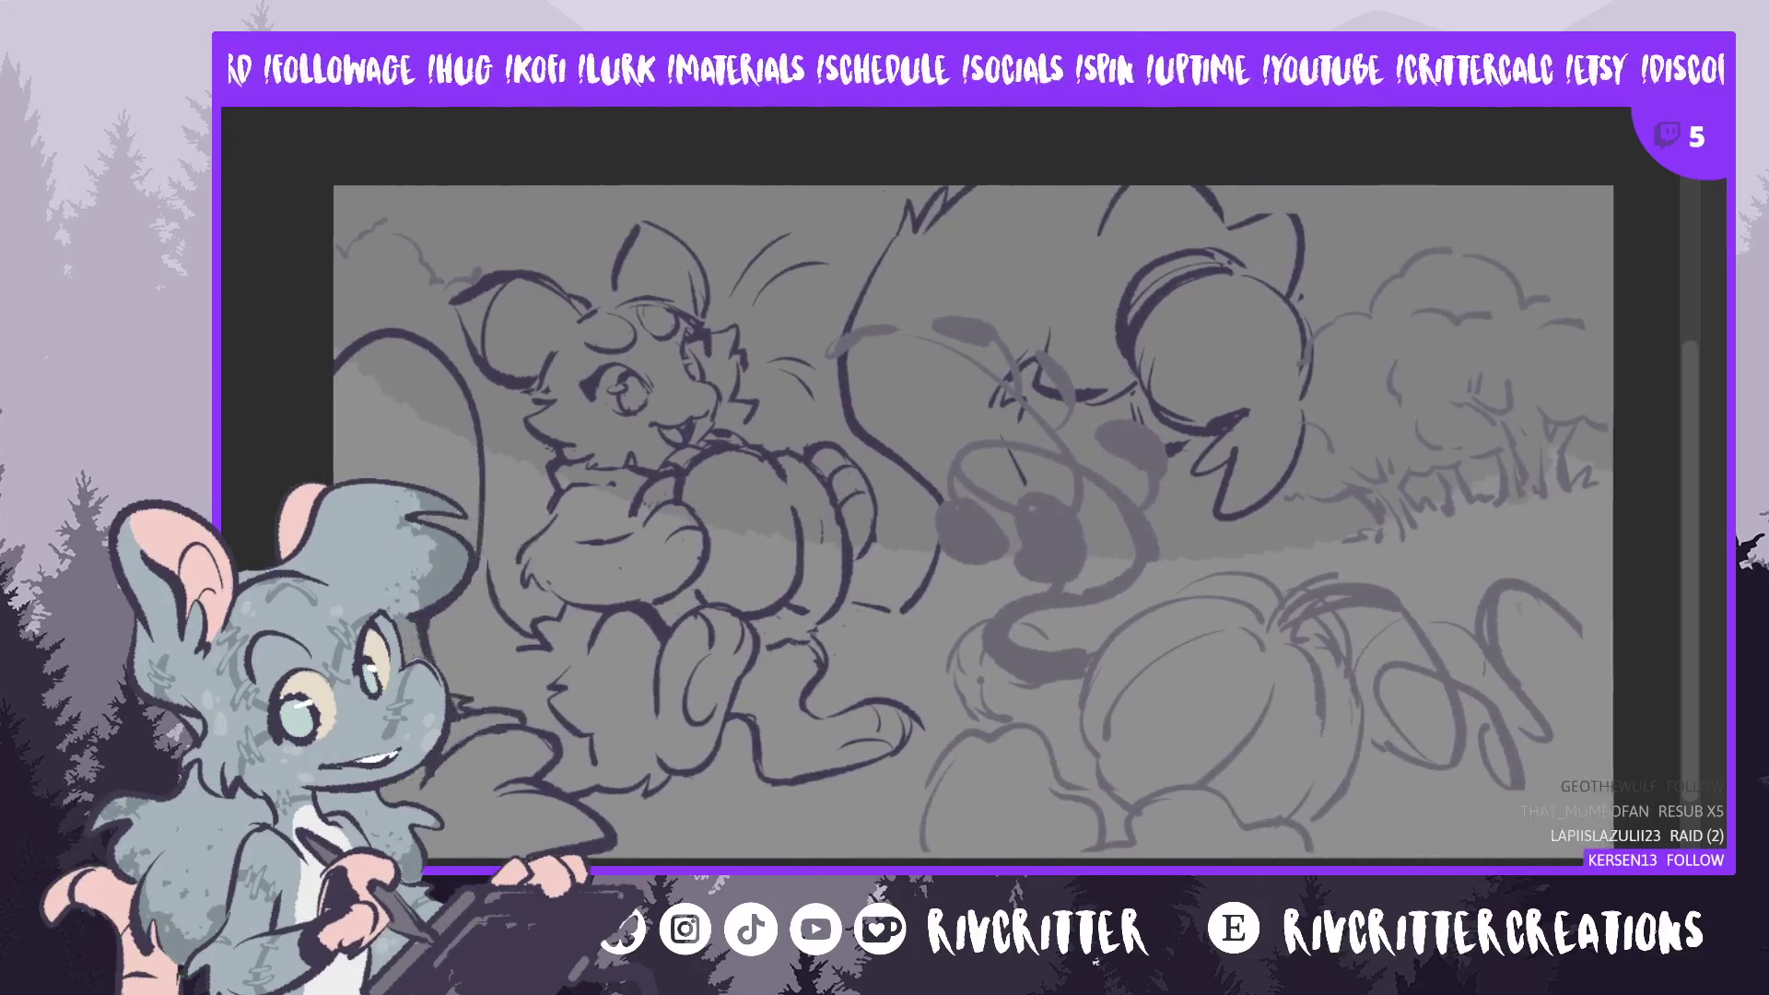
{"action": "scroll", "coordinate": [982, 523], "scroll_direction": "left", "scroll_amount": 1}
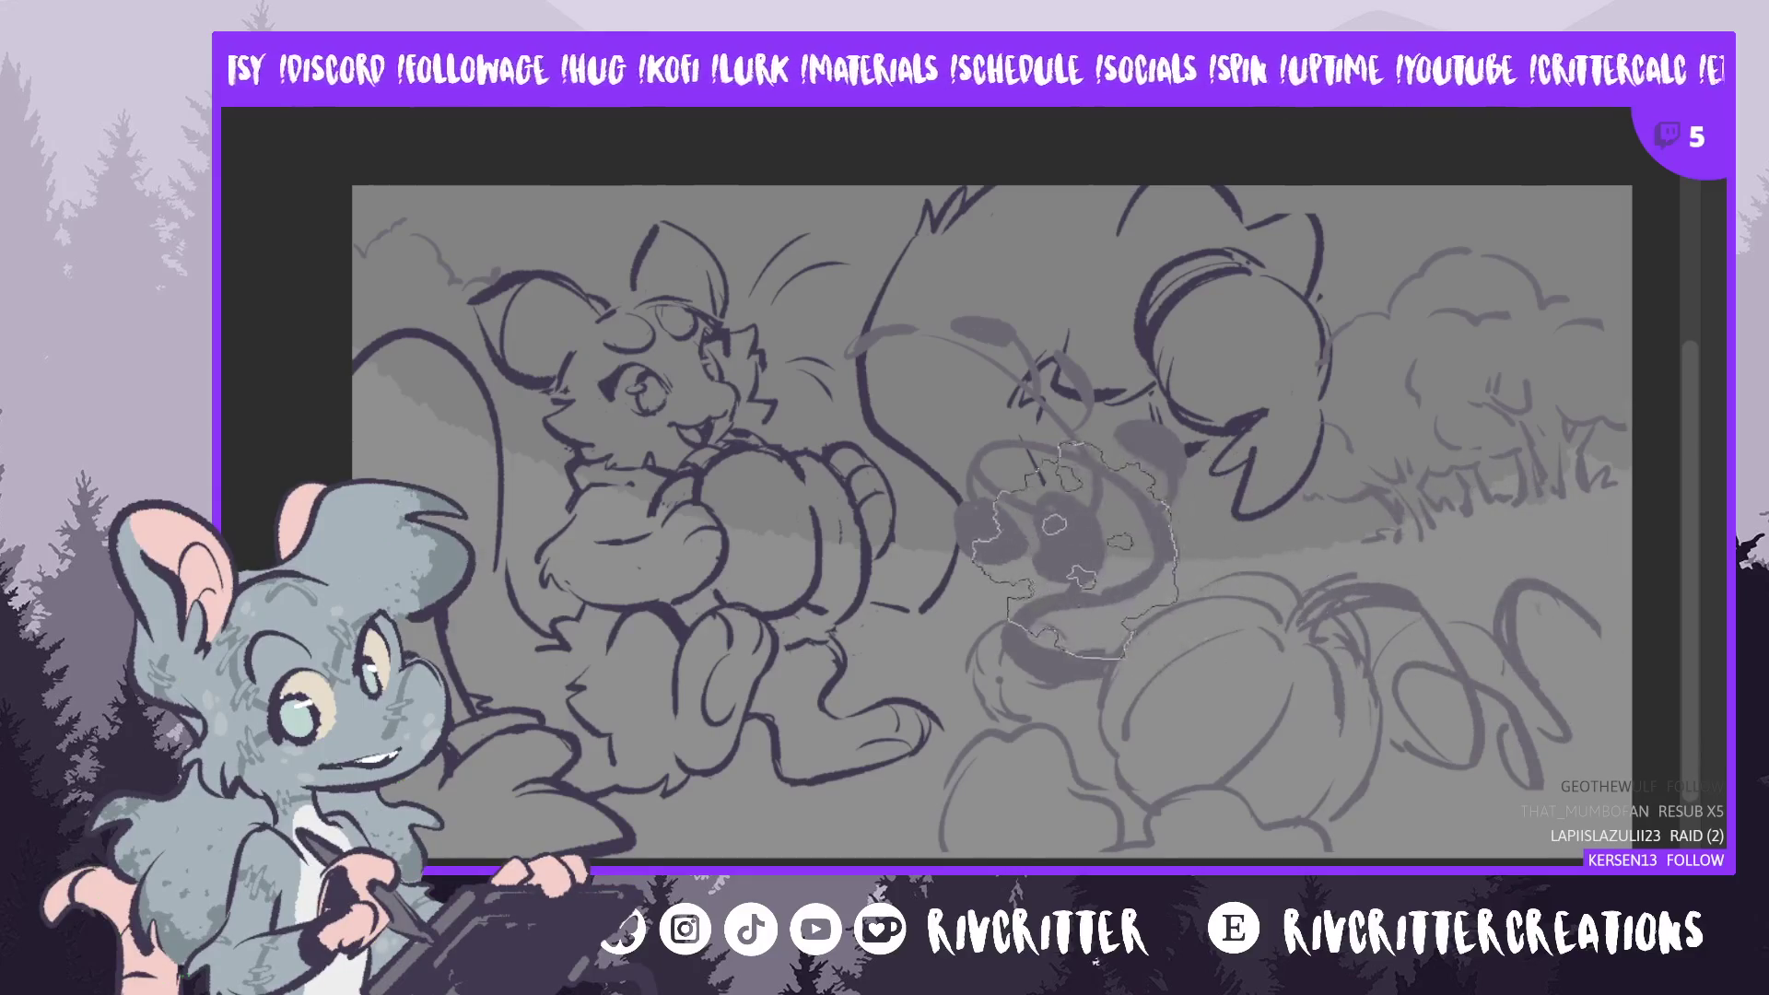
- Lasso-select the right critter's mouth and cheek, then shrink the brush to a much smaller size
{"action": "left_click_drag", "start_coordinate": [1326, 383], "coordinate": [1239, 498]}
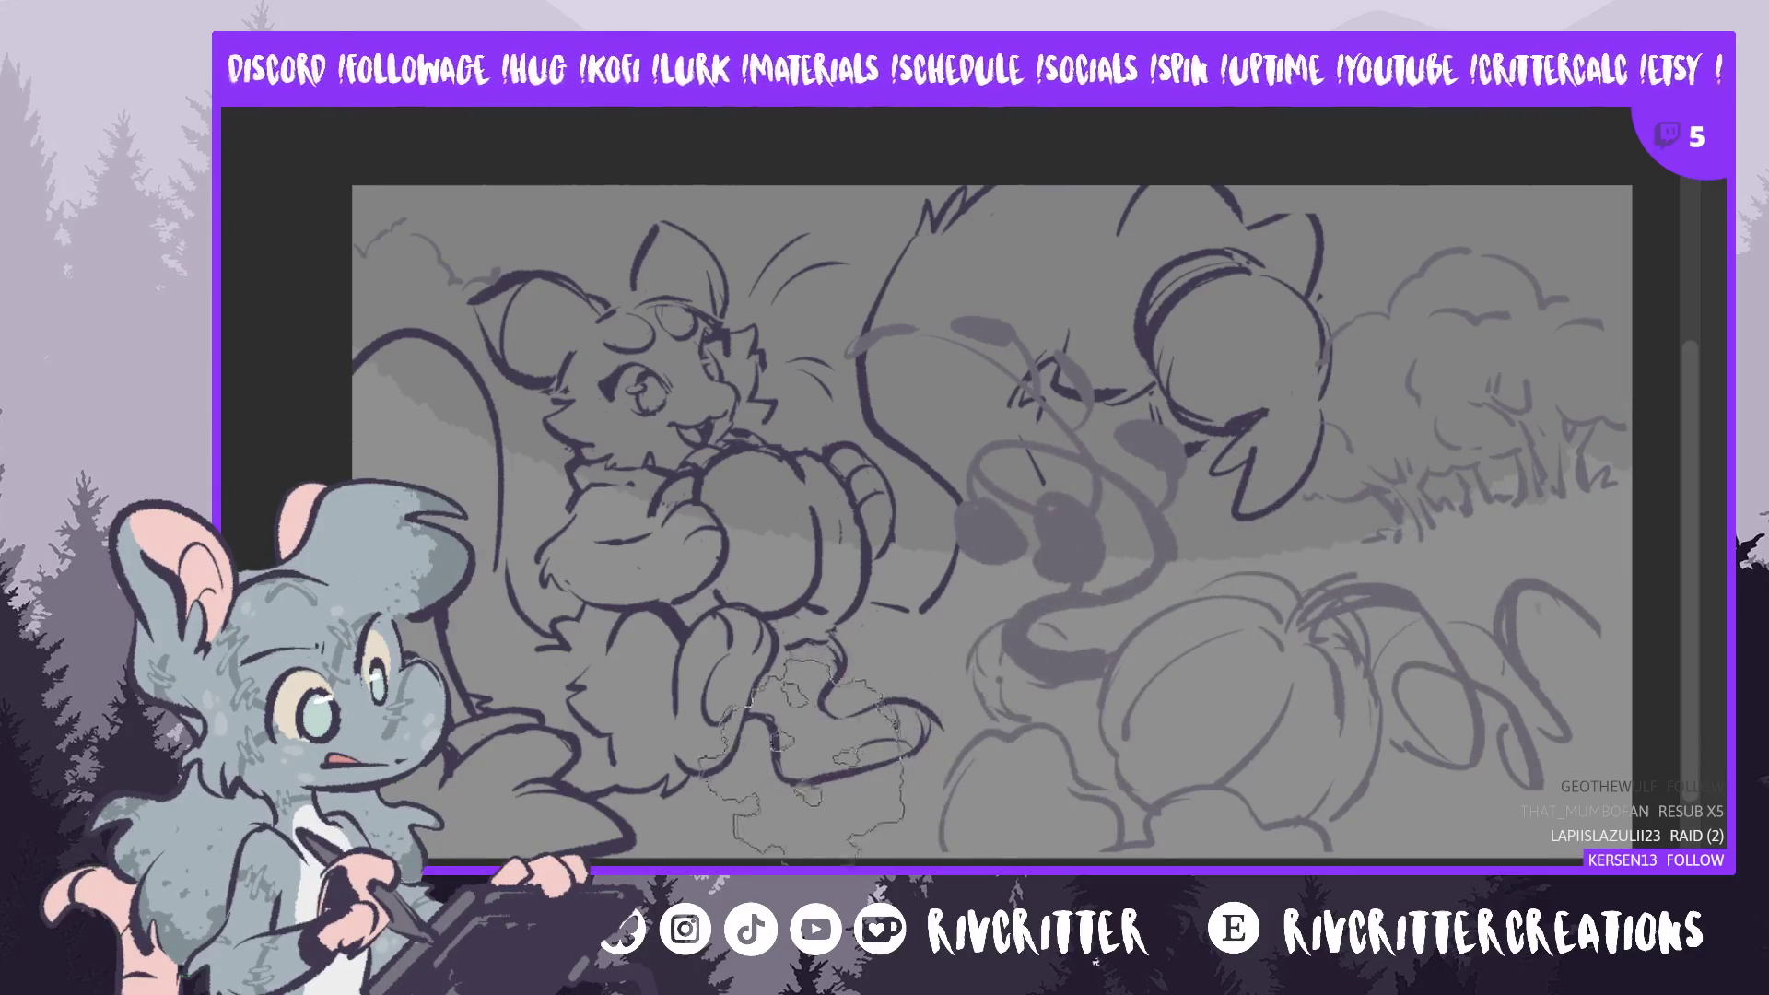
{"action": "left_click_drag", "start_coordinate": [498, 276], "coordinate": [581, 456]}
{"action": "key", "text": "ctrl+d"}
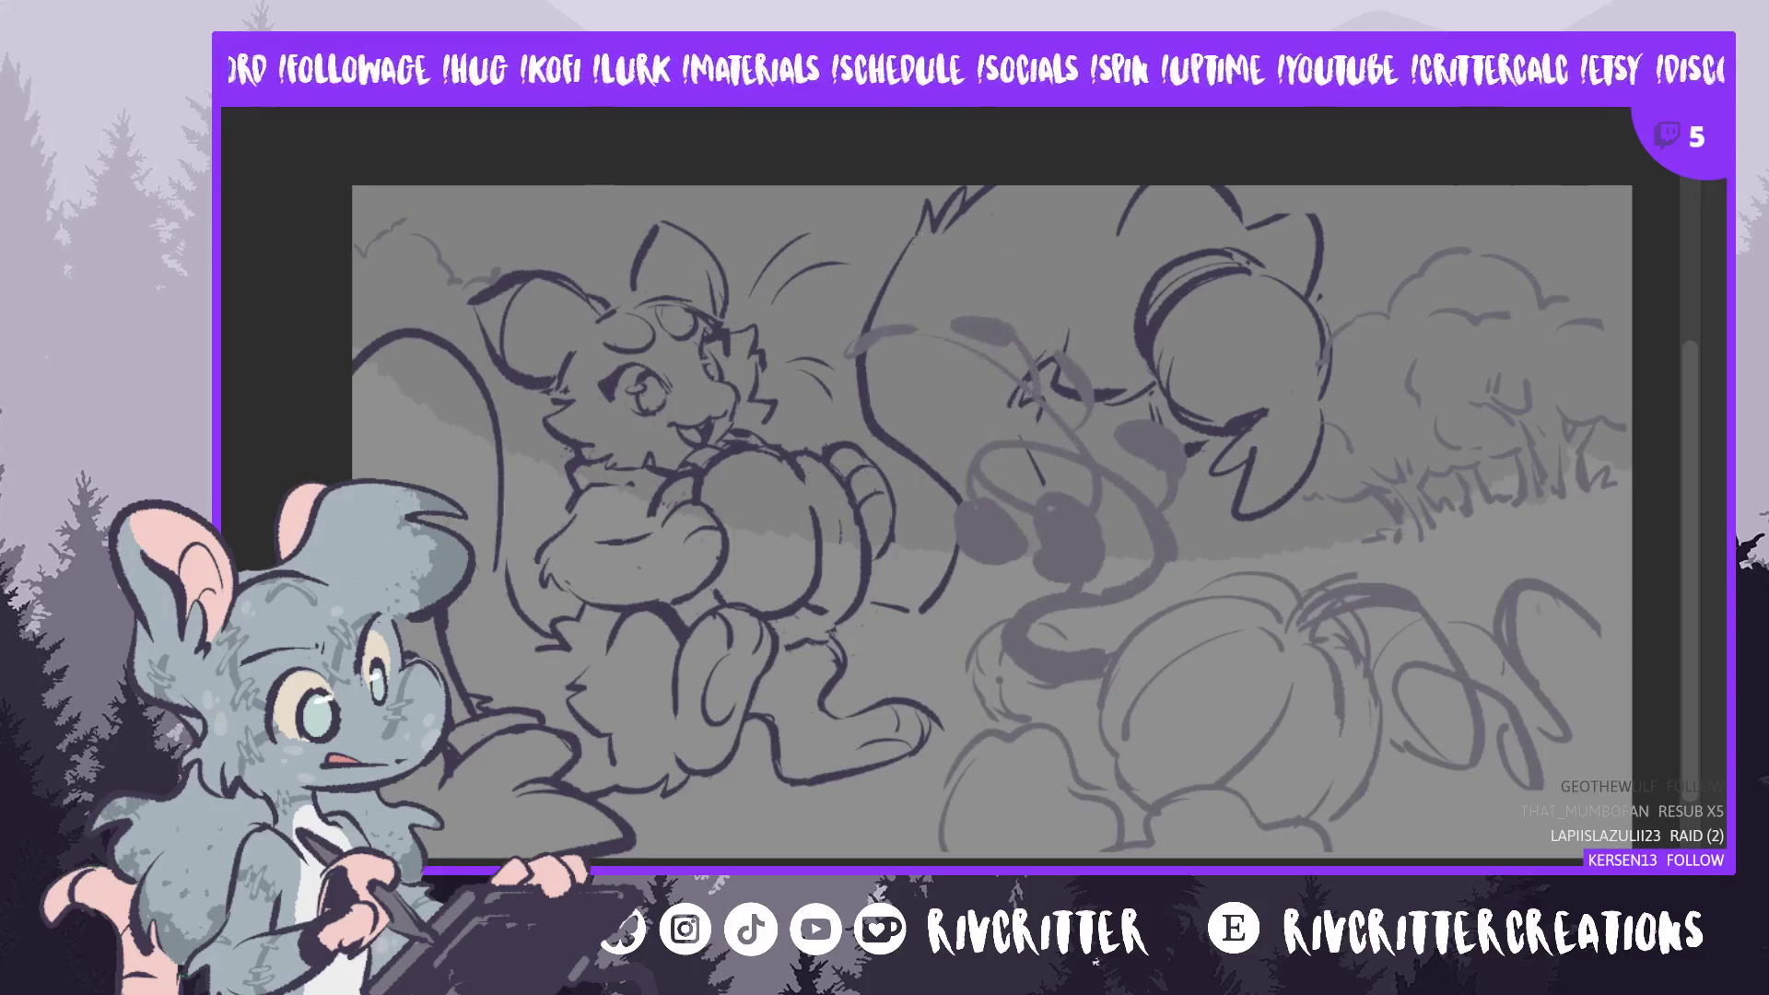
{"action": "mouse_move", "coordinate": [1225, 424]}
{"action": "left_mouse_down"}
{"action": "mouse_move", "coordinate": [1326, 383]}
{"action": "mouse_move", "coordinate": [1395, 543]}
{"action": "mouse_move", "coordinate": [1216, 461]}
{"action": "left_mouse_up"}
{"action": "key", "text": "bracketleft"}
{"action": "key", "text": "bracketleft"}
{"action": "key", "text": "bracketleft"}
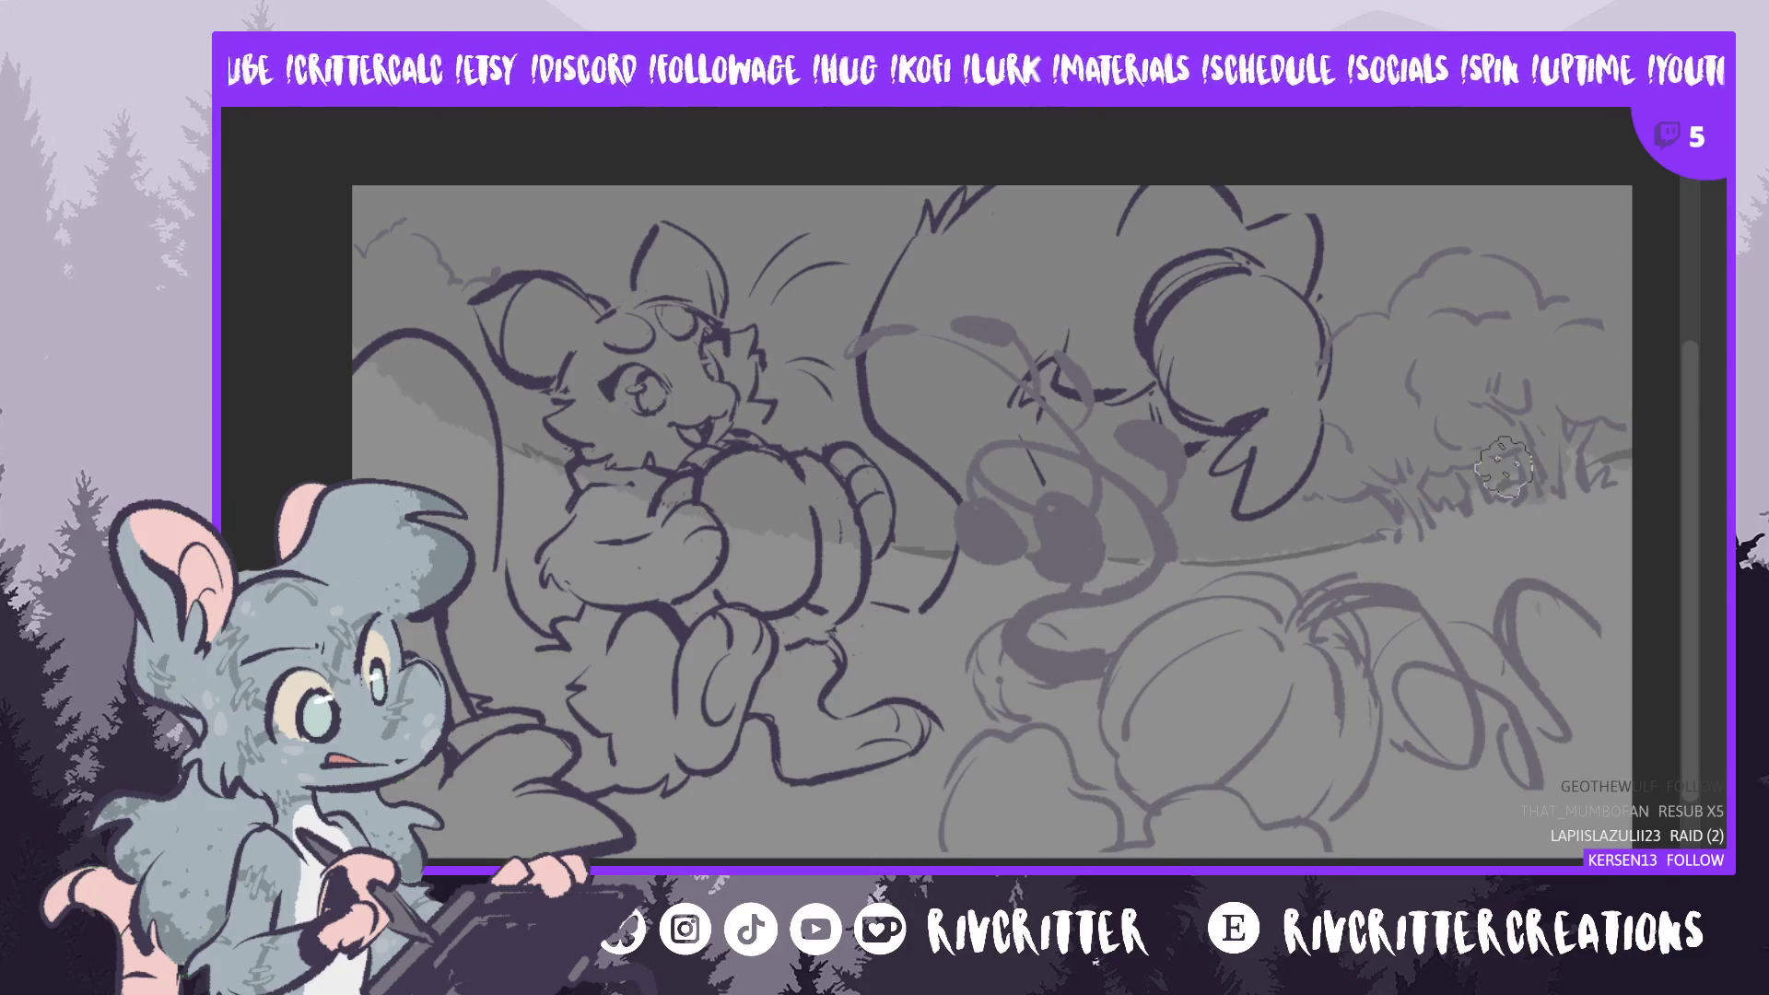
- Remove the pale hill overlay, extend the canvas upward, and fill the new top strip grey
{"action": "key", "text": "ctrl+z"}
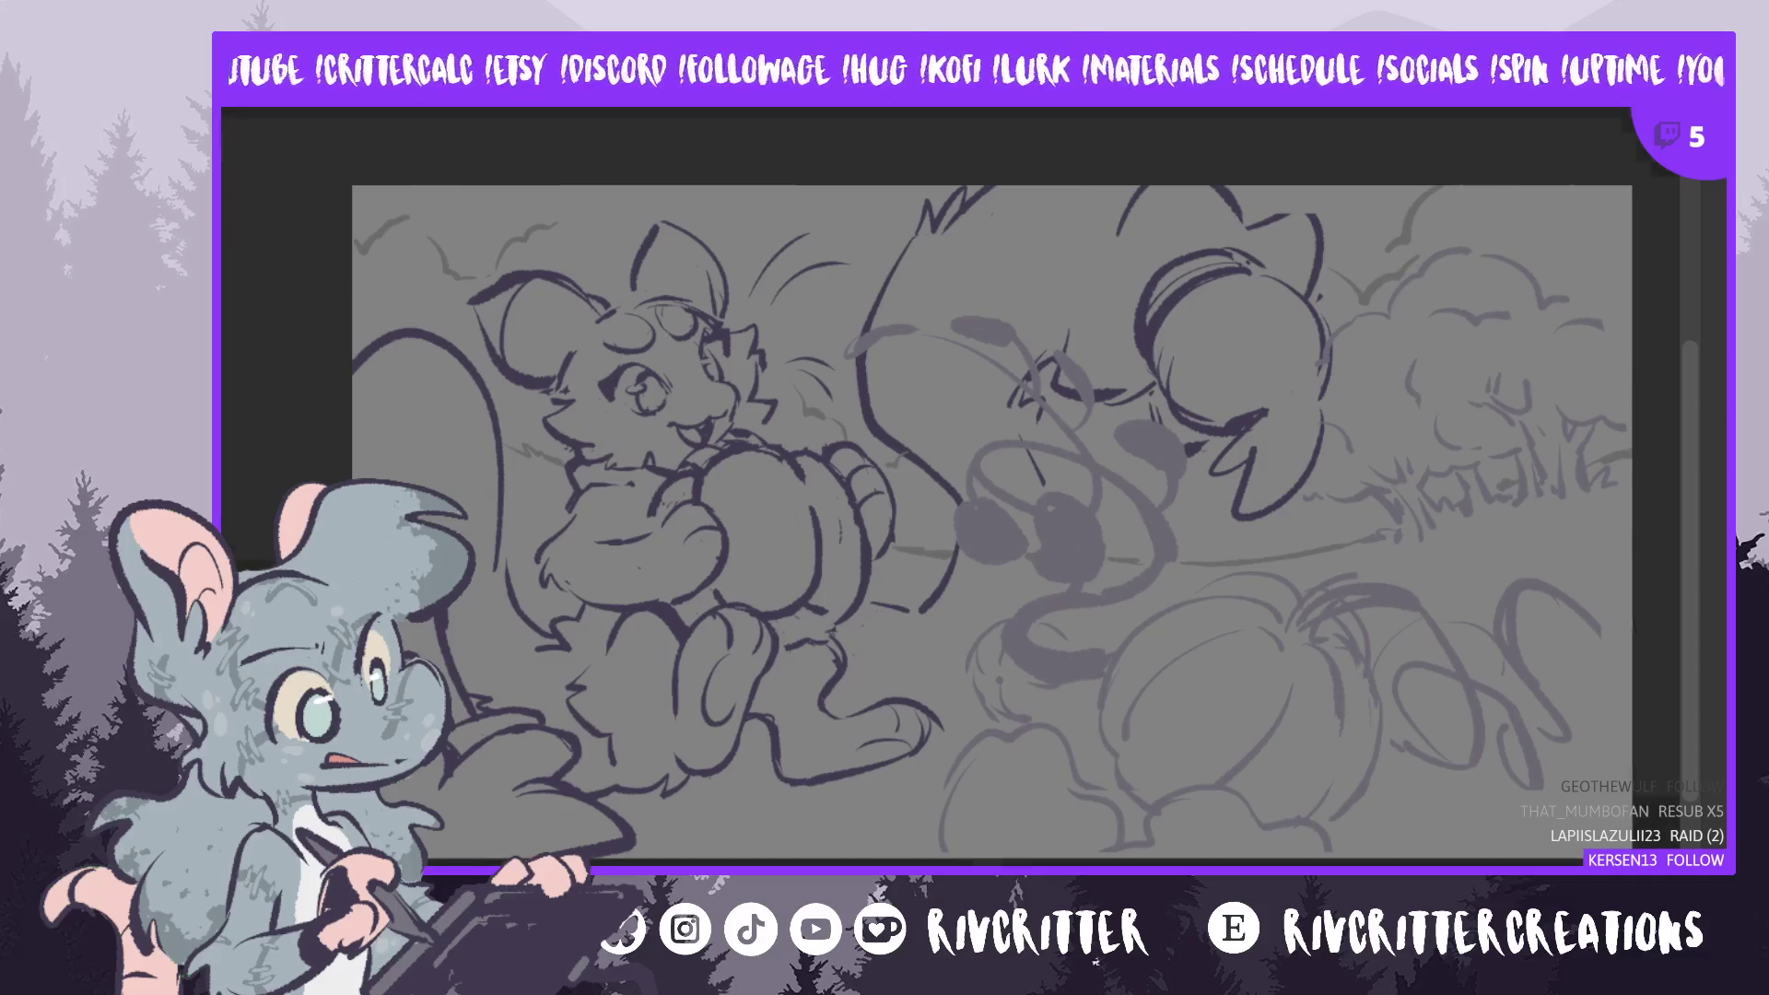
{"action": "key", "text": "ctrl+alt+c"}
{"action": "left_click_drag", "start_coordinate": [992, 185], "coordinate": [992, 145]}
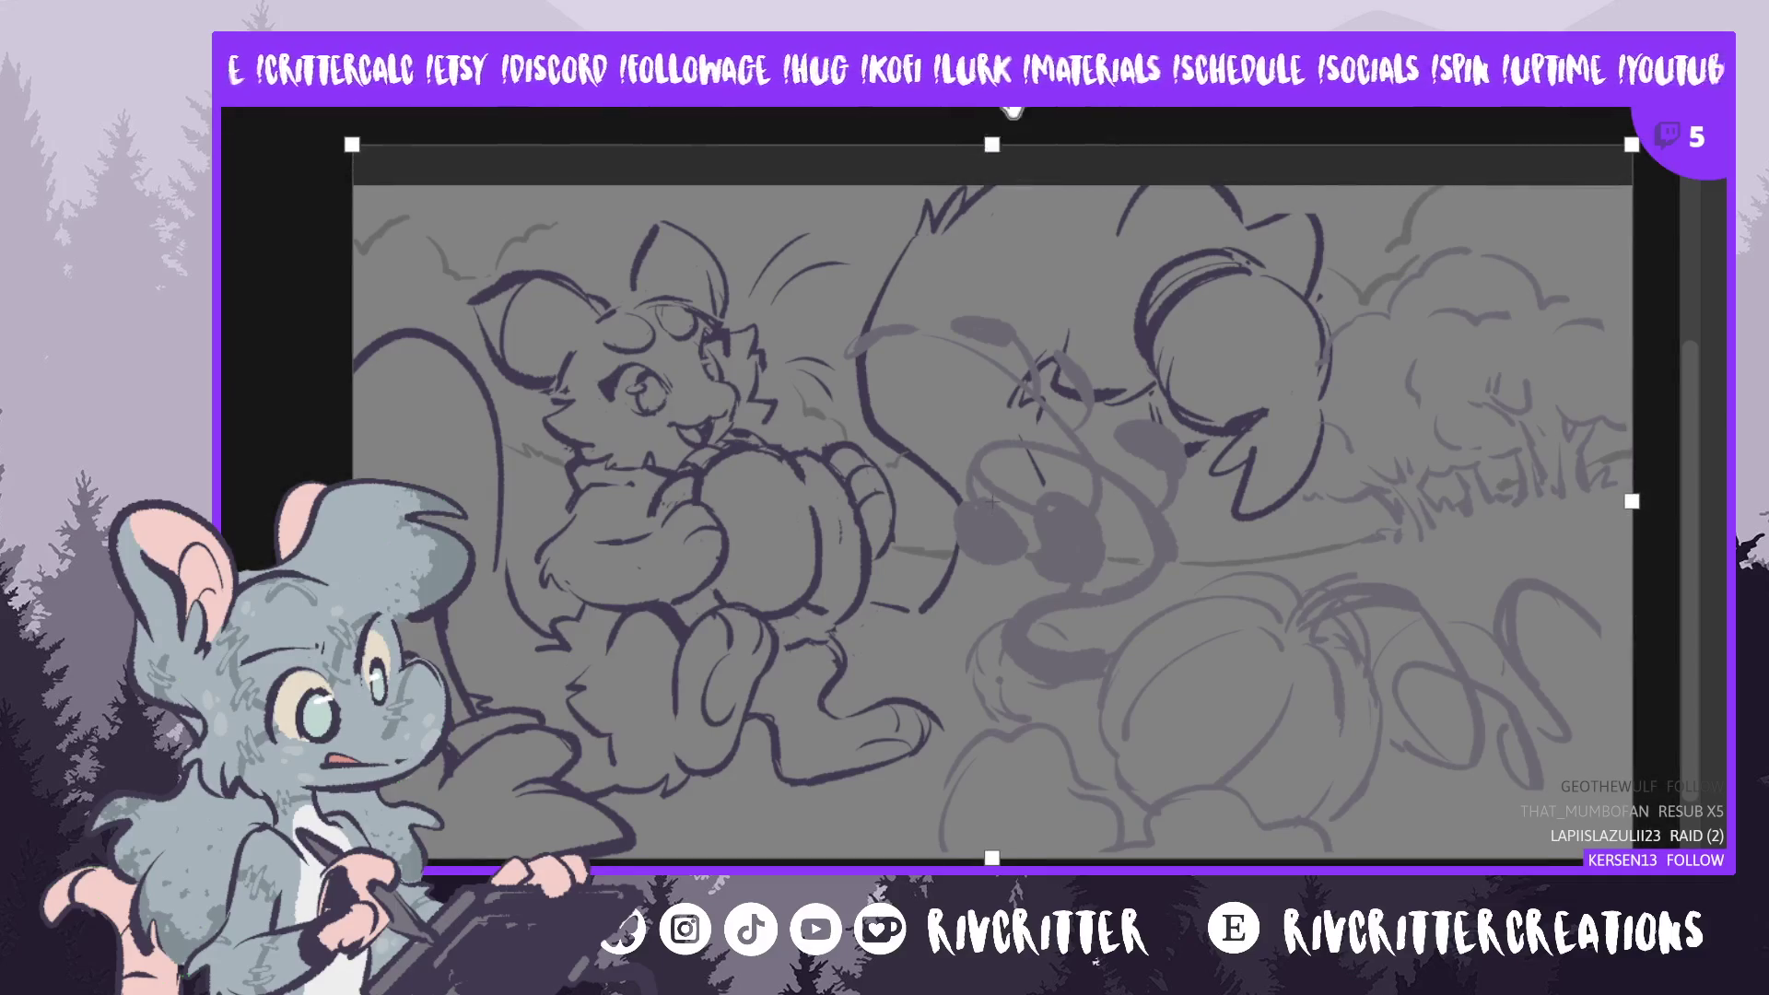
{"action": "key", "text": "Return"}
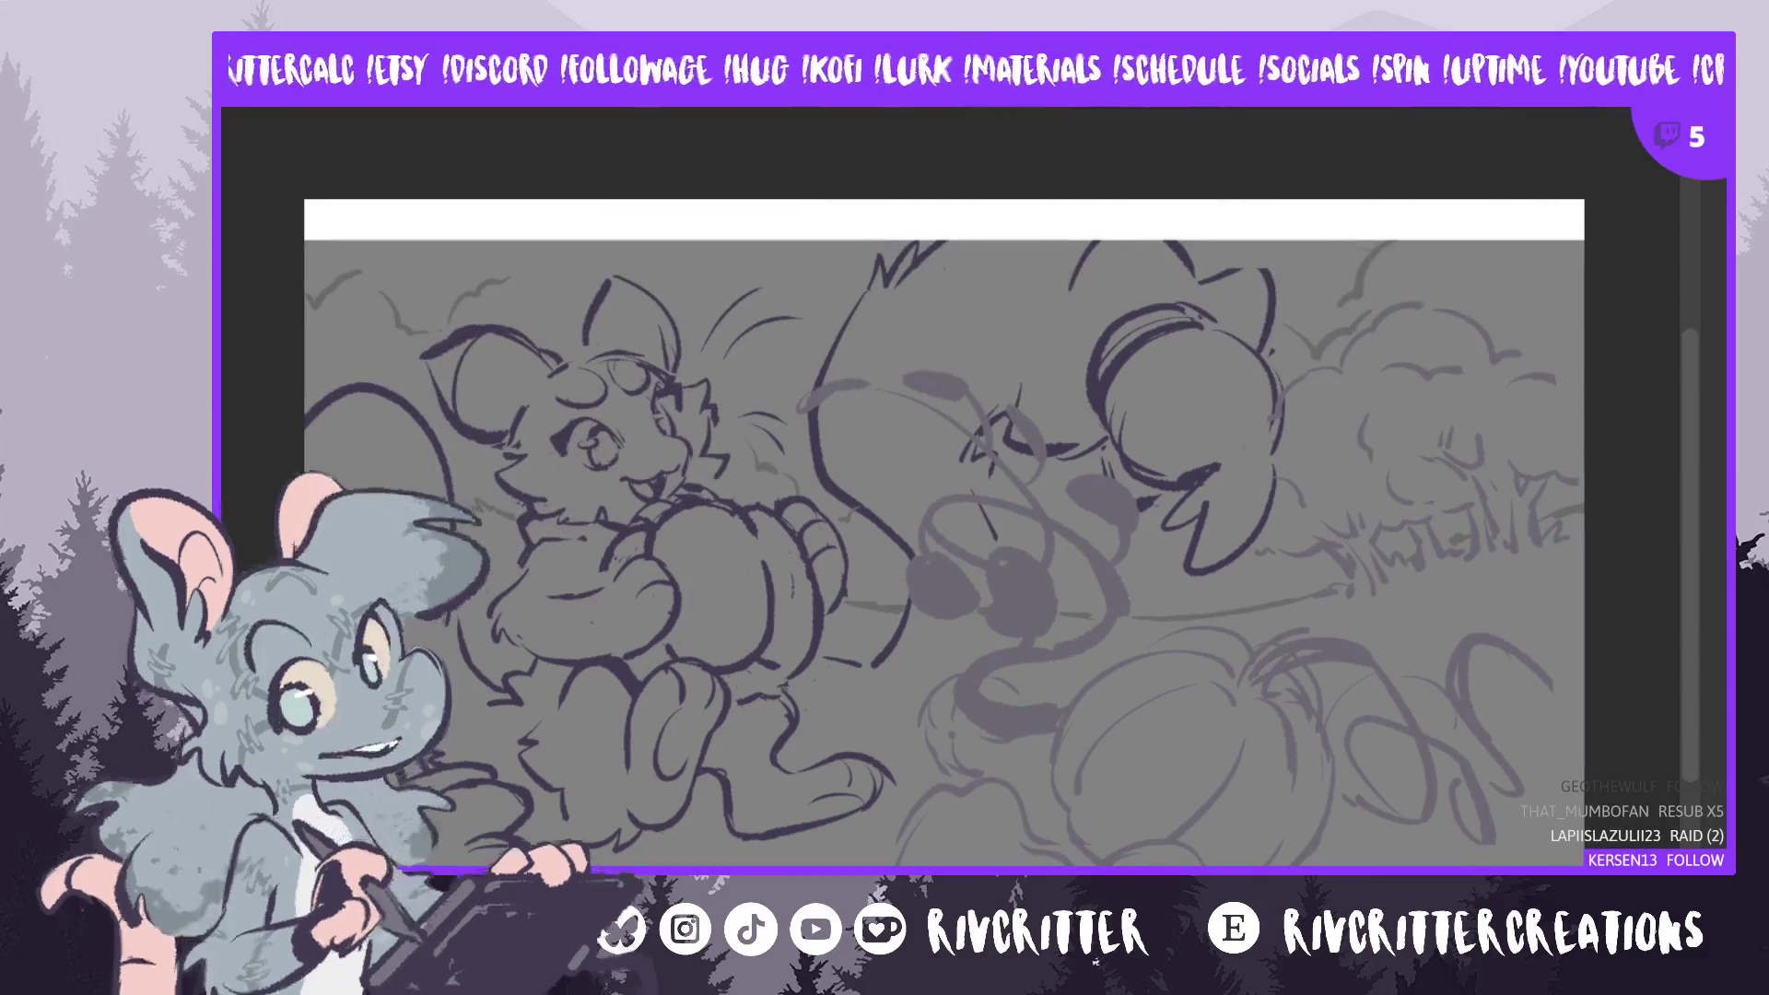
{"action": "left_click", "coordinate": [1448, 213]}
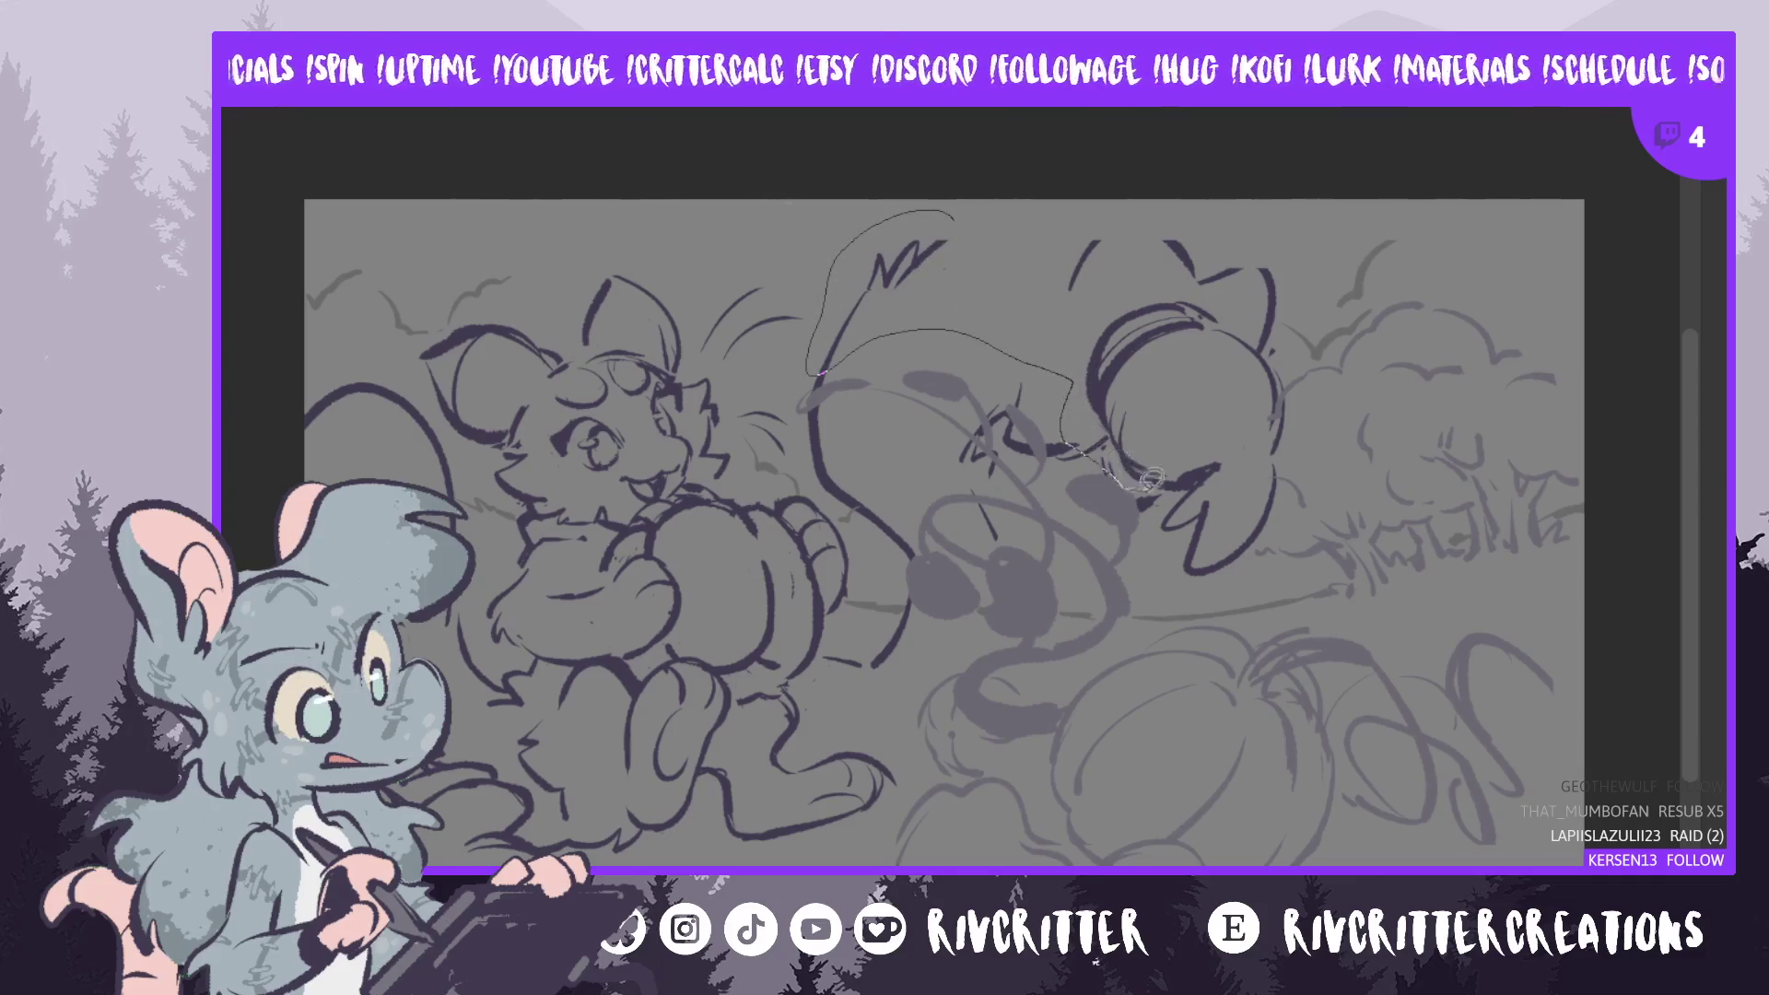
- Lasso the right critter's head and enlarge it upward and to the right with Ctrl+T
{"action": "left_click_drag", "start_coordinate": [1341, 366], "coordinate": [1130, 214]}
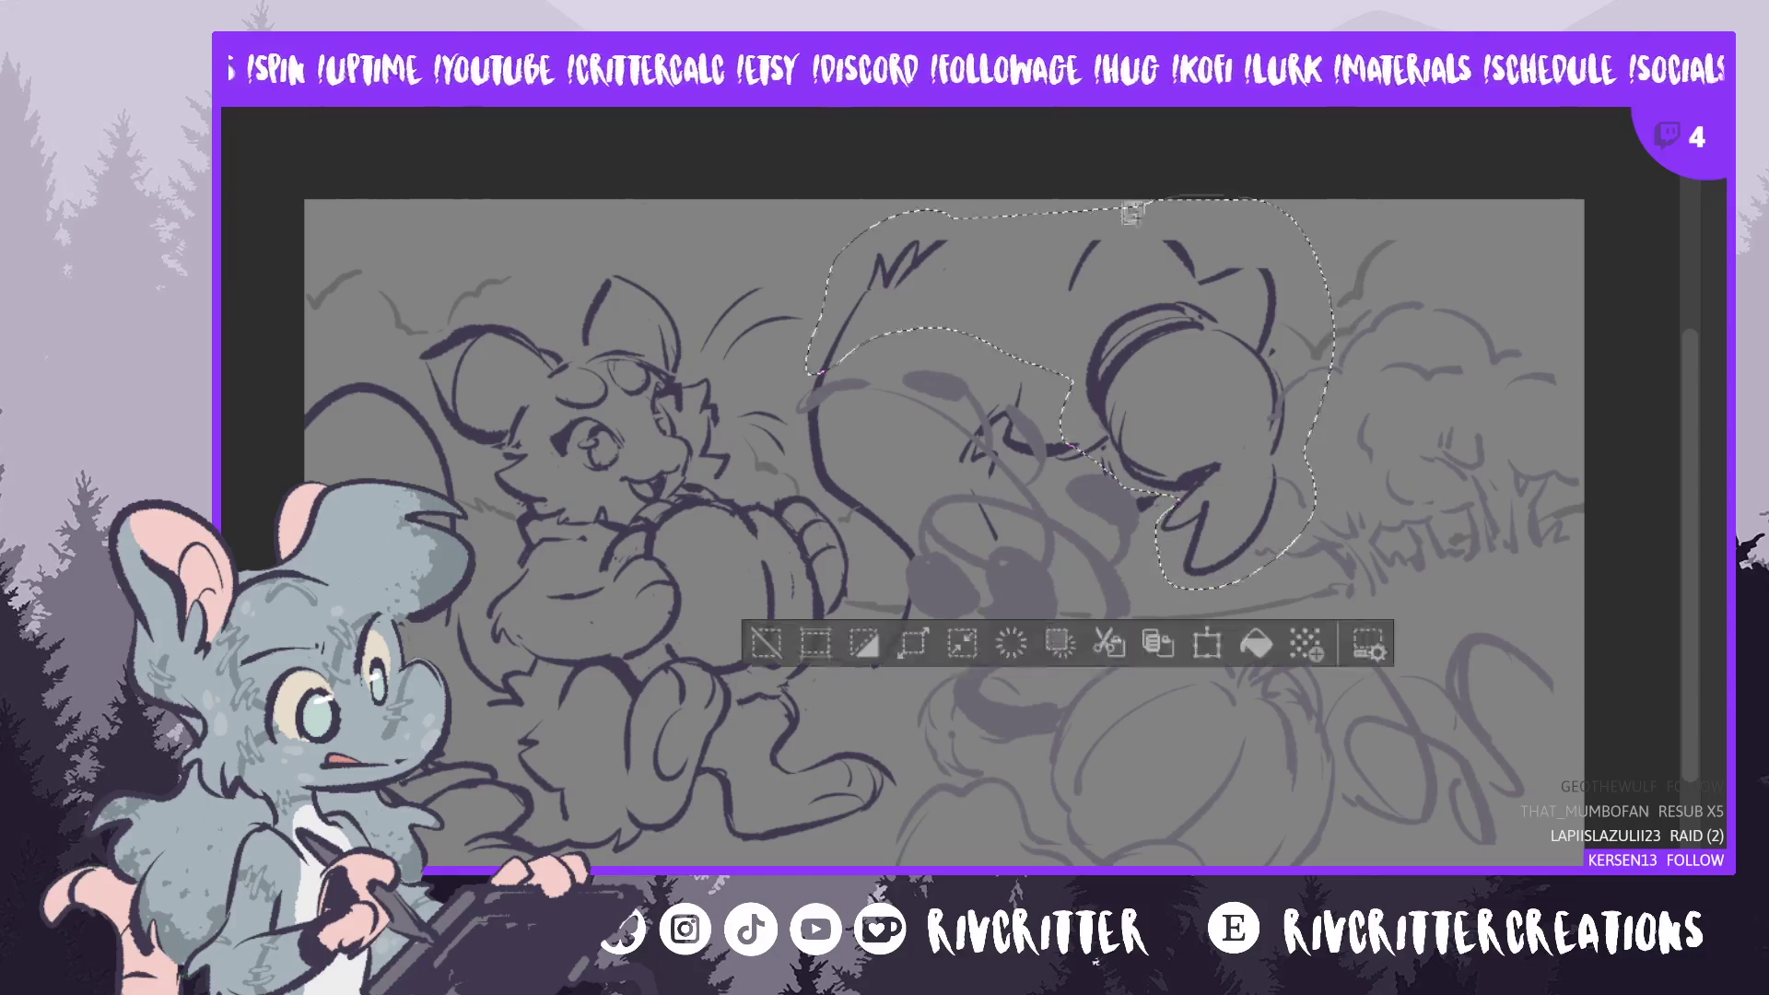
{"action": "key", "text": "ctrl+t"}
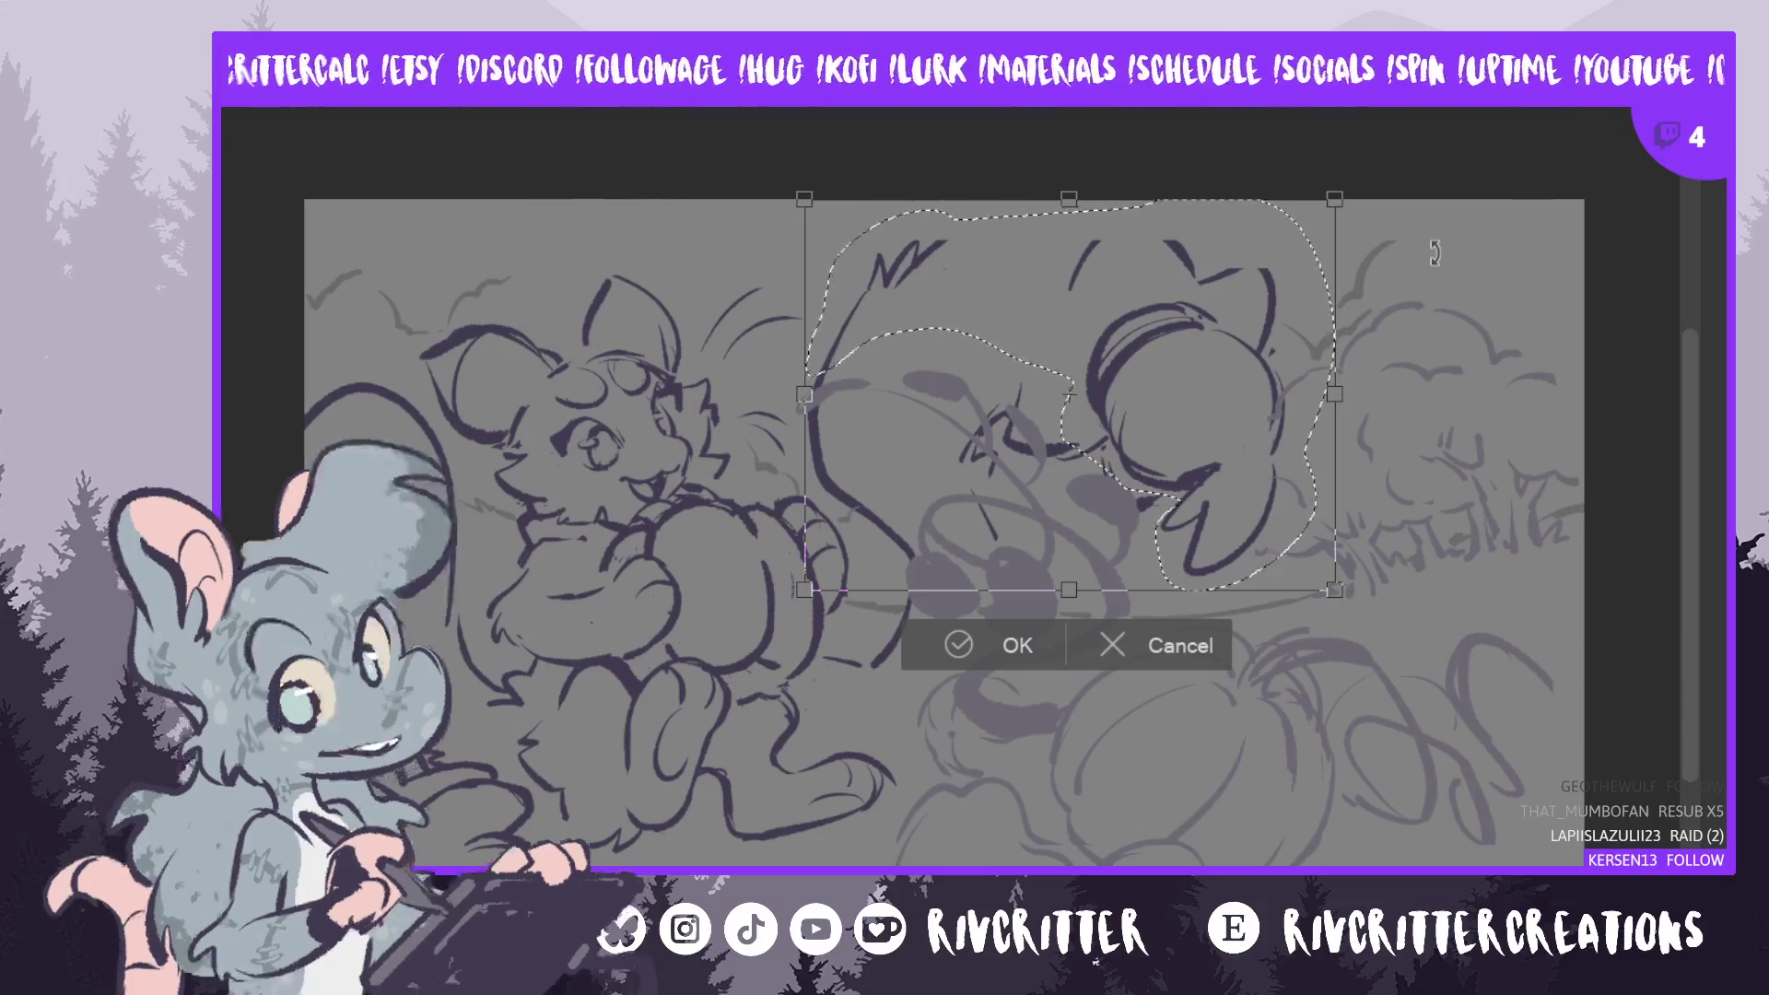
{"action": "left_click_drag", "start_coordinate": [1074, 197], "coordinate": [1068, 169]}
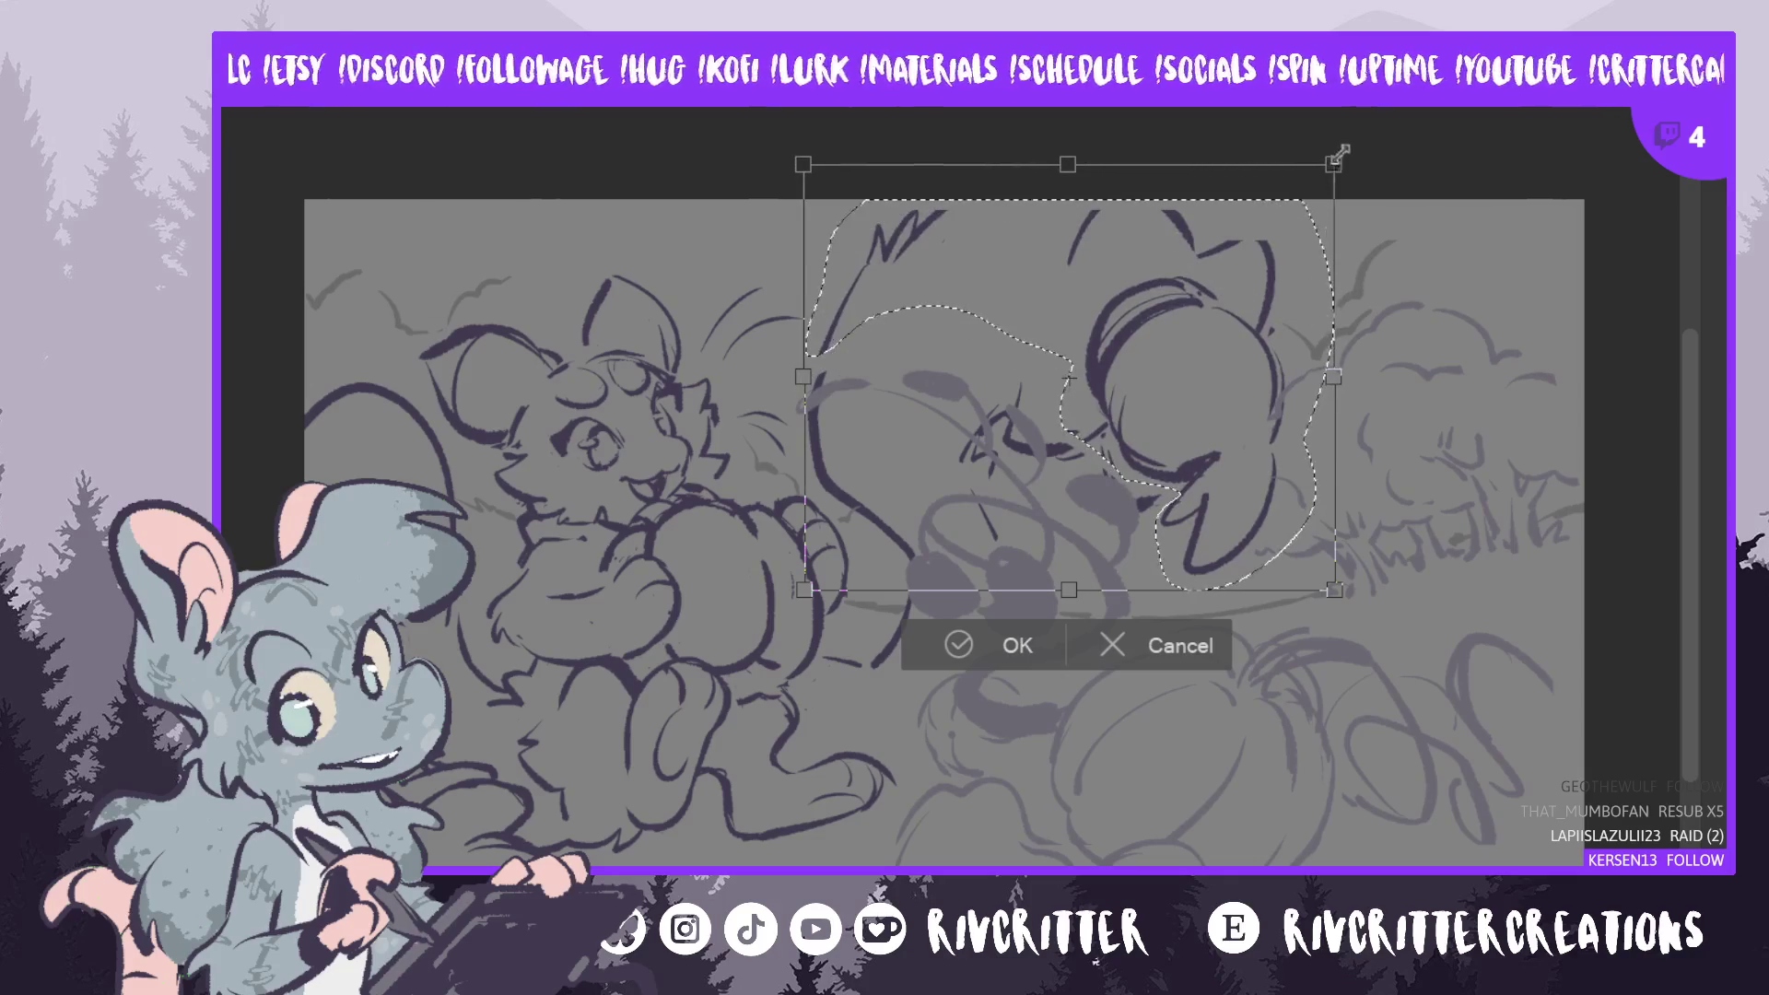
{"action": "left_click_drag", "start_coordinate": [1341, 155], "coordinate": [1347, 153]}
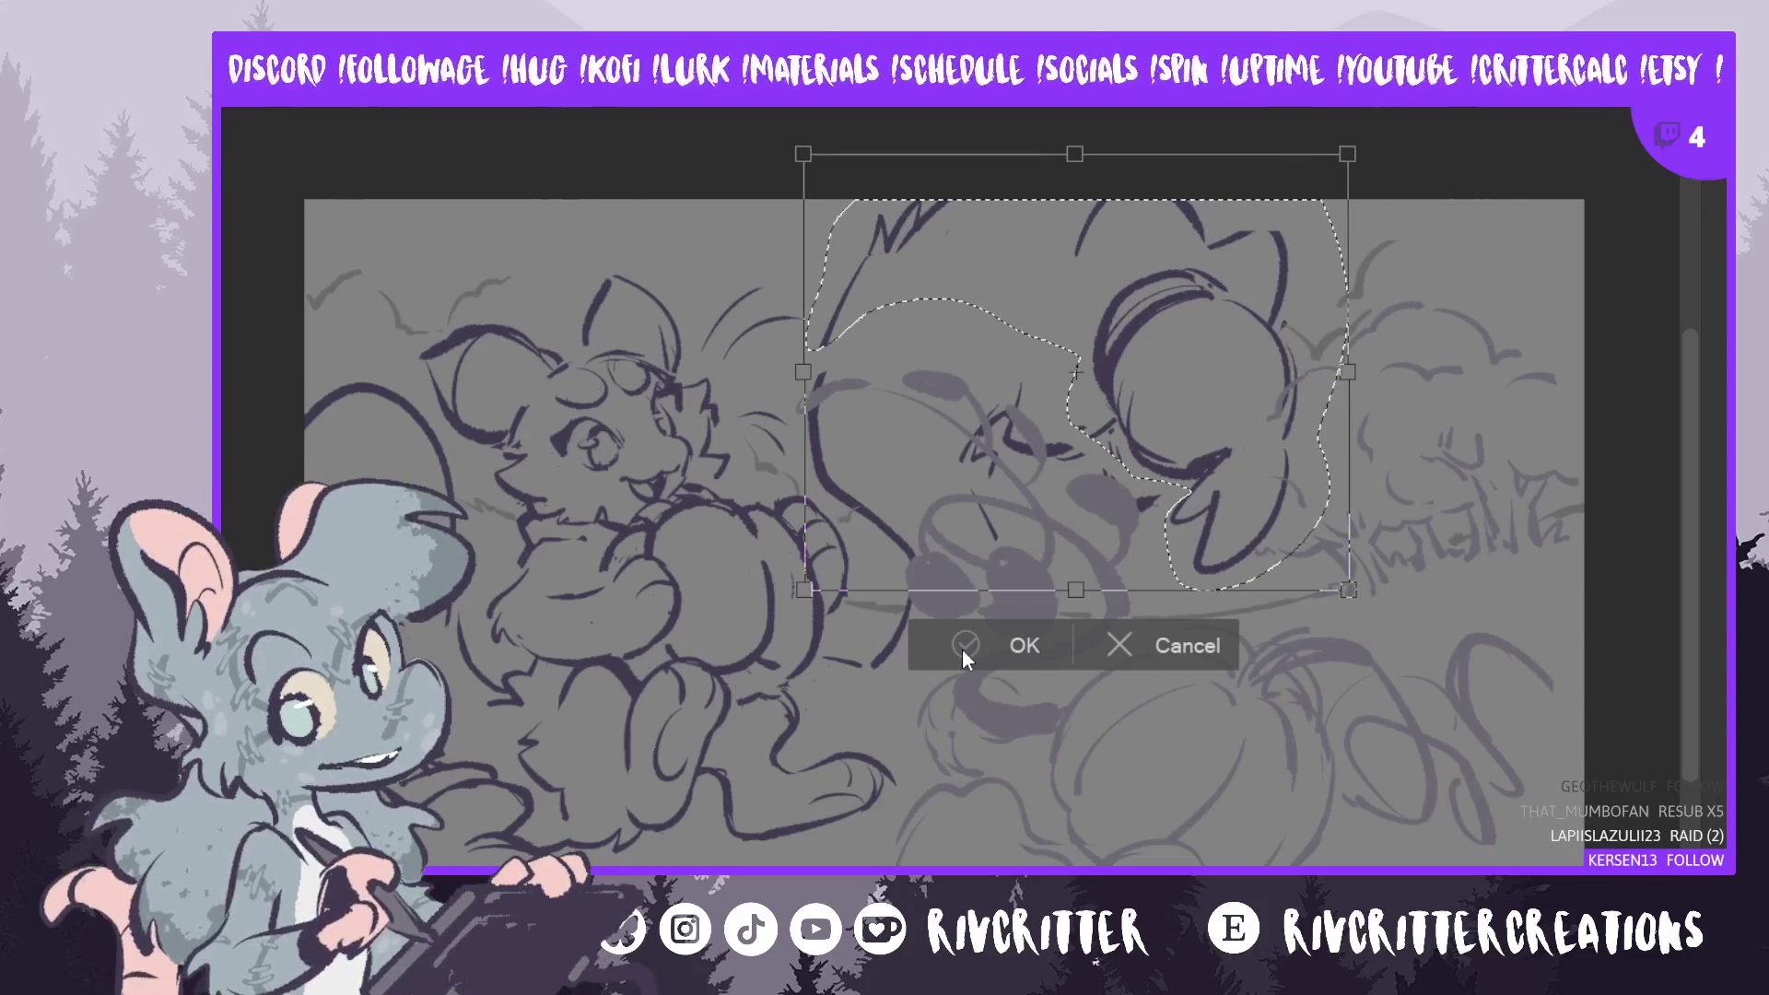
{"action": "left_click", "coordinate": [962, 649]}
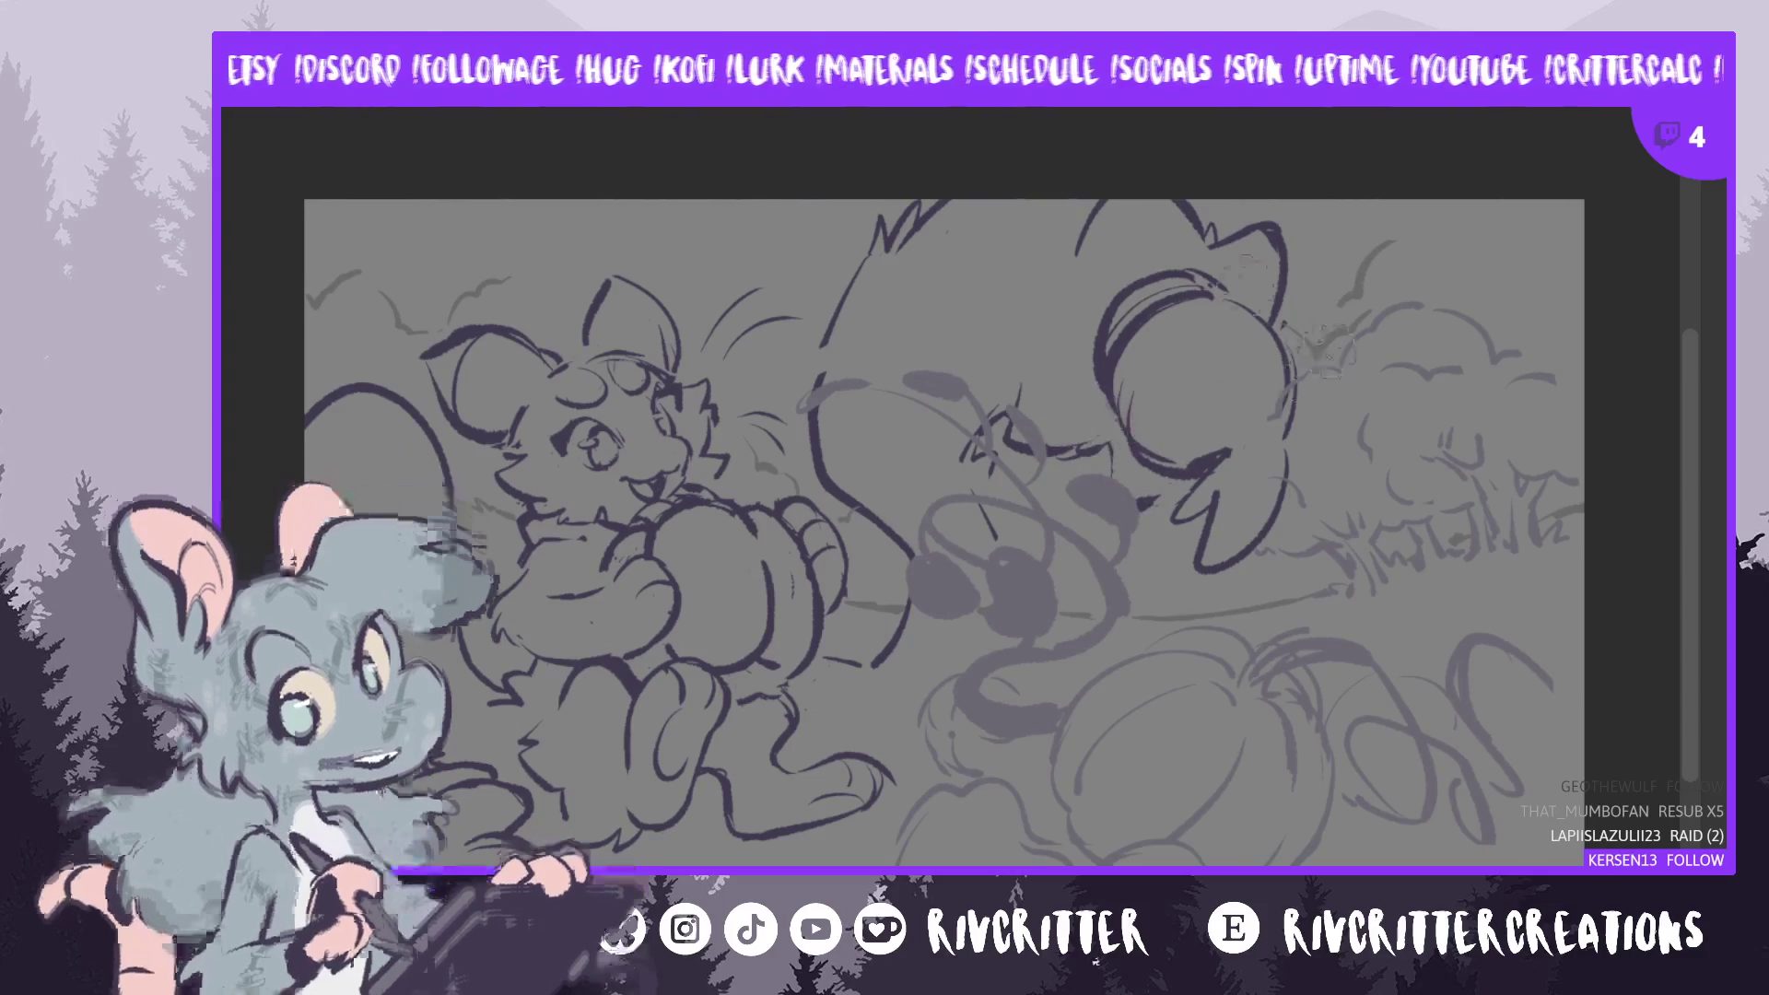
- Draw a fresh pen stroke over the right critter's headphone band
{"action": "mouse_move", "coordinate": [1096, 368]}
{"action": "left_mouse_down"}
{"action": "mouse_move", "coordinate": [1197, 277]}
{"action": "mouse_move", "coordinate": [1216, 309]}
{"action": "mouse_move", "coordinate": [1101, 341]}
{"action": "mouse_move", "coordinate": [1188, 290]}
{"action": "mouse_move", "coordinate": [1128, 313]}
{"action": "mouse_move", "coordinate": [1110, 391]}
{"action": "left_mouse_up"}
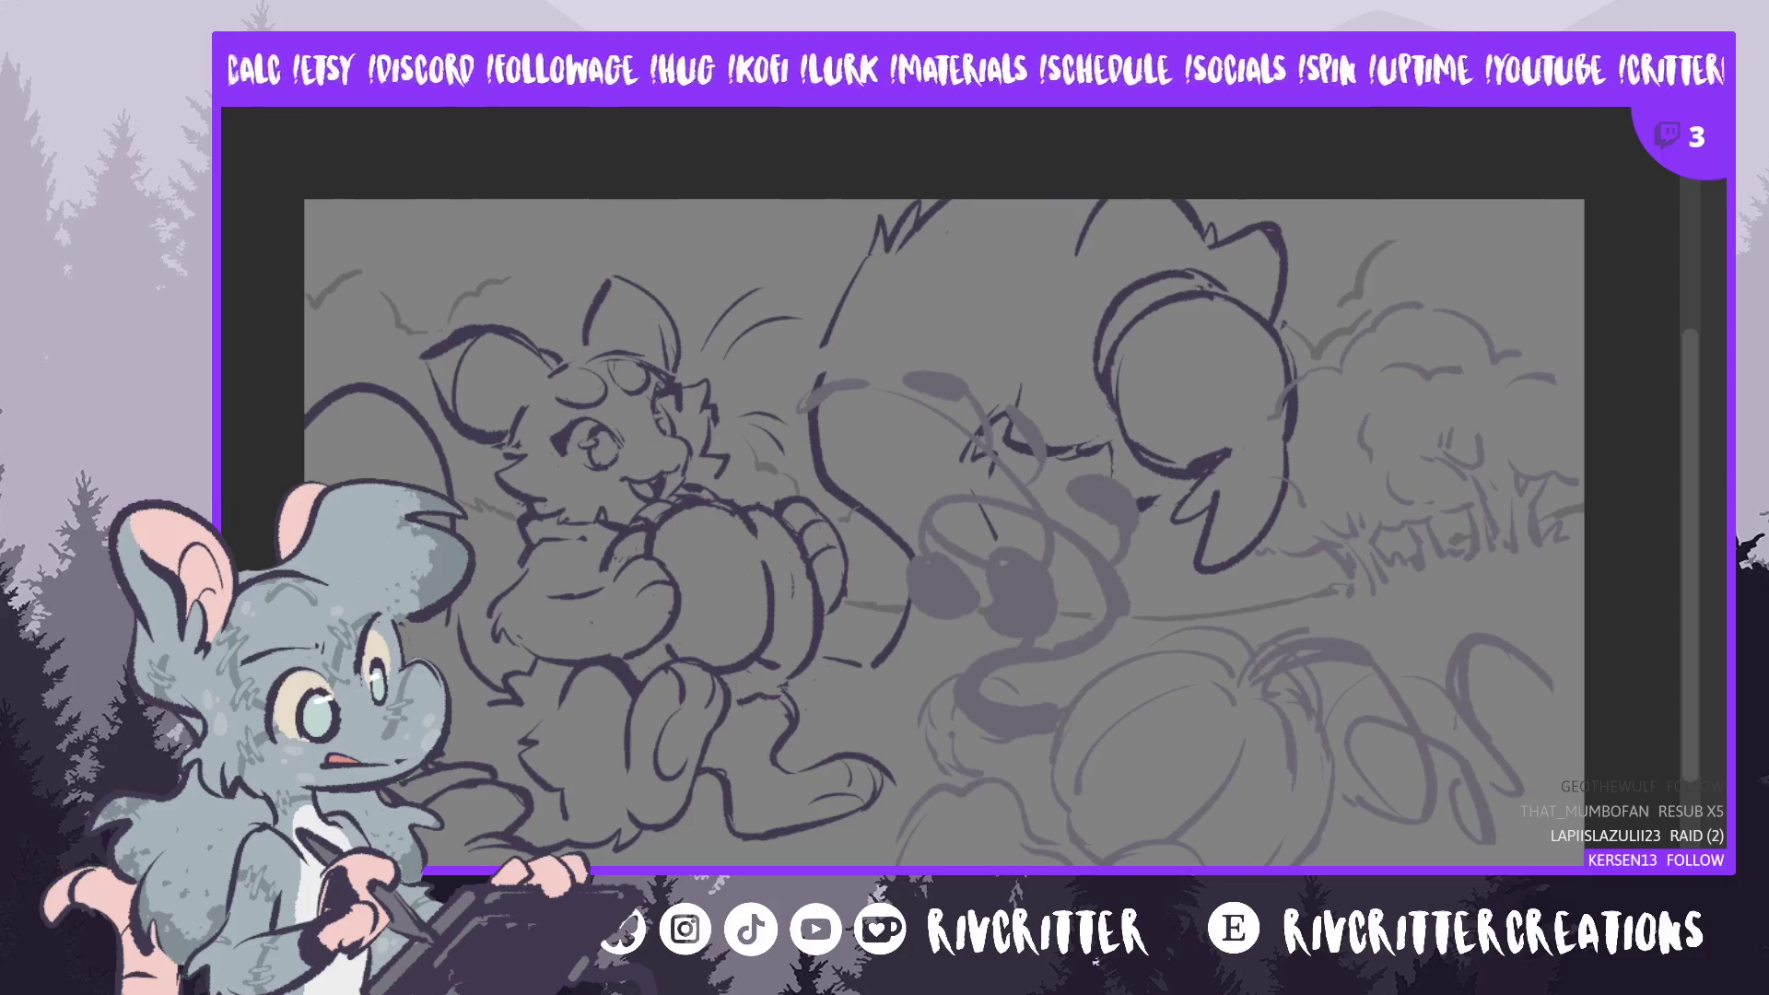
- Pan left and erase the dark stroke along the bottom of the headphone outline
{"action": "scroll", "coordinate": [975, 534], "scroll_direction": "left", "scroll_amount": 3}
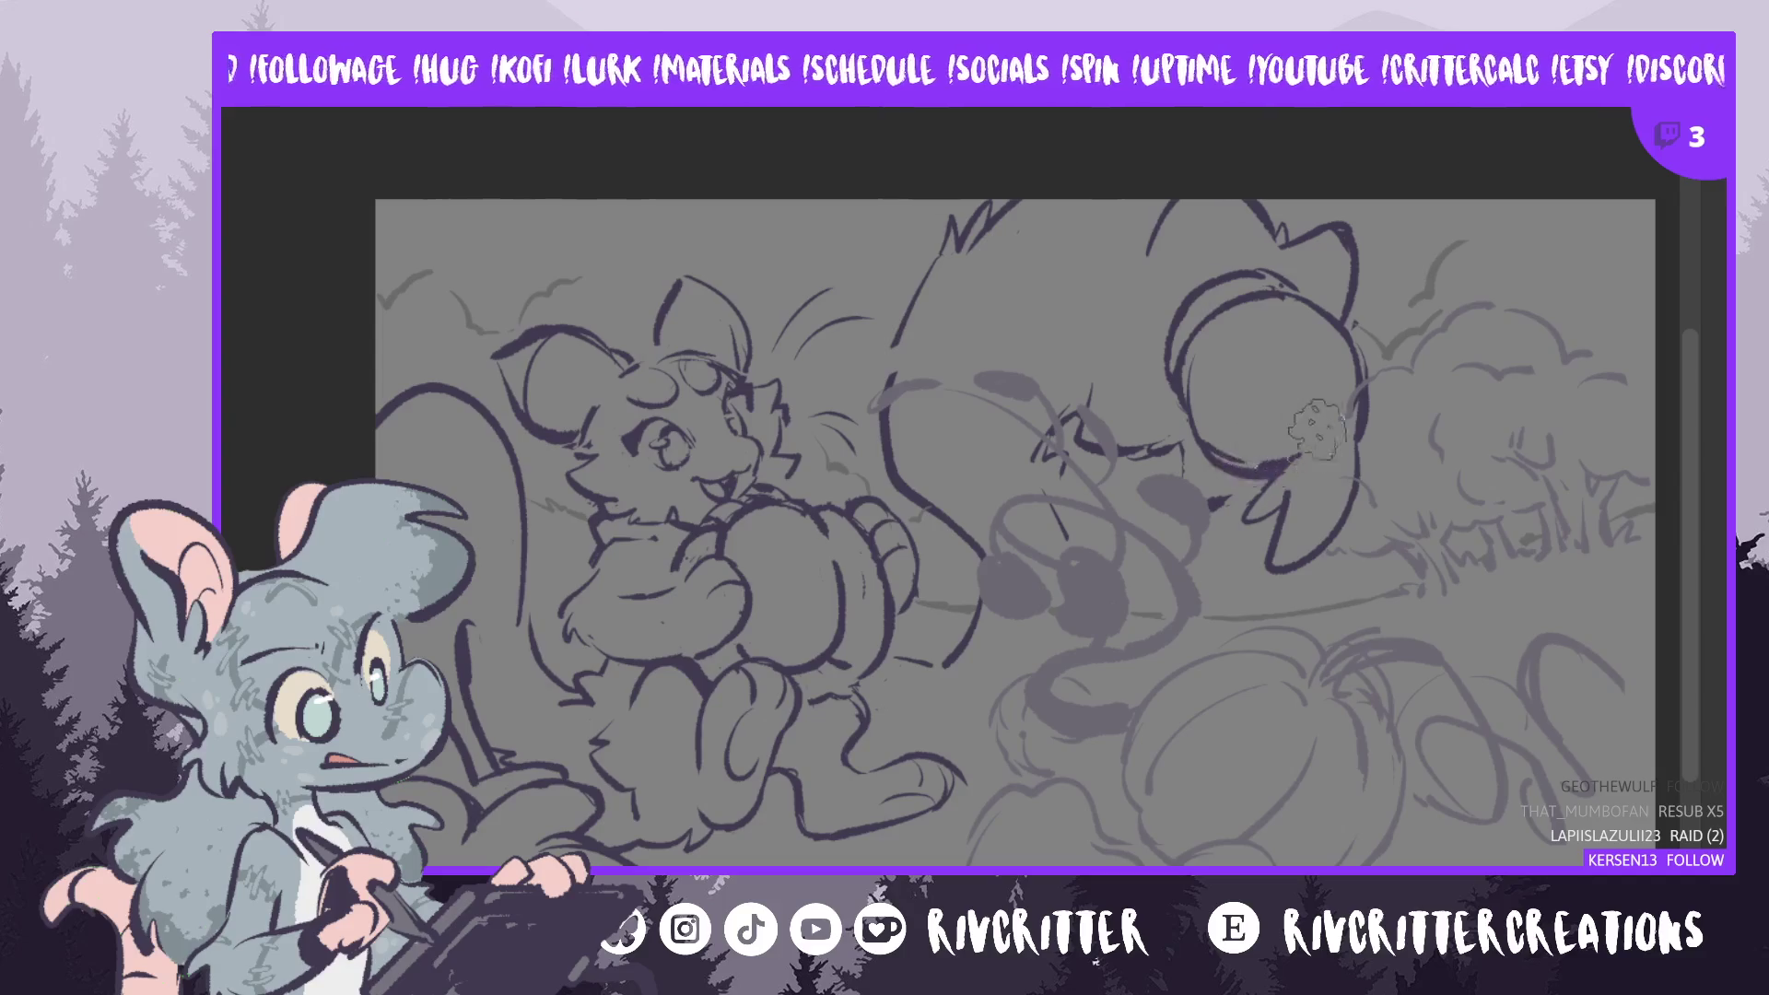
{"action": "mouse_move", "coordinate": [1287, 452]}
{"action": "left_mouse_down"}
{"action": "mouse_move", "coordinate": [1313, 426]}
{"action": "mouse_move", "coordinate": [1243, 452]}
{"action": "left_mouse_up"}
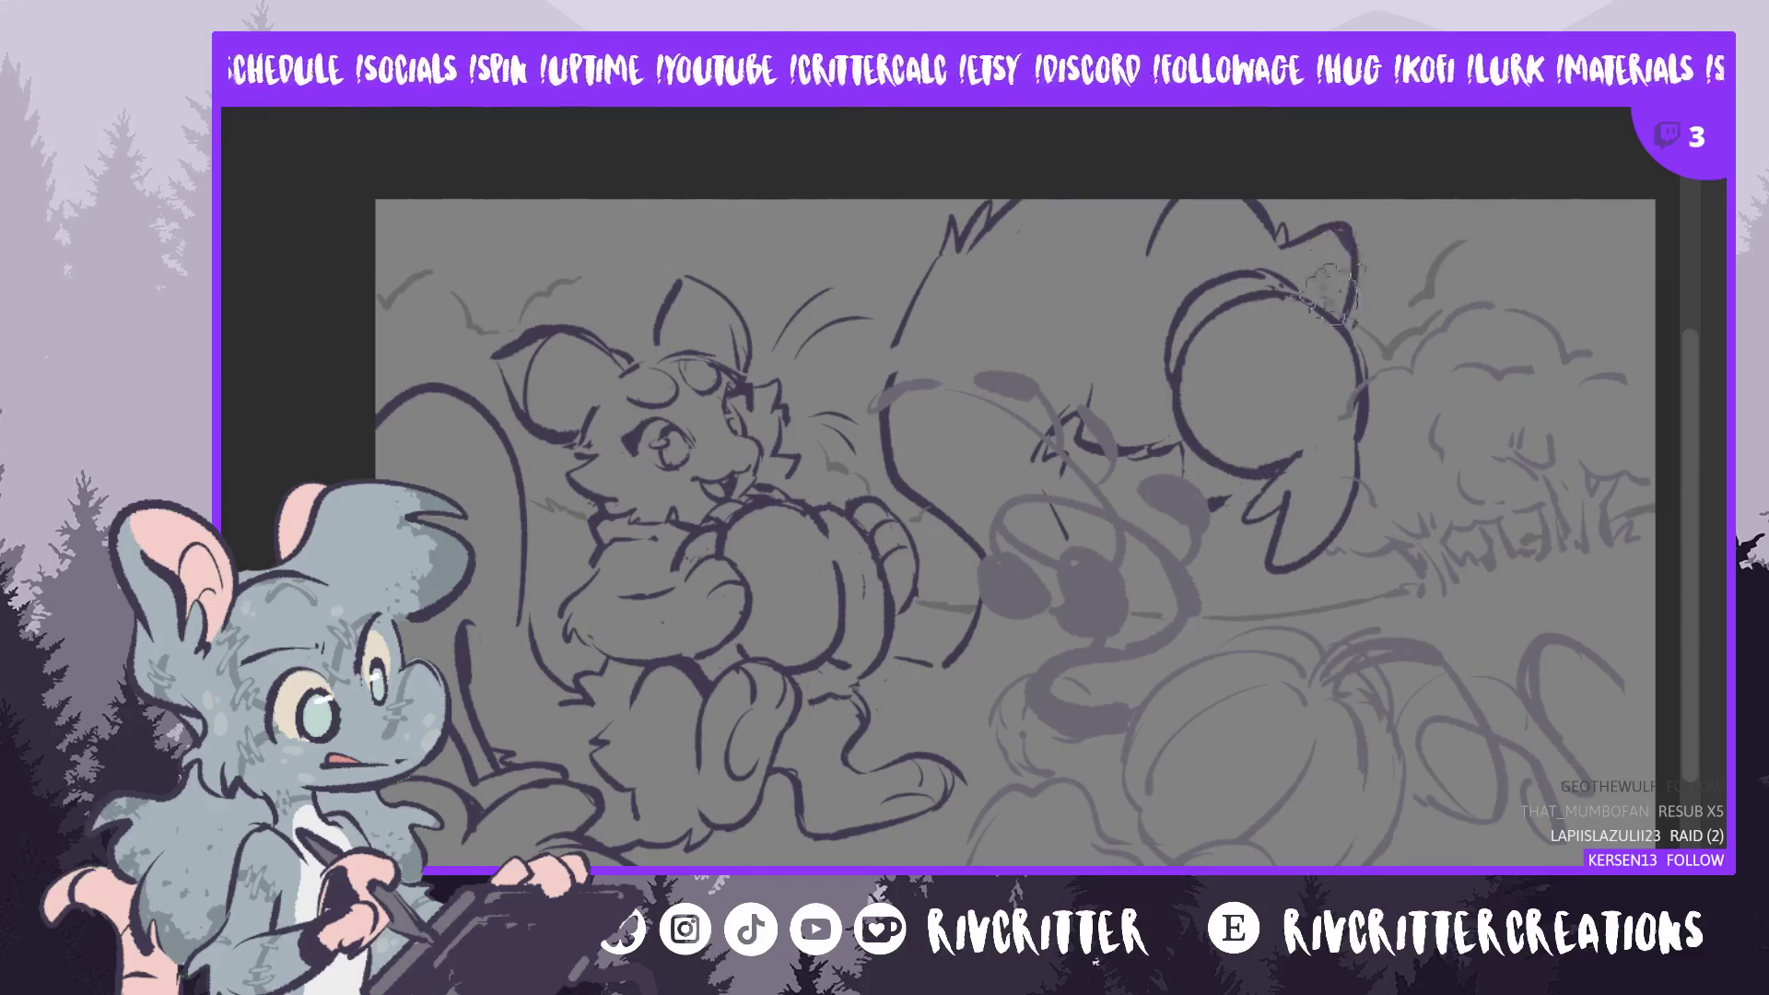
- Redraw the headphone band line, retrying until it ends near the earcup
{"action": "mouse_move", "coordinate": [1198, 327]}
{"action": "left_mouse_down"}
{"action": "mouse_move", "coordinate": [1308, 295]}
{"action": "mouse_move", "coordinate": [1373, 382]}
{"action": "left_mouse_up"}
{"action": "key", "text": "ctrl+z"}
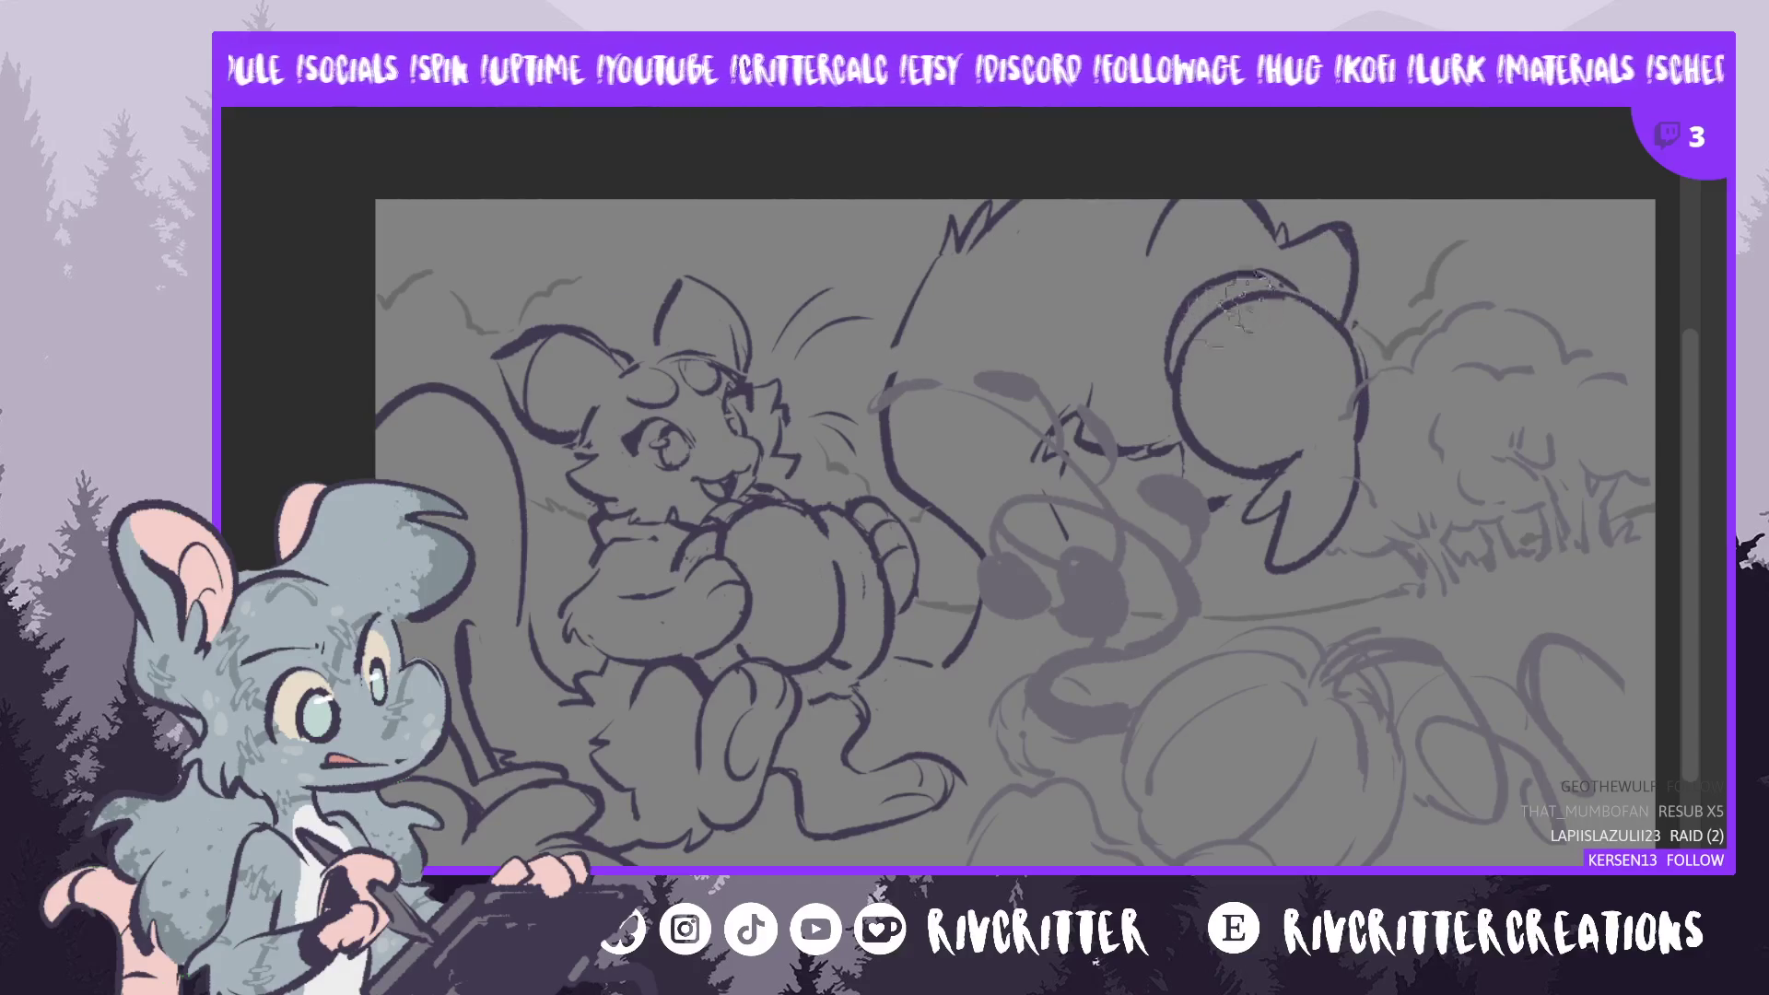
{"action": "left_click_drag", "start_coordinate": [1225, 295], "coordinate": [1359, 392]}
{"action": "key", "text": "ctrl+z"}
{"action": "mouse_move", "coordinate": [1235, 295]}
{"action": "left_mouse_down"}
{"action": "mouse_move", "coordinate": [1363, 364]}
{"action": "mouse_move", "coordinate": [1362, 433]}
{"action": "left_mouse_up"}
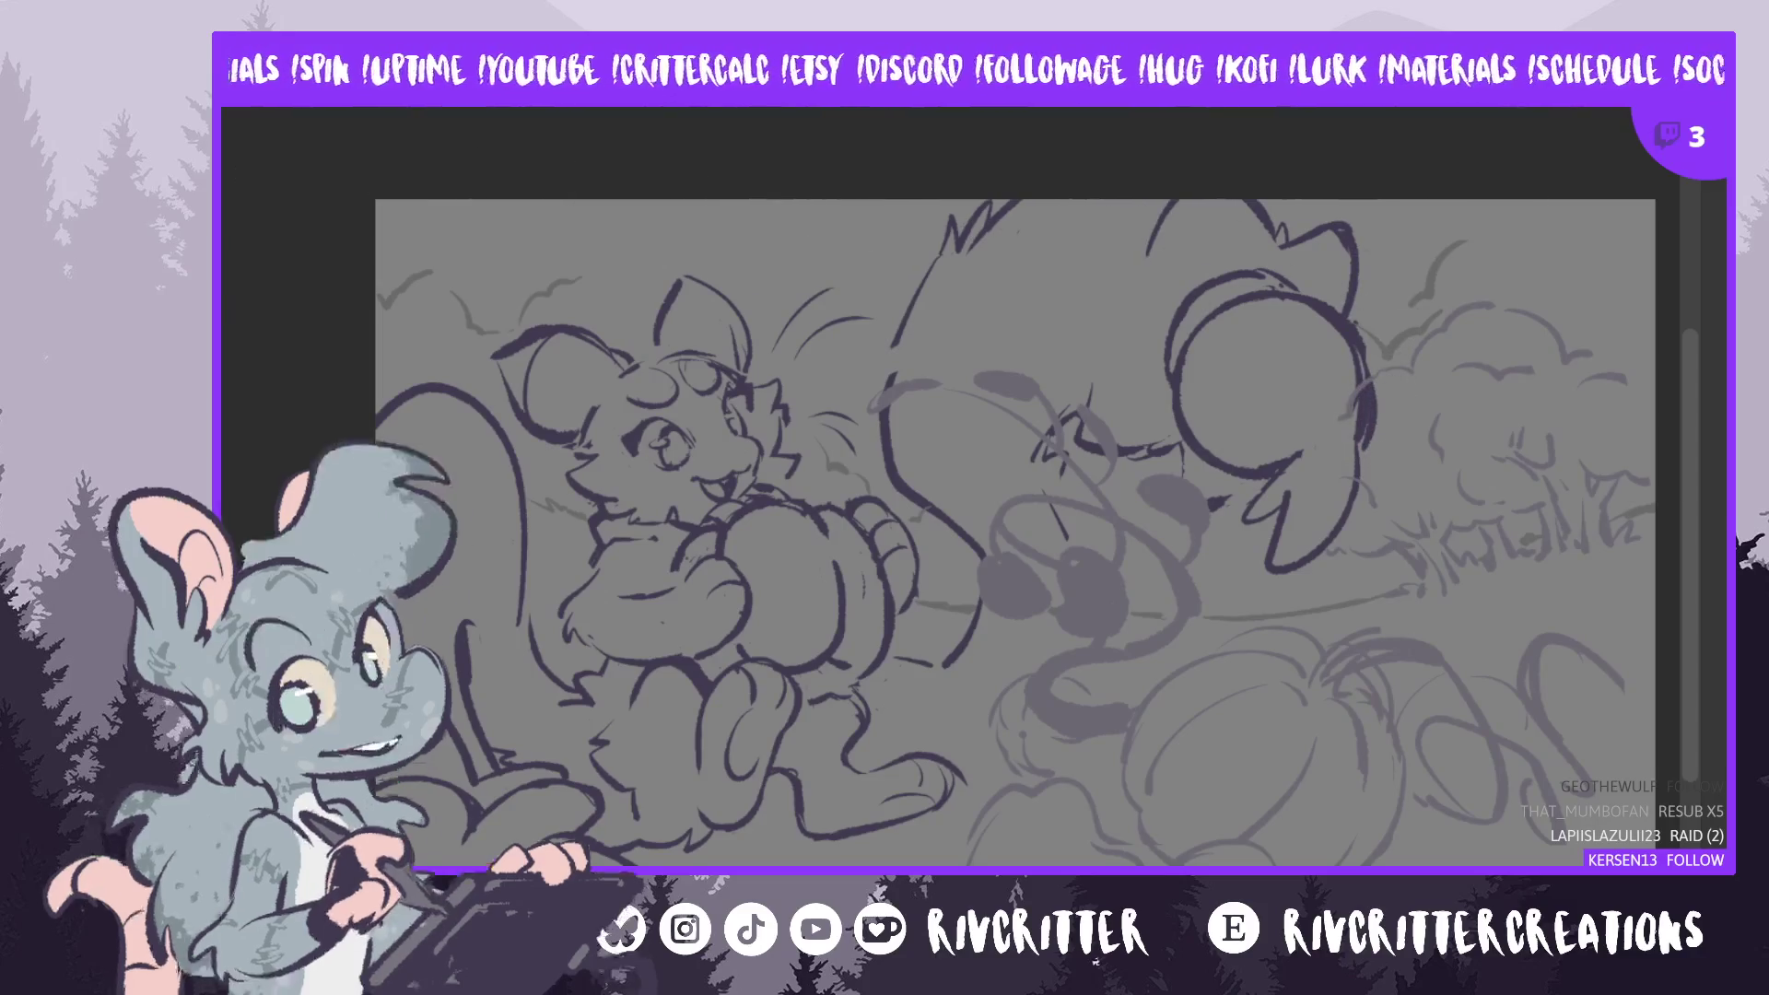
- Lasso the snout and earcup, then shift them slightly down-right and skew the upper-left corner outward
{"action": "key", "text": "m"}
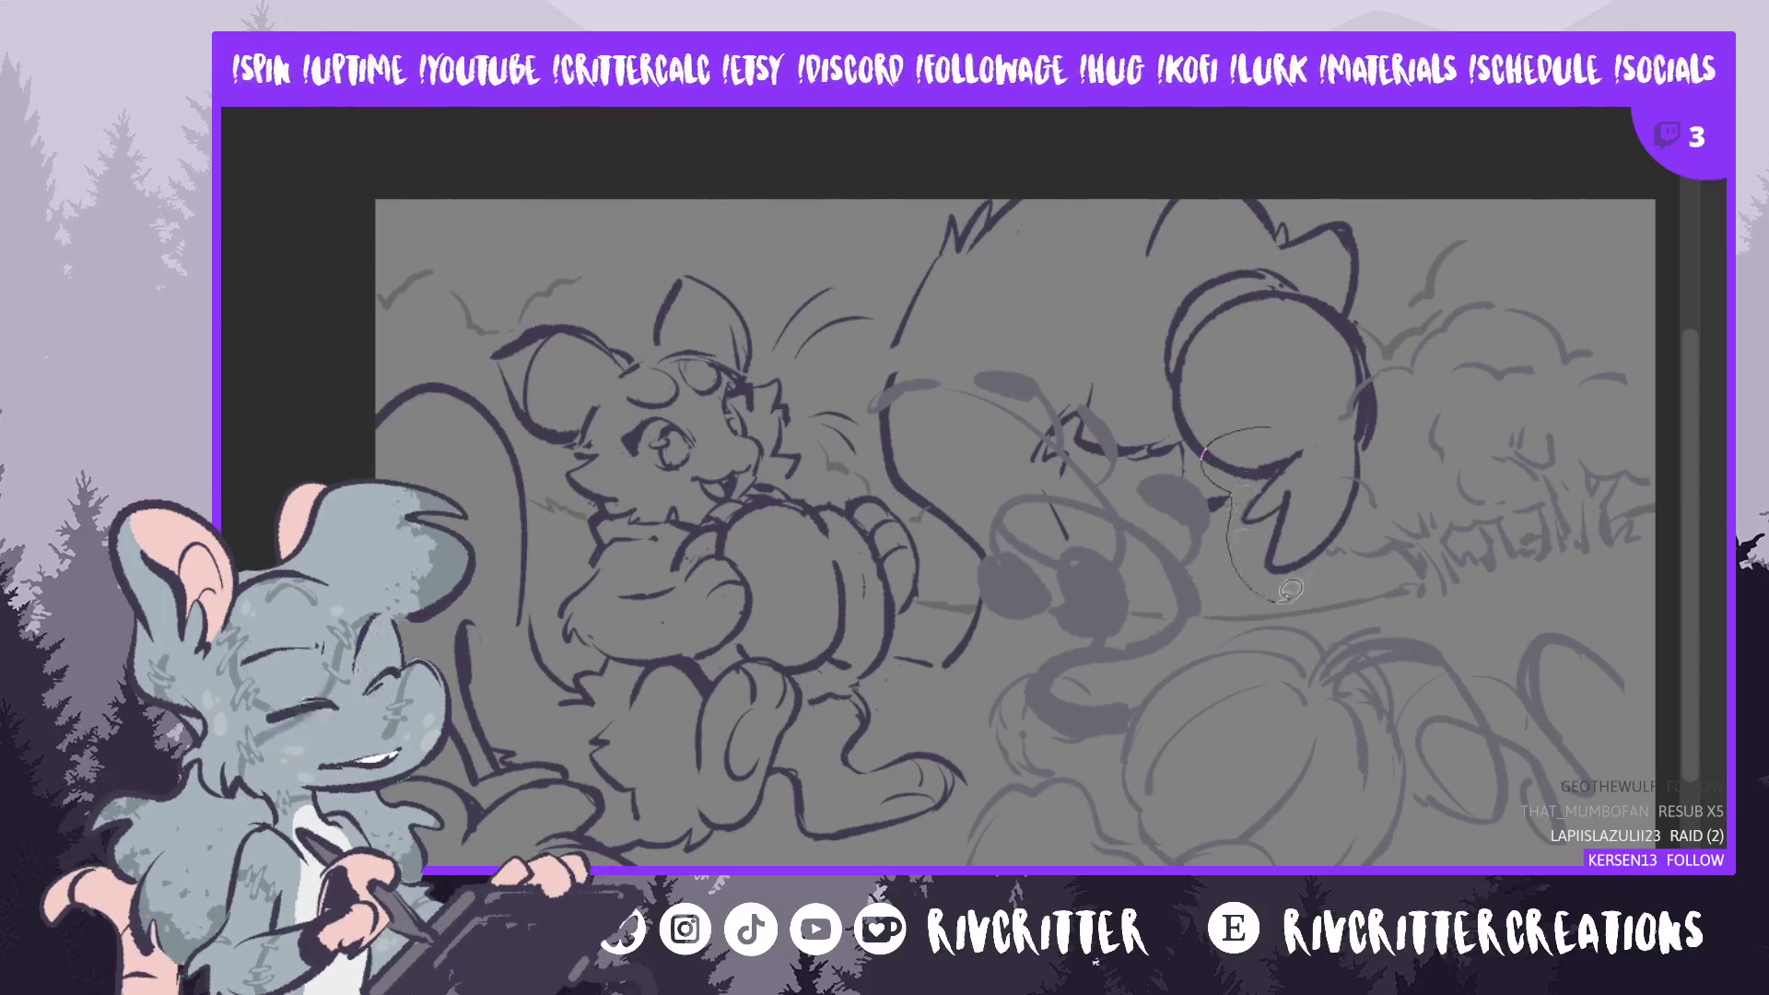
{"action": "mouse_move", "coordinate": [1202, 456]}
{"action": "left_mouse_down"}
{"action": "mouse_move", "coordinate": [1289, 595]}
{"action": "mouse_move", "coordinate": [1271, 424]}
{"action": "left_mouse_up"}
{"action": "key", "text": "ctrl+t"}
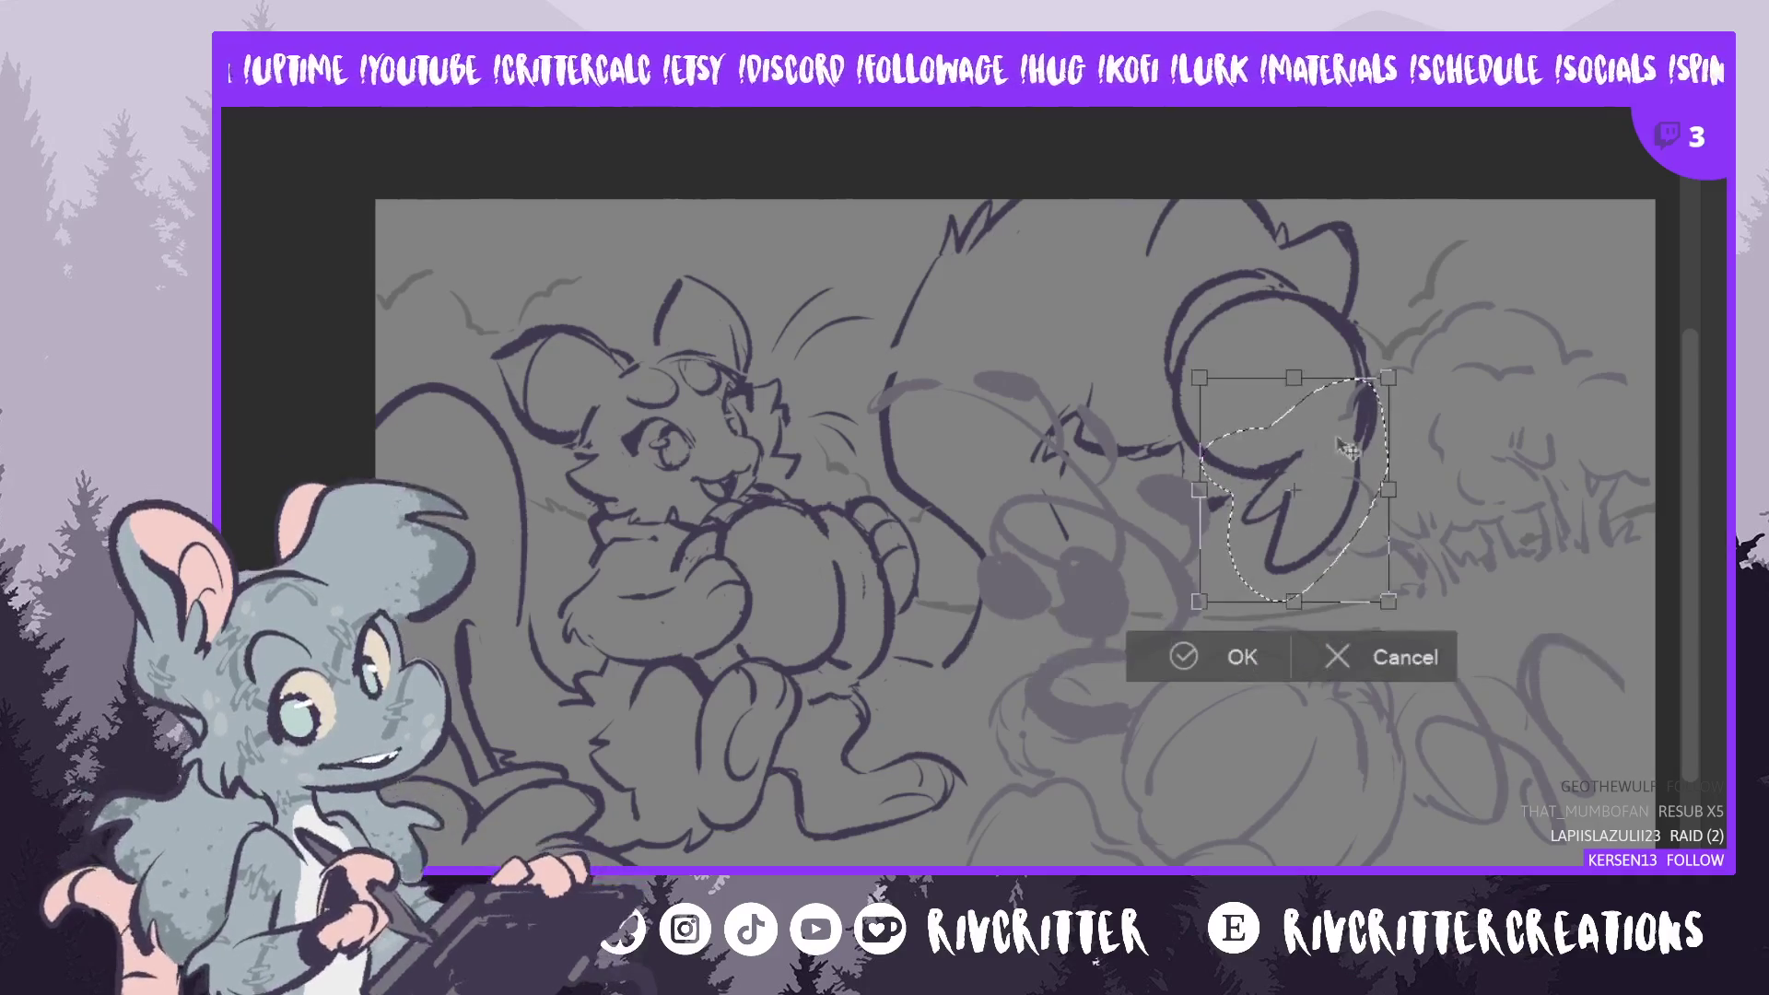
{"action": "left_click_drag", "start_coordinate": [1354, 543], "coordinate": [1363, 550]}
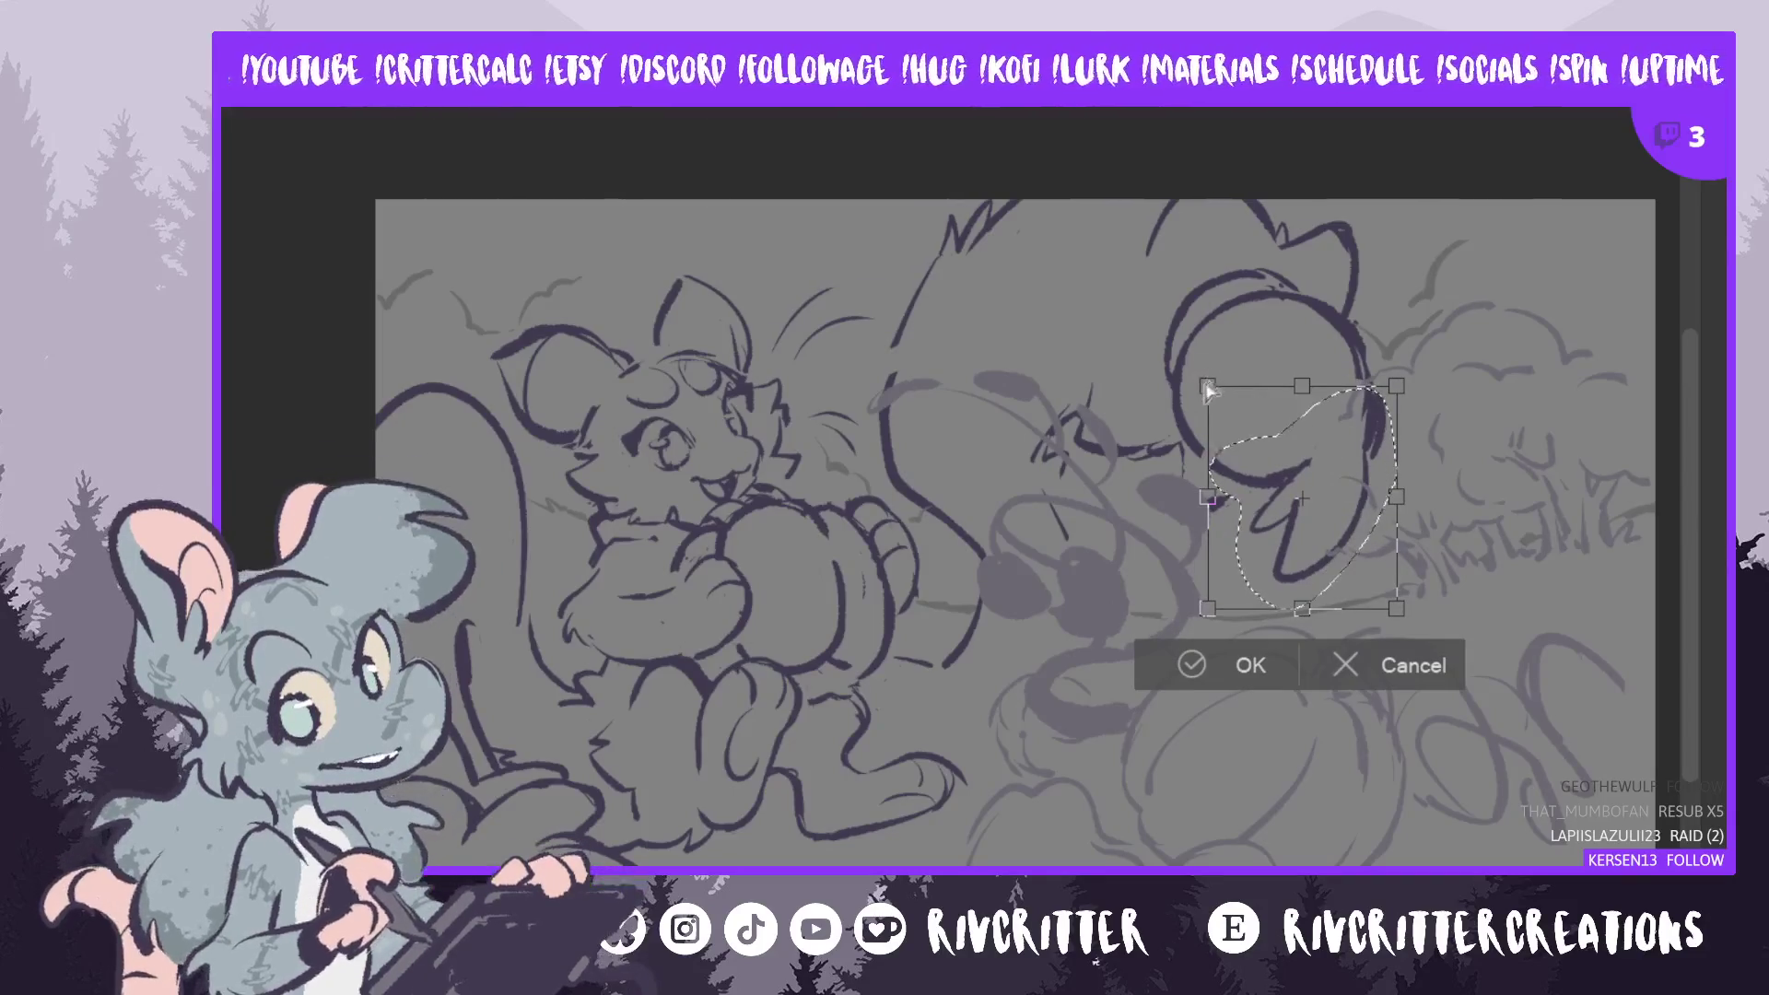
{"action": "left_click_drag", "start_coordinate": [1208, 385], "coordinate": [1202, 367]}
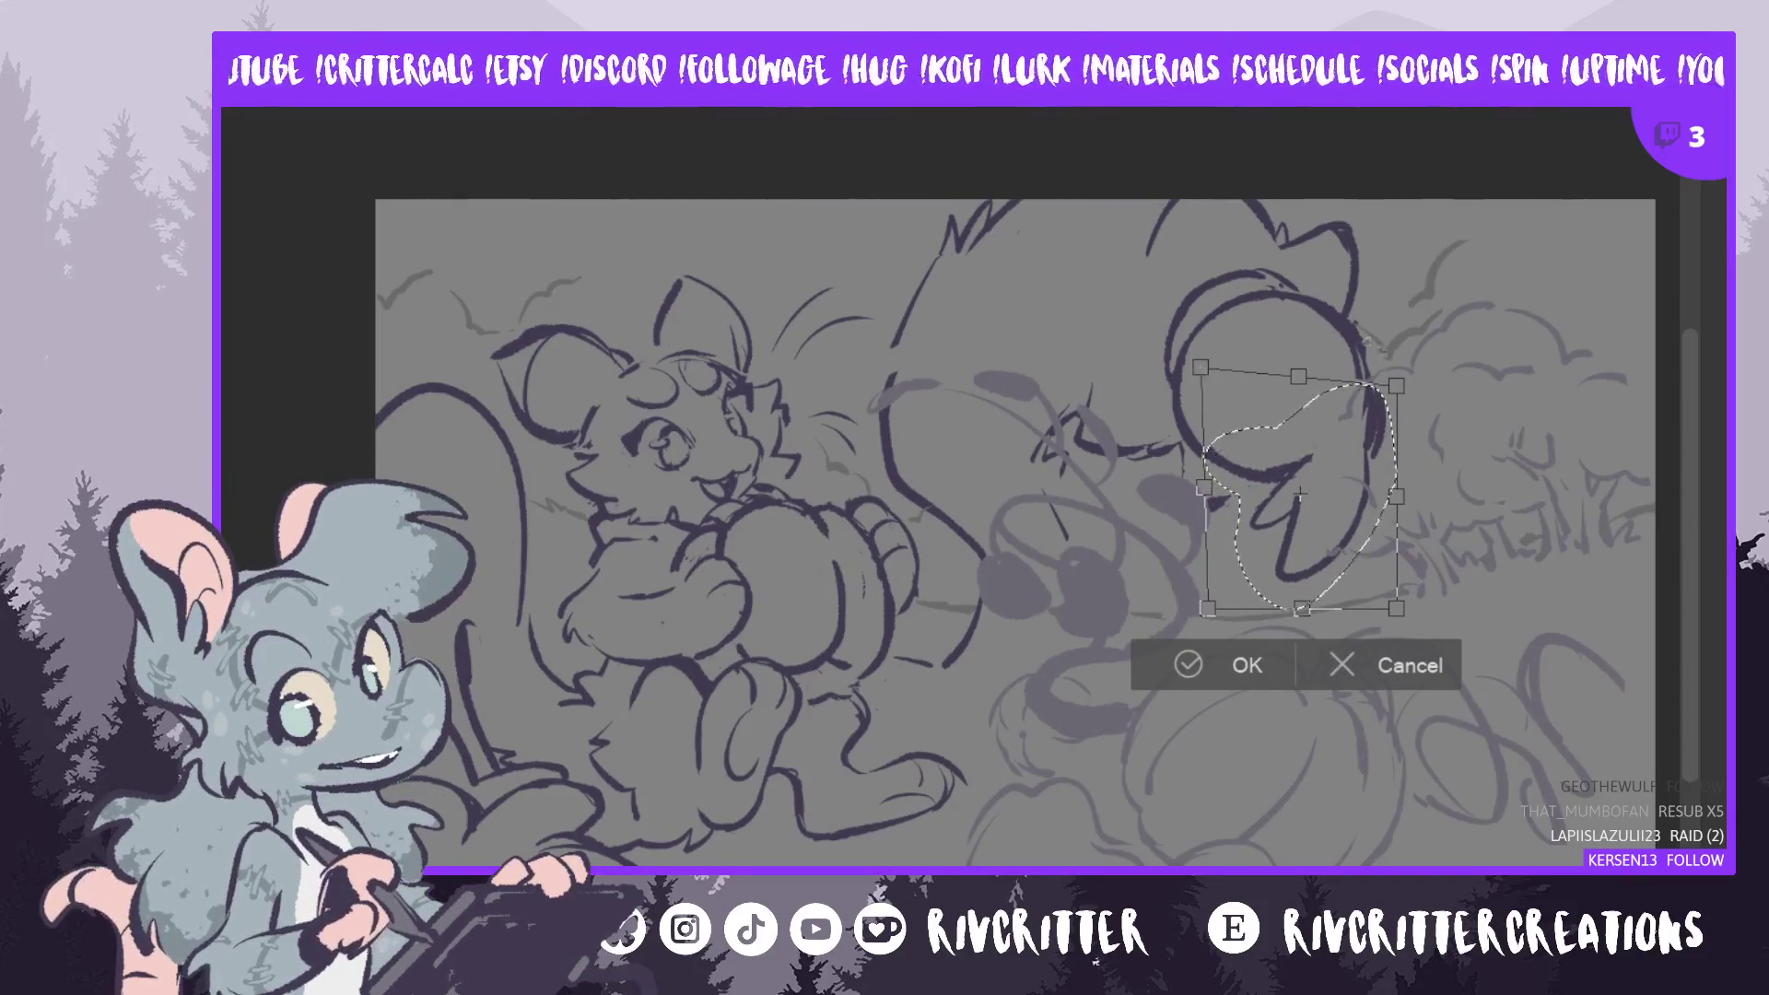
{"action": "left_click_drag", "start_coordinate": [1341, 484], "coordinate": [1343, 488]}
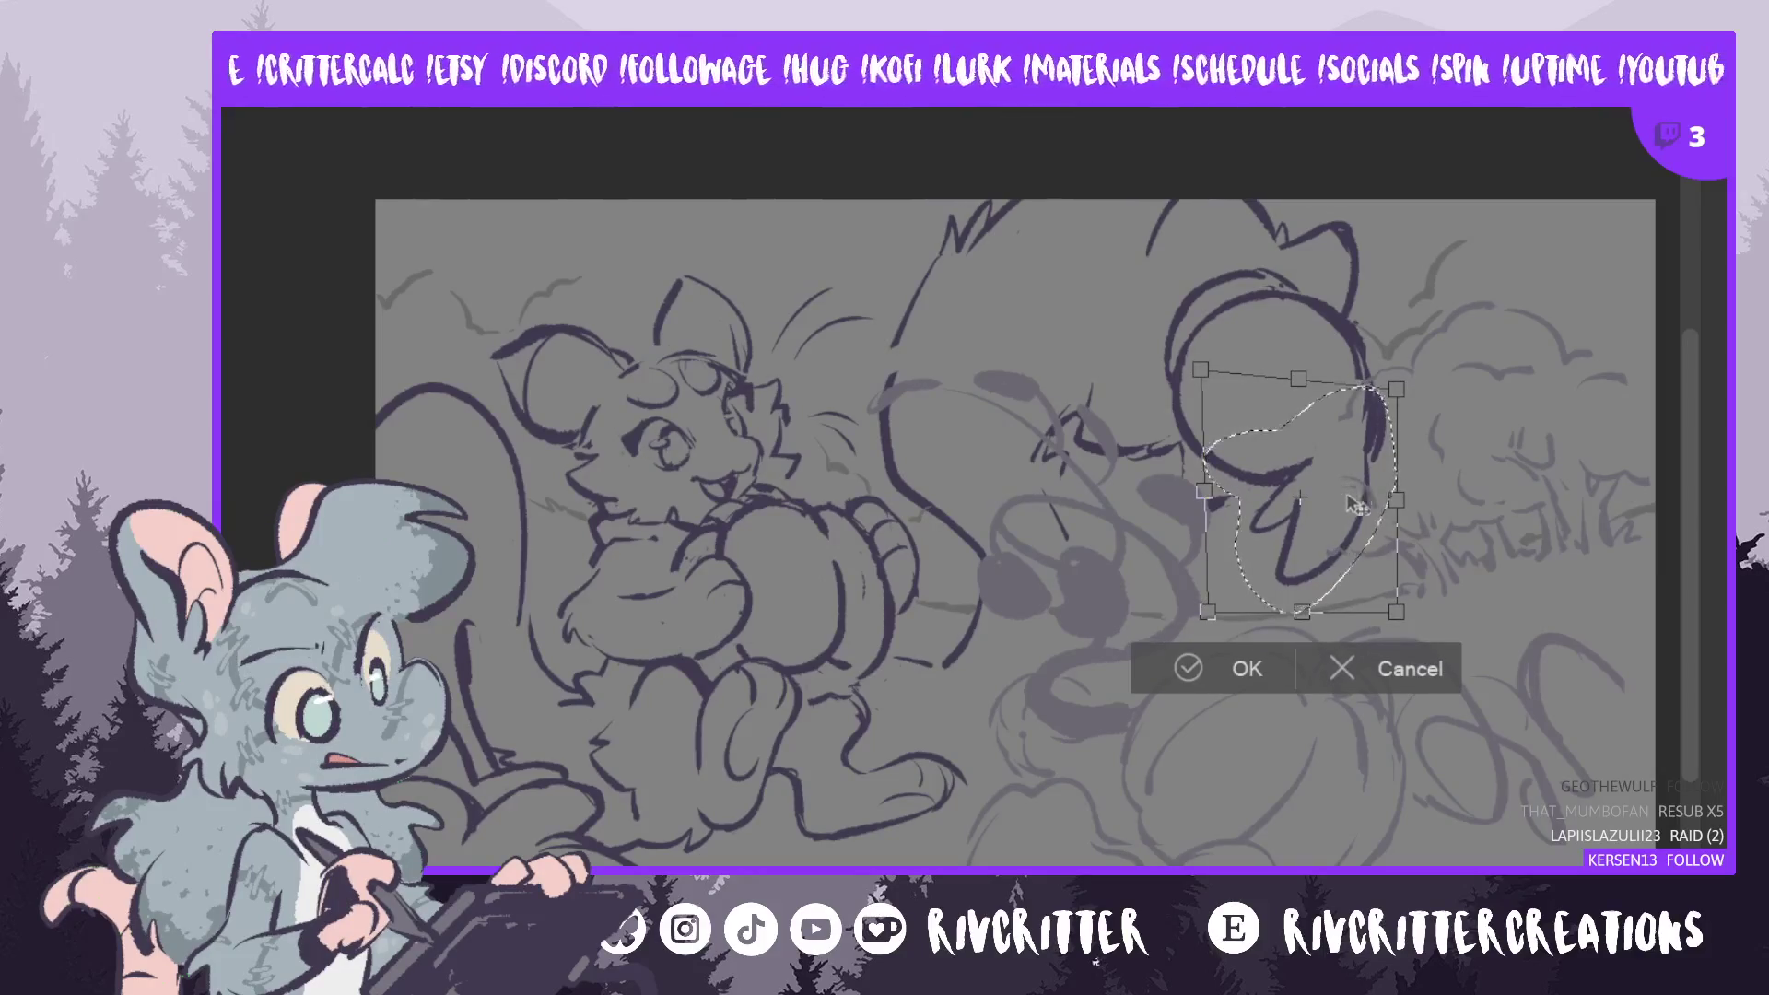
{"action": "left_click", "coordinate": [1225, 670]}
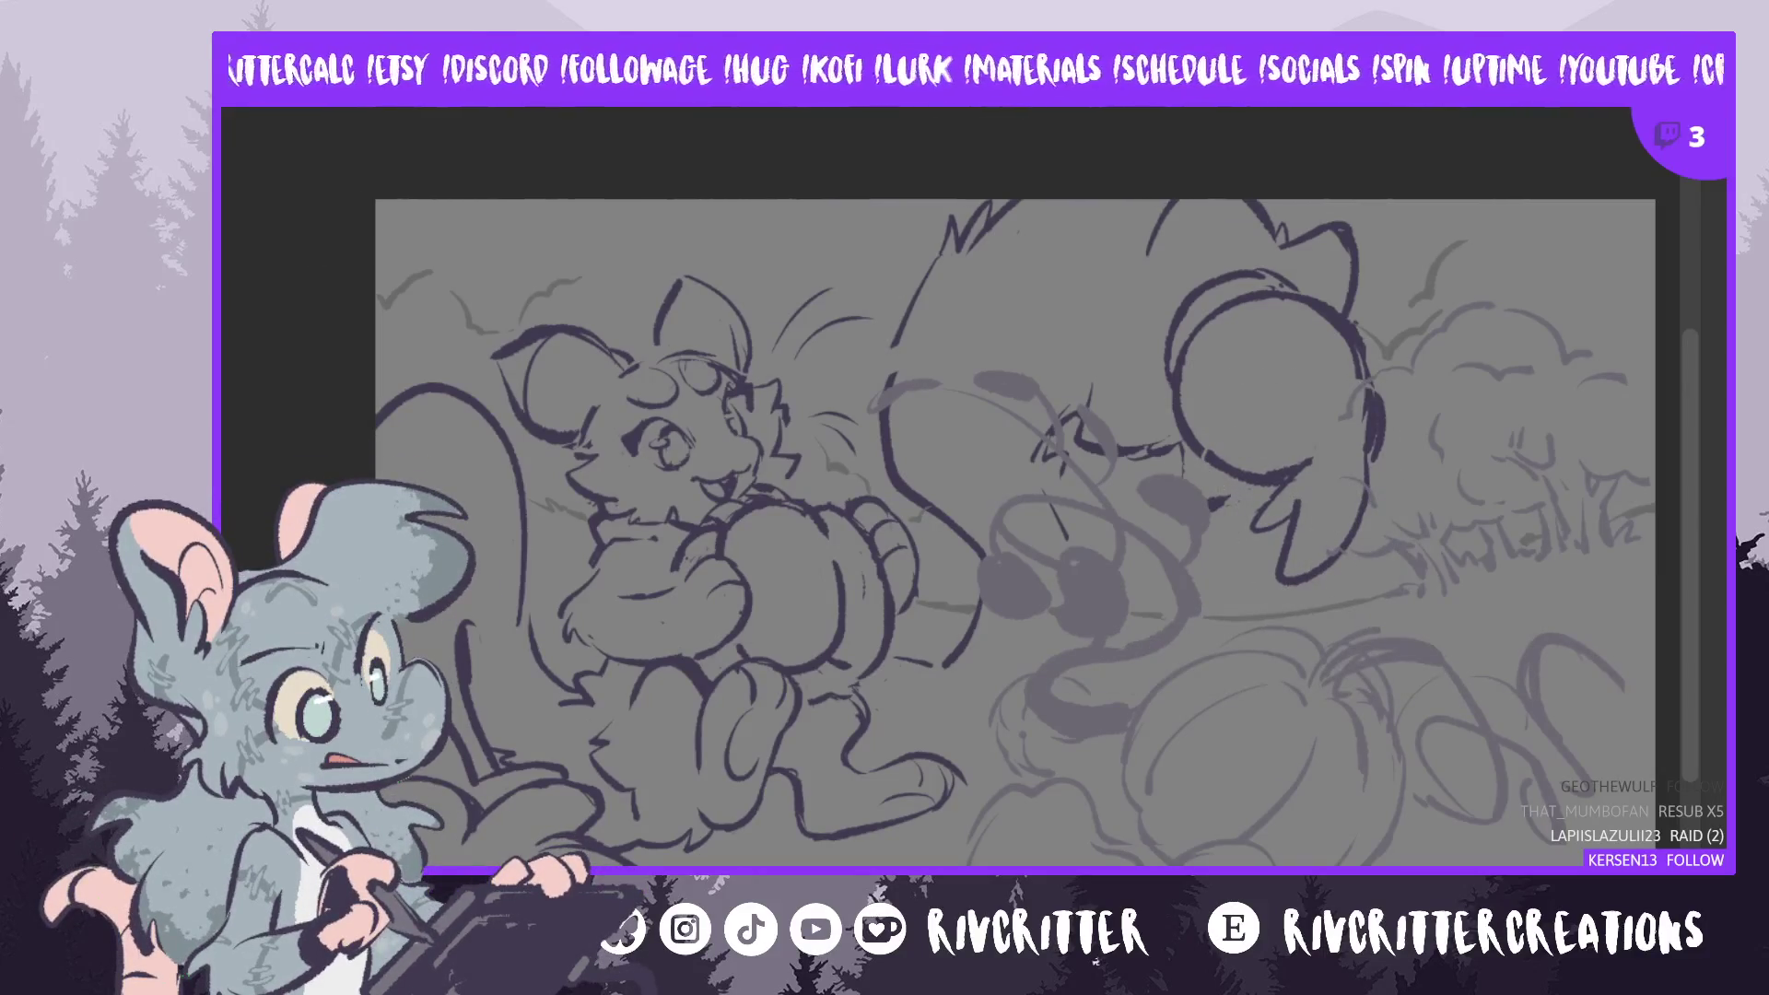